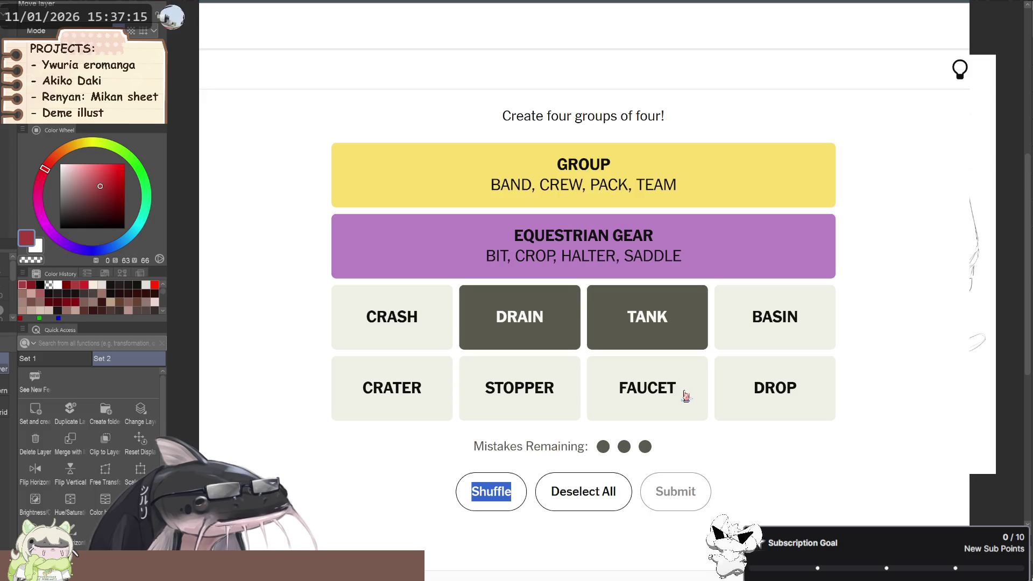
Swap DRAIN out for CRASH and DROP, then shuffle the remaining words six times.
left_click(530, 334)
left_click(415, 325)
left_click(761, 387)
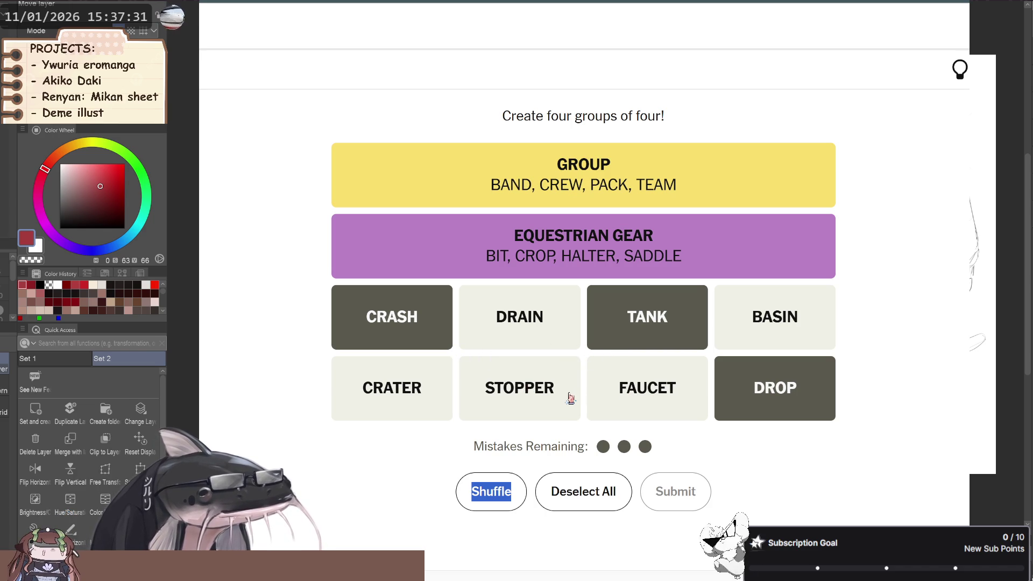
left_click(517, 500)
left_click(512, 499)
left_click(509, 498)
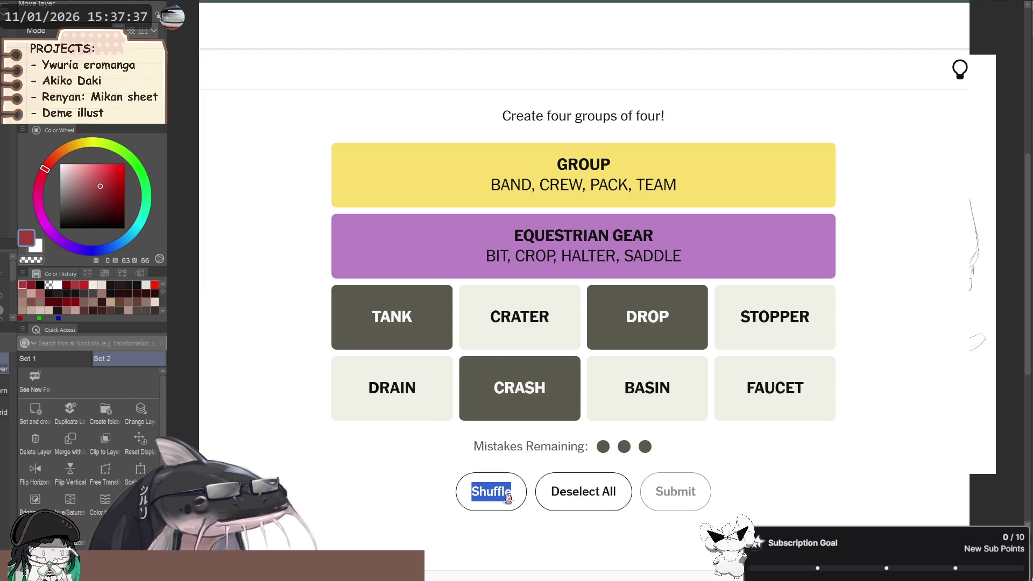
left_click(508, 497)
left_click(508, 497)
left_click(508, 497)
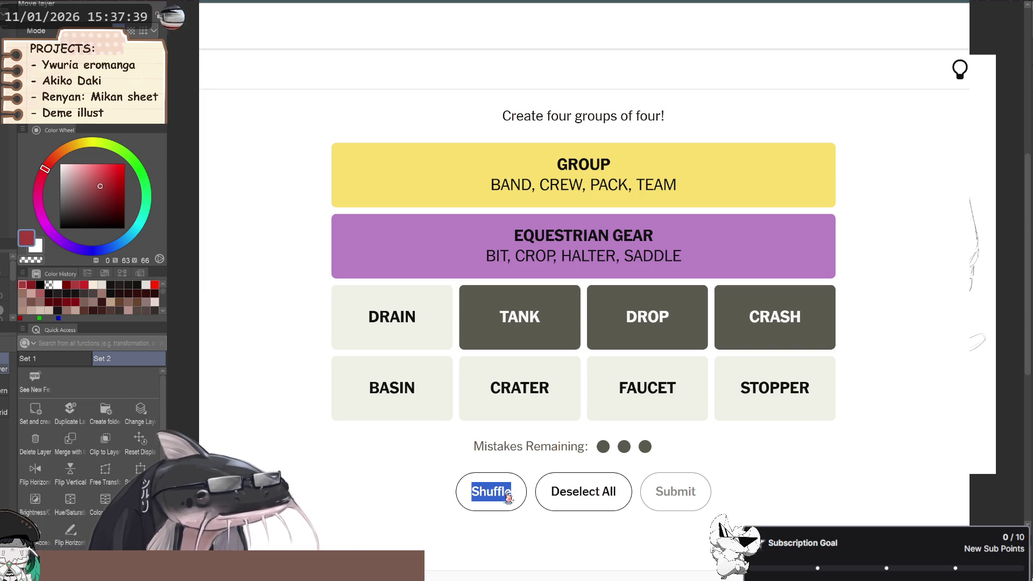
Try DRAIN as a fourth word, then deselect TANK, DROP and CRASH.
left_click(407, 322)
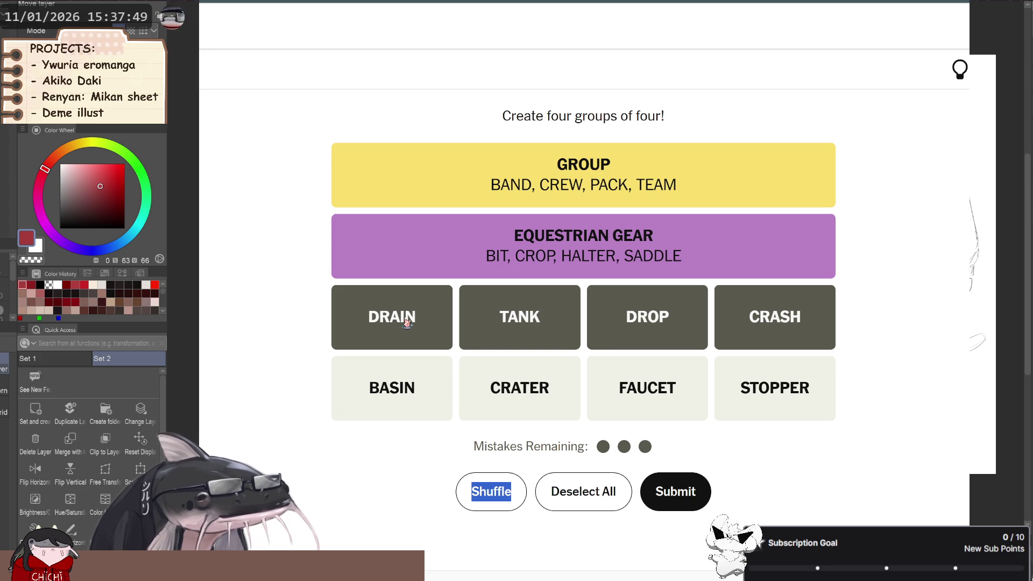
left_click(407, 323)
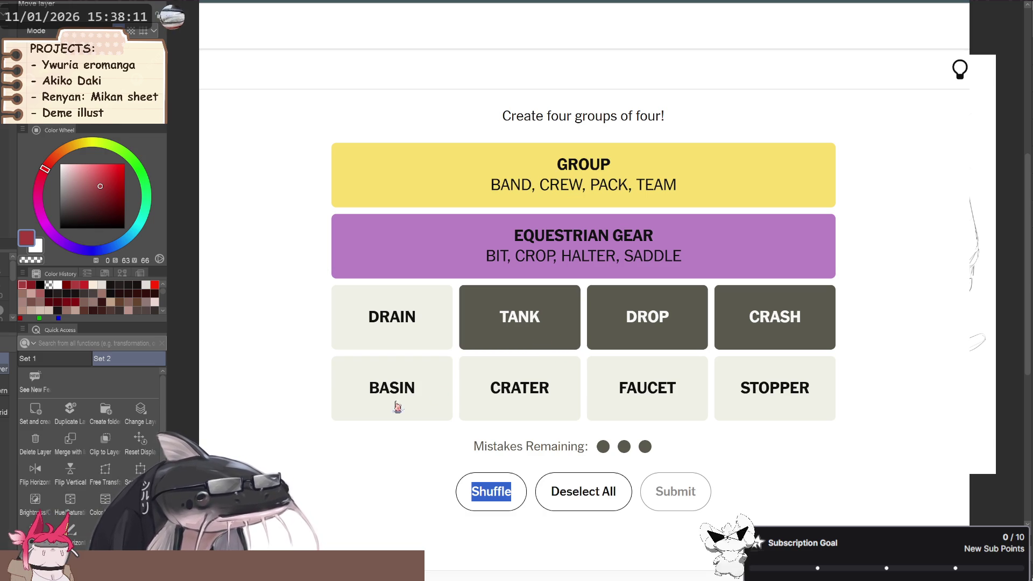
left_click(530, 330)
left_click(645, 331)
left_click(752, 334)
Test a guess of BASIN, CRATER, FAUCET and DRAIN without submitting.
left_click(361, 399)
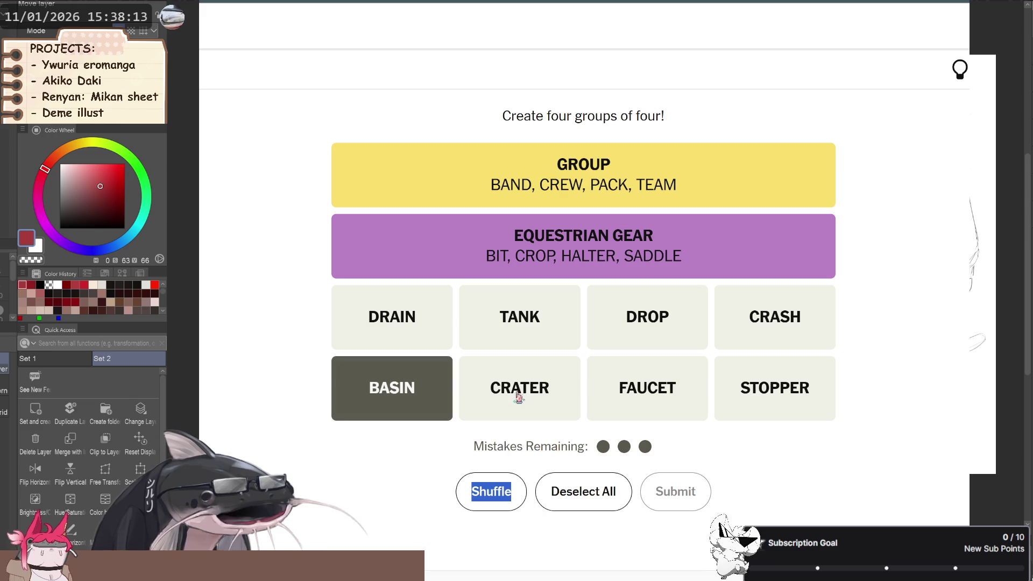
left_click(517, 397)
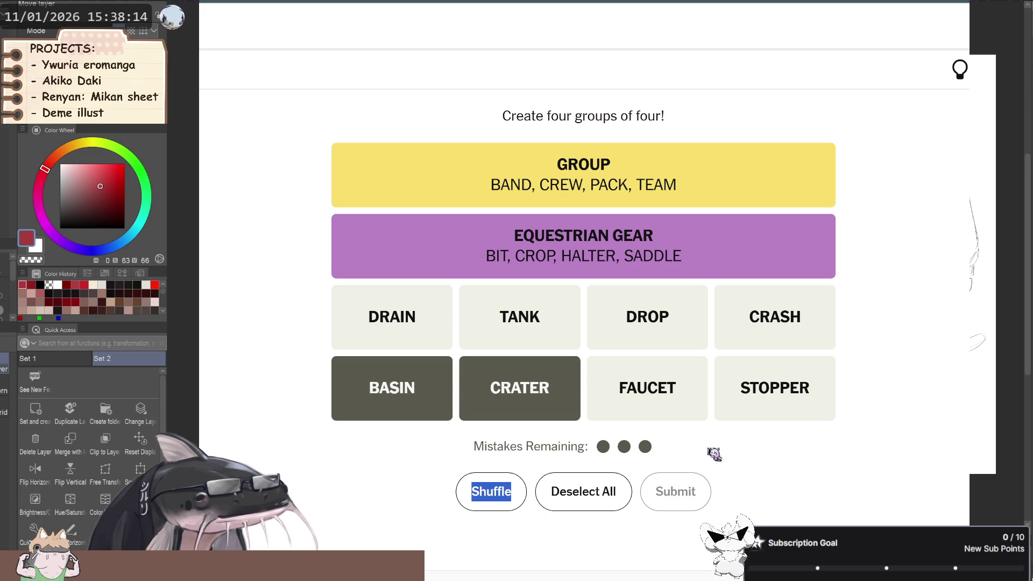
left_click(654, 400)
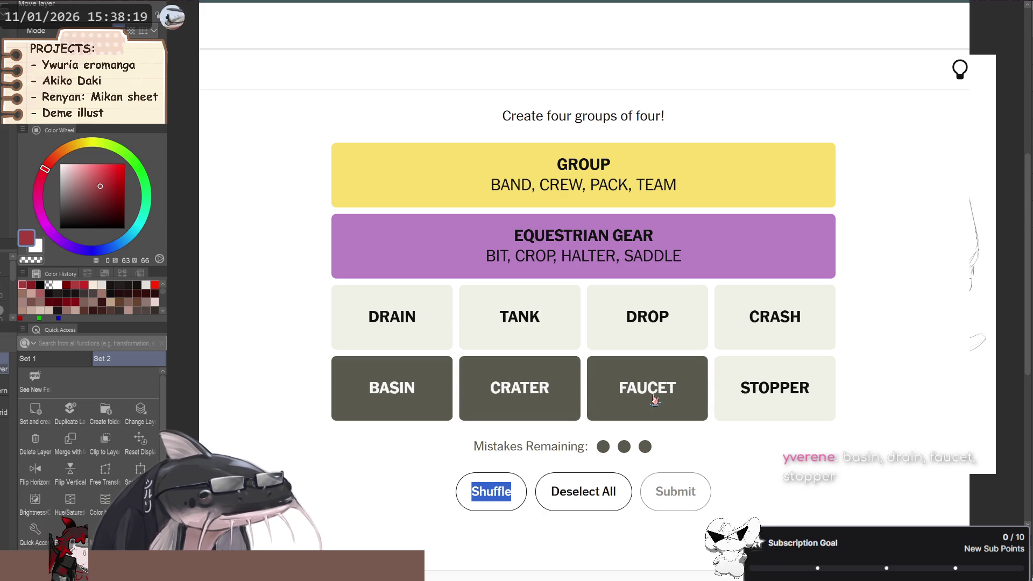
left_click(400, 331)
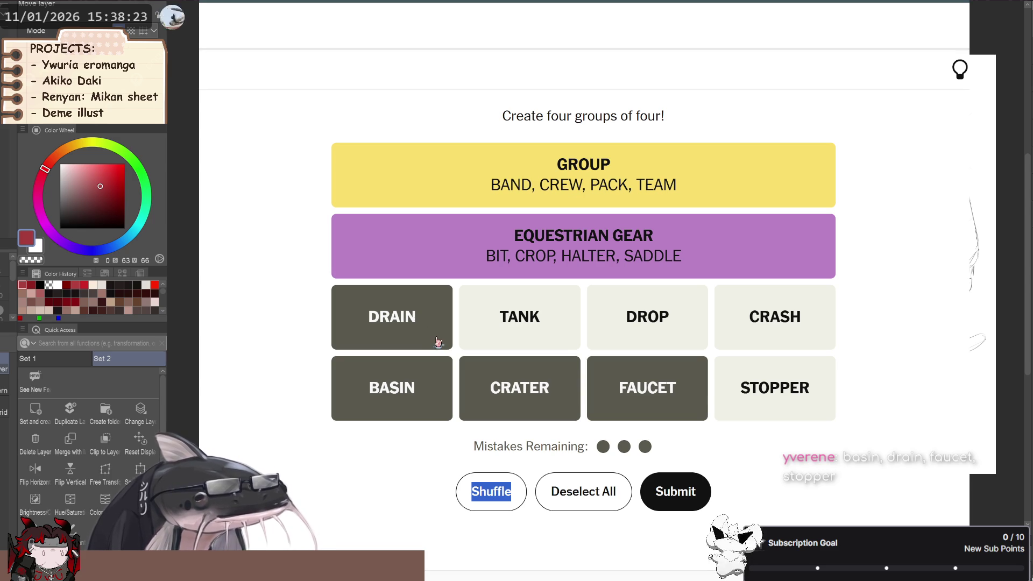
left_click(398, 339)
left_click(450, 343)
left_click(450, 343)
Clear the sink guess and reselect DROP, CRASH and DRAIN instead of TANK.
left_click(534, 388)
left_click(399, 388)
left_click(659, 392)
left_click(520, 323)
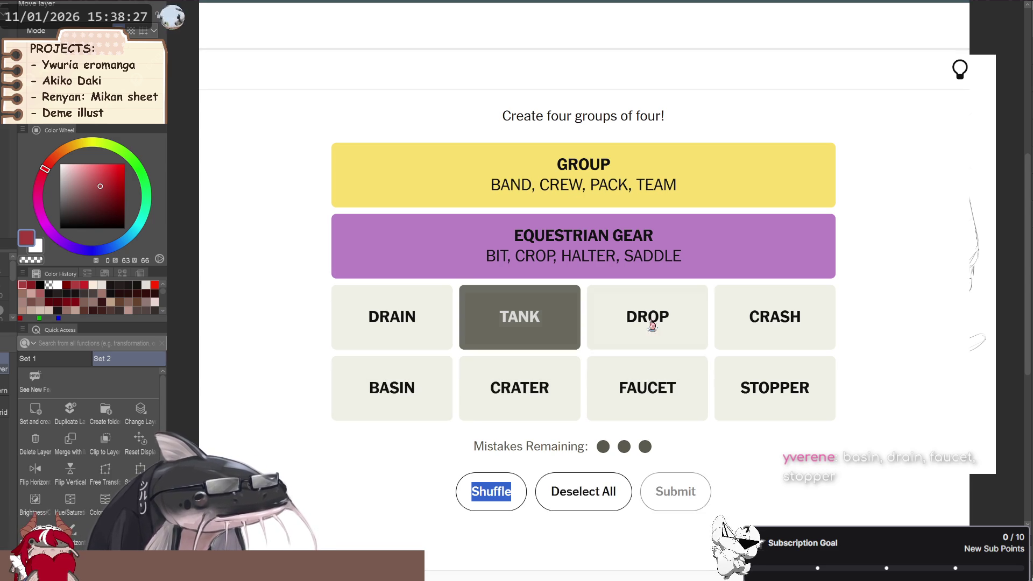
left_click(634, 320)
left_click(776, 324)
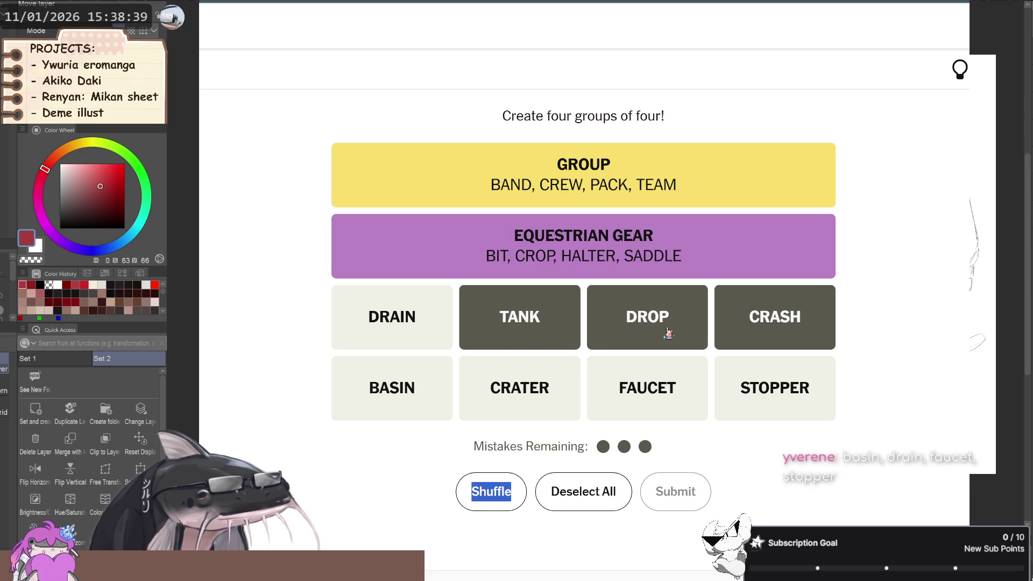
left_click(505, 319)
left_click(444, 337)
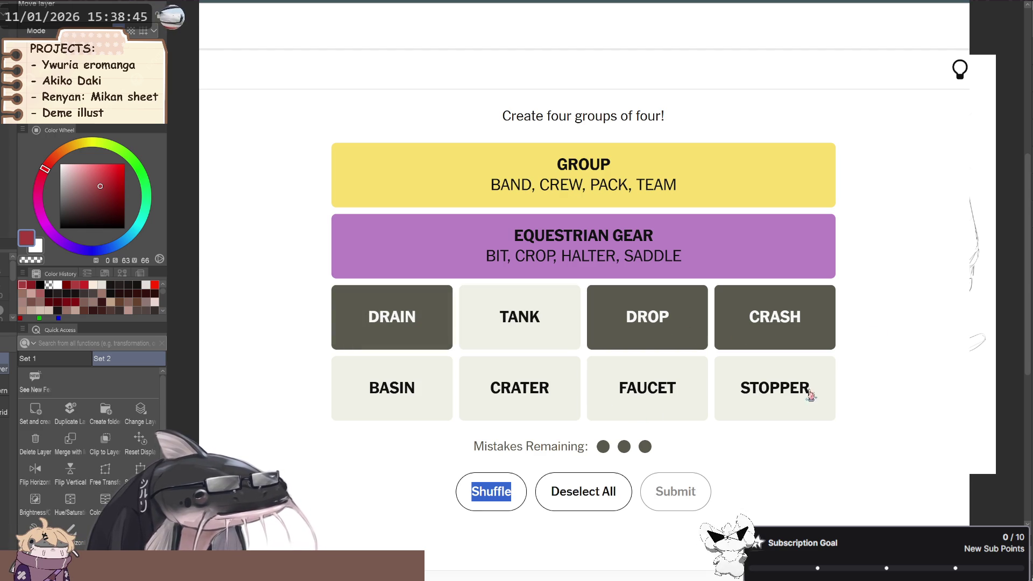
key("ctrl+Tab")
Replace the Google query with 'stopper', read its definition, and go back to Connections.
left_click(236, 40)
key("ctrl+a")
type("stop")
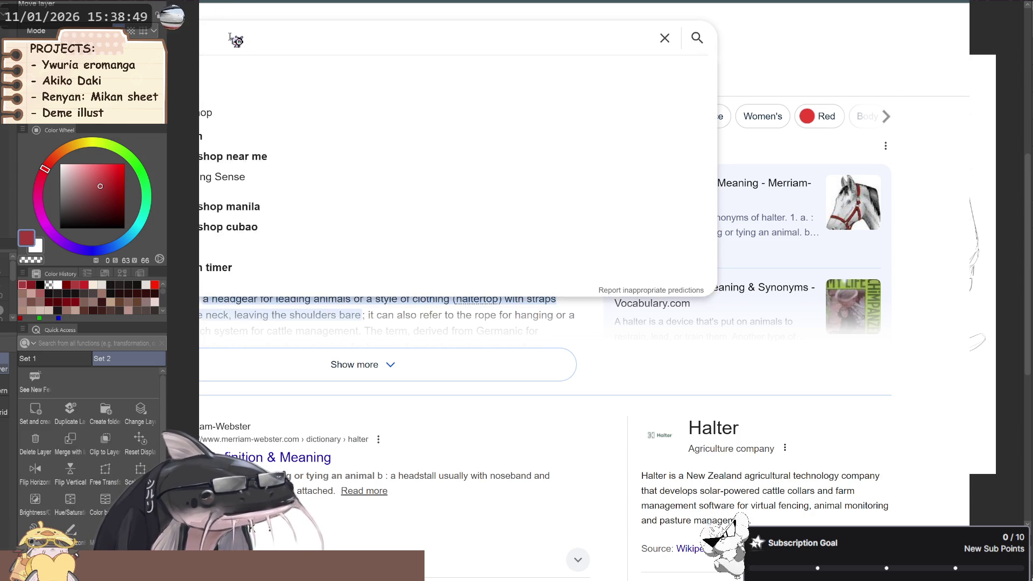
type("per")
key("Return")
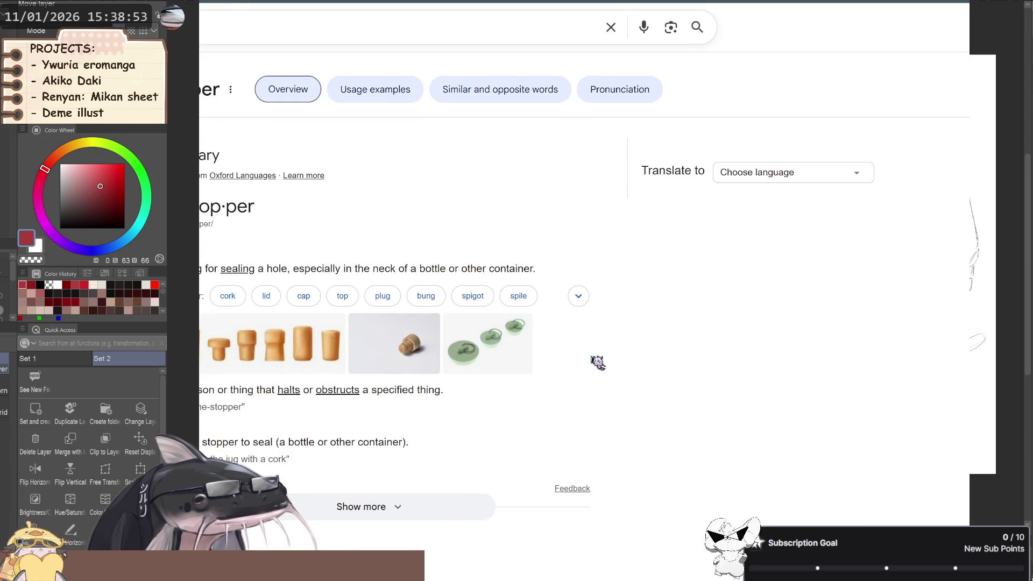
scroll(508, 367, "down", 2)
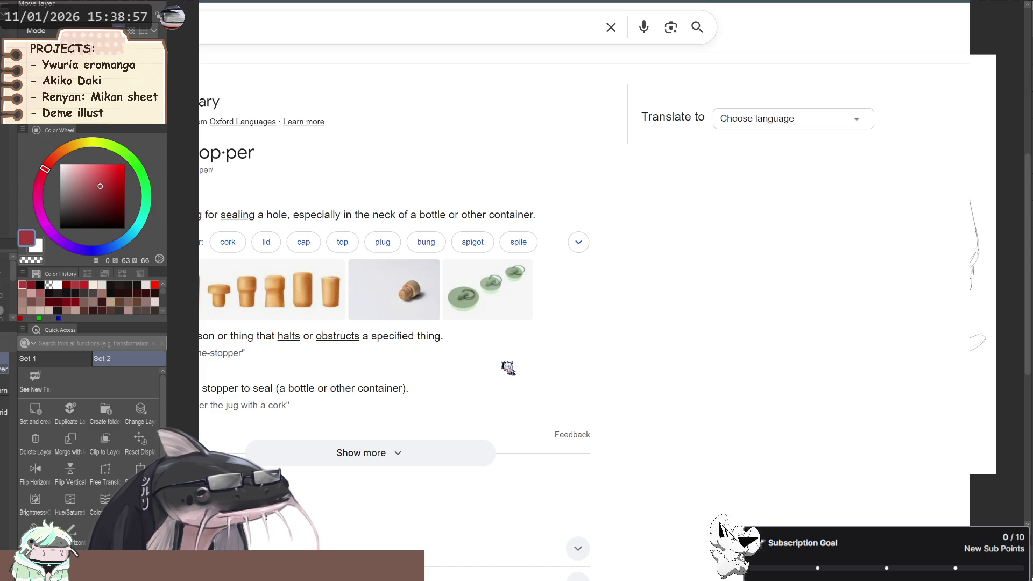
scroll(508, 368, "up", 2)
key("ctrl+Tab")
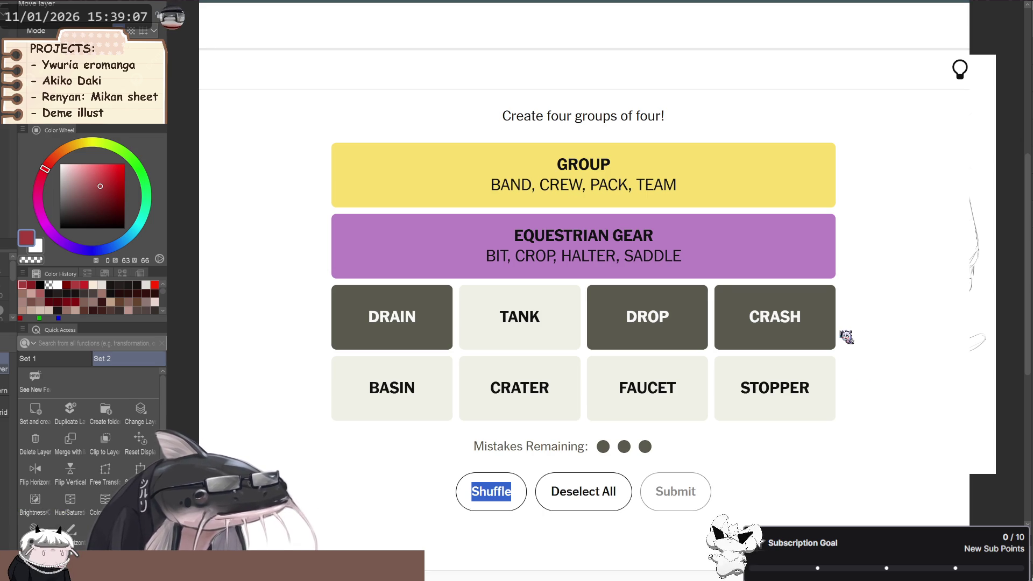
Clear the guess and submit BASIN, DRAIN, FAUCET and STOPPER as Parts of a Sink.
left_click(395, 328)
left_click(615, 328)
left_click(780, 313)
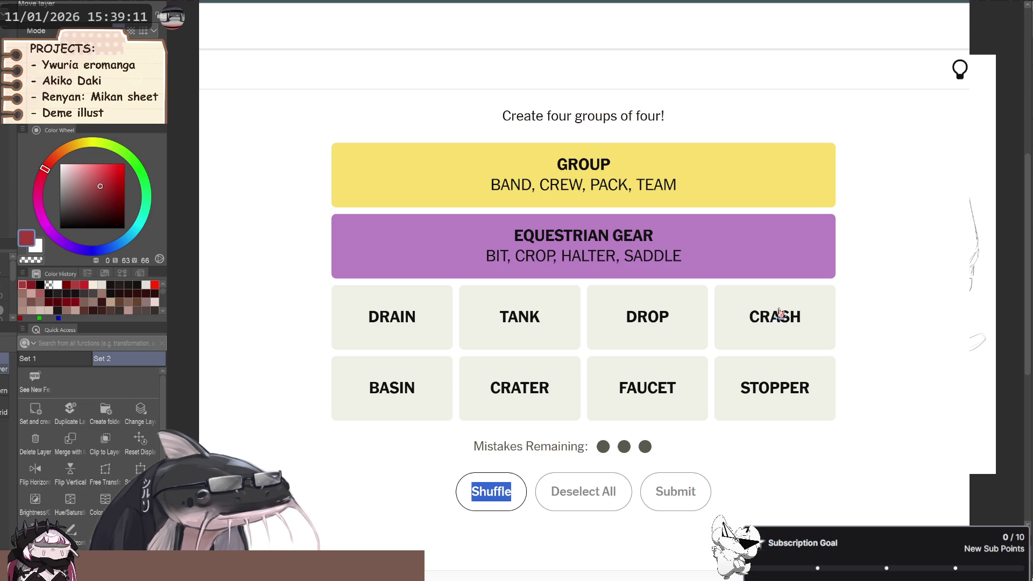
left_click(410, 390)
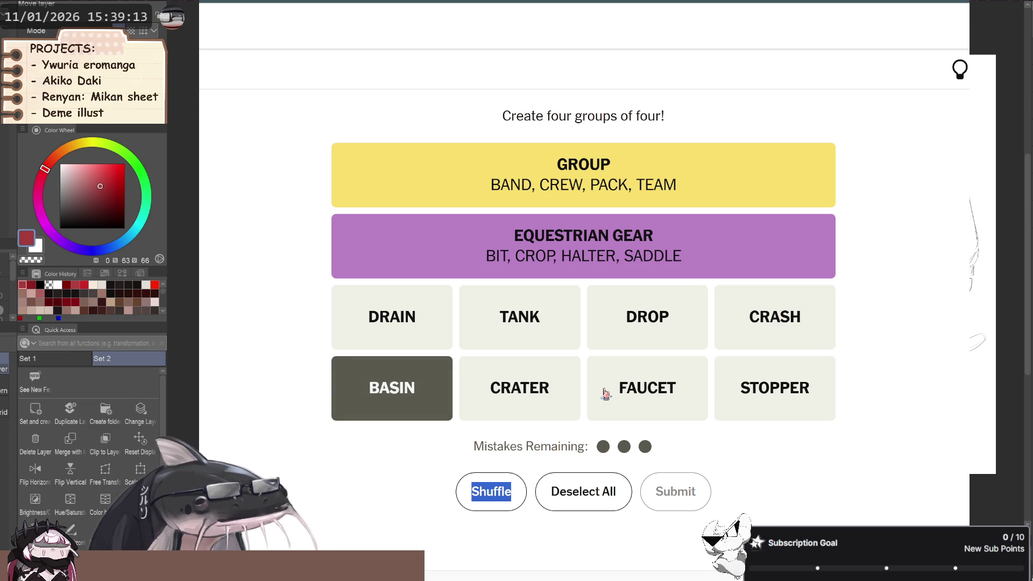
left_click(423, 344)
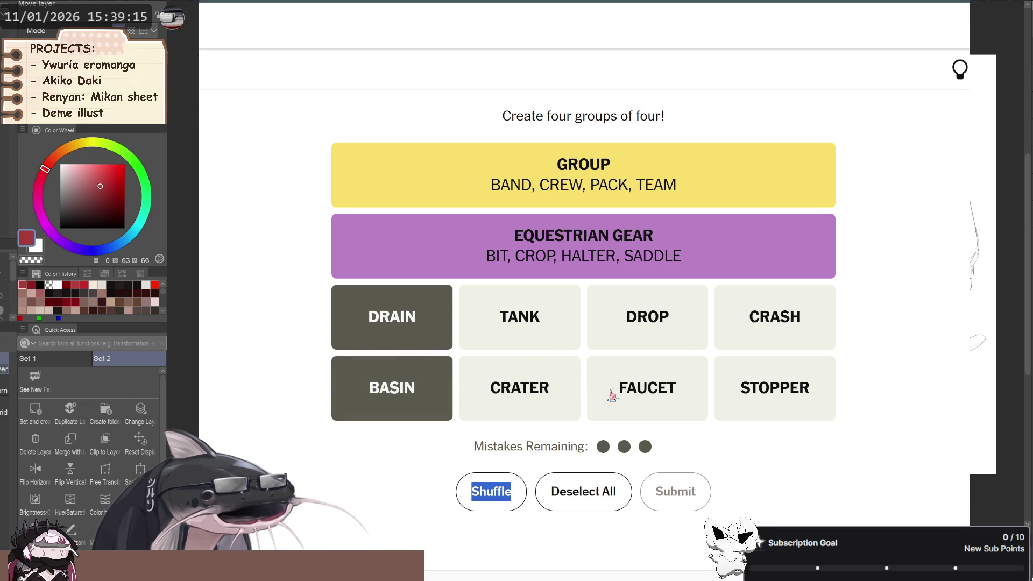
left_click(683, 403)
left_click(760, 397)
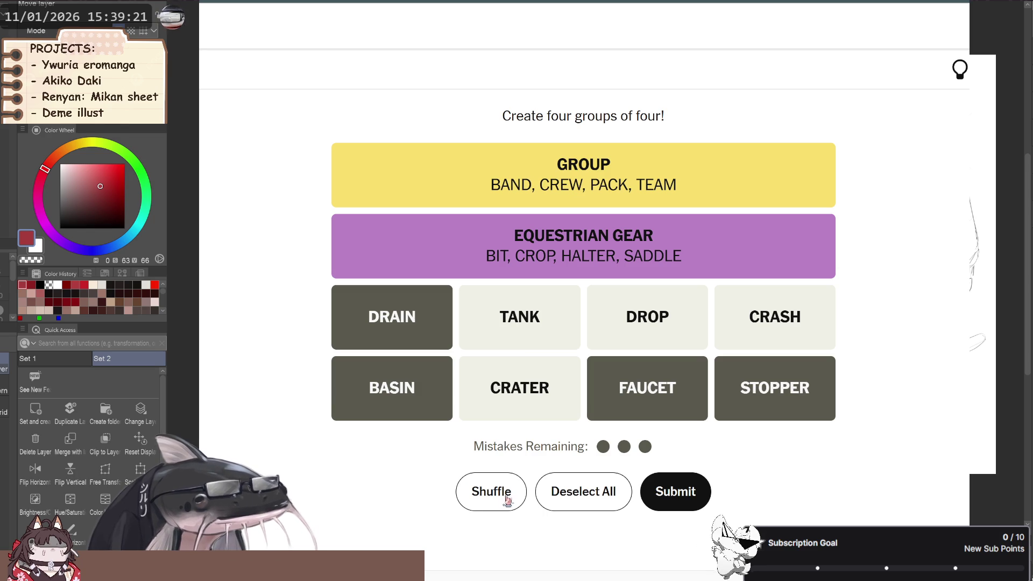
left_click(677, 492)
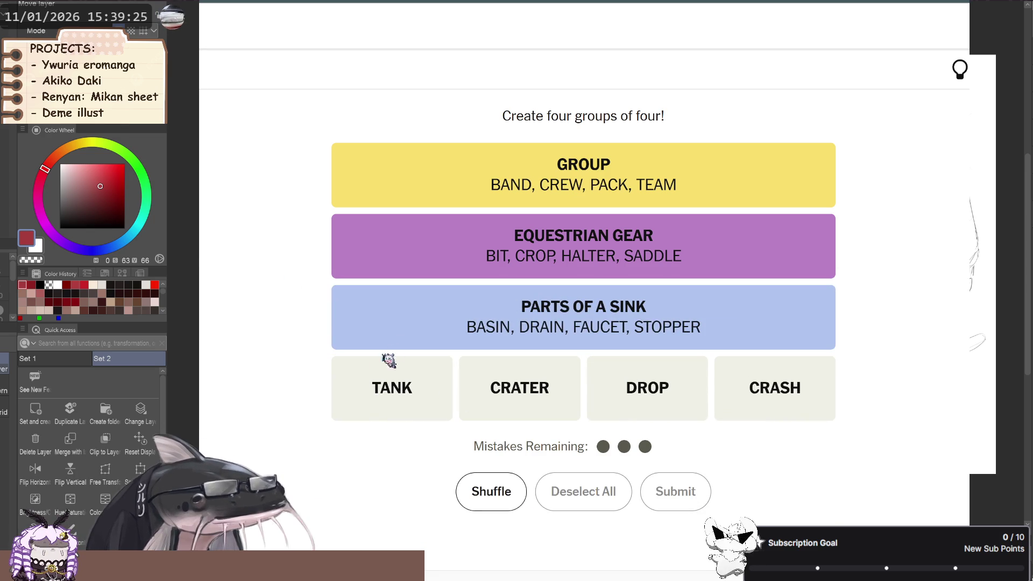
Submit TANK, CRATER, DROP and CRASH as the final Plunge group.
left_click(356, 385)
left_click(498, 398)
left_click(613, 398)
left_click(764, 393)
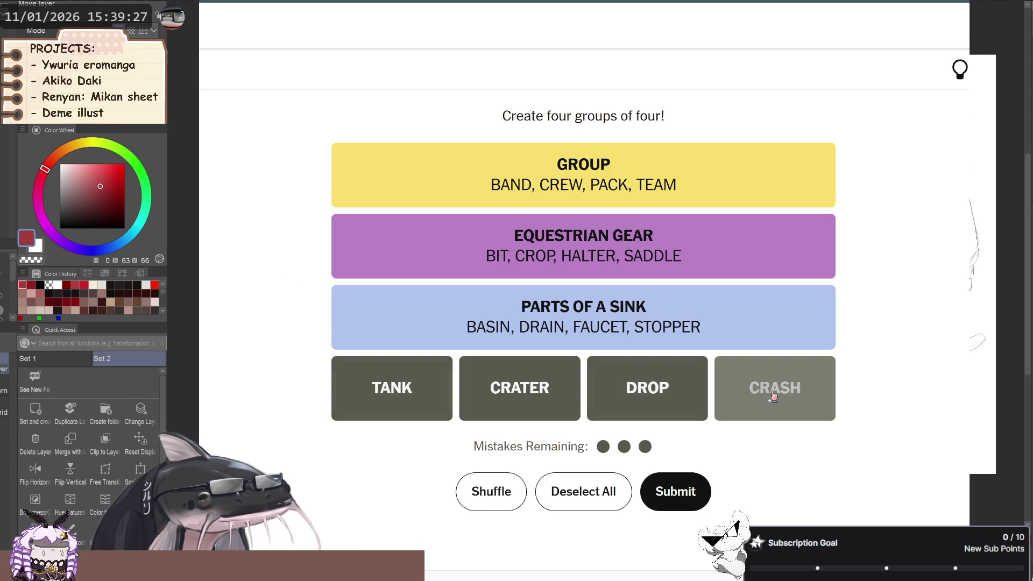
left_click(706, 493)
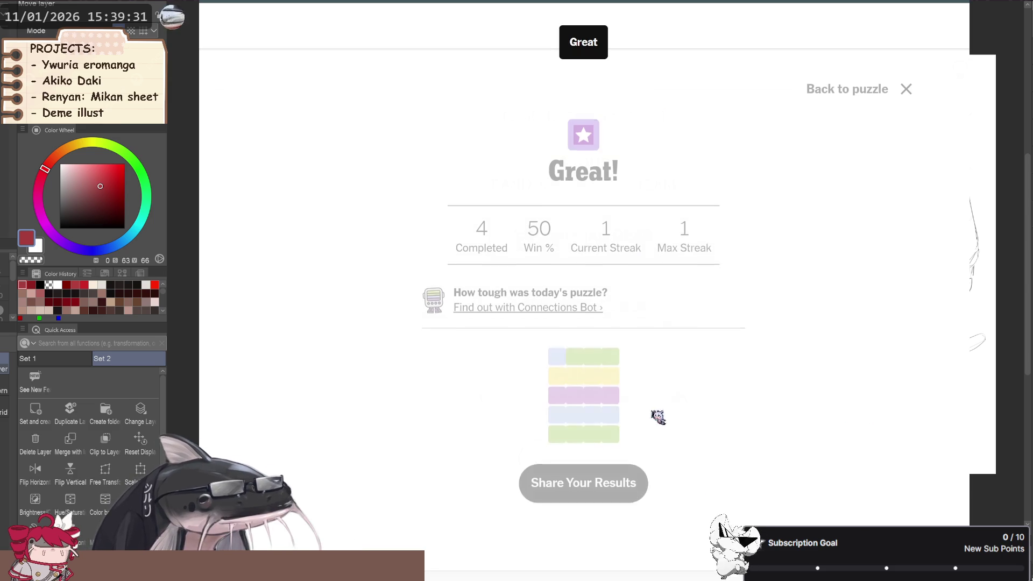
Close the results summary and highlight CRATER on the solved board.
left_click(837, 87)
left_click_drag(501, 400, 551, 401)
left_click(552, 402)
double_click(549, 405)
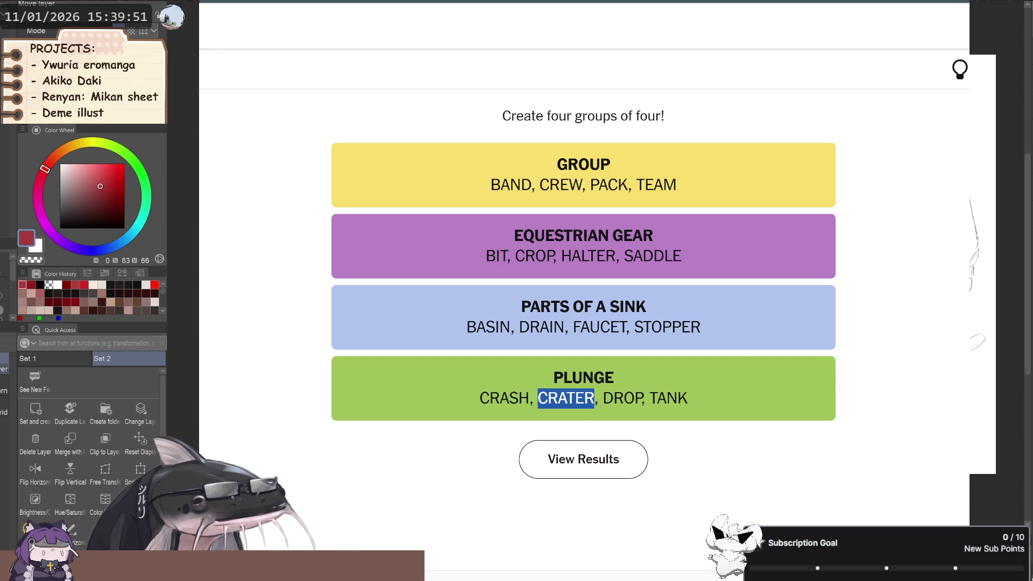
left_click(943, 341)
key("ctrl+Tab")
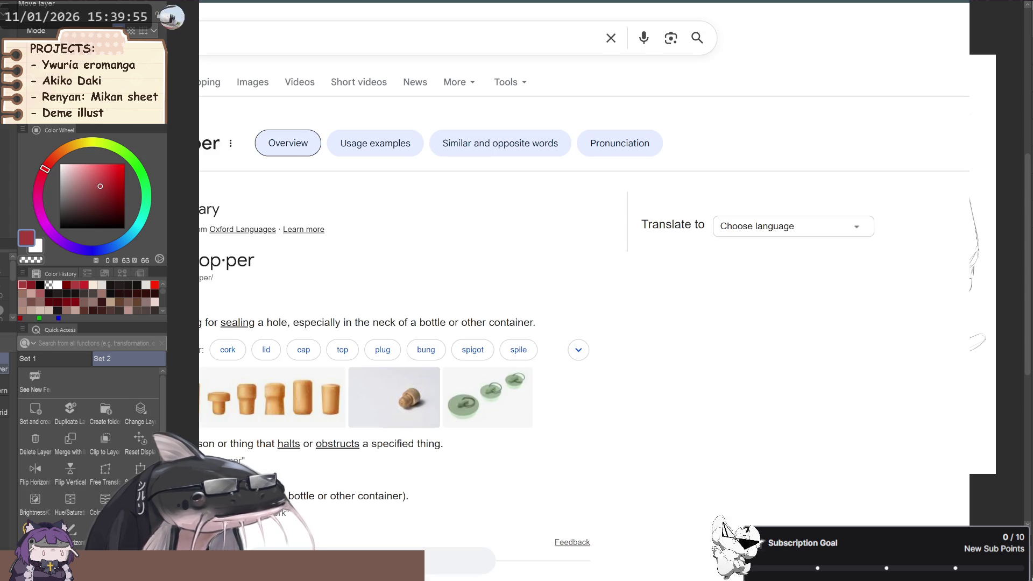
key("ctrl+shift+Tab")
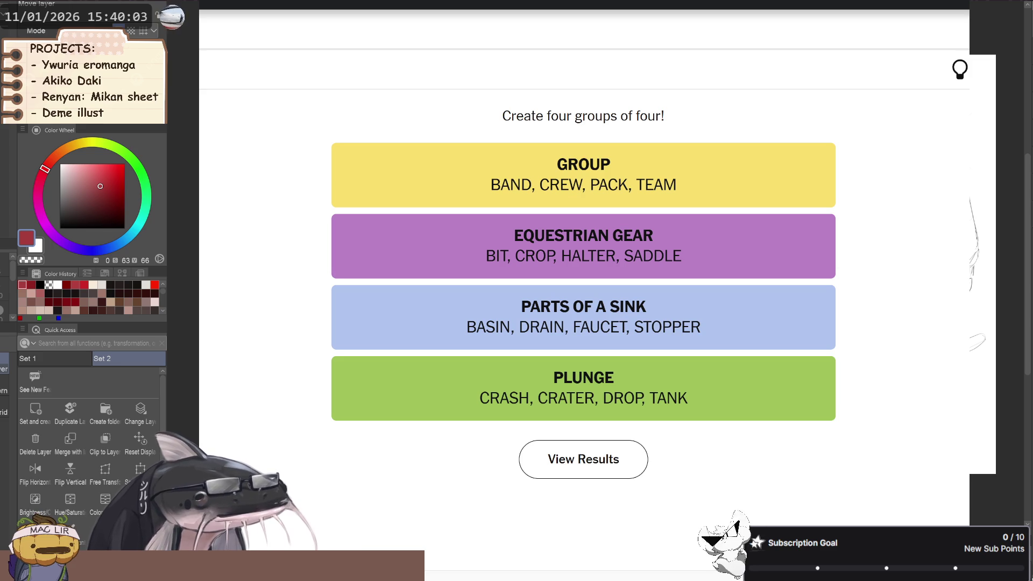
Search 'octordle', open the Octordle site, and launch today's Daily Classic game.
type("octord")
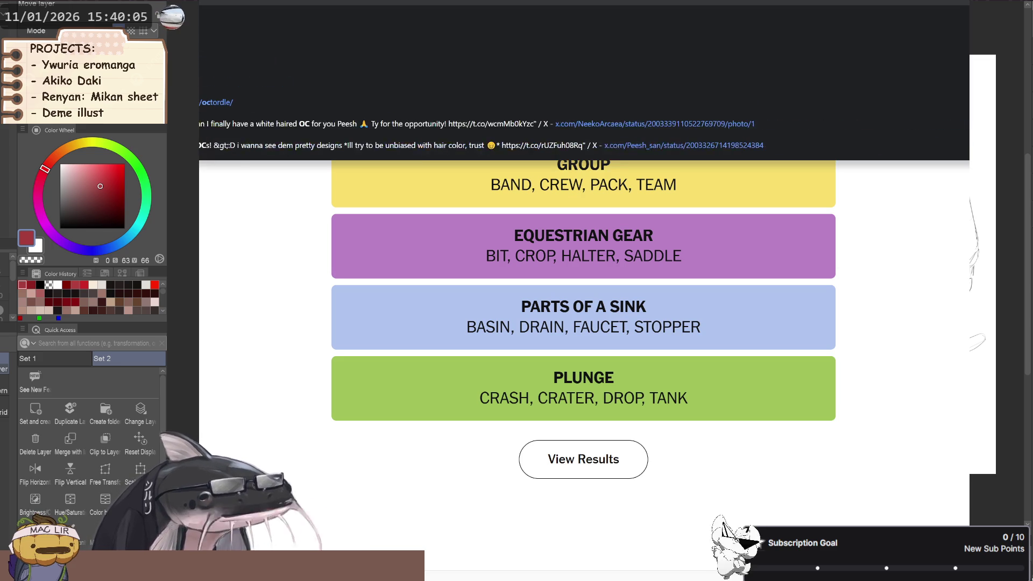
type("le")
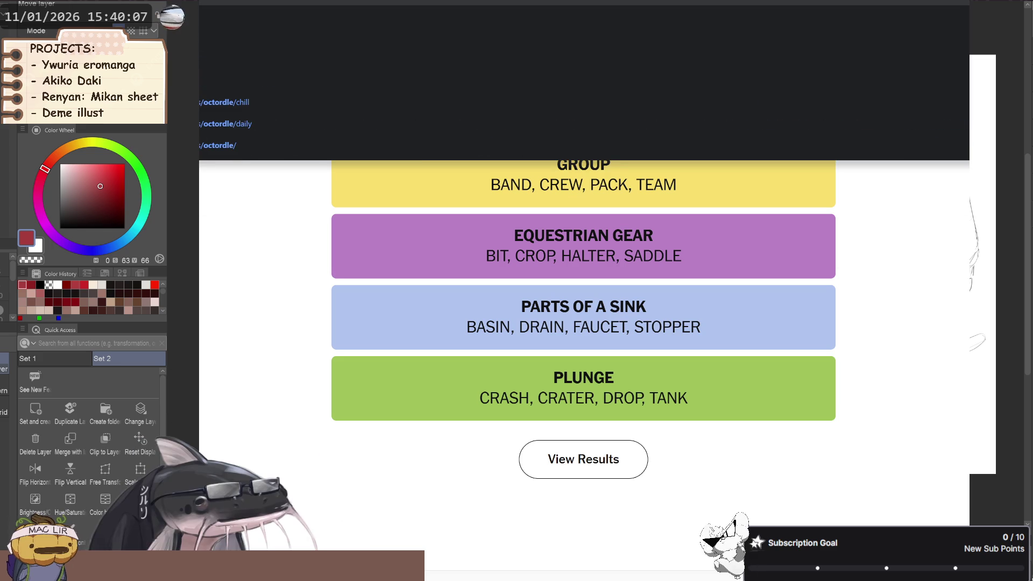
key("Return")
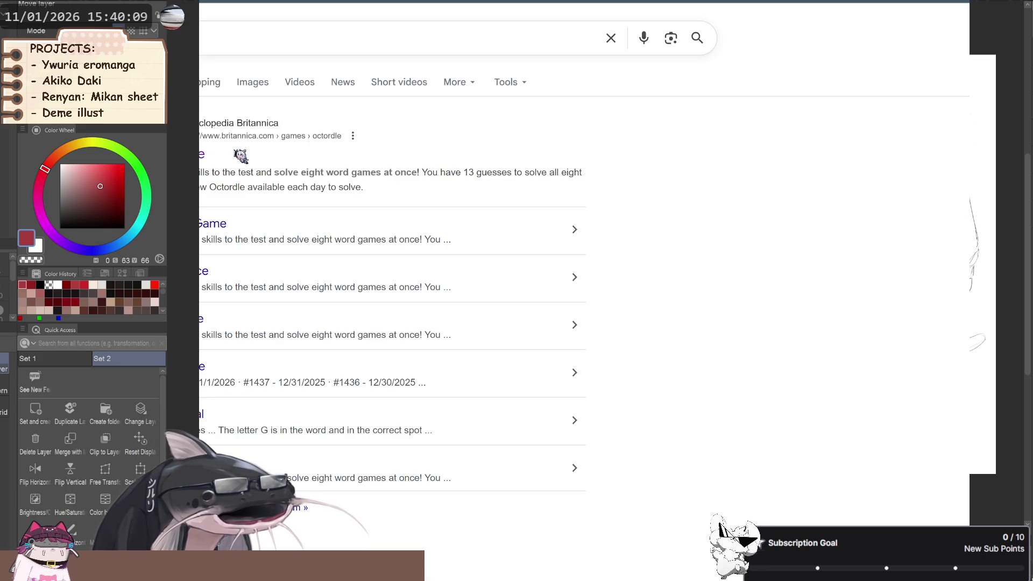
left_click(516, 346)
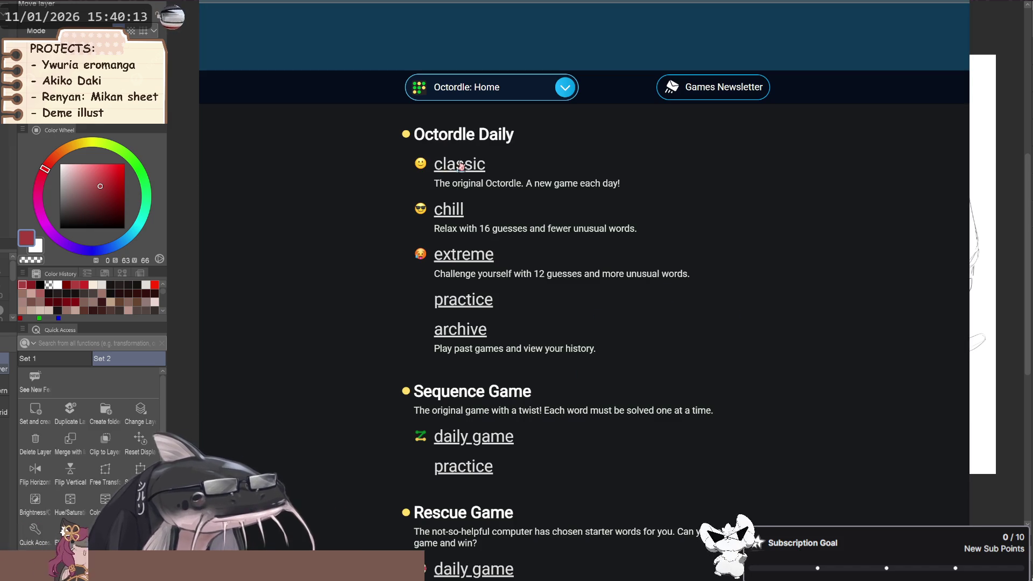
left_click(465, 172)
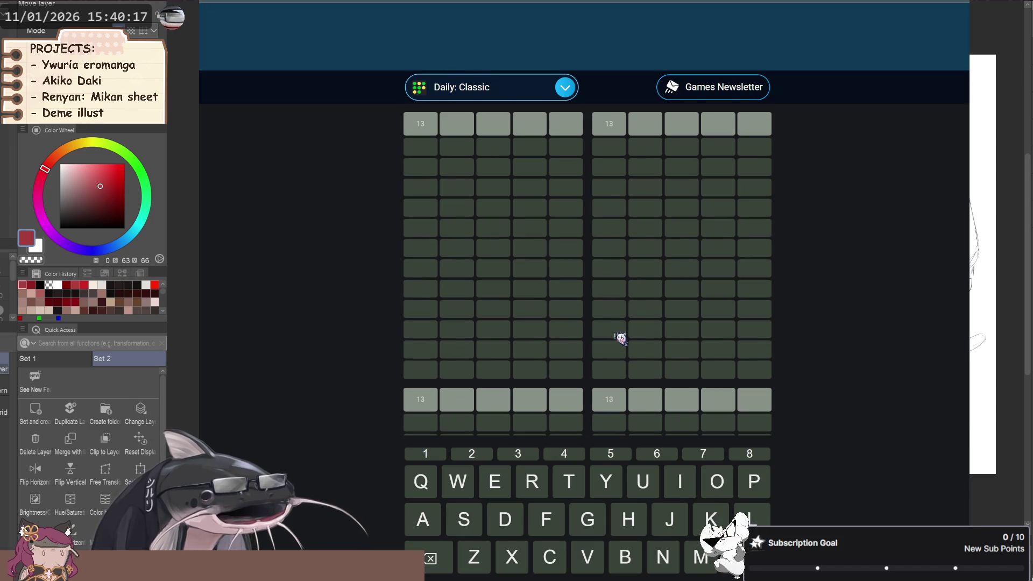
scroll(645, 315, "down", 4)
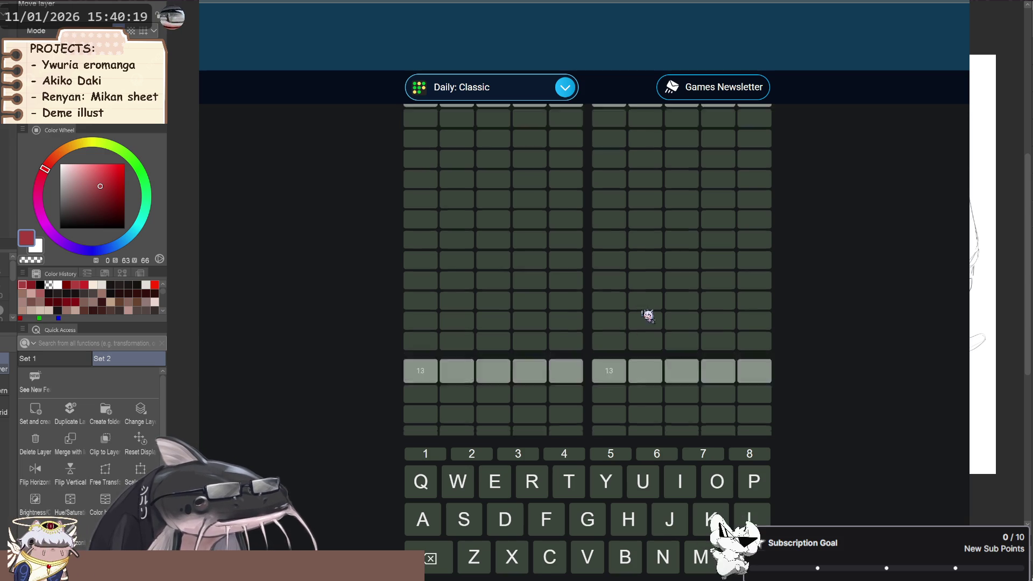
scroll(678, 320, "up", 3)
scroll(667, 328, "up", 1)
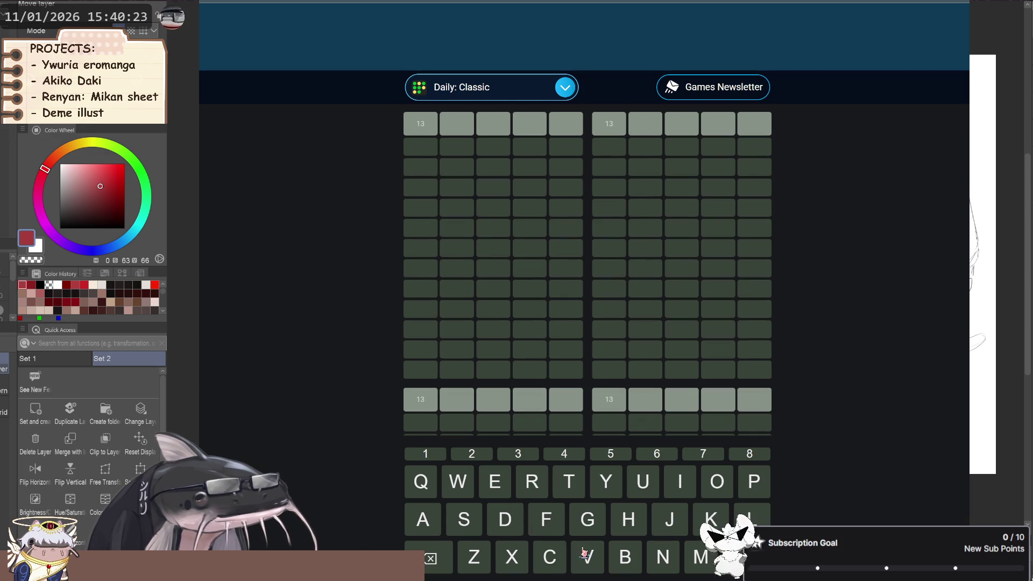
Play DRAIN as the first Octordle guess.
left_click(513, 531)
left_click(533, 492)
left_click(434, 527)
left_click(677, 493)
left_click(657, 559)
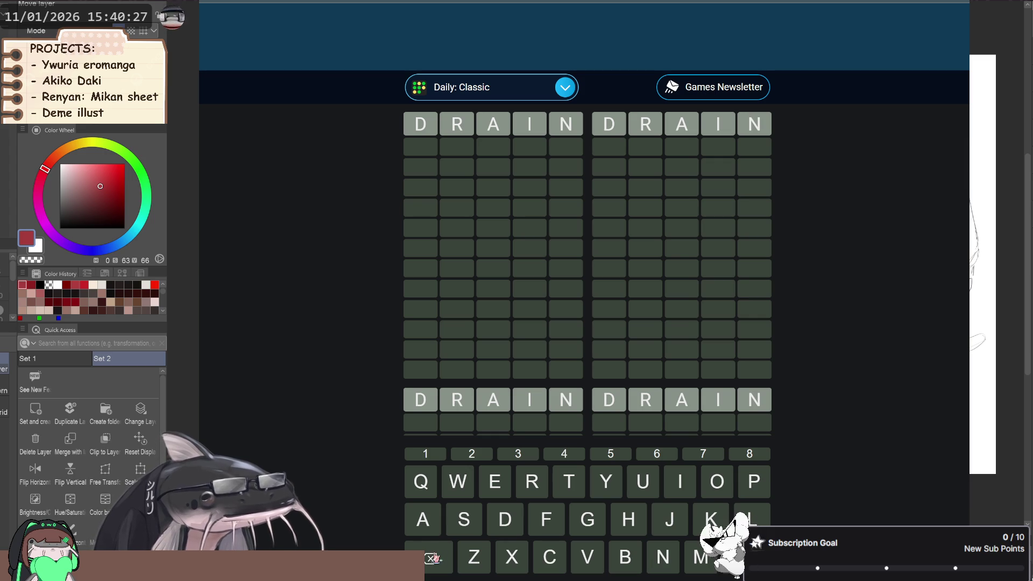
key("Return")
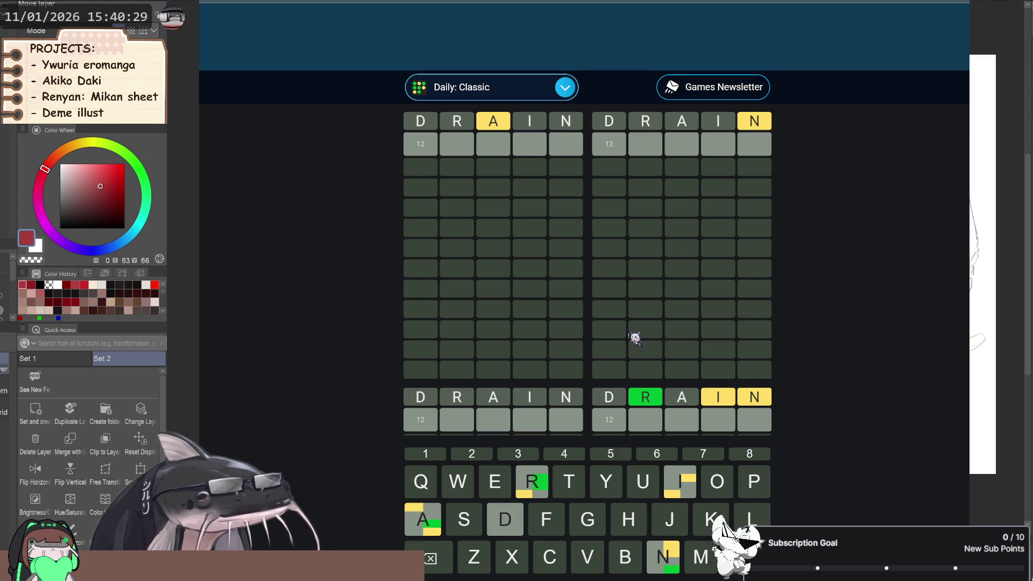
scroll(645, 305, "down", 3)
scroll(651, 299, "up", 1)
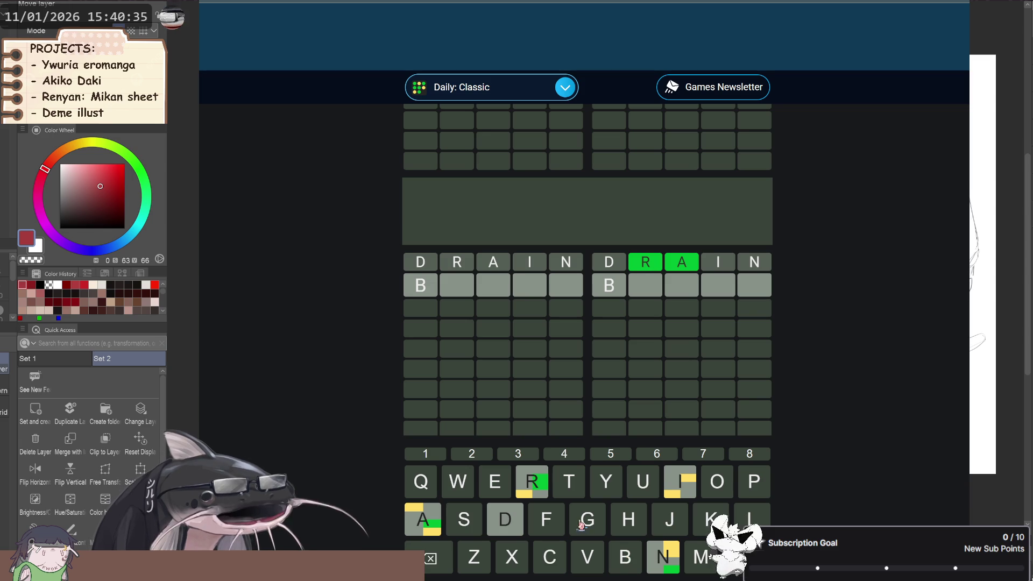
Abandon a BR start and play SPORT as the second guess.
key("BackSpace")
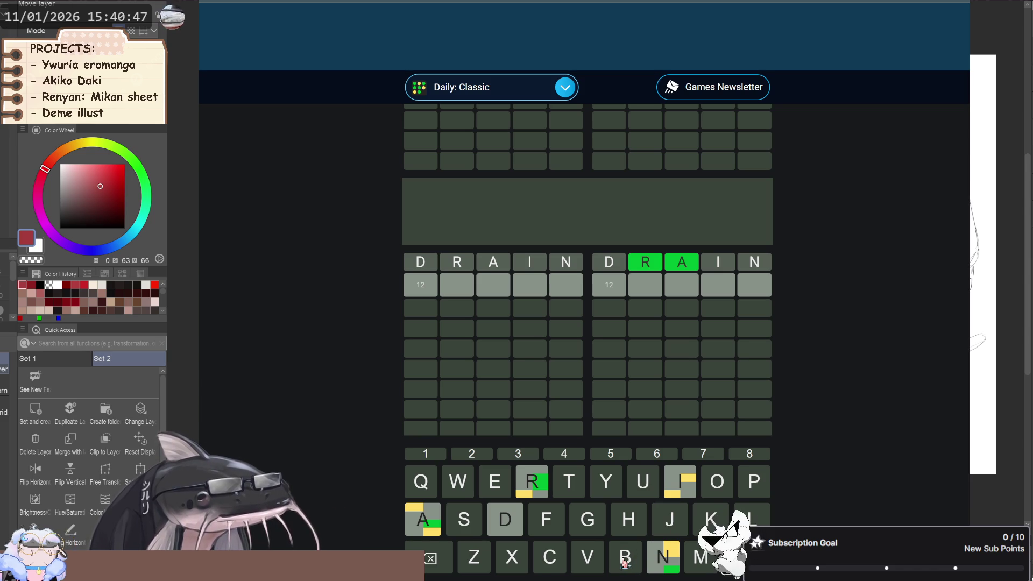
left_click(624, 562)
left_click(528, 487)
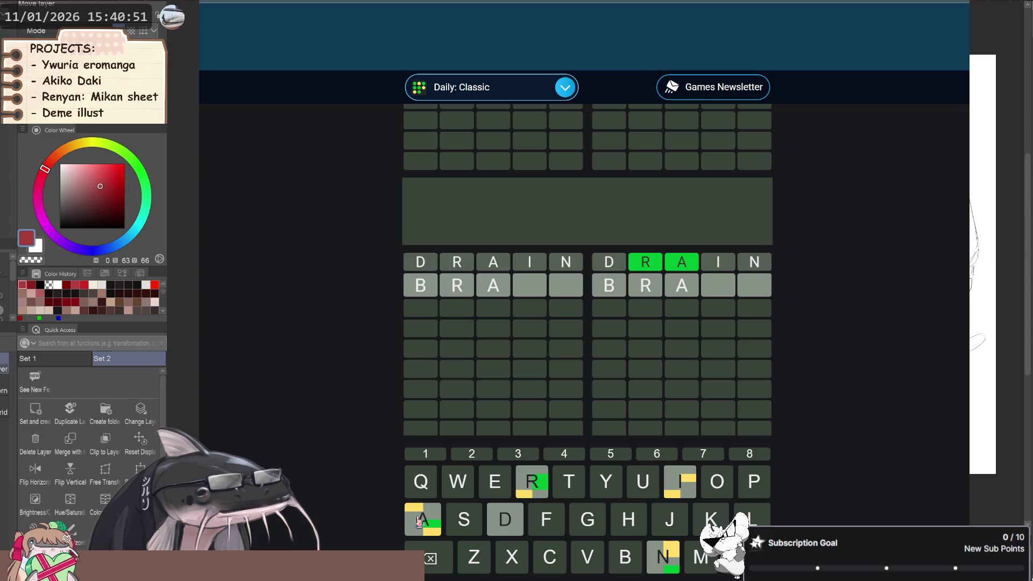
key("BackSpace")
key("BackSpace")
key("BackSpace")
scroll(673, 316, "down", 1)
type("S")
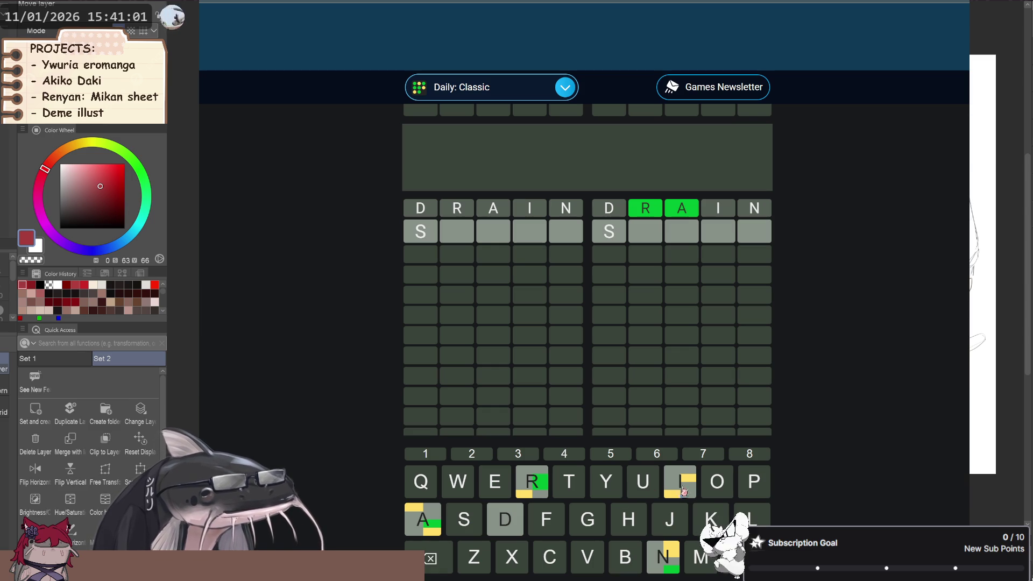
left_click(753, 487)
left_click(716, 487)
left_click(526, 491)
key("Return")
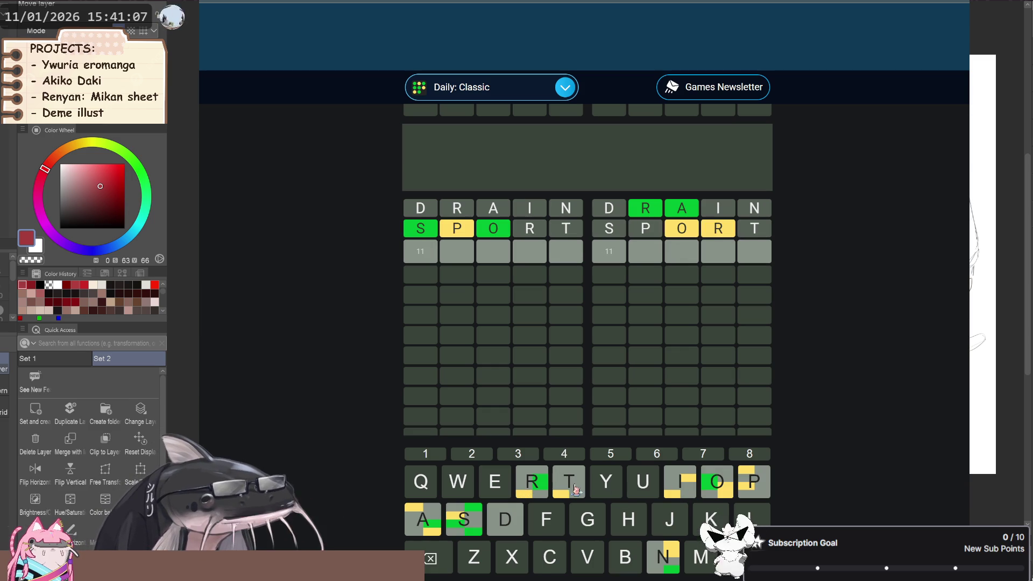
Review the eight boards and play SOAPY as the third guess.
scroll(559, 297, "up", 2)
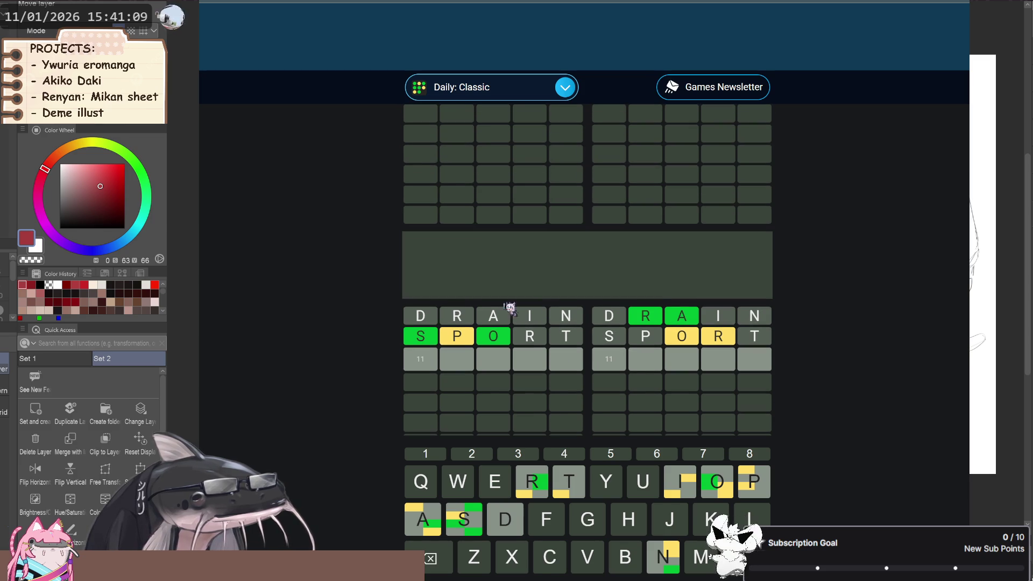
scroll(525, 345, "down", 2)
scroll(571, 355, "down", 5)
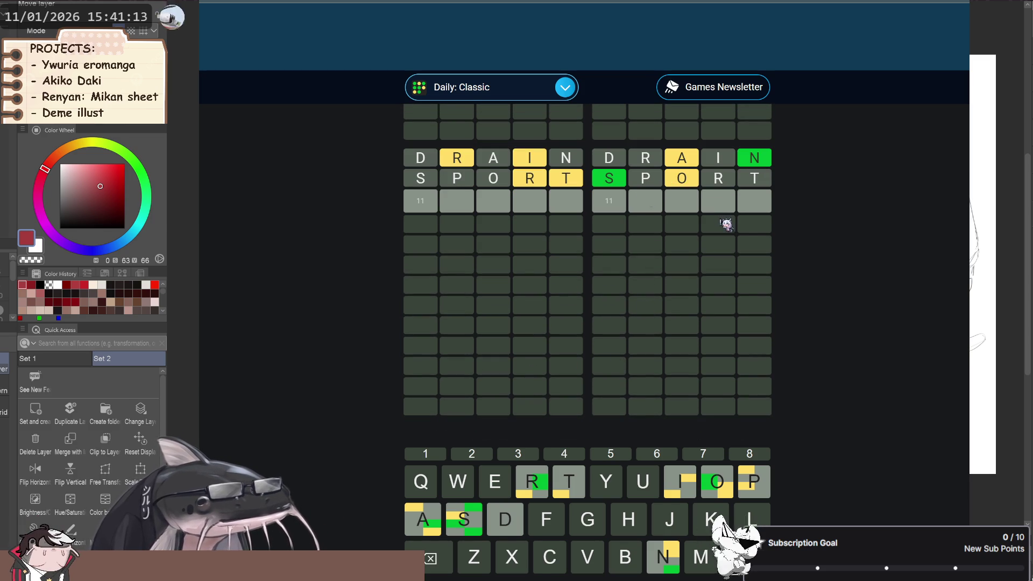
scroll(724, 242, "up", 3)
scroll(694, 304, "down", 2)
scroll(673, 315, "down", 5)
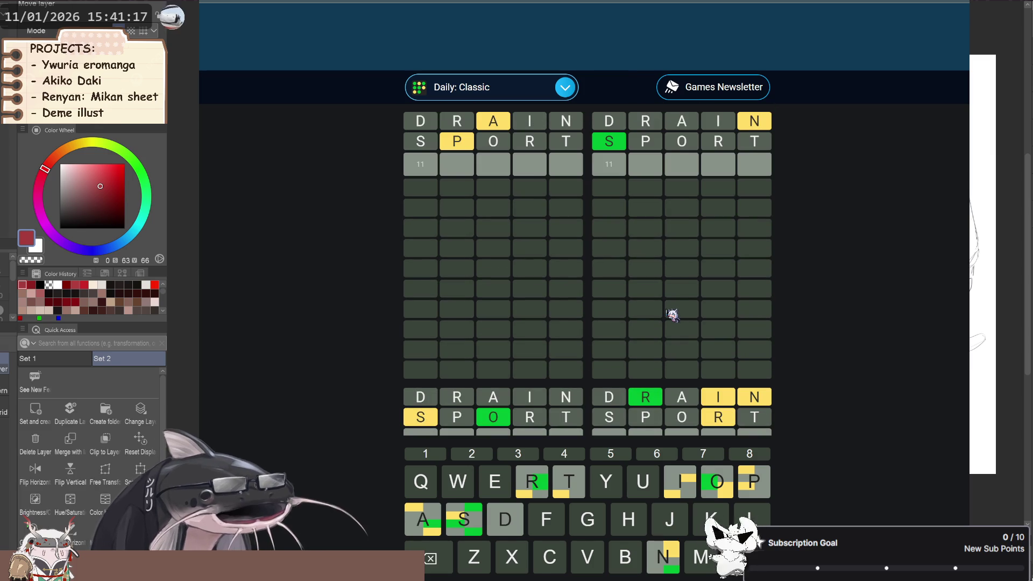
scroll(673, 314, "down", 3)
scroll(675, 314, "down", 3)
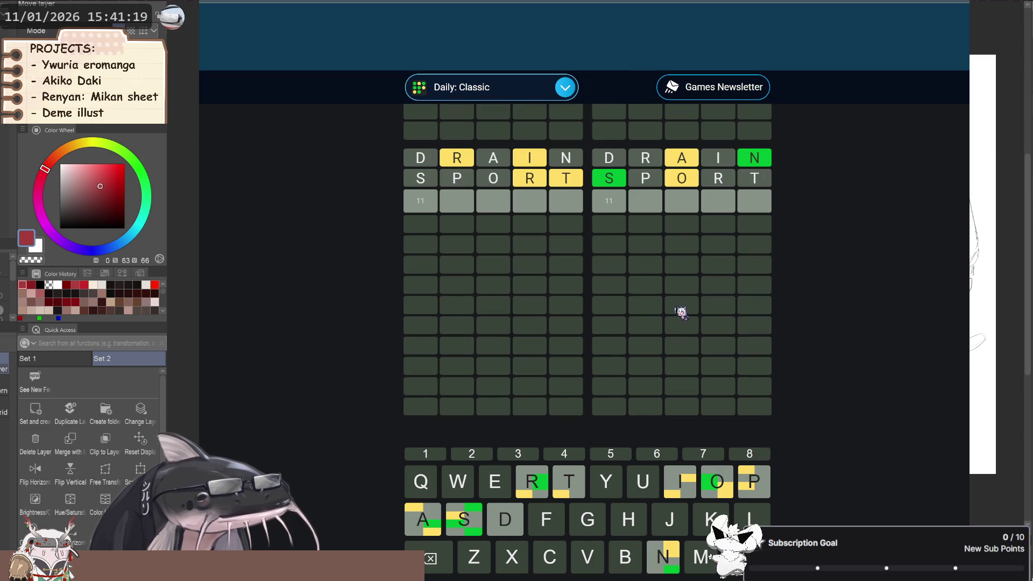
scroll(680, 328, "up", 1)
scroll(673, 336, "up", 1)
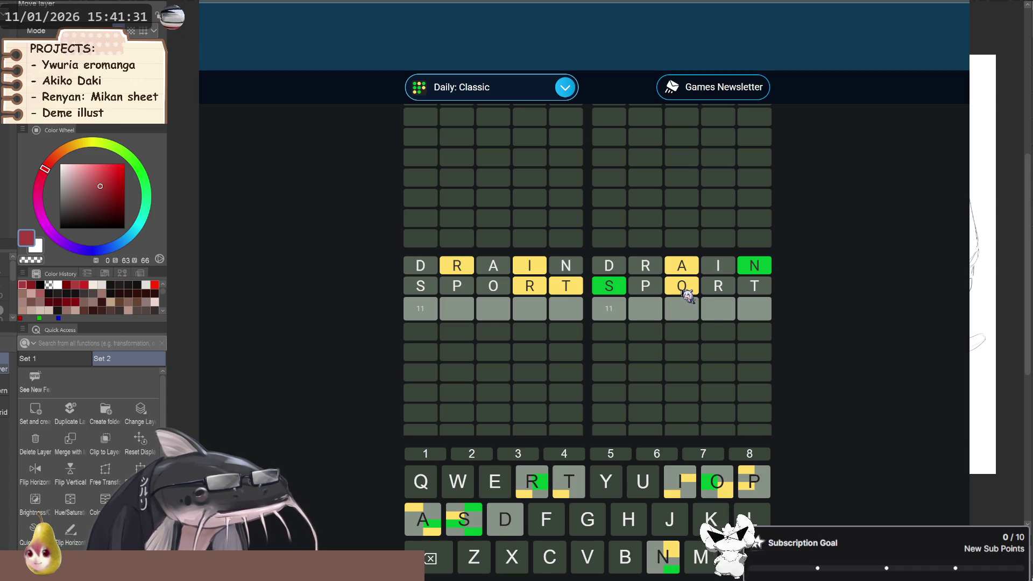
scroll(722, 419, "up", 1)
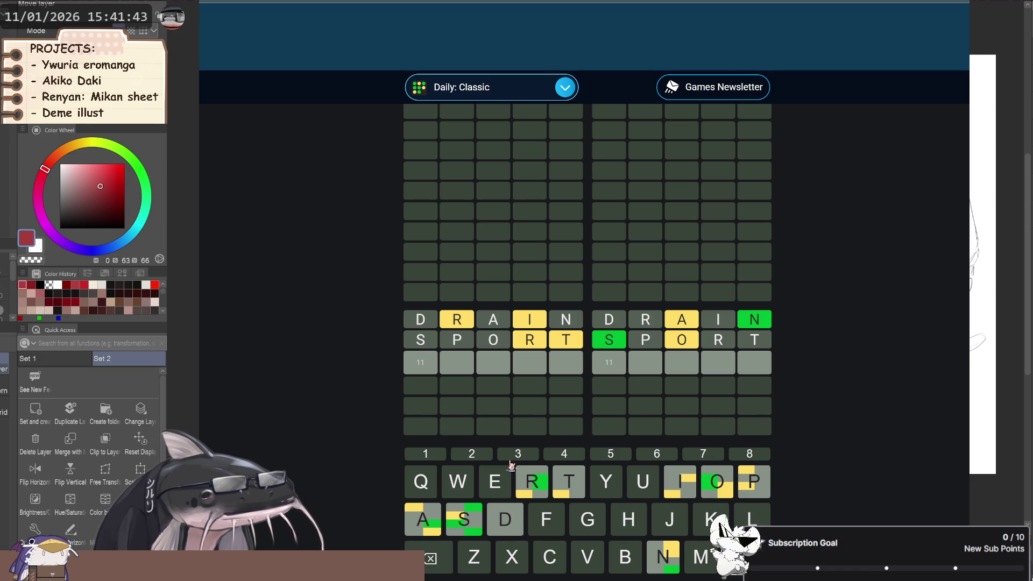
scroll(537, 379, "down", 1)
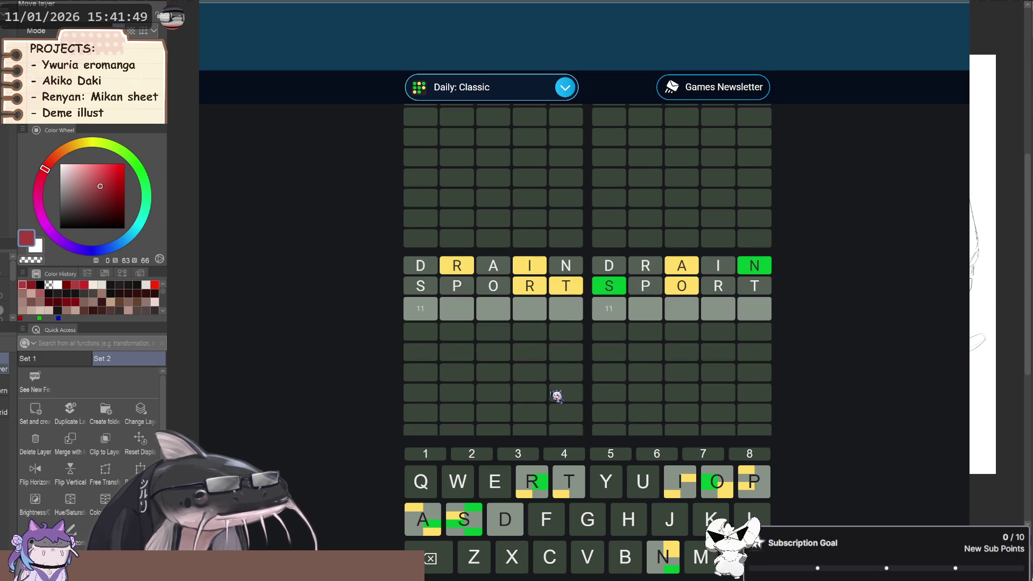
scroll(637, 402, "up", 5)
scroll(641, 403, "up", 3)
scroll(641, 403, "down", 1)
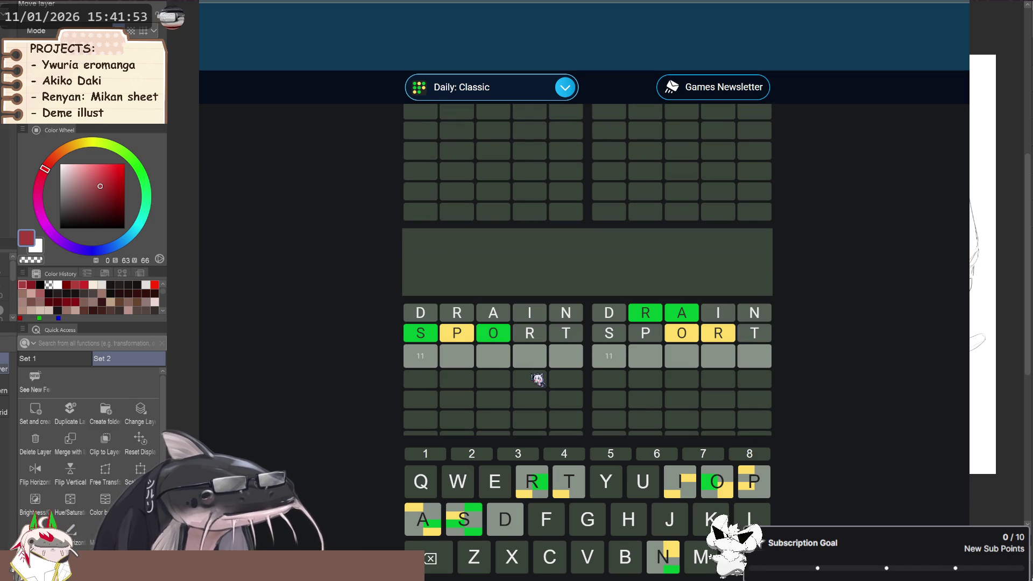
scroll(558, 397, "up", 1)
scroll(576, 396, "down", 1)
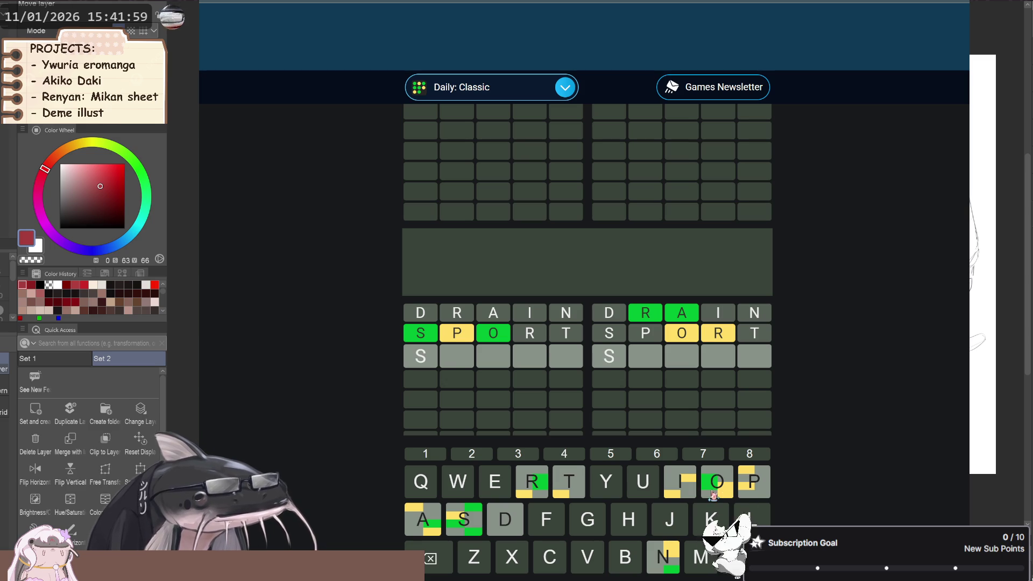
left_click(719, 490)
left_click(434, 529)
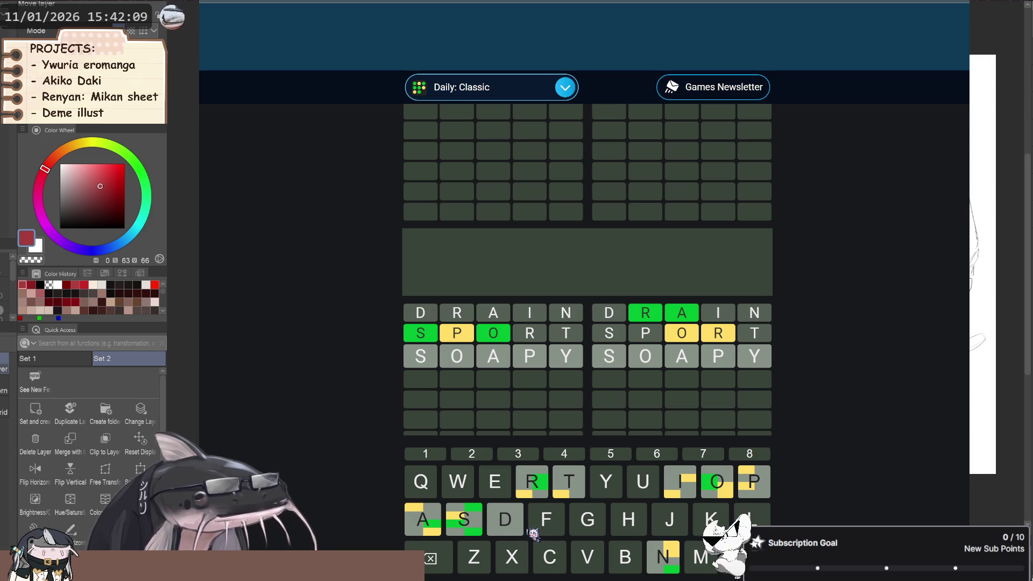
key("Return")
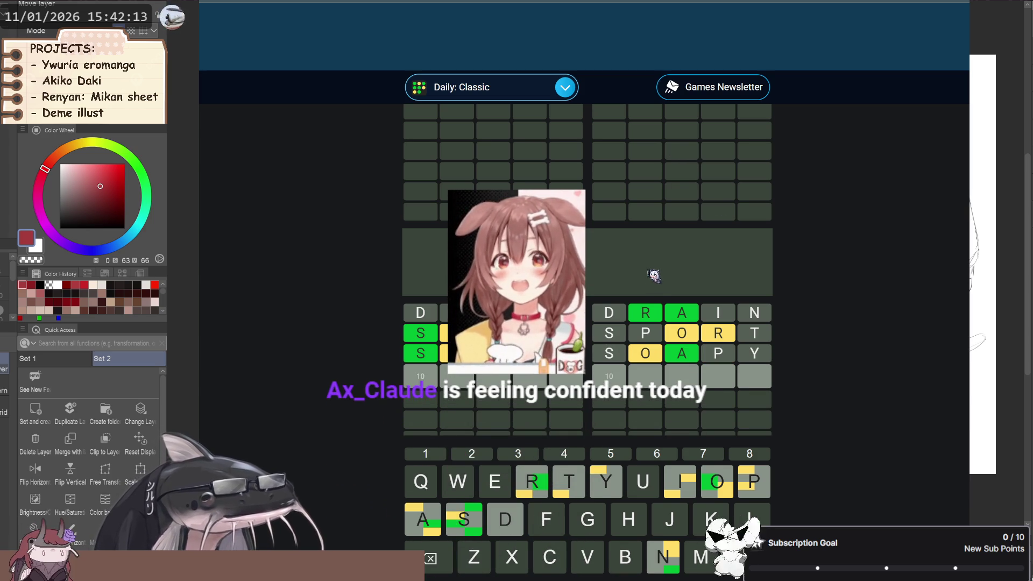
Check the scored boards and begin the fourth guess with H.
scroll(654, 276, "down", 3)
scroll(655, 315, "up", 2)
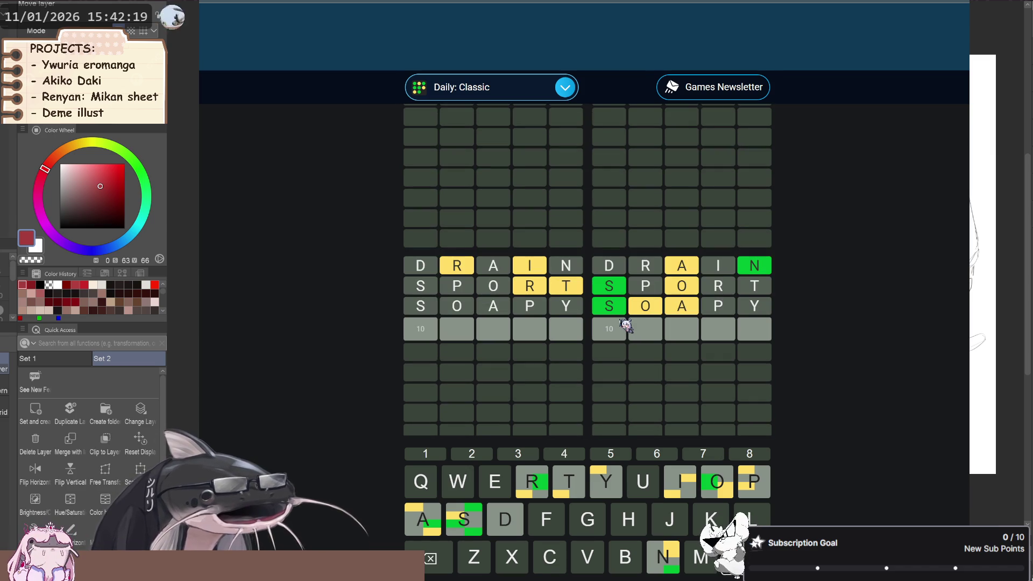
scroll(614, 304, "down", 2)
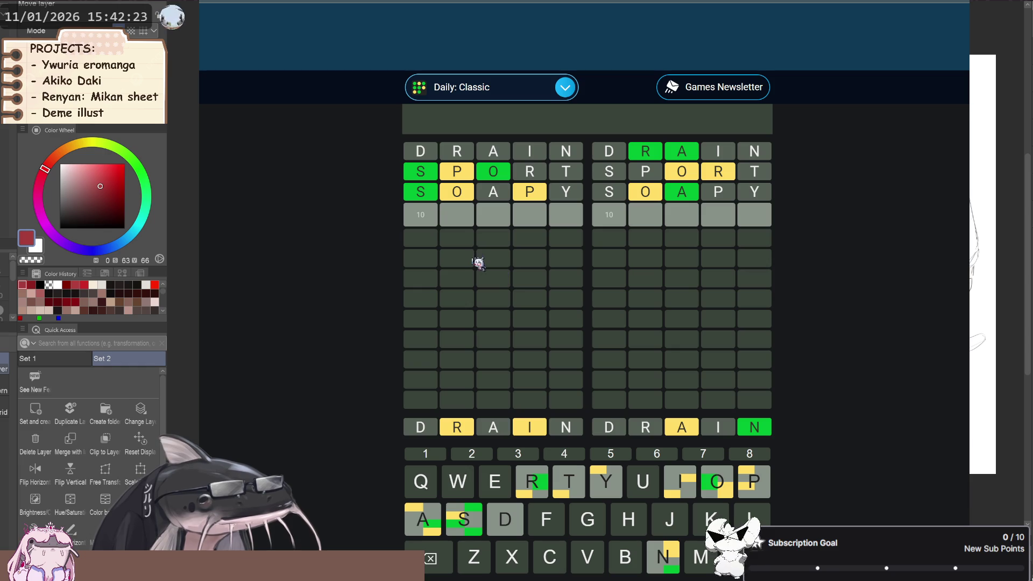
scroll(491, 278, "up", 1)
scroll(491, 278, "up", 1)
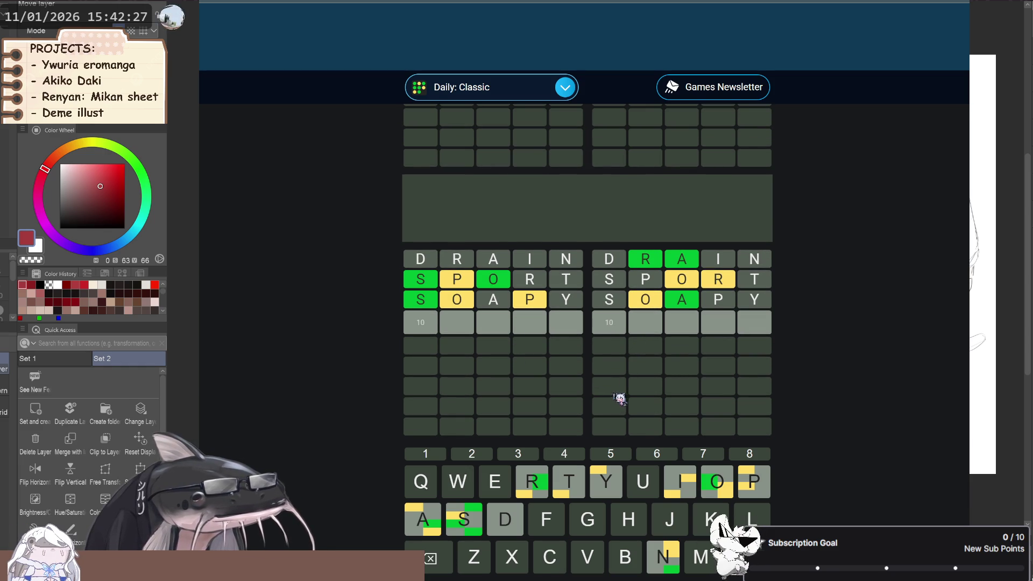
scroll(631, 400, "down", 1)
scroll(630, 399, "down", 1)
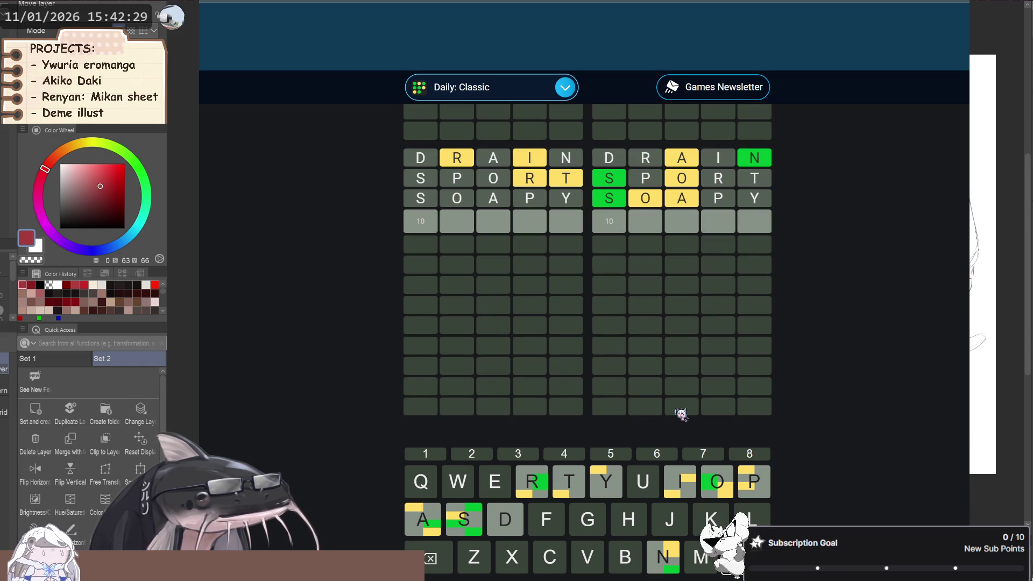
scroll(666, 328, "down", 2)
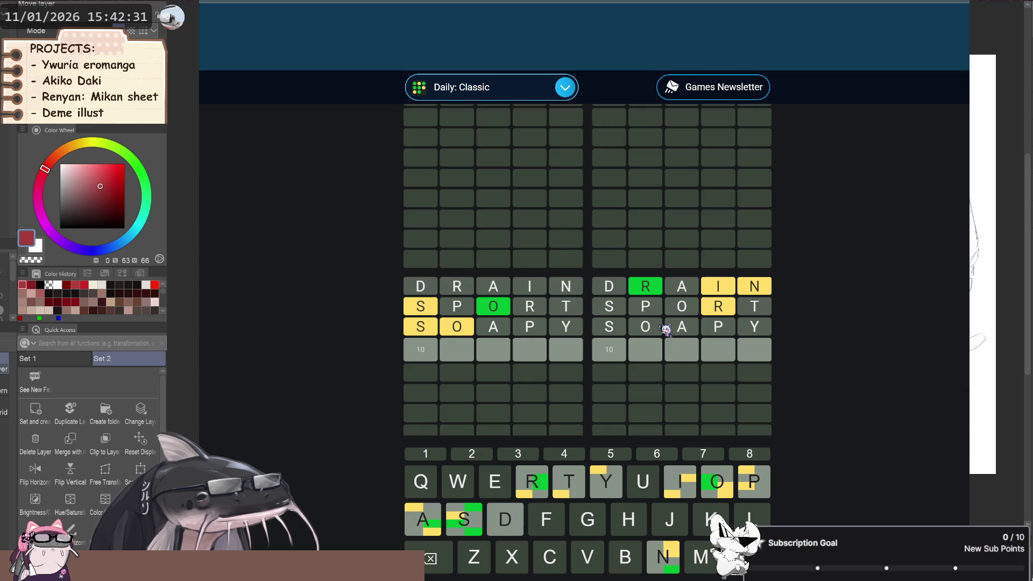
scroll(666, 329, "up", 2)
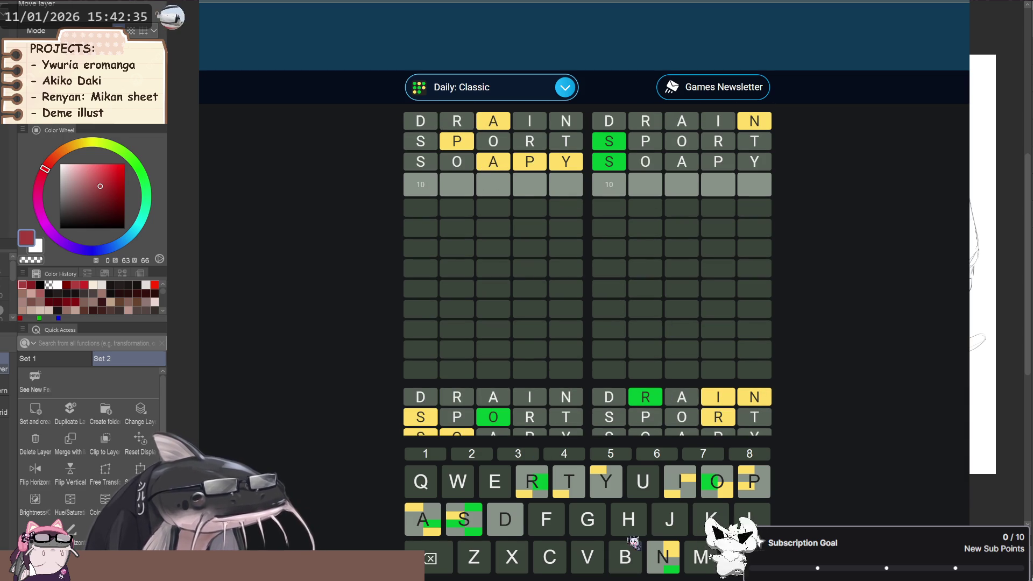
left_click(634, 521)
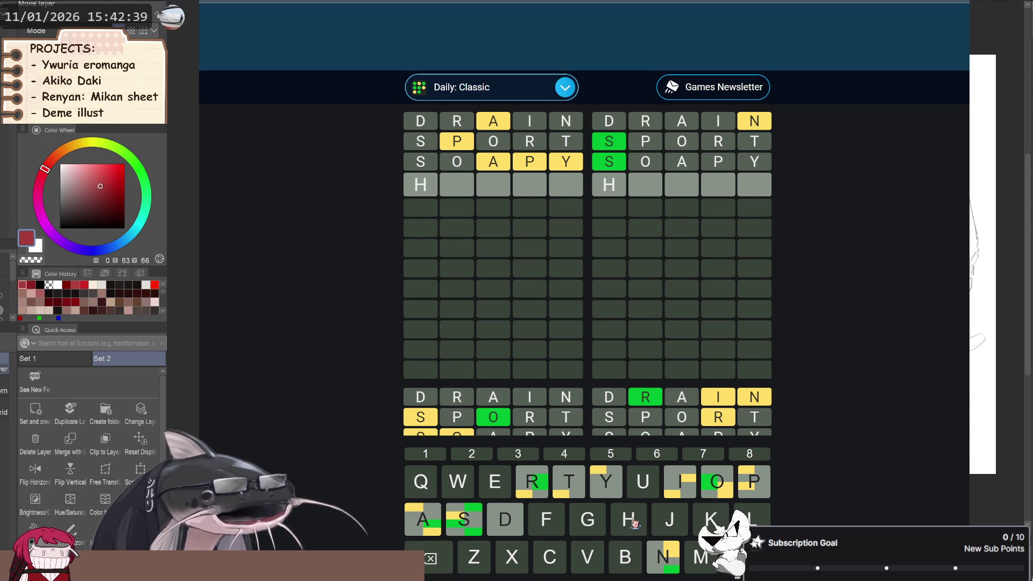
Clear the H and an abandoned F from the fourth row while studying the boards.
key("BackSpace")
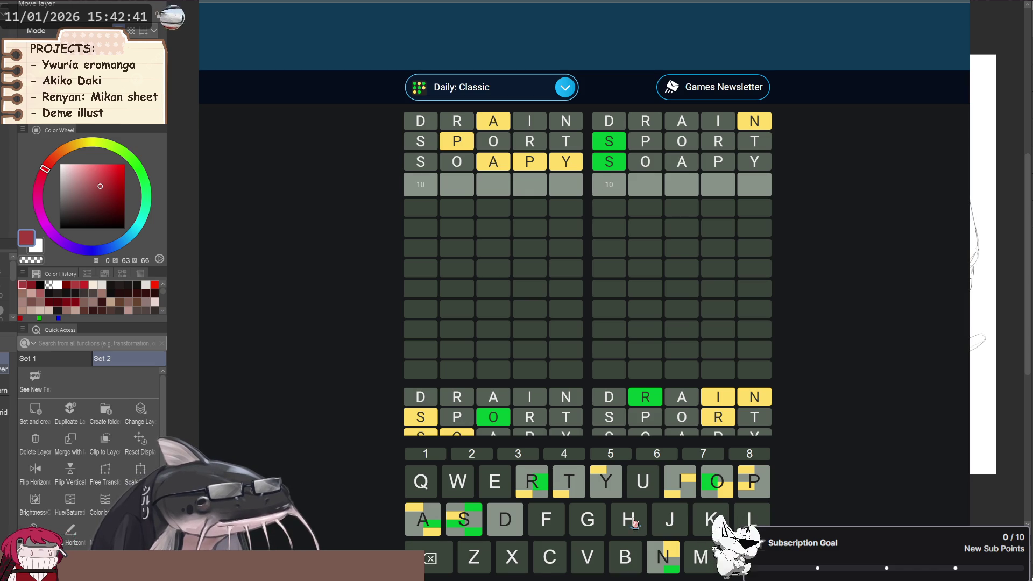
scroll(576, 265, "down", 2)
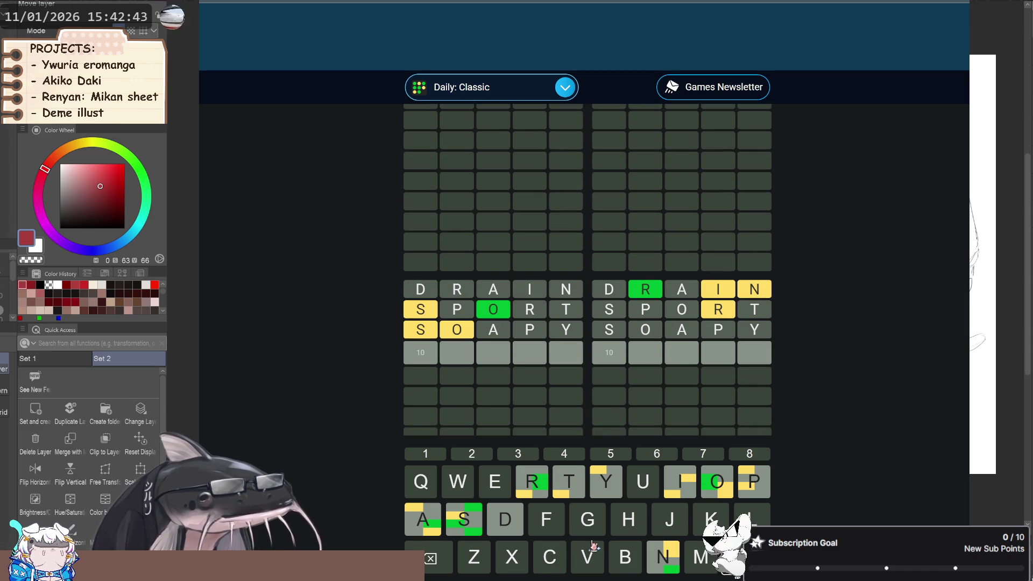
scroll(612, 309, "up", 2)
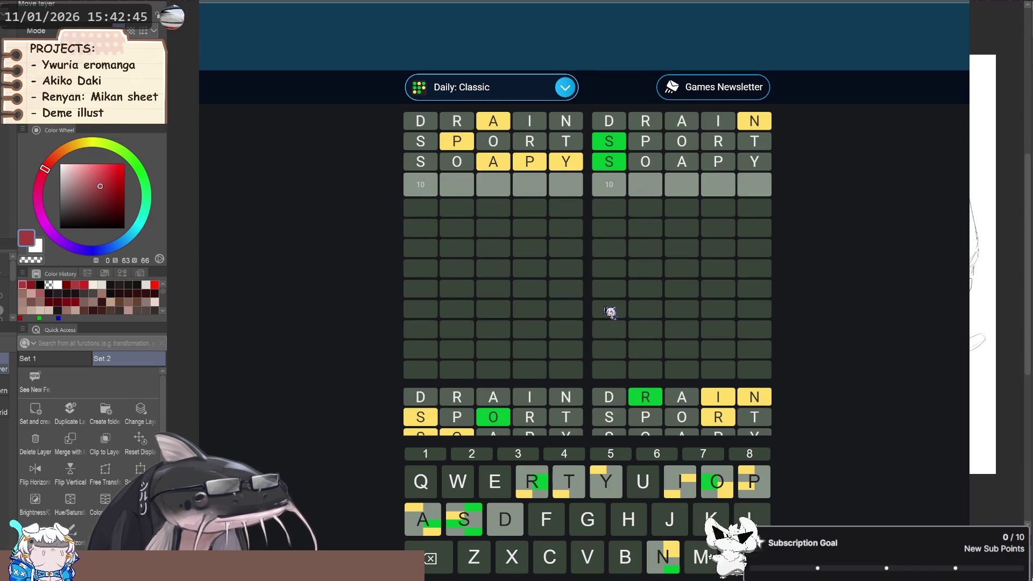
left_click(549, 523)
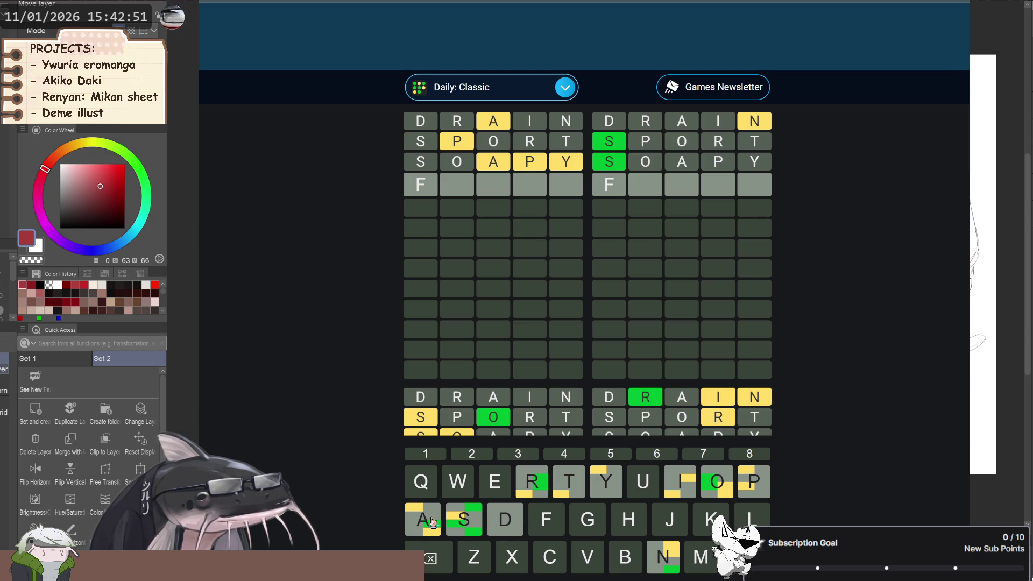
key("BackSpace")
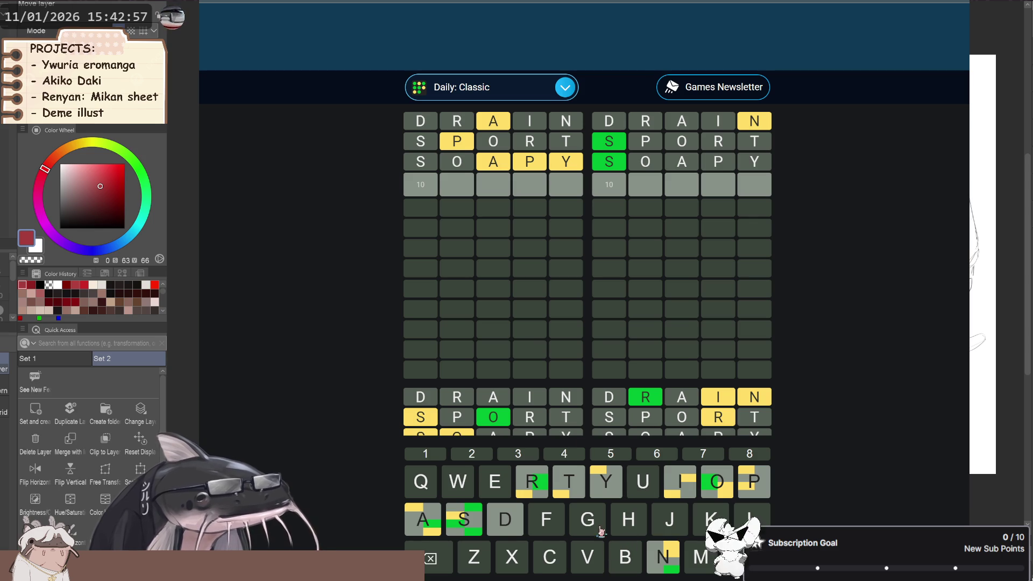
scroll(600, 337, "down", 10)
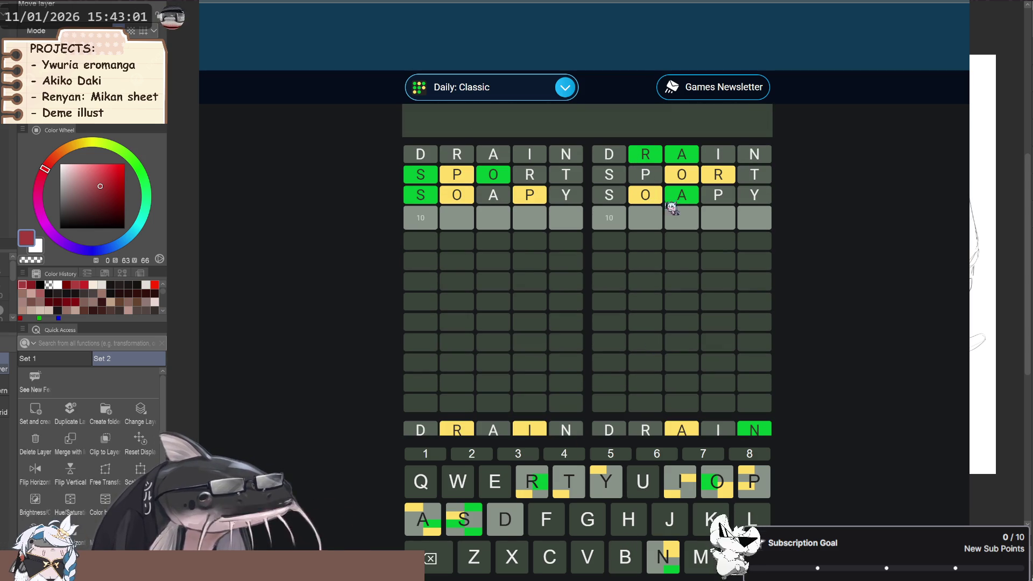
scroll(694, 242, "down", 5)
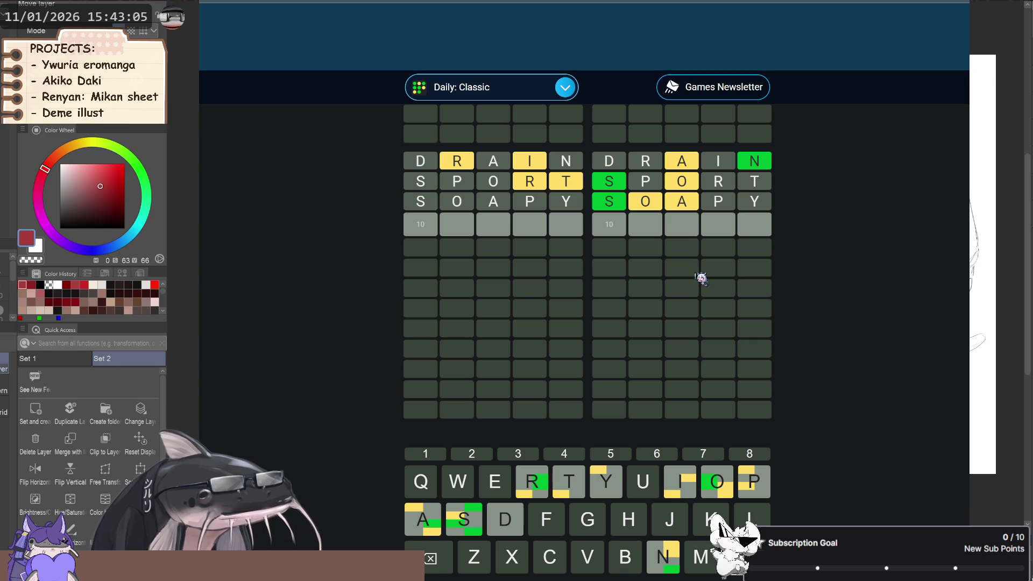
scroll(701, 278, "up", 2)
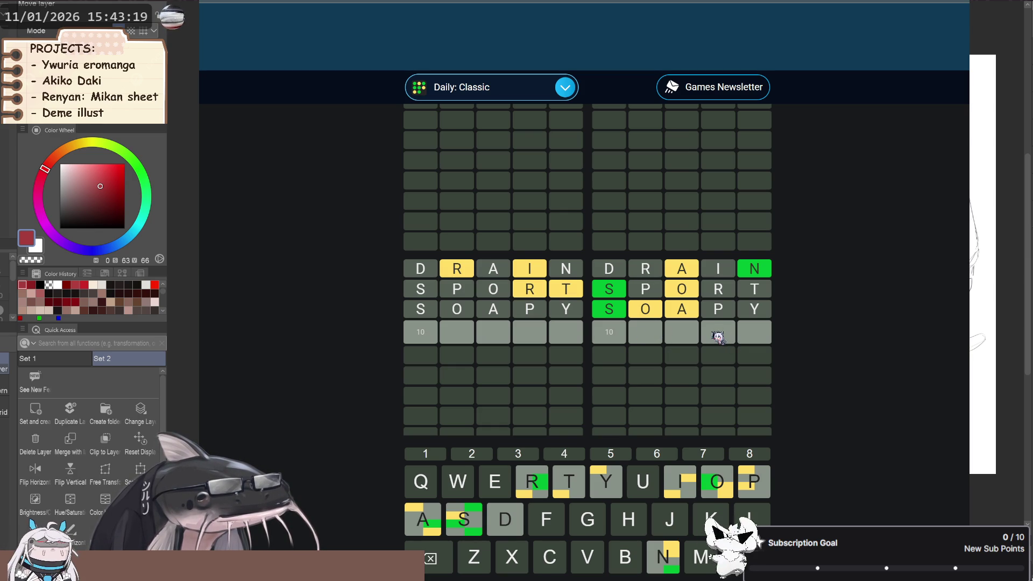
Spell out and submit SALON as the fourth guess.
left_click(467, 521)
left_click(427, 511)
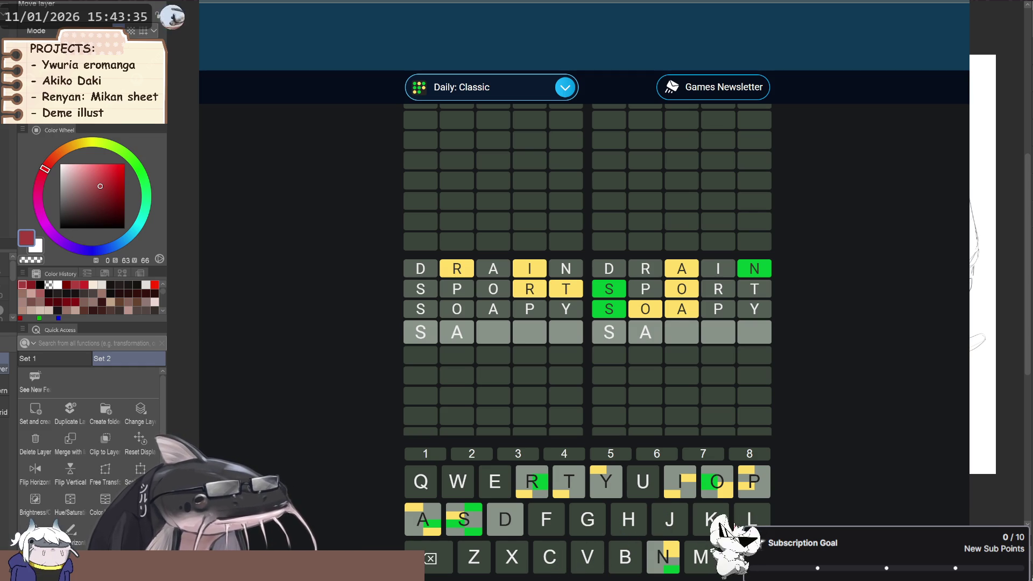
left_click(752, 518)
left_click(718, 482)
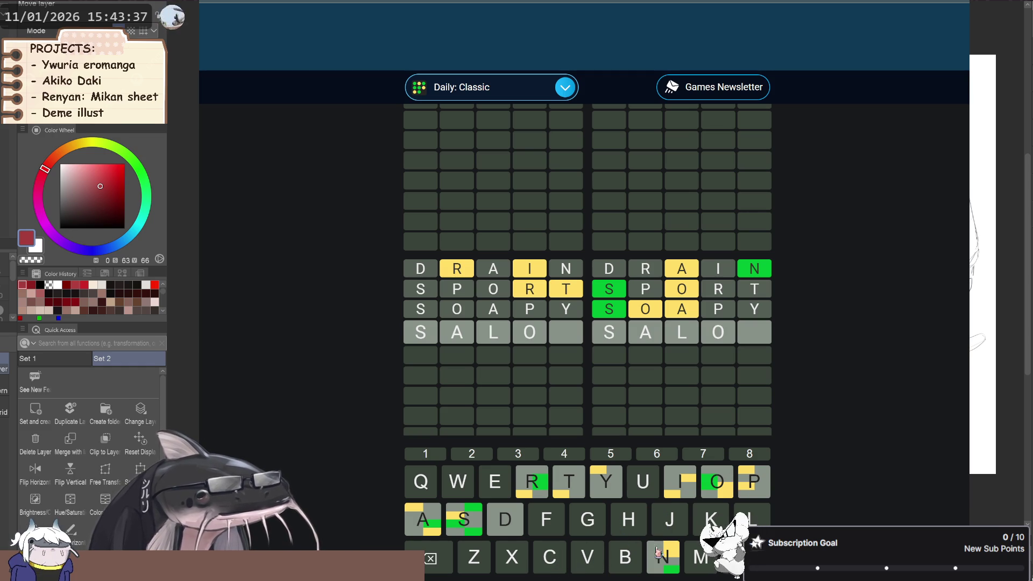
left_click(654, 559)
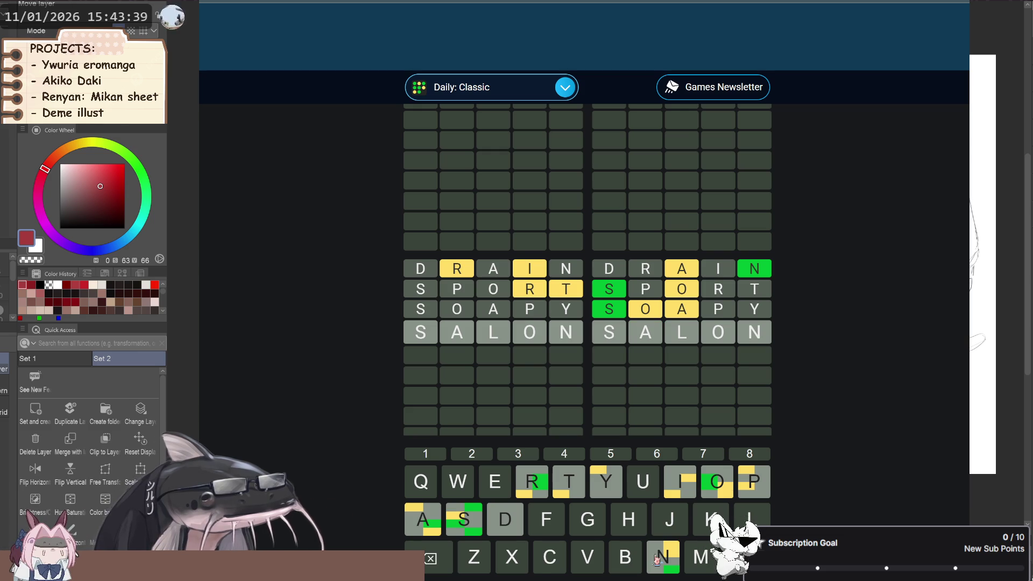
key("Return")
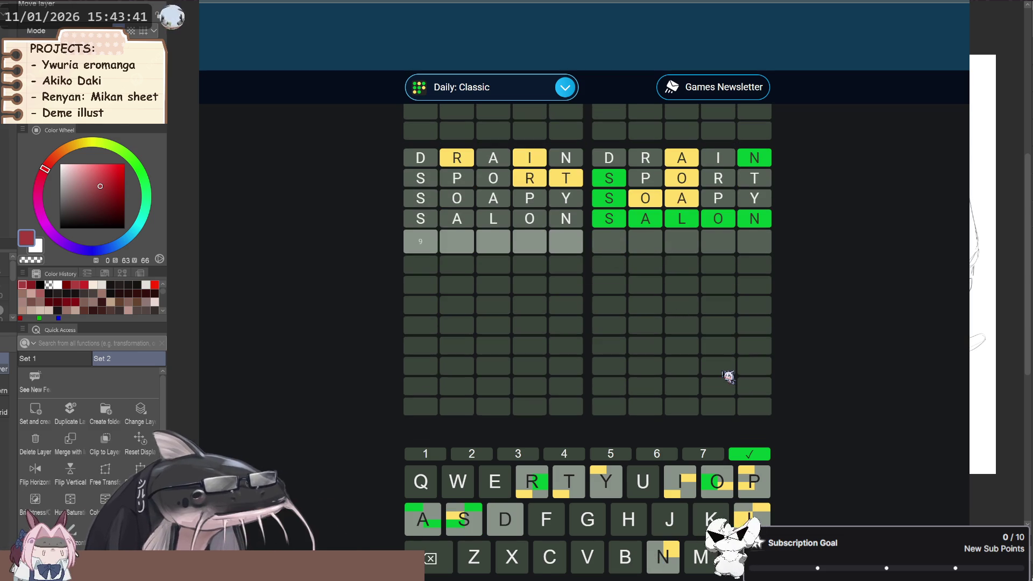
Enter SLOOP as the fifth guess and submit it, solving board 5.
scroll(729, 373, "down", 5)
scroll(727, 379, "down", 2)
scroll(682, 357, "up", 2)
scroll(516, 408, "down", 1)
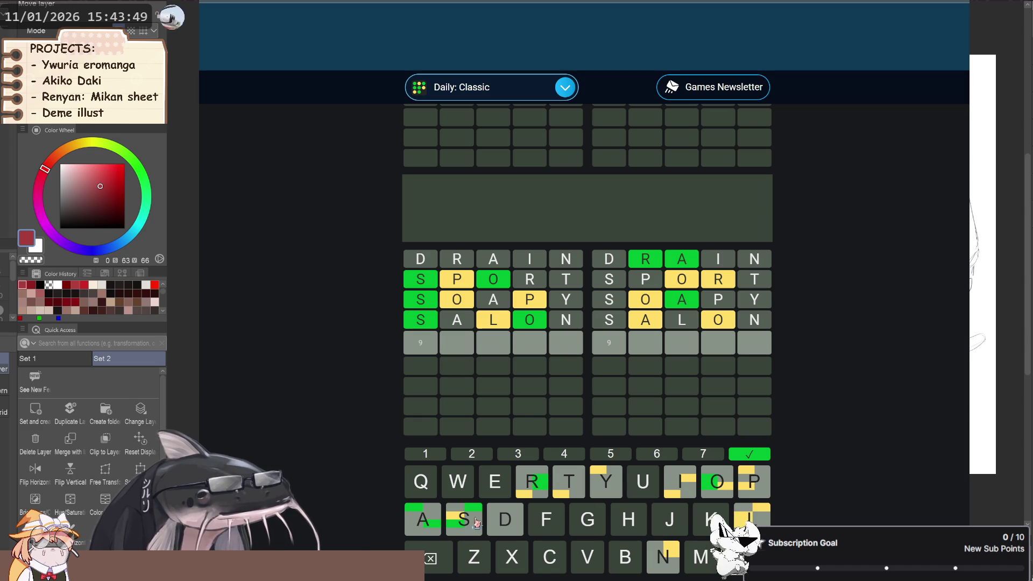
left_click(473, 523)
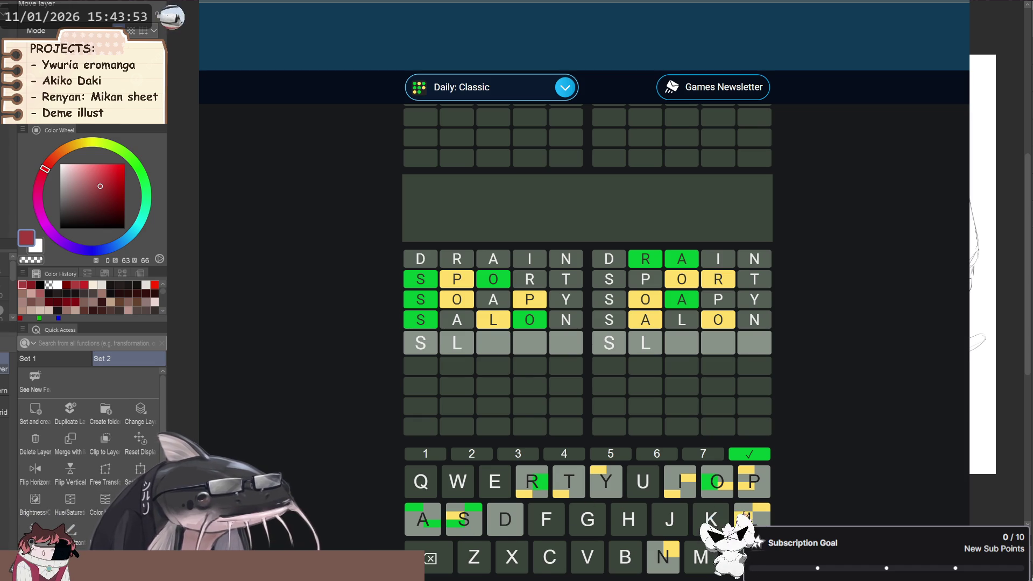
double_click(720, 490)
left_click(752, 488)
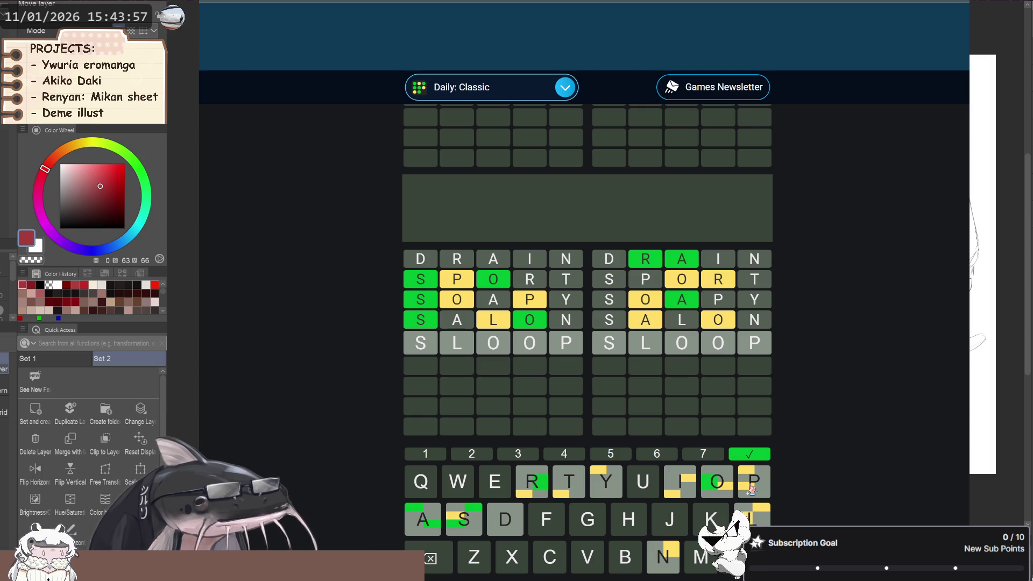
key("Return")
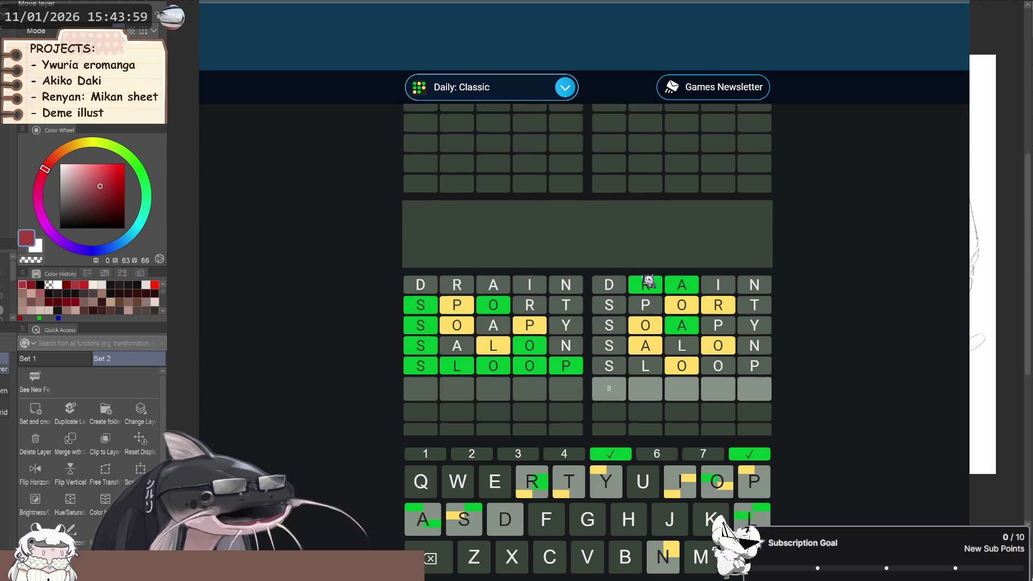
Review the boards after SLOOP and begin the sixth guess with a U.
scroll(660, 345, "up", 1)
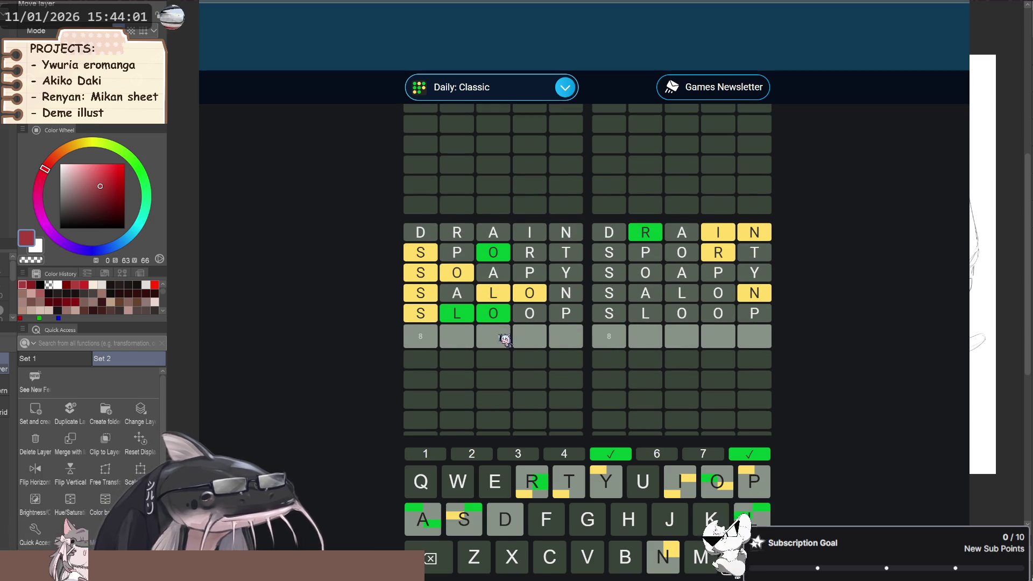
scroll(706, 371, "up", 3)
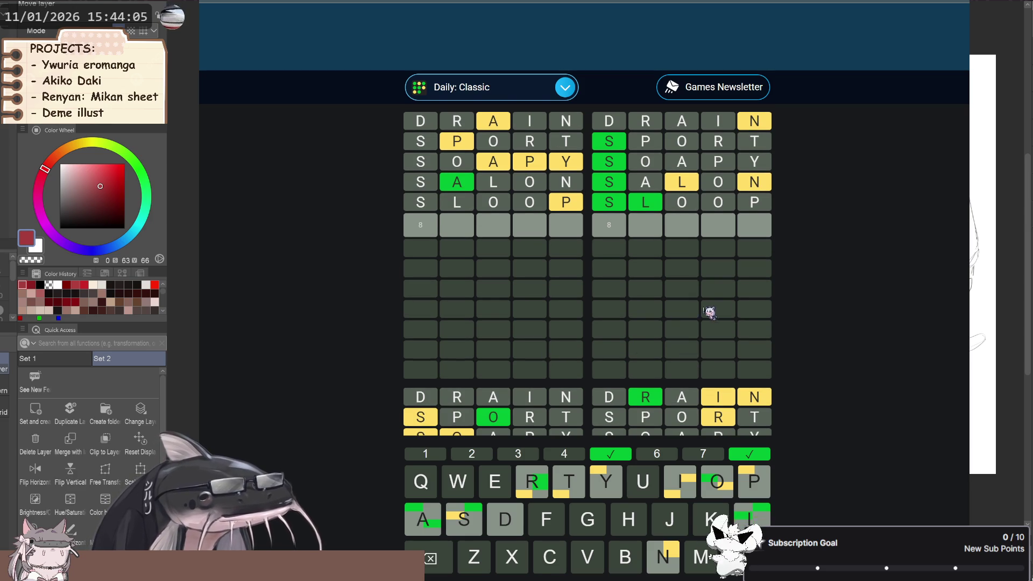
scroll(694, 320, "down", 3)
scroll(739, 321, "down", 5)
scroll(738, 320, "down", 1)
scroll(721, 328, "down", 4)
scroll(705, 334, "down", 2)
scroll(704, 336, "up", 1)
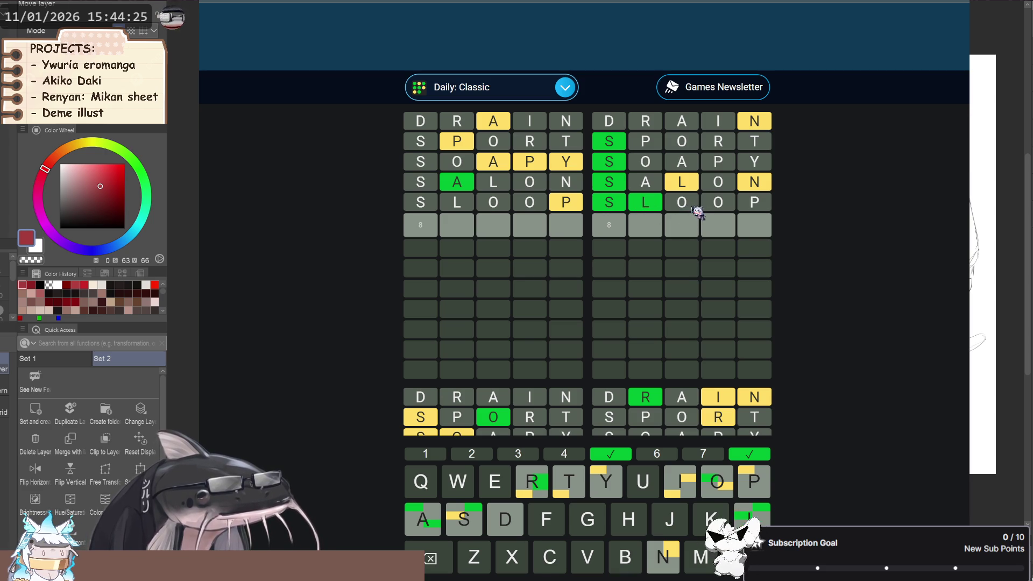
left_click(643, 482)
Remove the stray U and spell out SLUNG in the sixth row.
key("BackSpace")
left_click(466, 526)
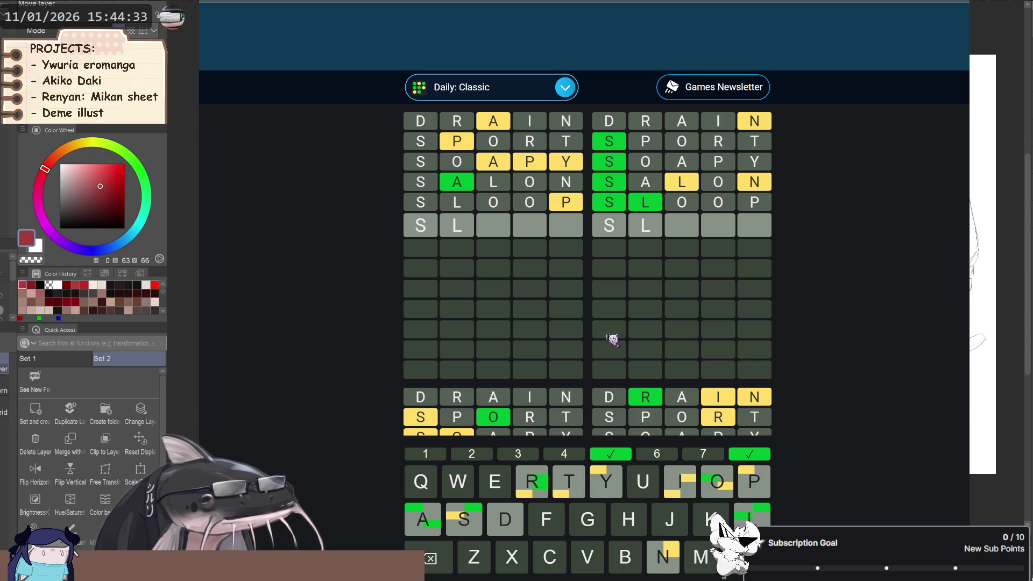
scroll(627, 341, "down", 1)
left_click(642, 483)
left_click(661, 560)
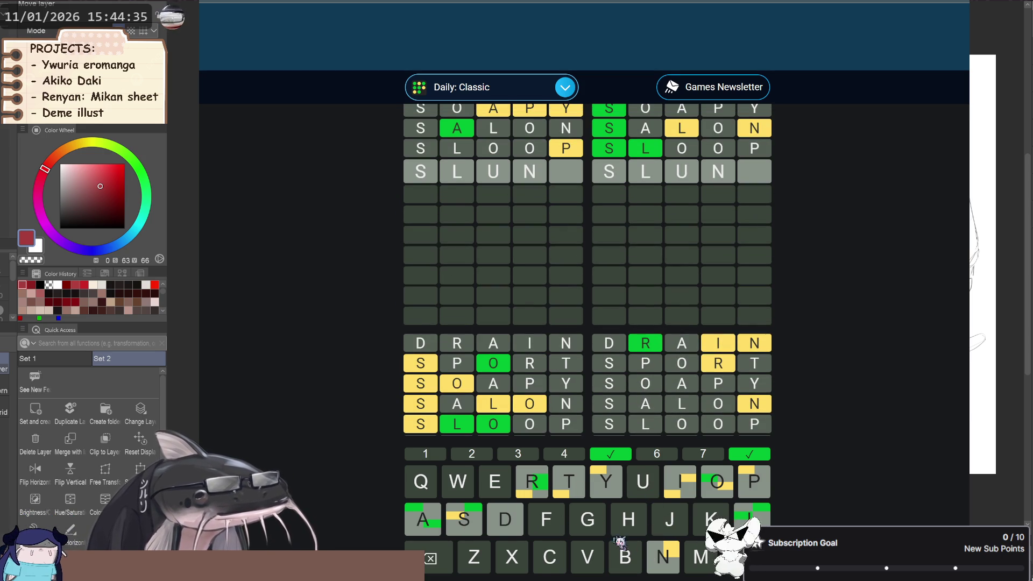
left_click(596, 528)
Check the boards, then submit SLUNG as the sixth guess, solving board 2.
scroll(674, 261, "up", 1)
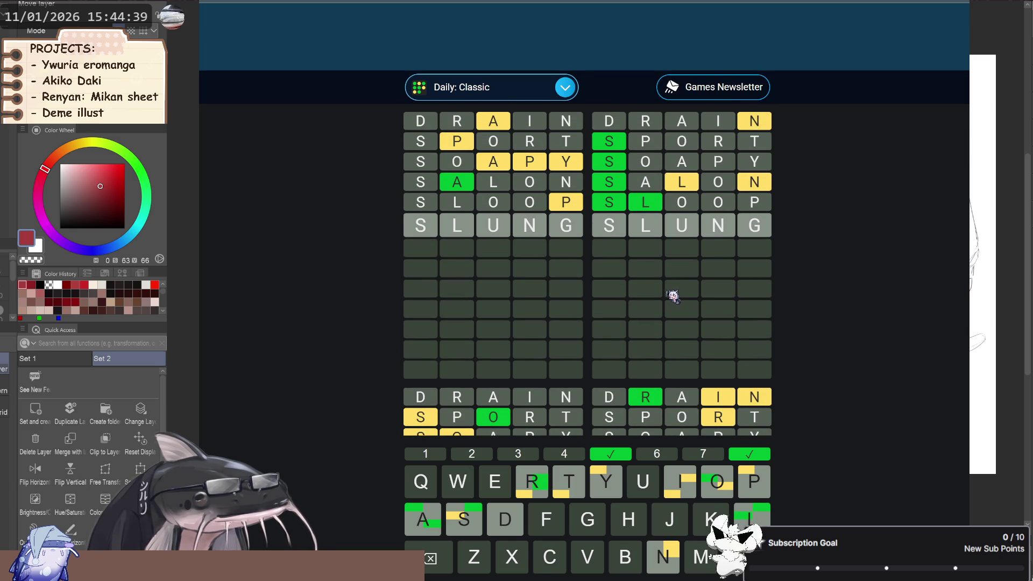
scroll(673, 296, "down", 2)
scroll(674, 301, "down", 2)
scroll(675, 312, "down", 2)
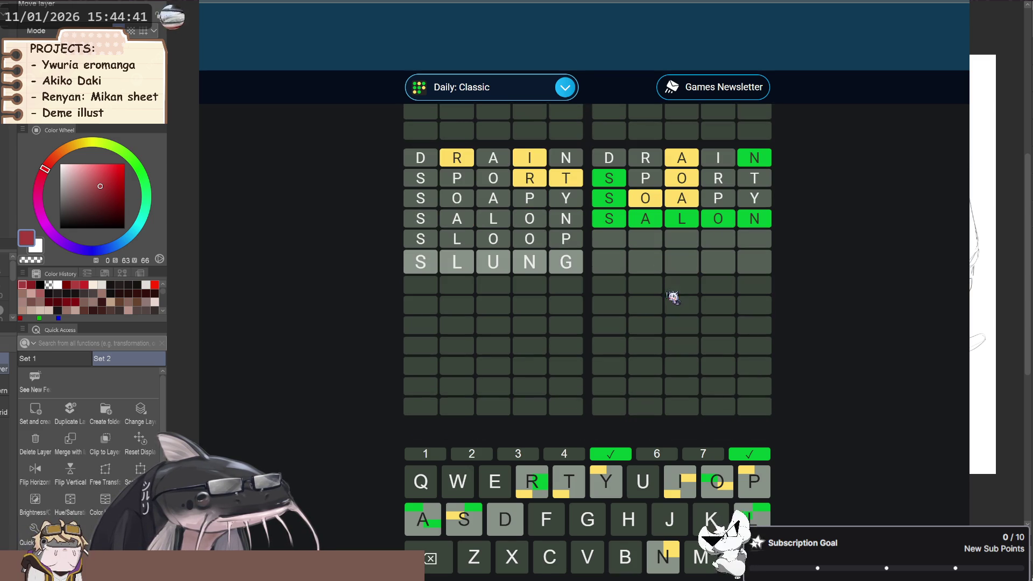
scroll(681, 333, "up", 2)
scroll(683, 348, "up", 1)
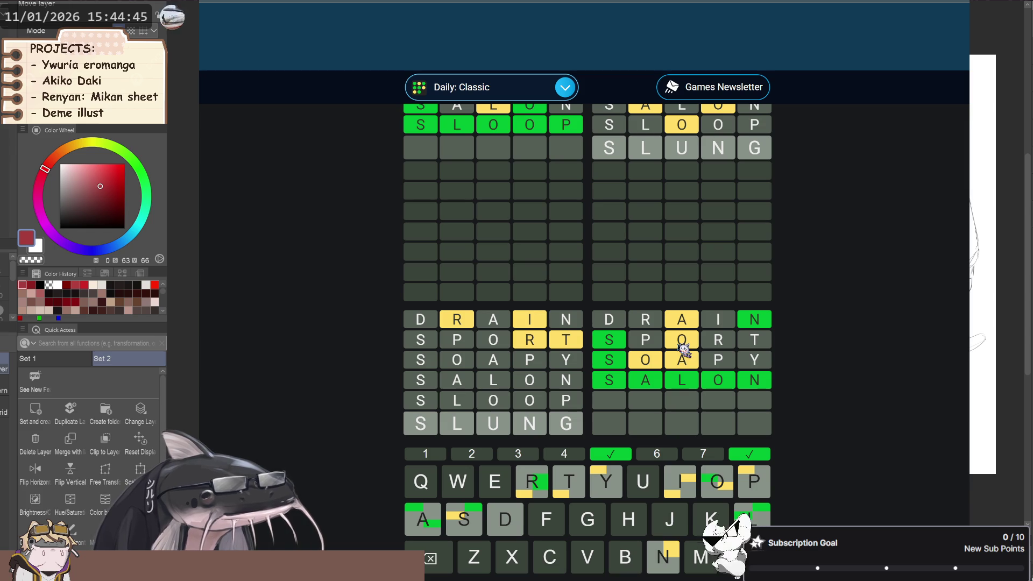
scroll(682, 348, "up", 3)
scroll(683, 351, "up", 2)
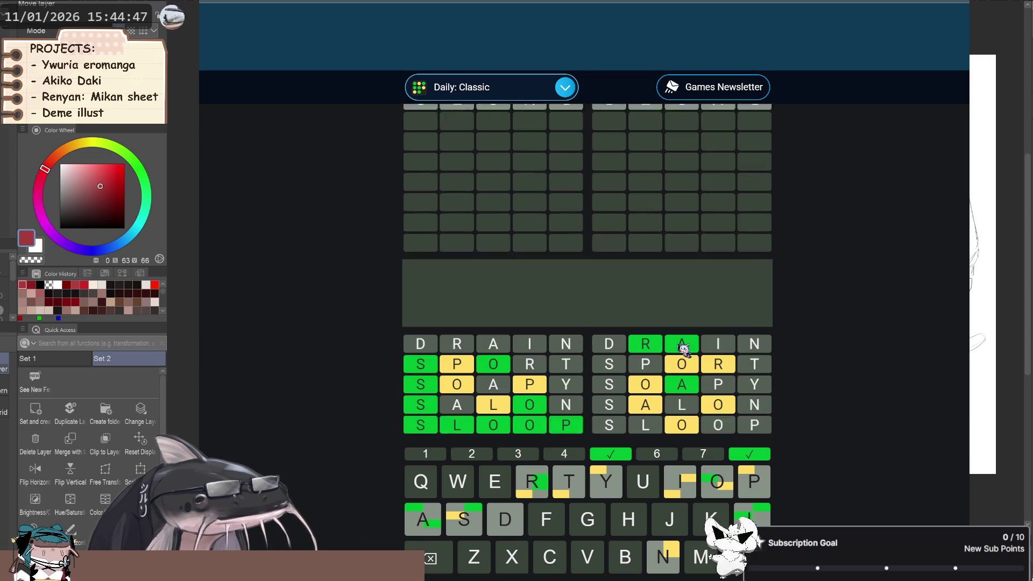
scroll(684, 350, "up", 3)
scroll(684, 350, "up", 3)
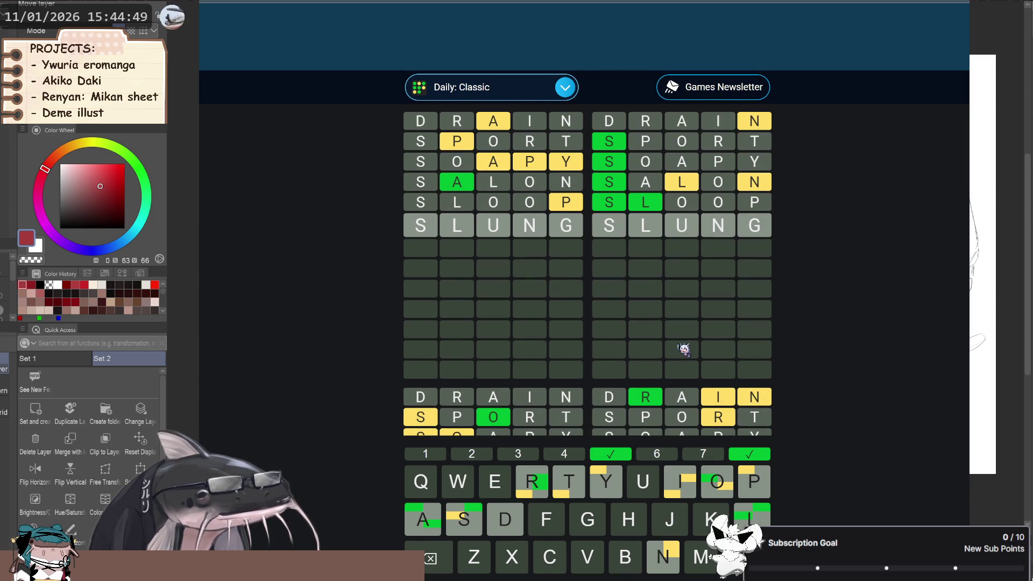
key("Return")
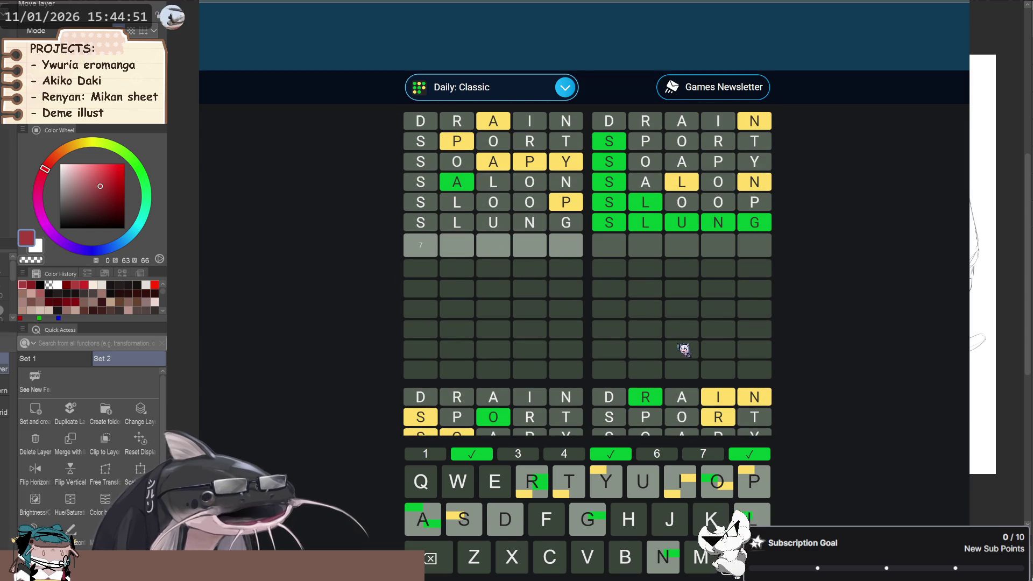
Review the unsolved boards and delete the stray letter from the current row.
scroll(549, 286, "down", 2)
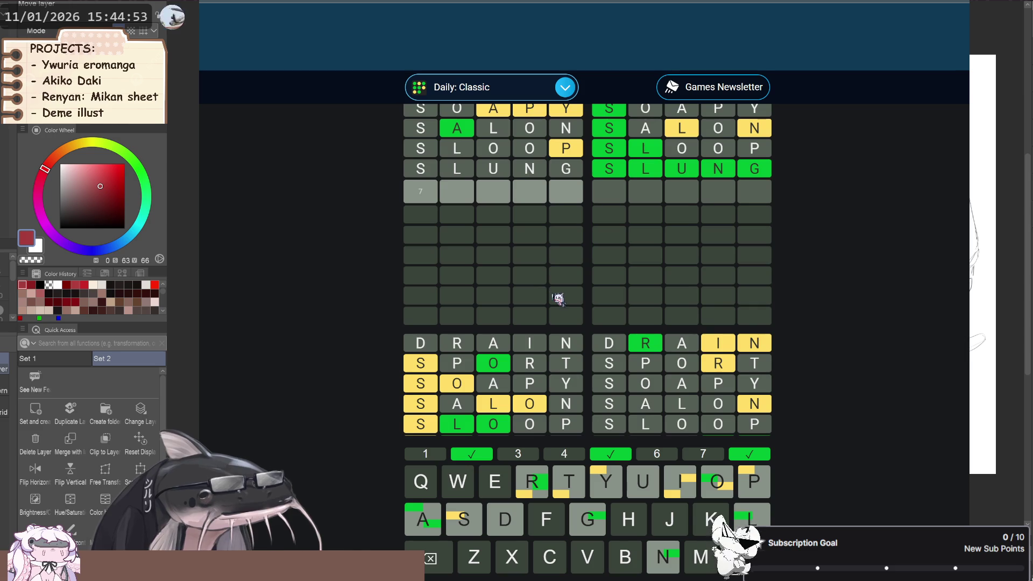
scroll(560, 300, "down", 3)
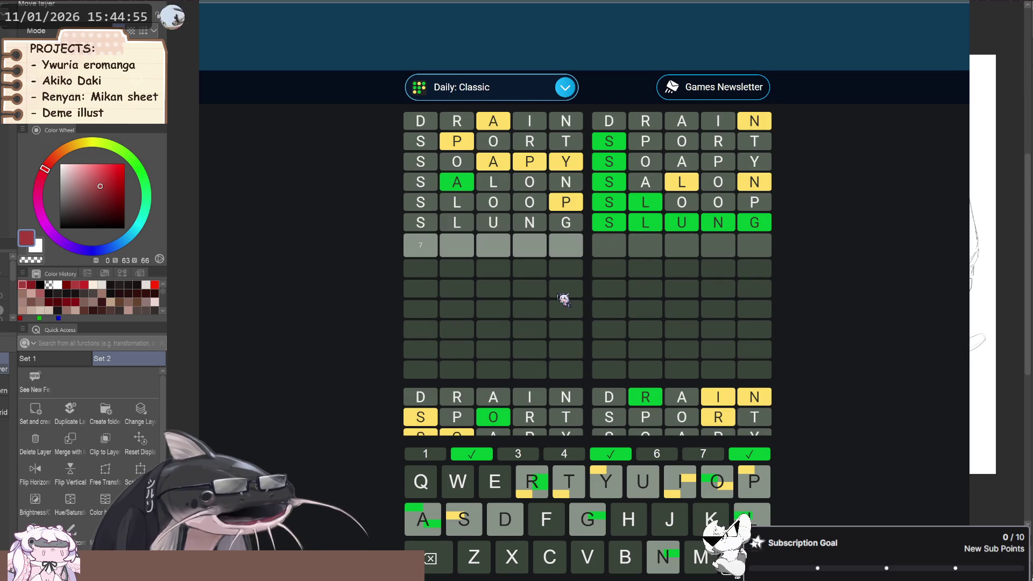
scroll(665, 316, "down", 2)
scroll(696, 316, "down", 3)
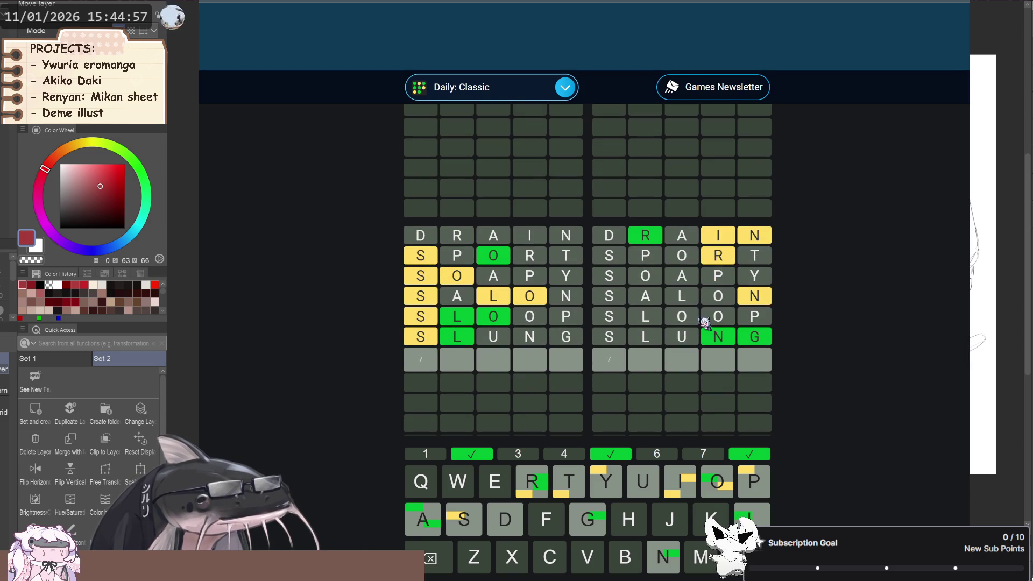
scroll(563, 350, "up", 2)
scroll(564, 351, "down", 8)
scroll(531, 346, "down", 2)
scroll(500, 331, "up", 2)
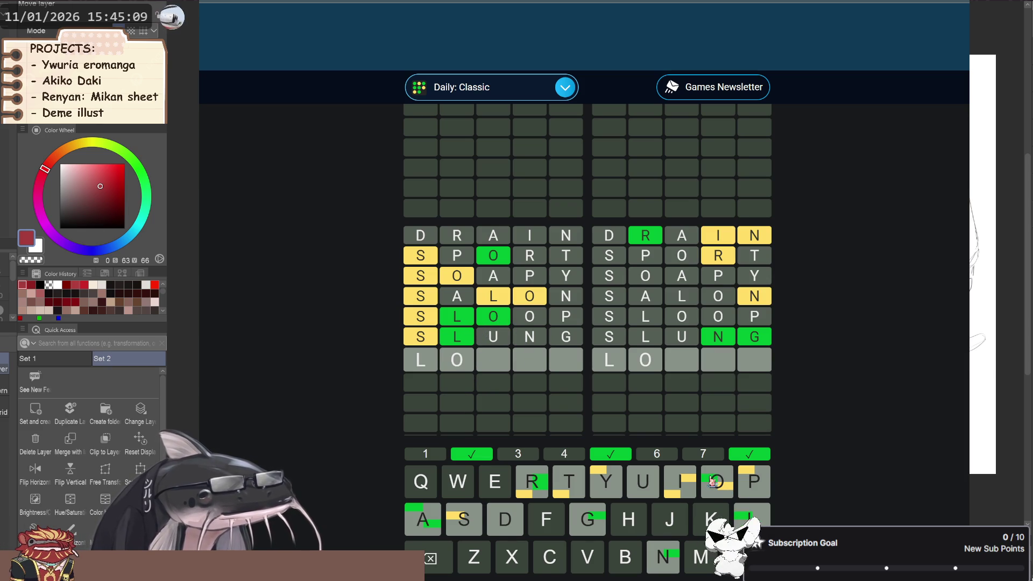
key("BackSpace")
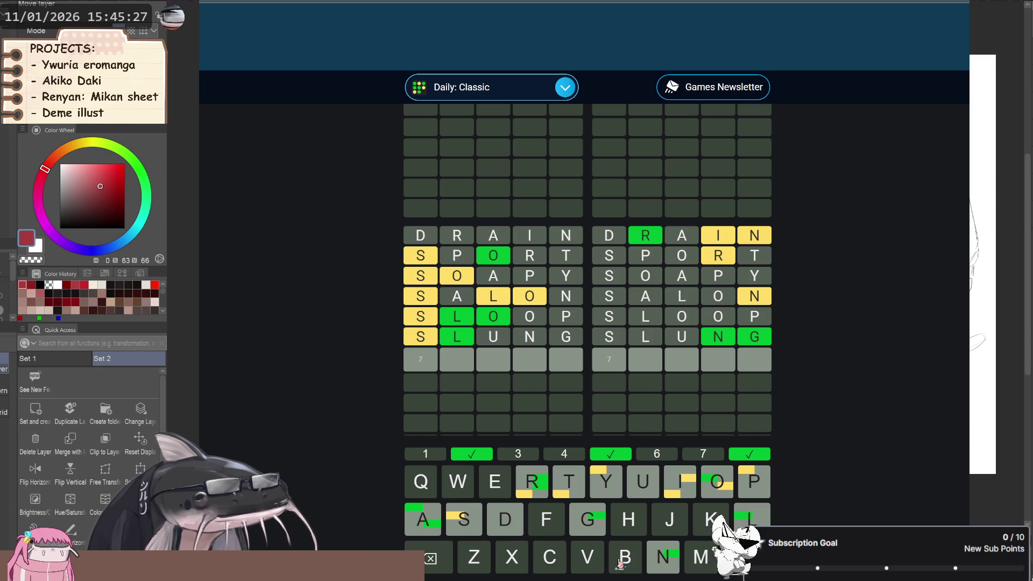
Enter BRING as the seventh guess and submit it, solving board 4.
left_click(625, 556)
left_click(545, 488)
left_click(682, 482)
left_click(652, 560)
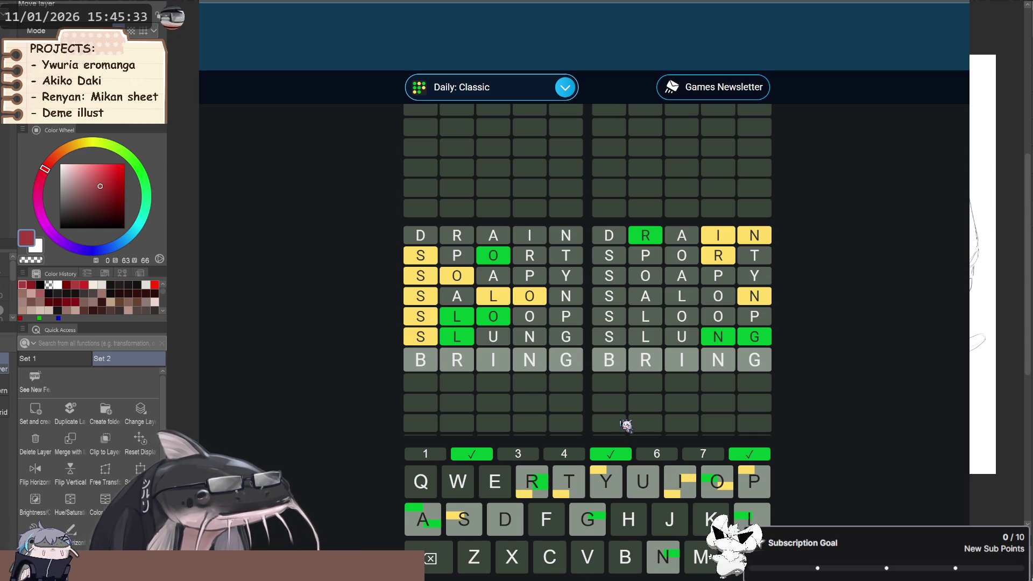
key("Return")
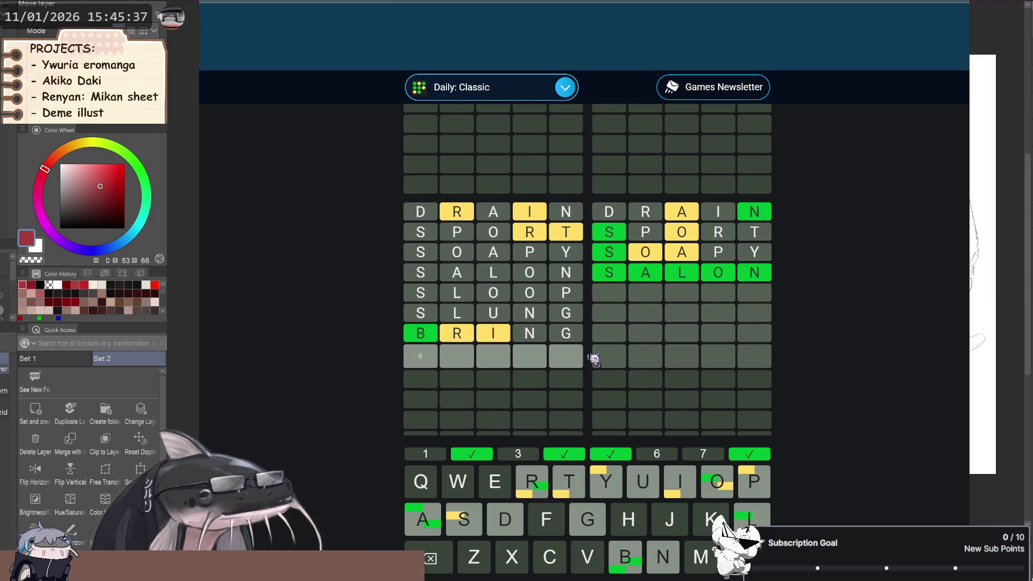
Enter BRAVO as the eighth guess and submit it.
scroll(462, 384, "up", 1)
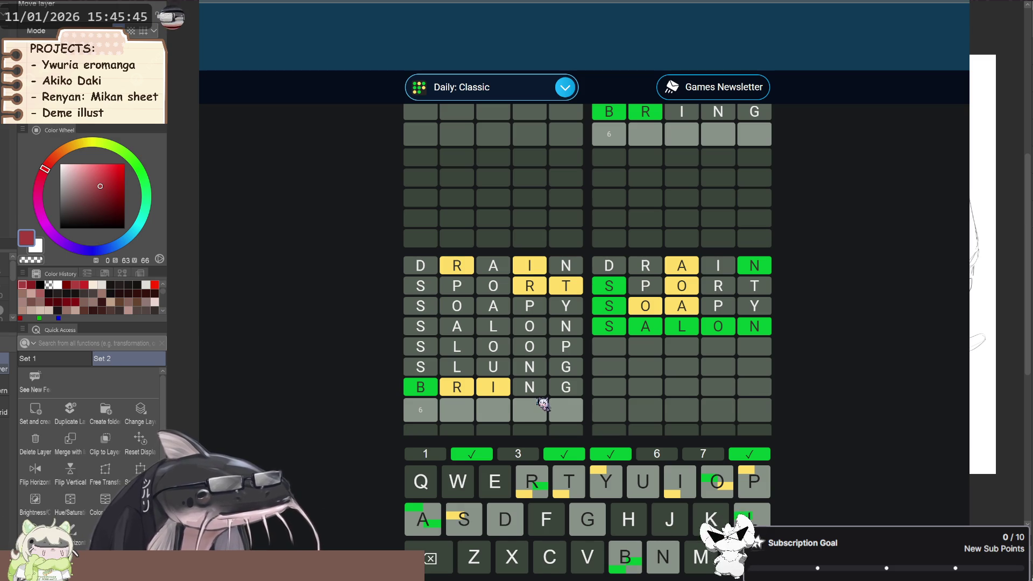
scroll(545, 403, "down", 2)
scroll(554, 401, "up", 6)
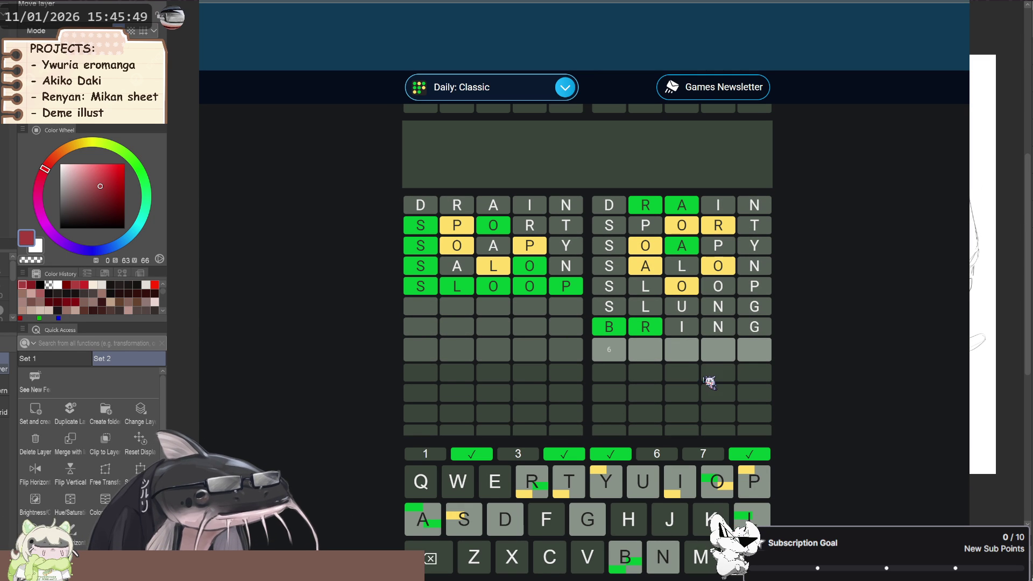
type("br")
left_click(432, 523)
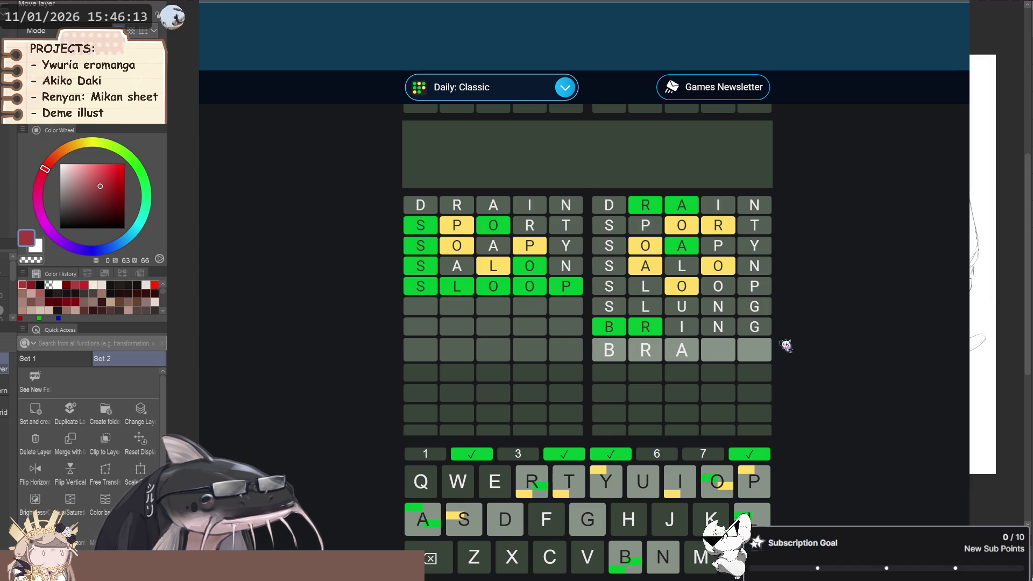
left_click(576, 565)
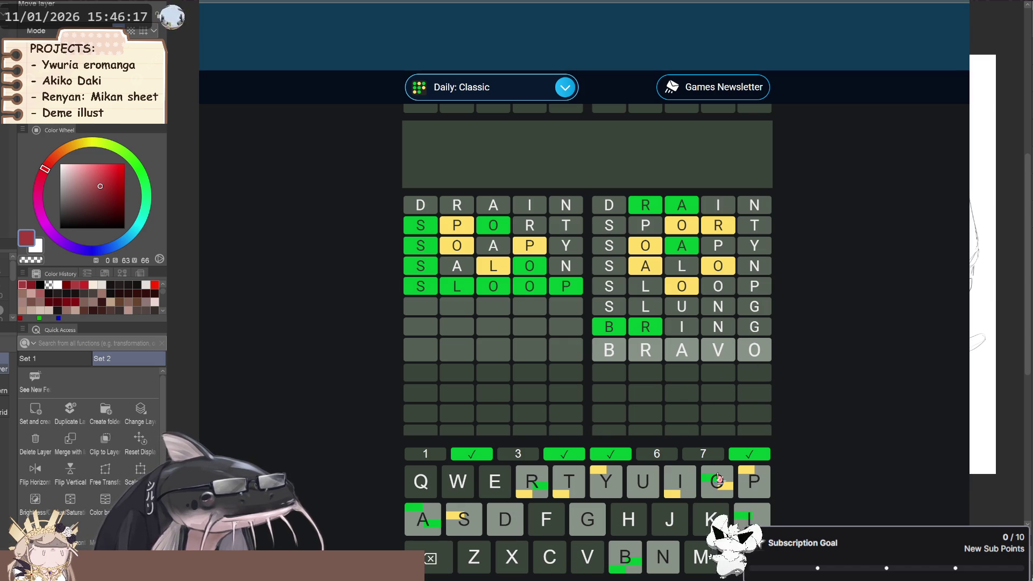
key("Return")
Scroll through the remaining unsolved boards to weigh the next guess.
scroll(690, 308, "down", 5)
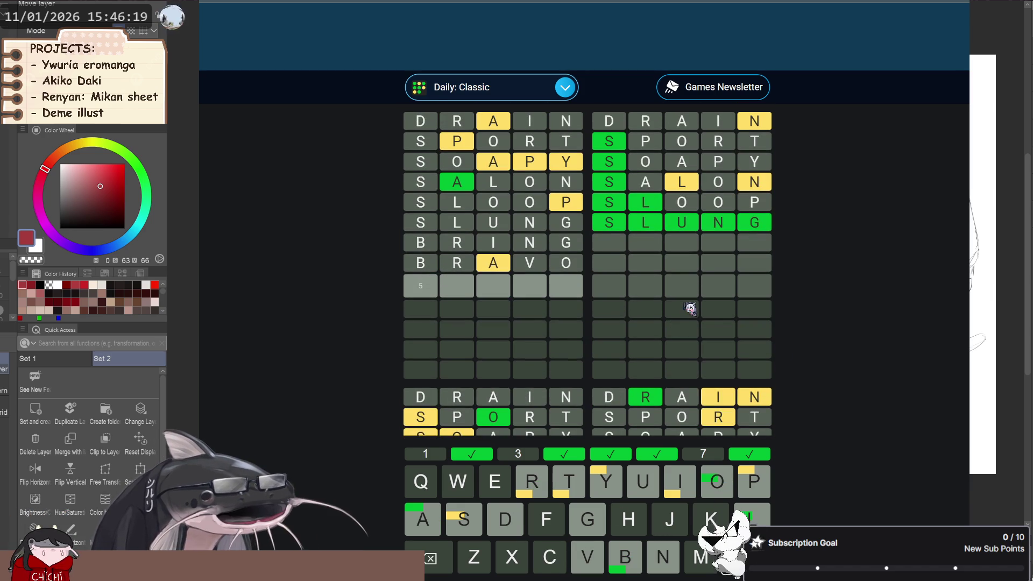
scroll(616, 260, "down", 5)
scroll(624, 285, "down", 5)
scroll(517, 353, "up", 1)
scroll(532, 360, "up", 1)
scroll(550, 371, "down", 2)
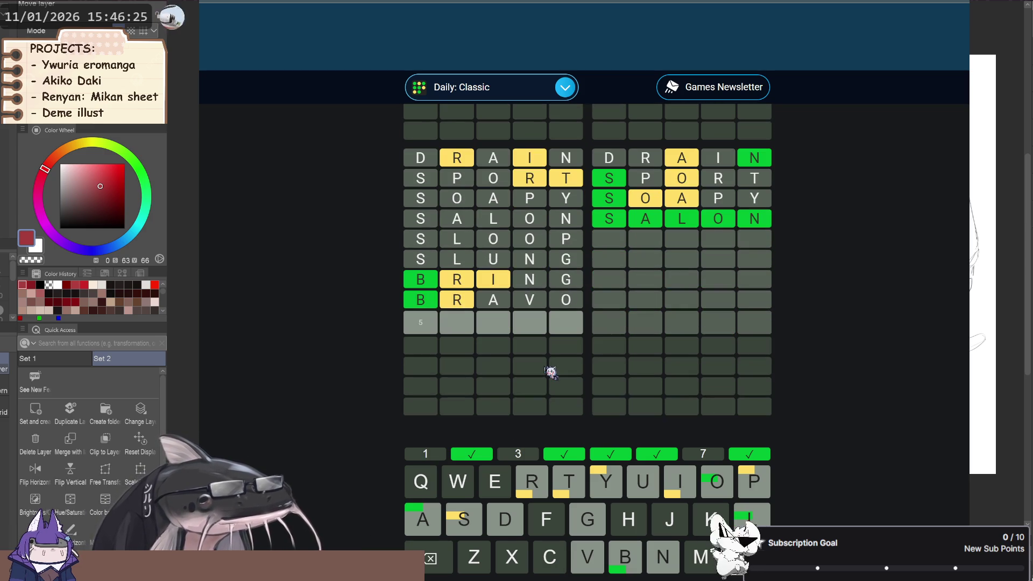
scroll(551, 373, "down", 5)
scroll(552, 372, "down", 1)
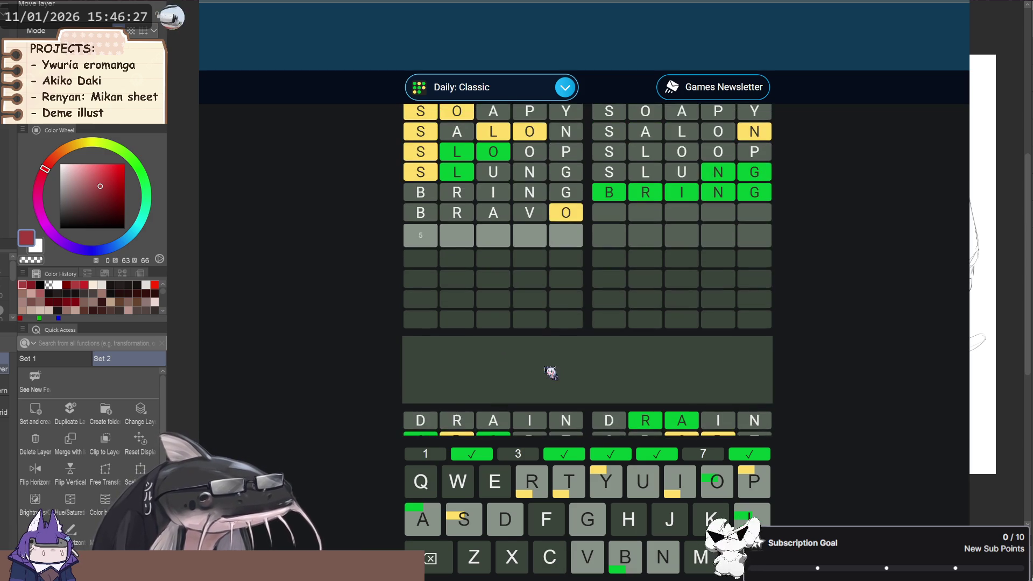
scroll(552, 372, "up", 1)
scroll(552, 373, "up", 2)
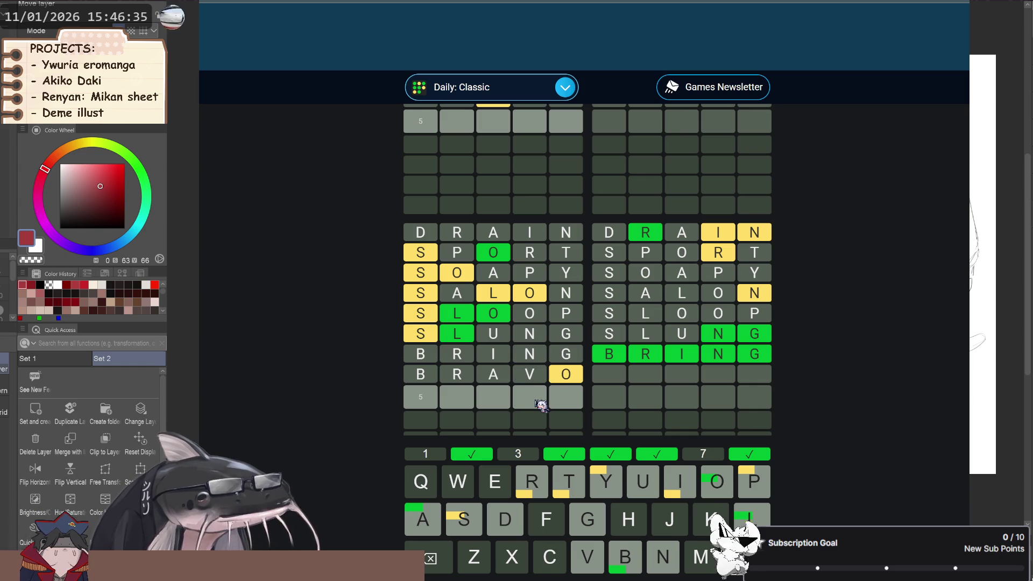
scroll(542, 405, "up", 3)
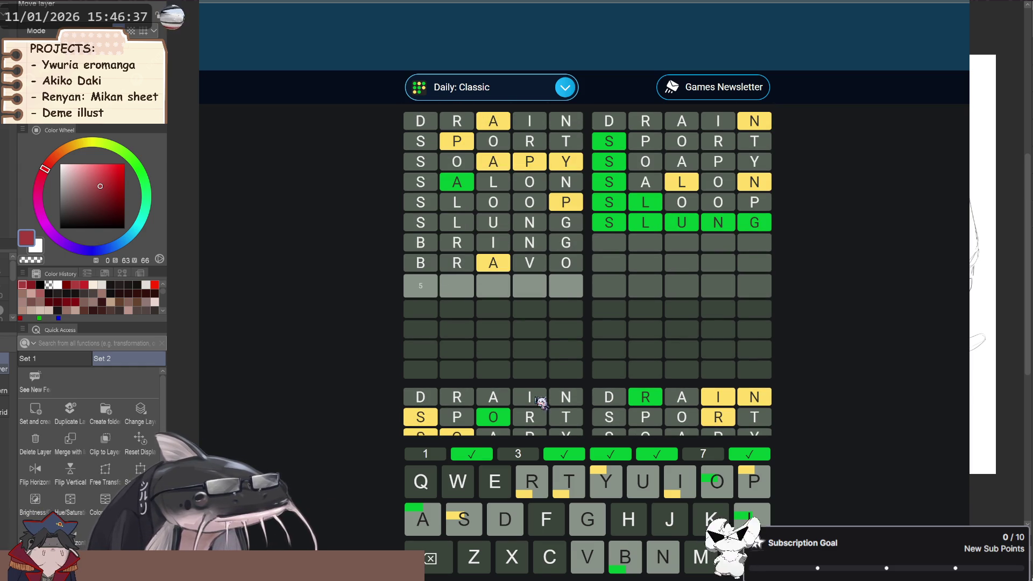
scroll(649, 337, "up", 1)
scroll(641, 360, "down", 1)
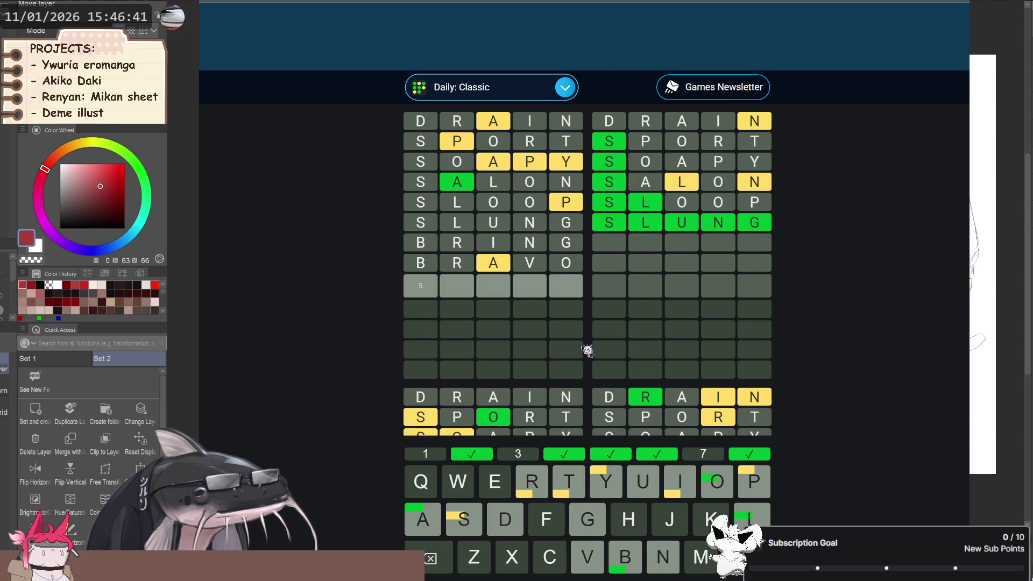
Begin the ninth guess with the letters PA.
type("p")
left_click(417, 521)
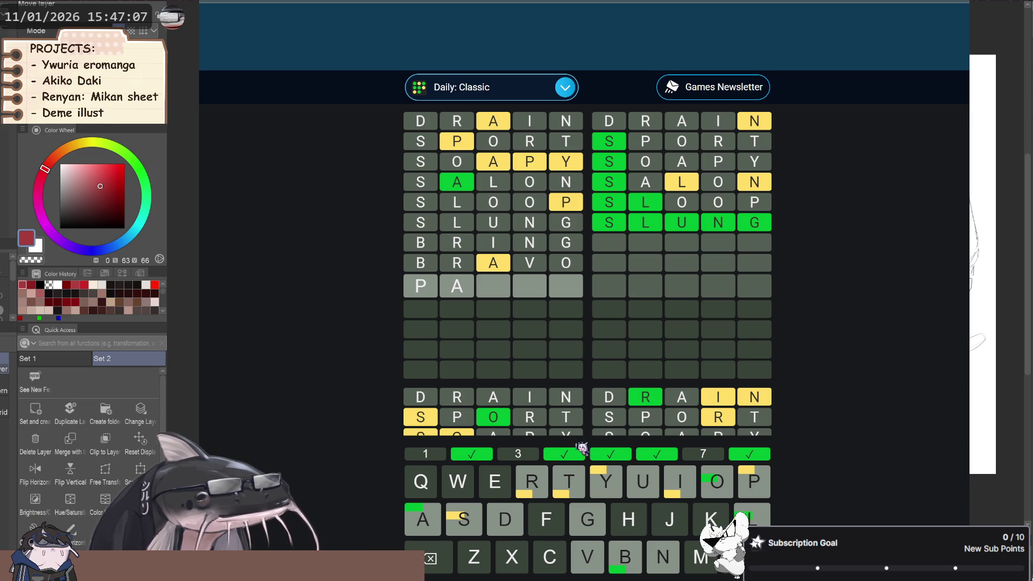
scroll(595, 273, "down", 5)
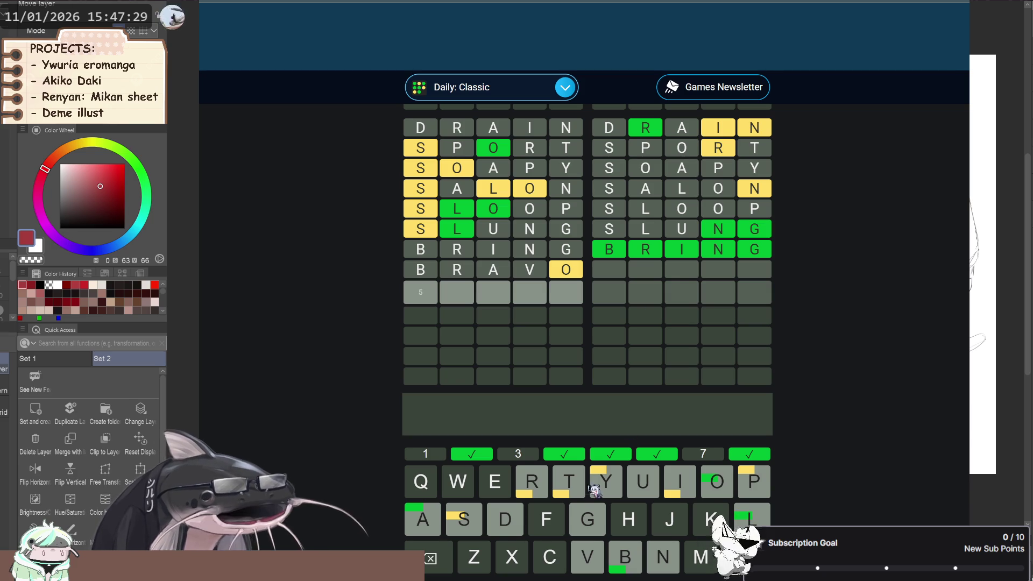
Enter FLOWS as the ninth guess and submit it.
left_click(553, 523)
type("FLO")
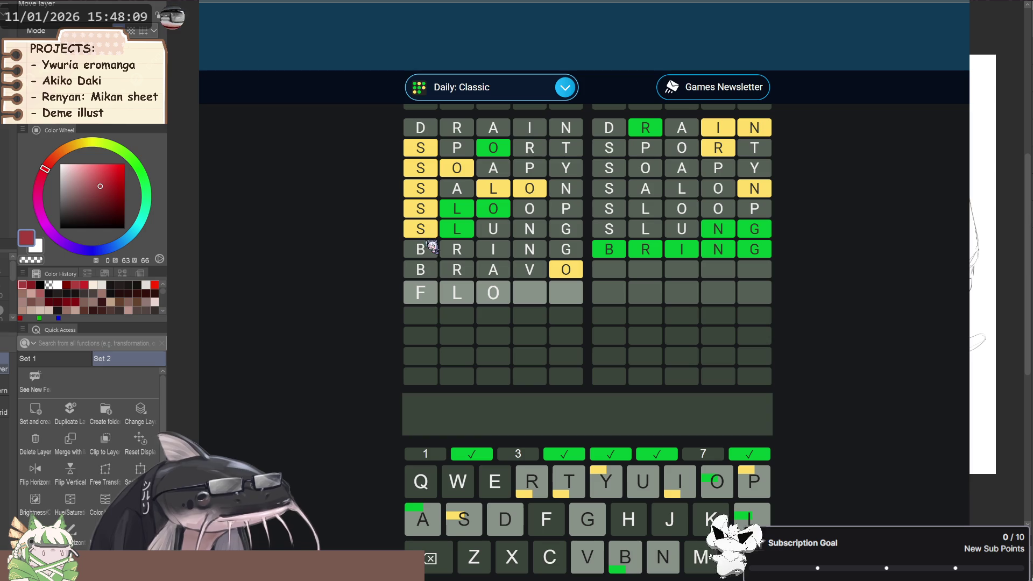
left_click(457, 485)
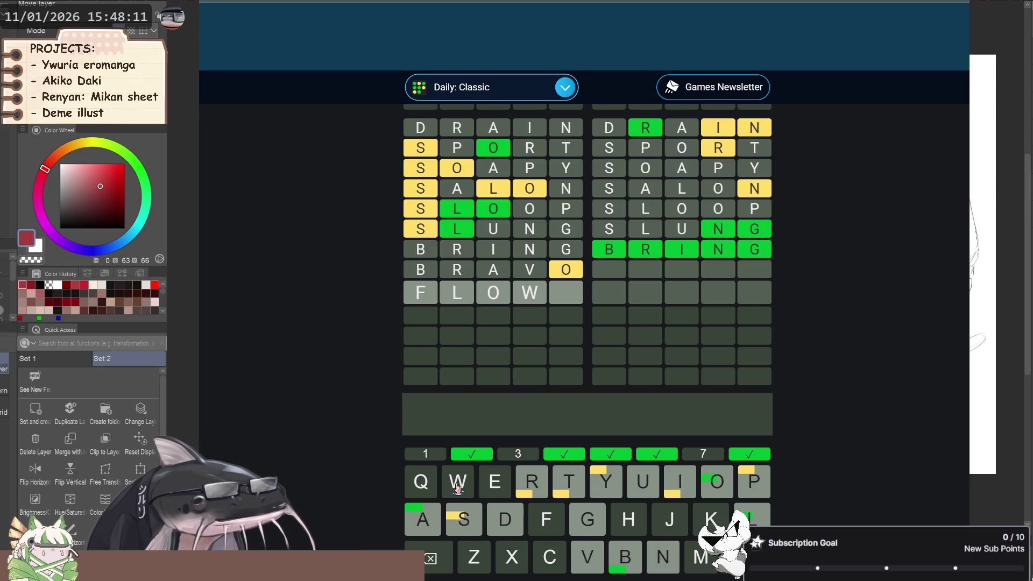
left_click(468, 522)
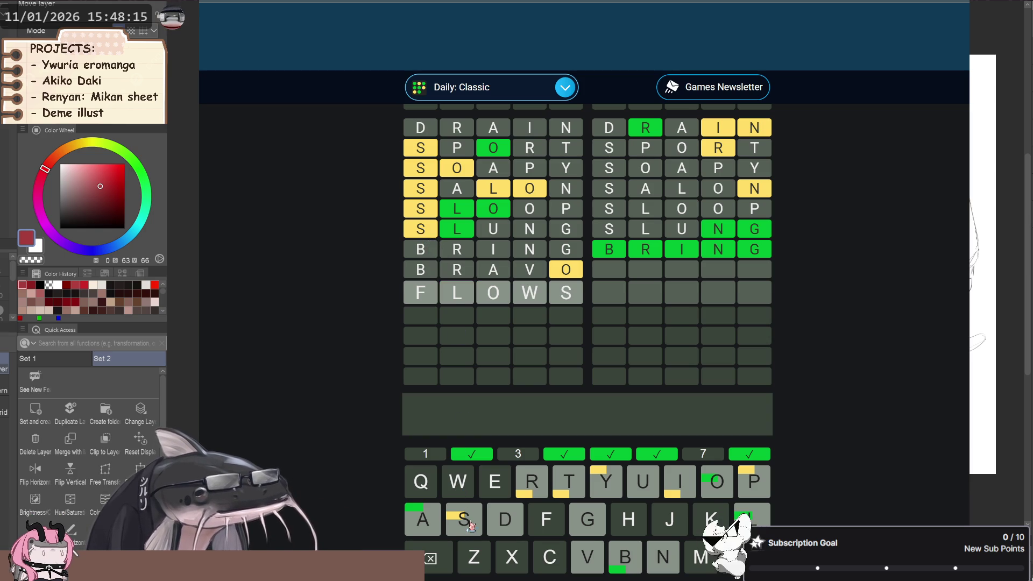
key("Return")
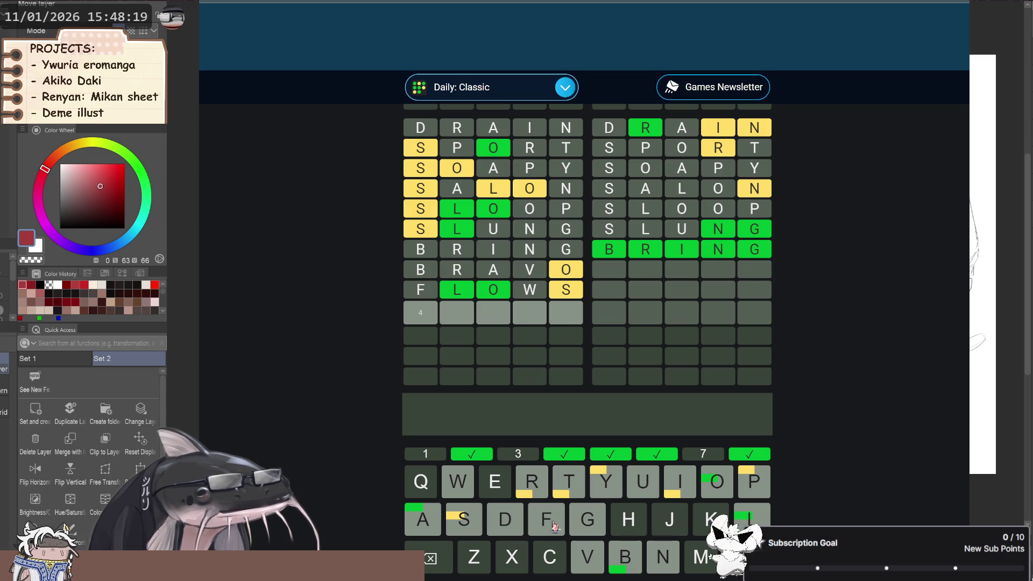
type("F")
Try a partial FLOS guess, then erase it.
left_click(753, 520)
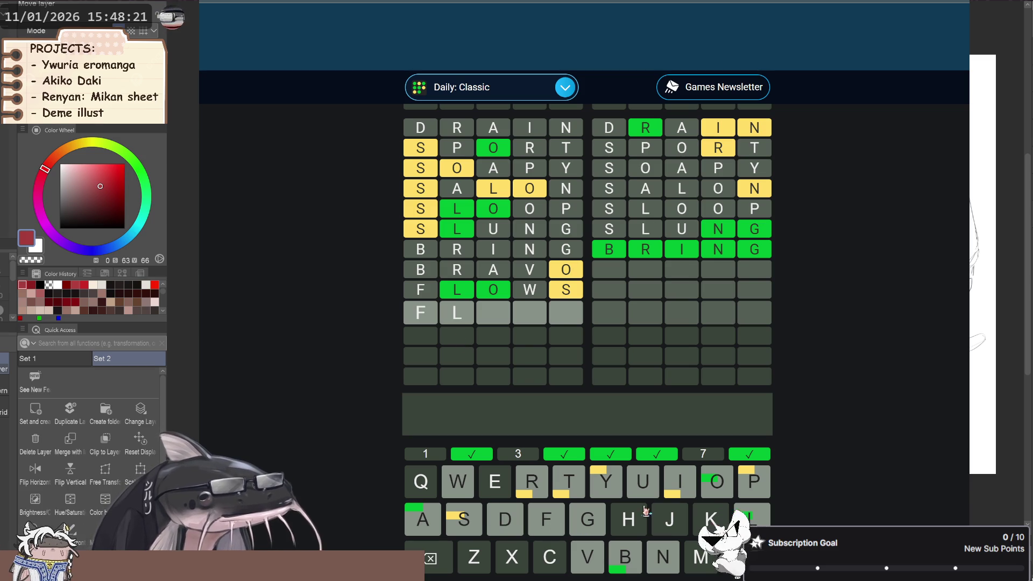
left_click(720, 482)
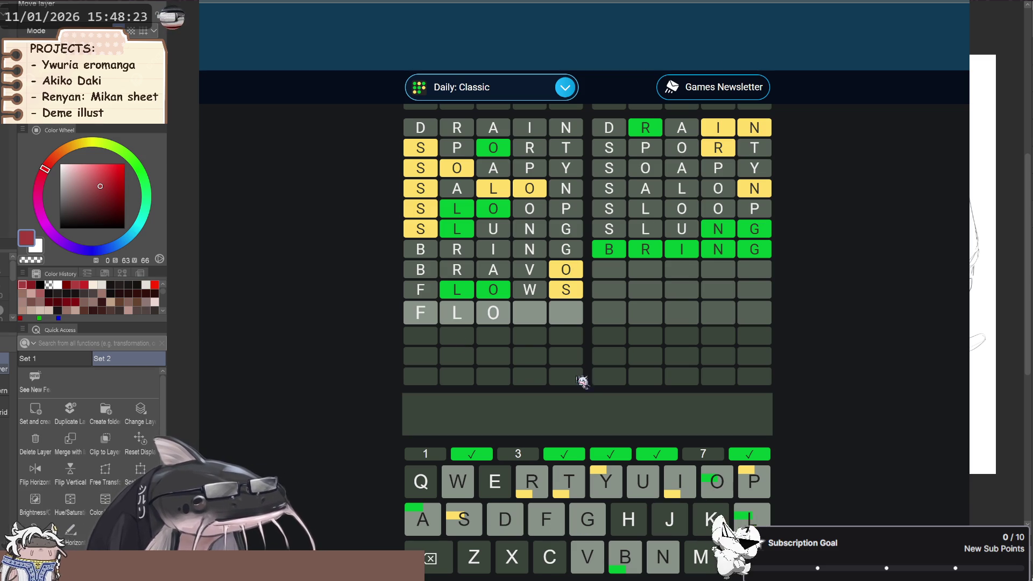
left_click(465, 530)
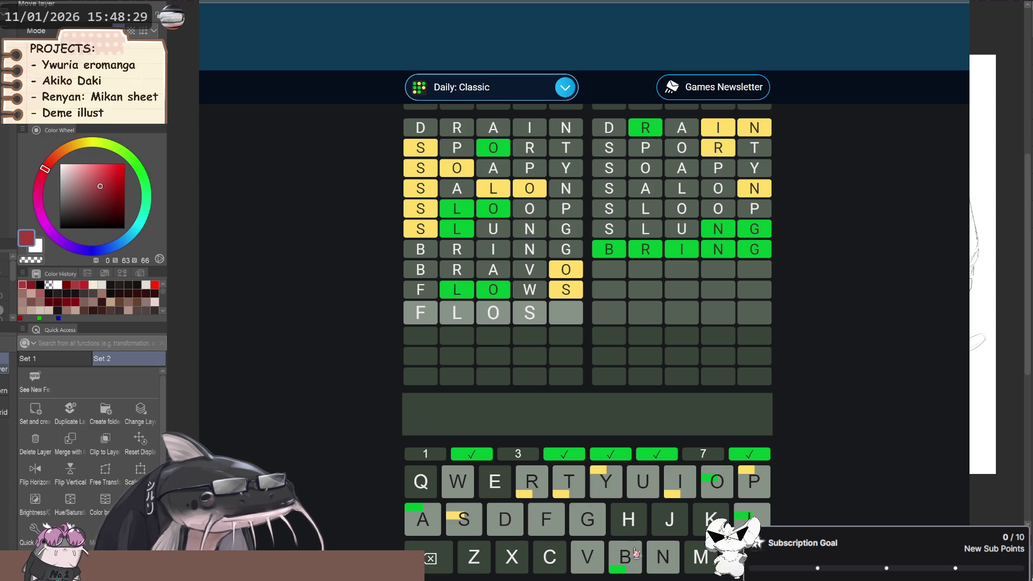
key("BackSpace")
key("BackSpace")
key("BackSpace")
key("BackSpace")
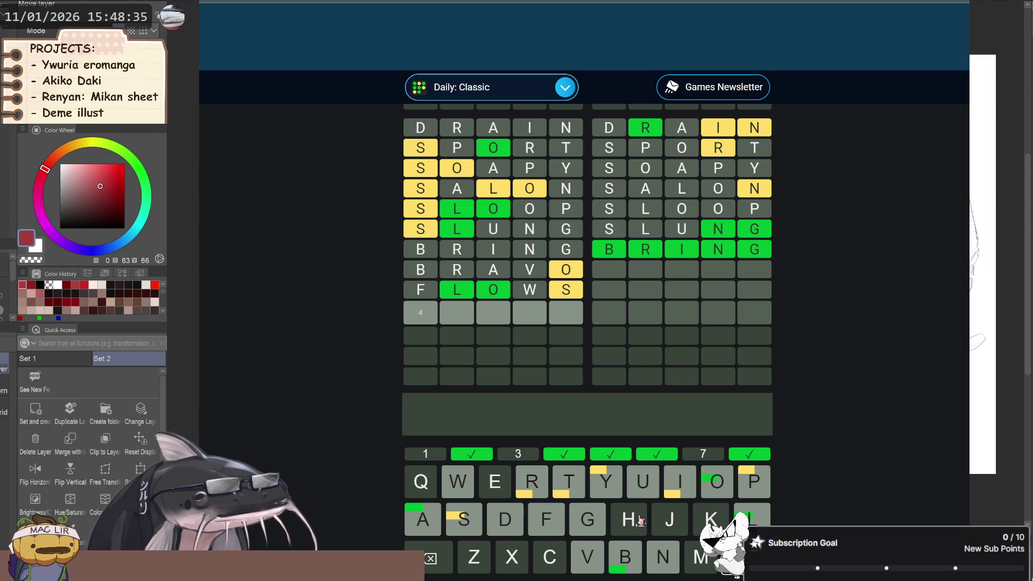
Review the boards, then complete and submit BIRTH as the tenth guess, solving board 7.
scroll(570, 265, "up", 10)
scroll(618, 300, "down", 5)
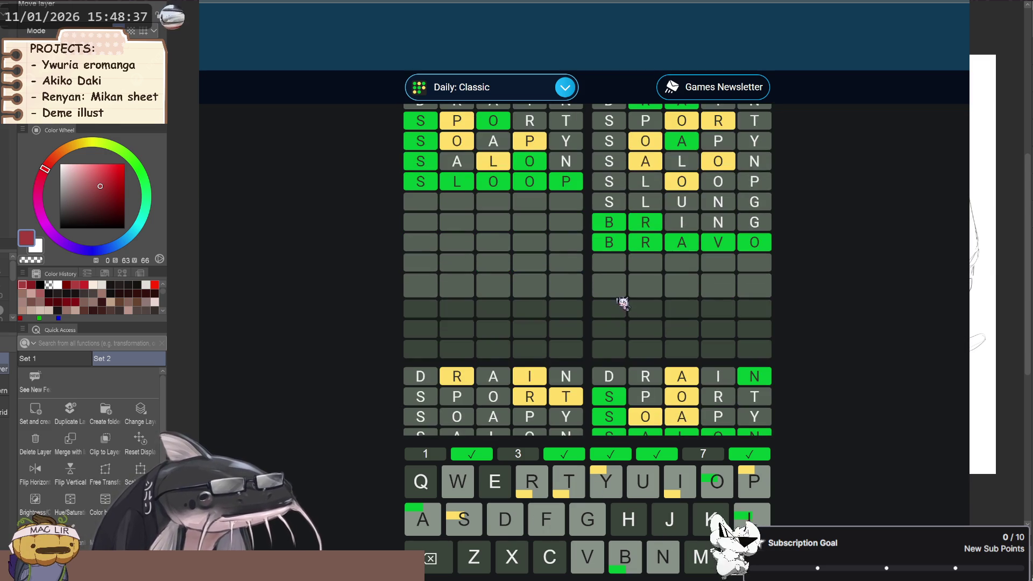
scroll(621, 344, "down", 10)
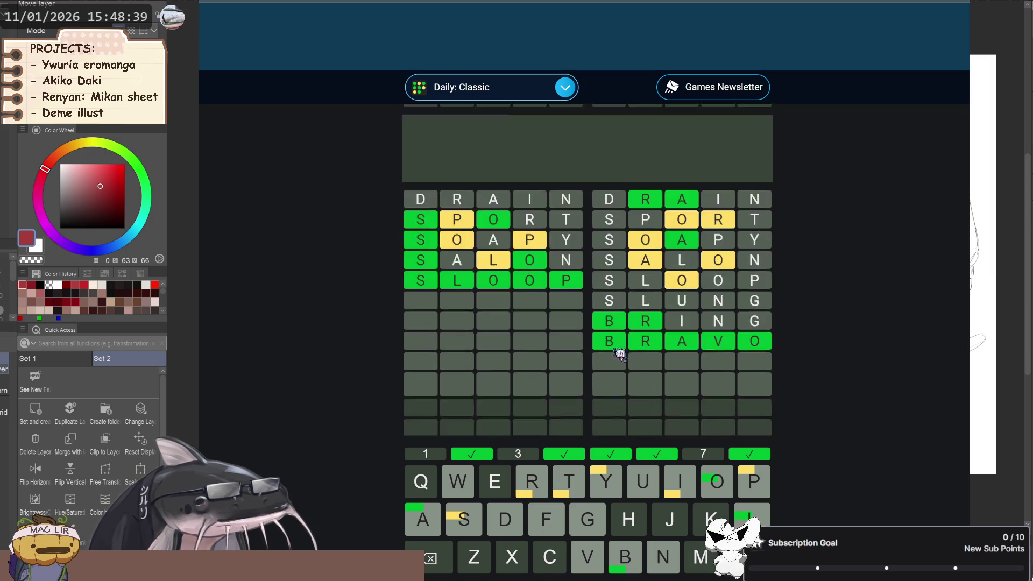
scroll(620, 351, "up", 1)
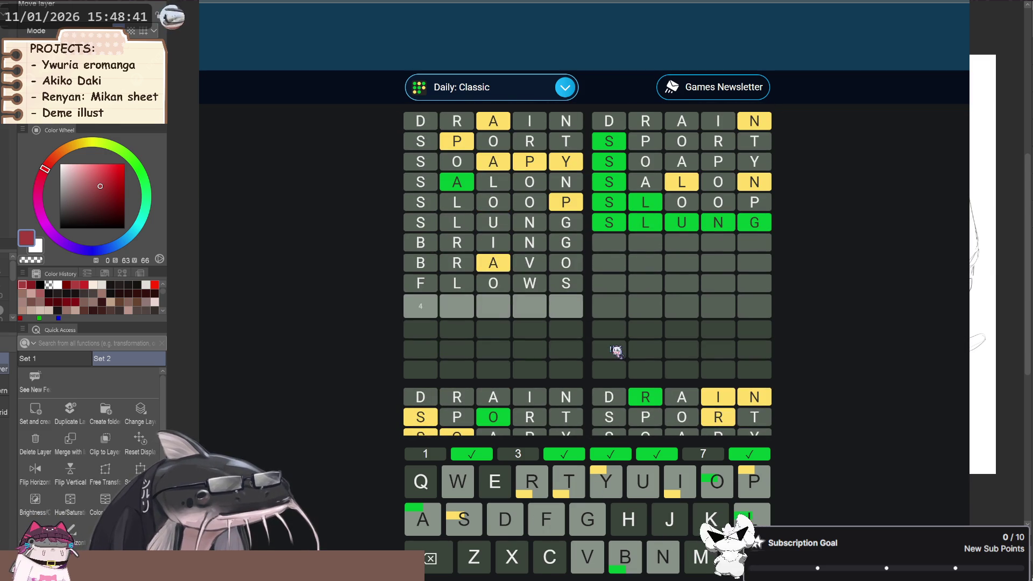
scroll(616, 351, "down", 3)
scroll(613, 334, "down", 3)
scroll(612, 322, "down", 2)
scroll(612, 322, "down", 3)
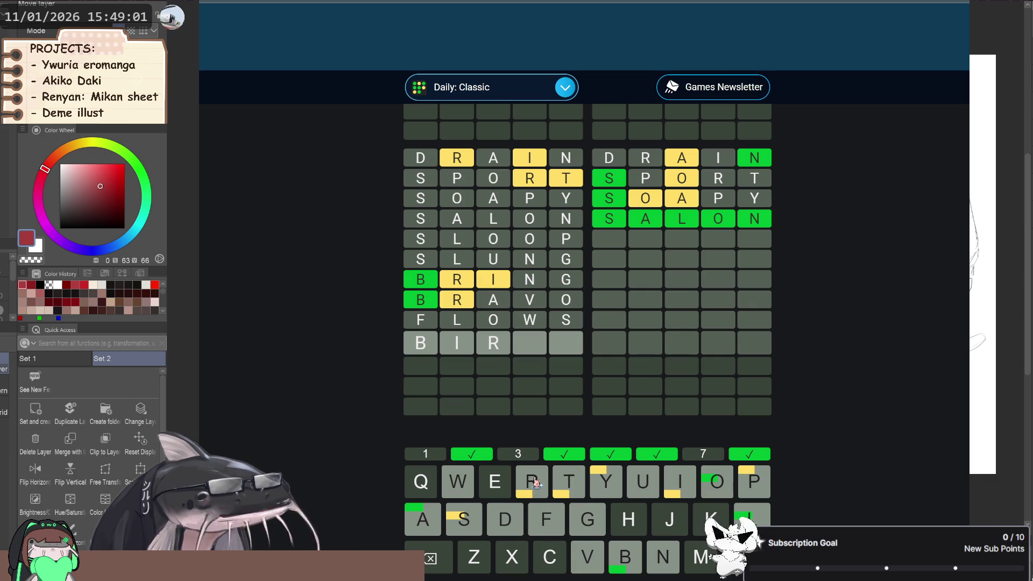
left_click(568, 483)
left_click(628, 519)
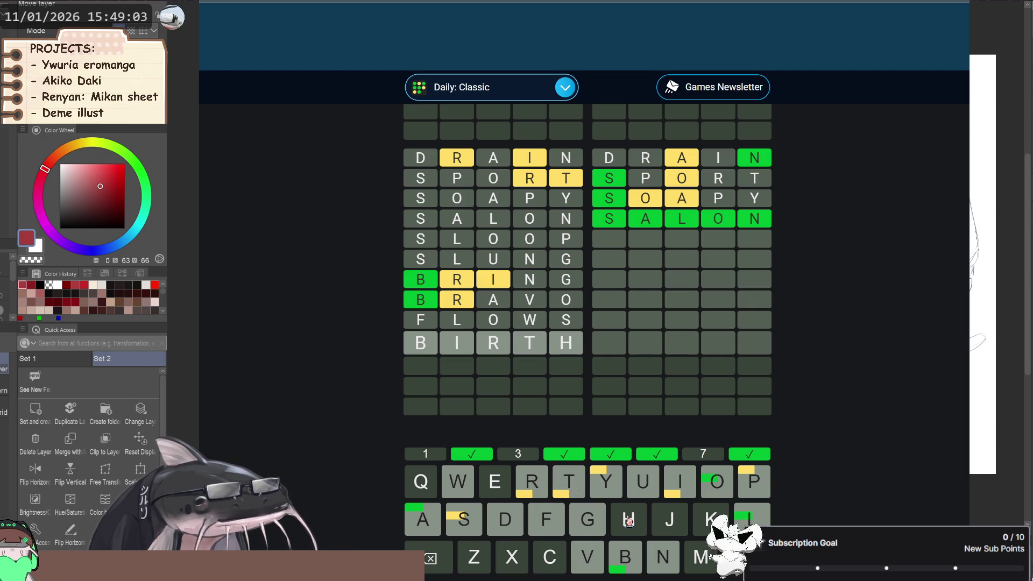
key("Return")
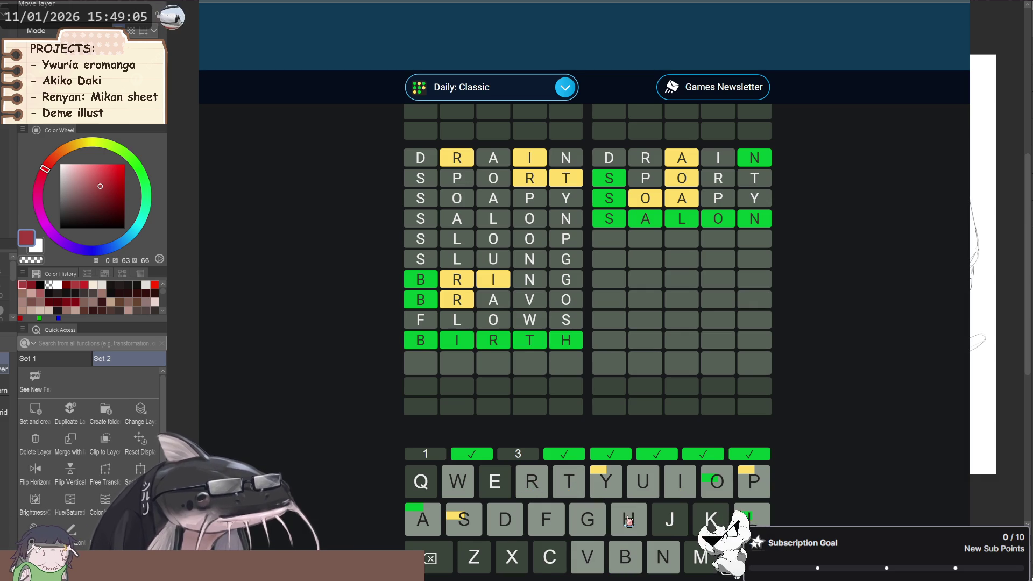
Scroll up and down through the two remaining unsolved boards.
scroll(623, 368, "up", 5)
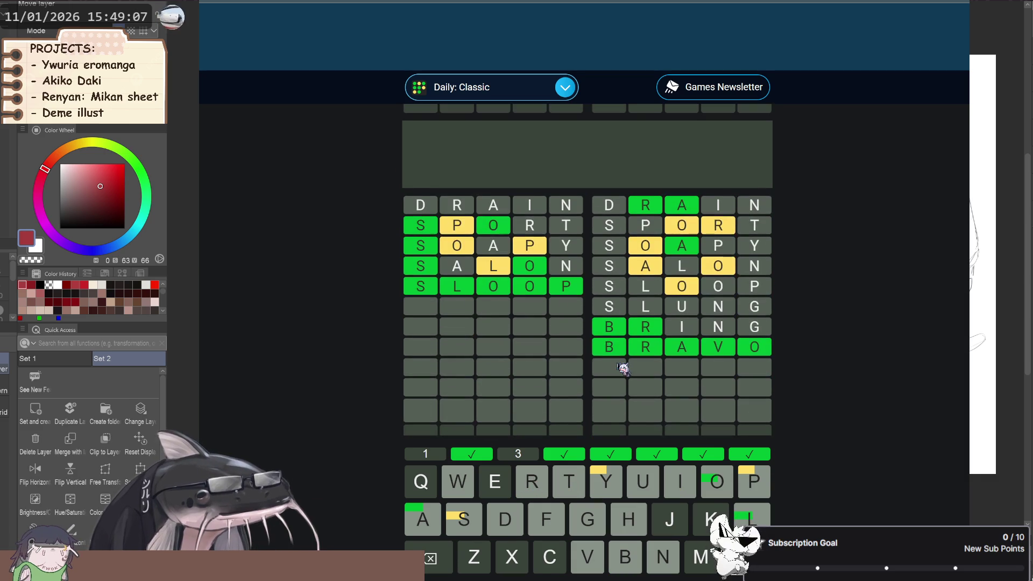
scroll(623, 368, "down", 3)
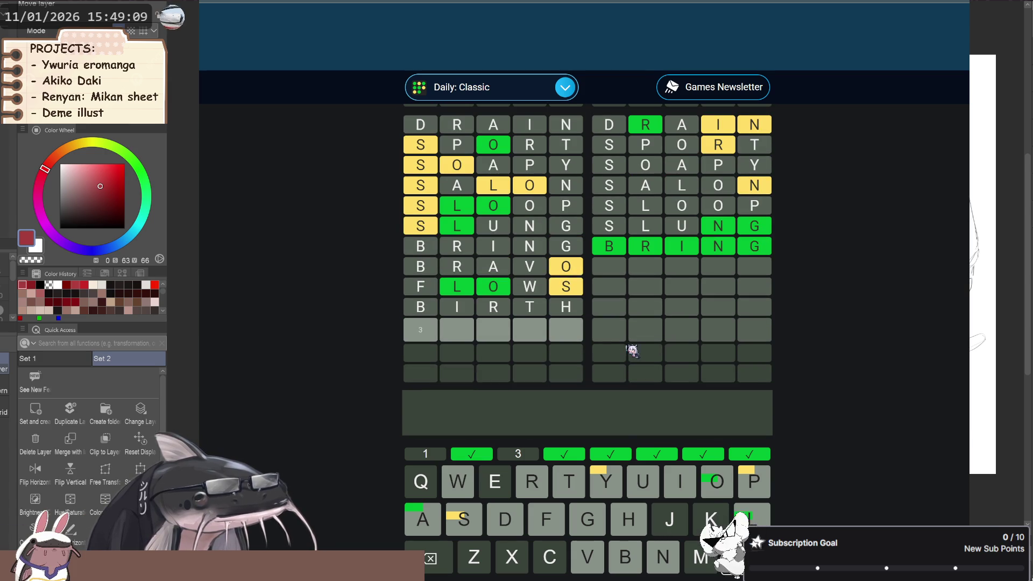
scroll(625, 347, "down", 1)
scroll(682, 371, "up", 1)
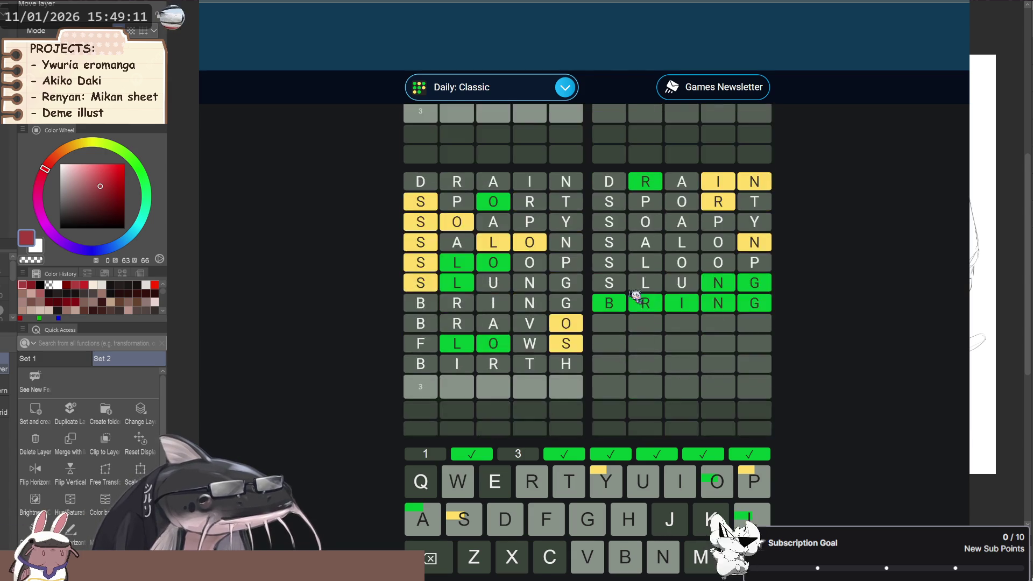
scroll(638, 302, "up", 3)
scroll(635, 318, "up", 3)
scroll(635, 370, "down", 5)
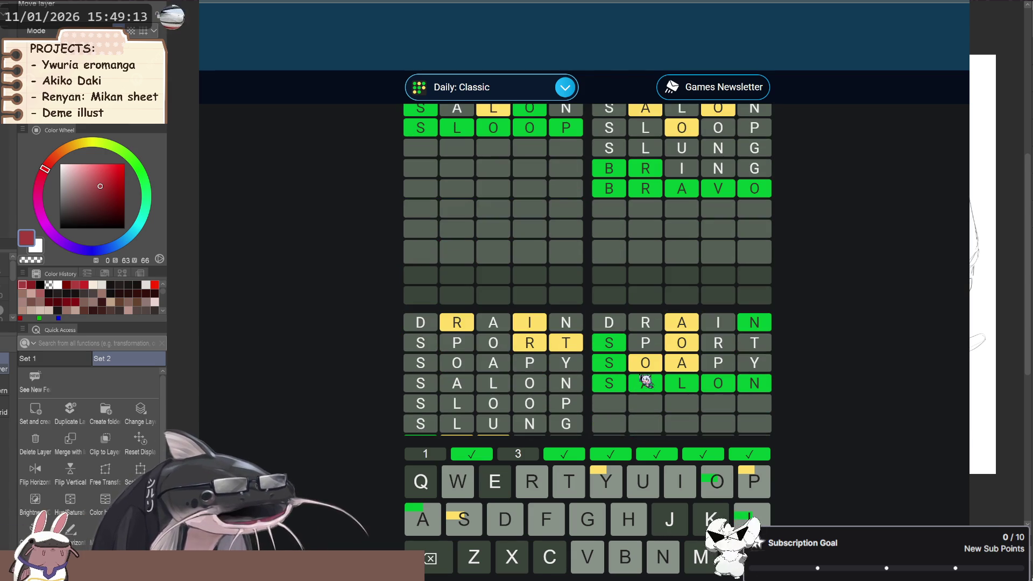
scroll(646, 382, "up", 1)
scroll(648, 379, "up", 1)
scroll(646, 379, "down", 5)
scroll(647, 387, "up", 1)
scroll(649, 398, "down", 1)
scroll(631, 355, "up", 2)
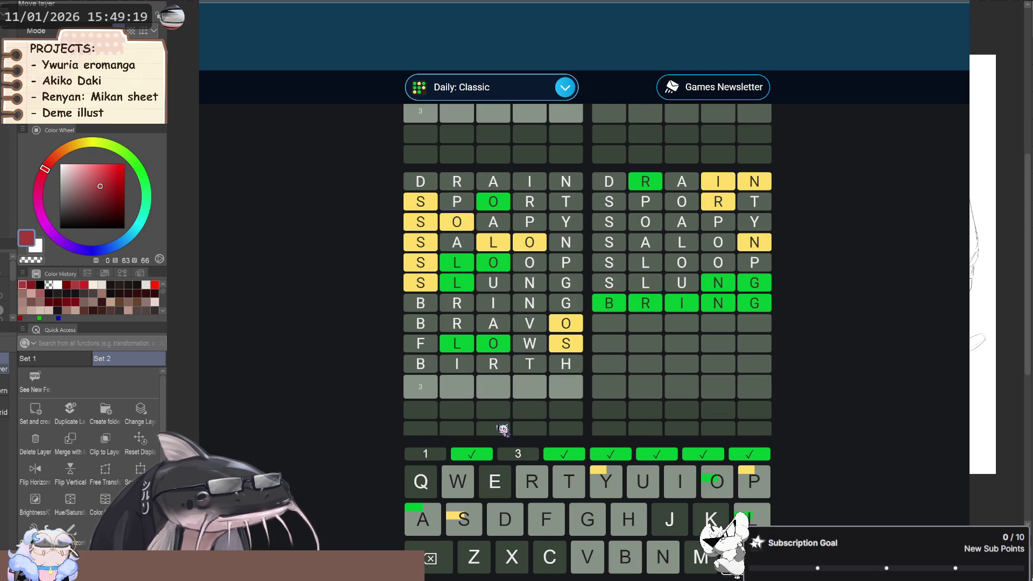
scroll(502, 409, "up", 3)
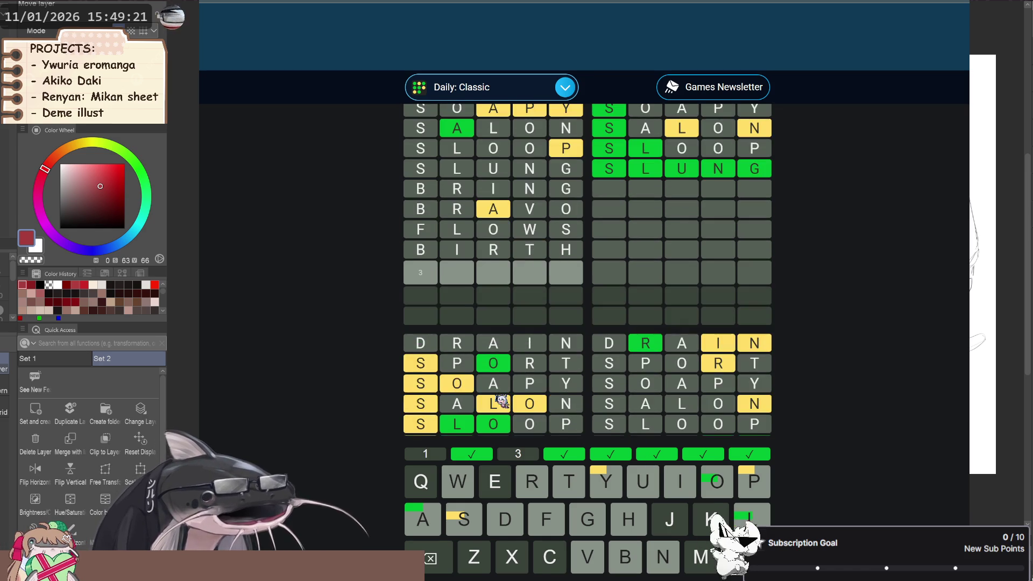
scroll(501, 400, "up", 1)
scroll(501, 401, "down", 2)
scroll(501, 403, "down", 1)
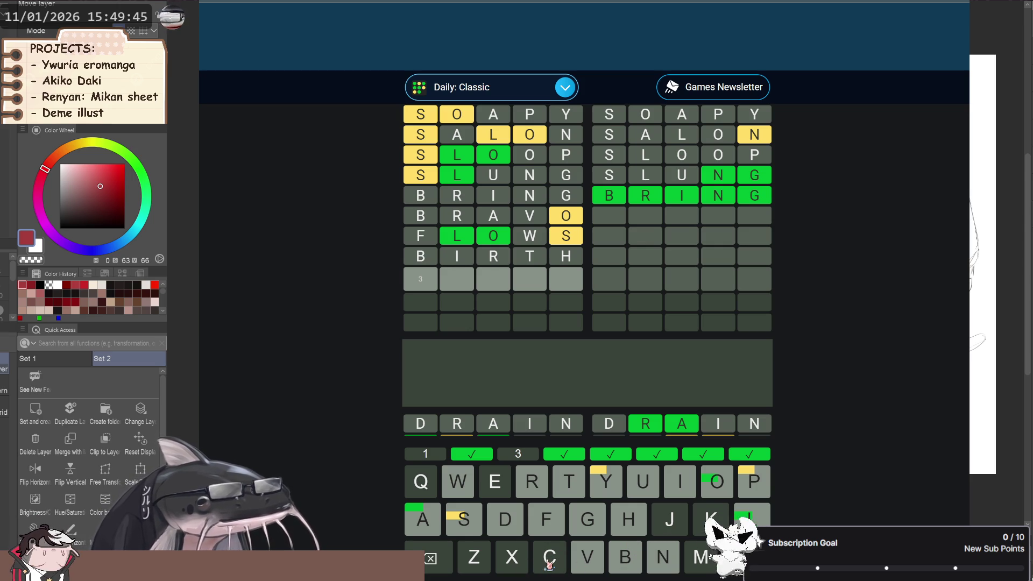
Enter CLOSE as the eleventh guess and submit it, solving board 3.
left_click(549, 563)
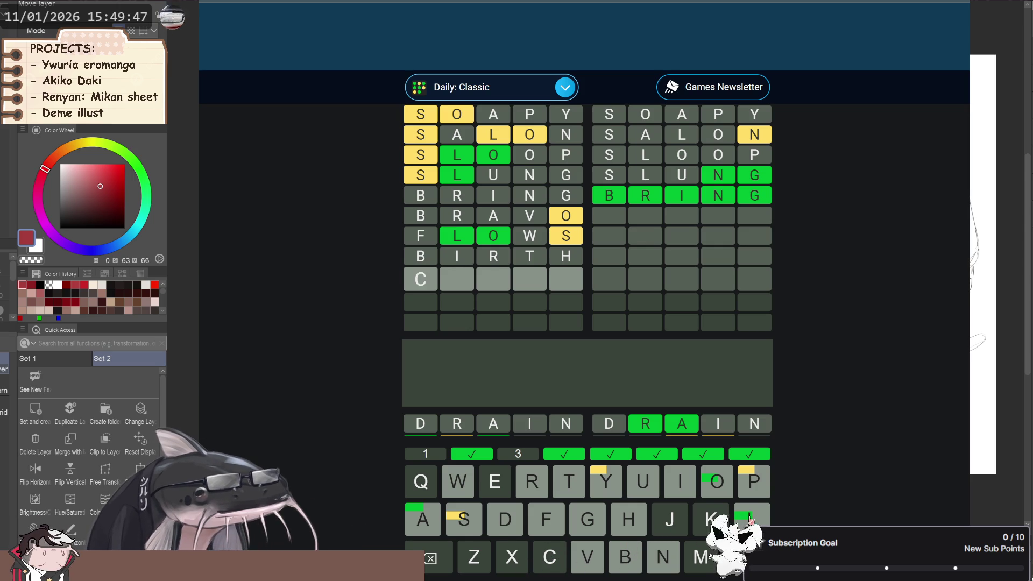
left_click(718, 485)
left_click(464, 519)
left_click(498, 484)
key("Return")
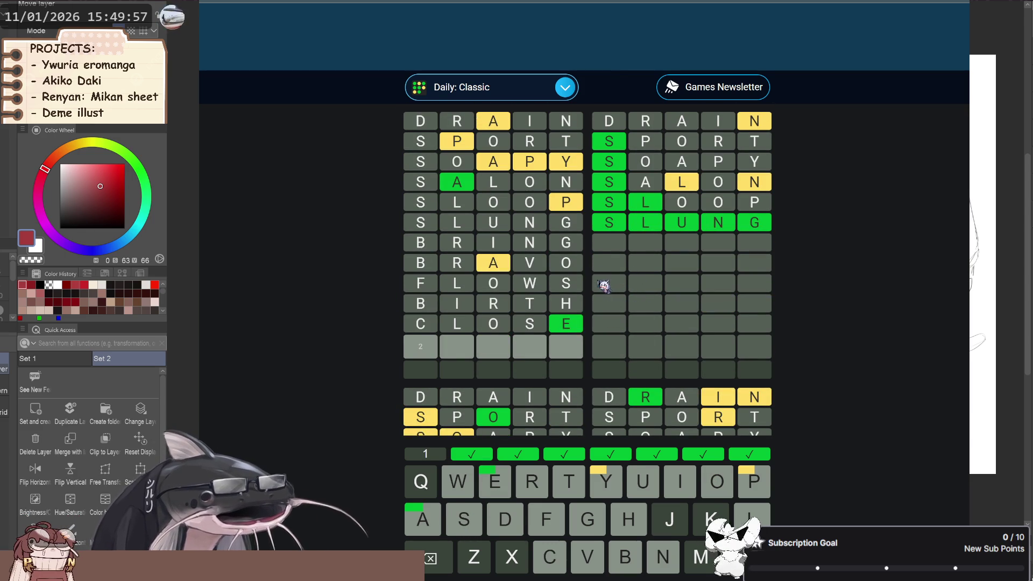
scroll(604, 287, "down", 4)
scroll(605, 289, "up", 4)
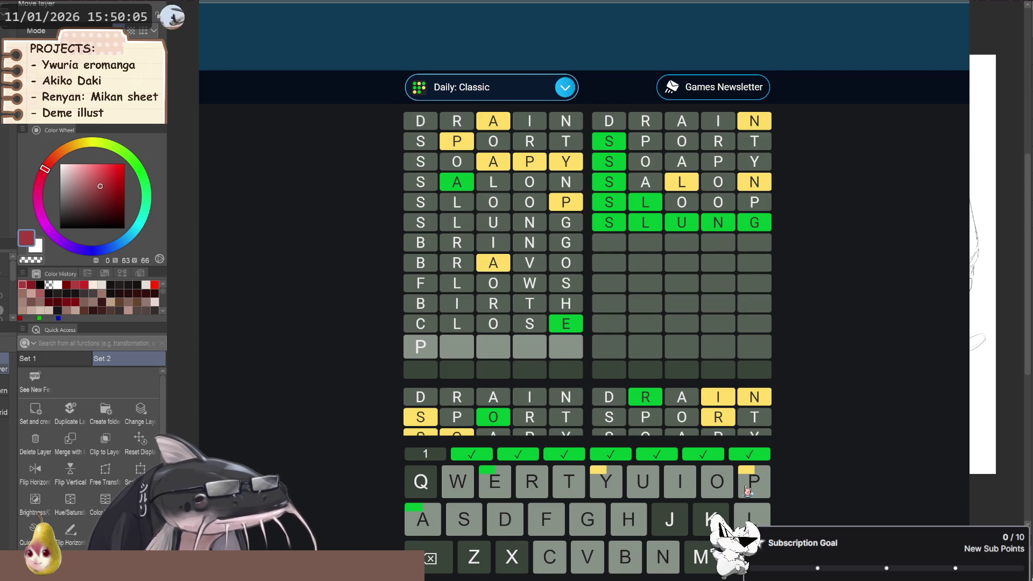
left_click(421, 518)
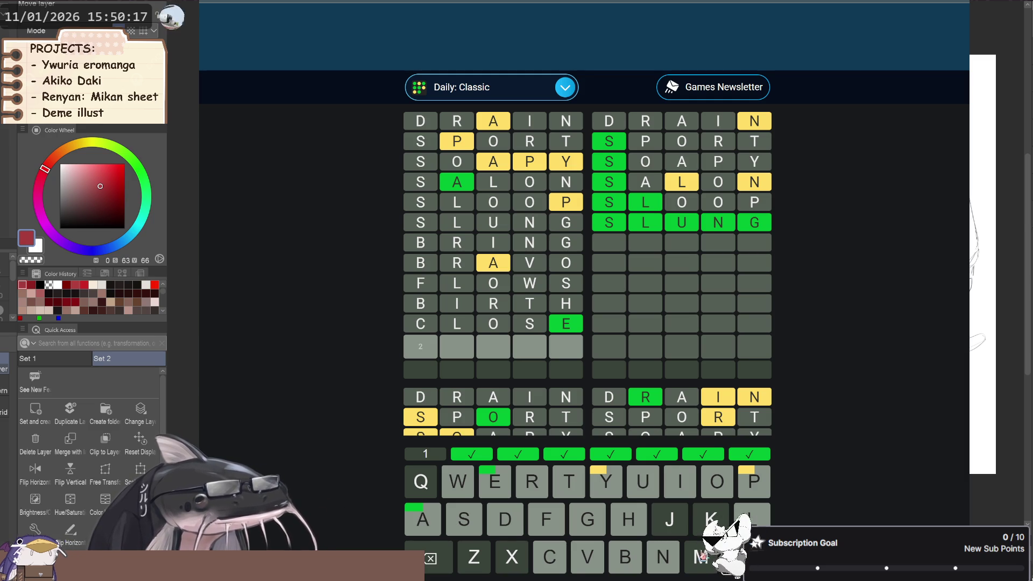
left_click(701, 556)
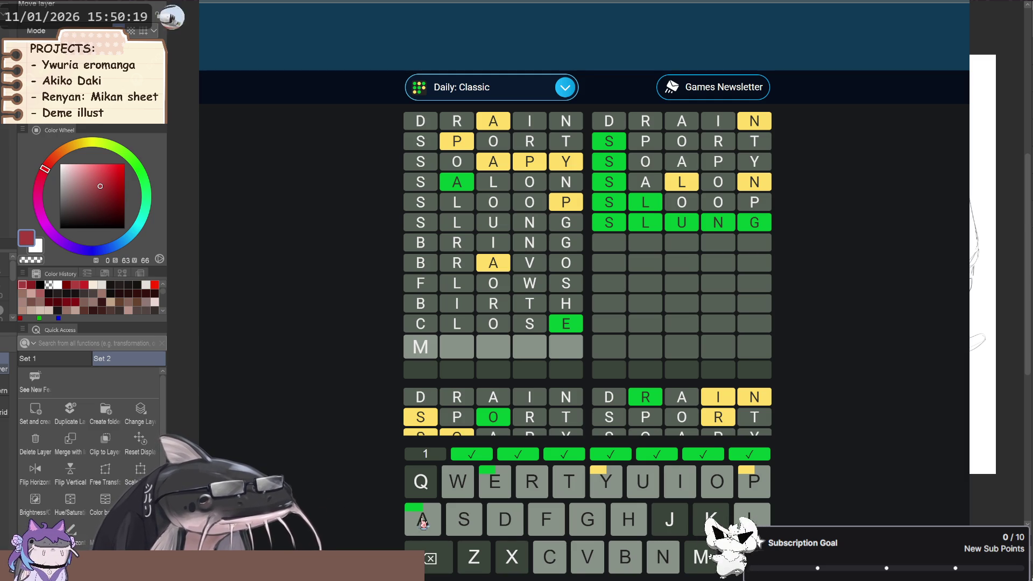
left_click(753, 494)
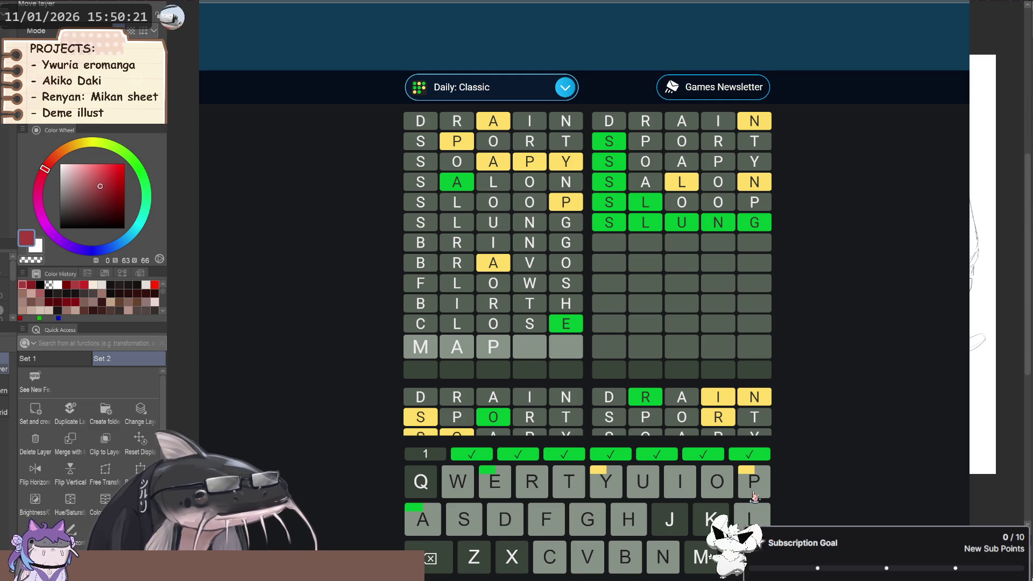
key("BackSpace")
key("BackSpace")
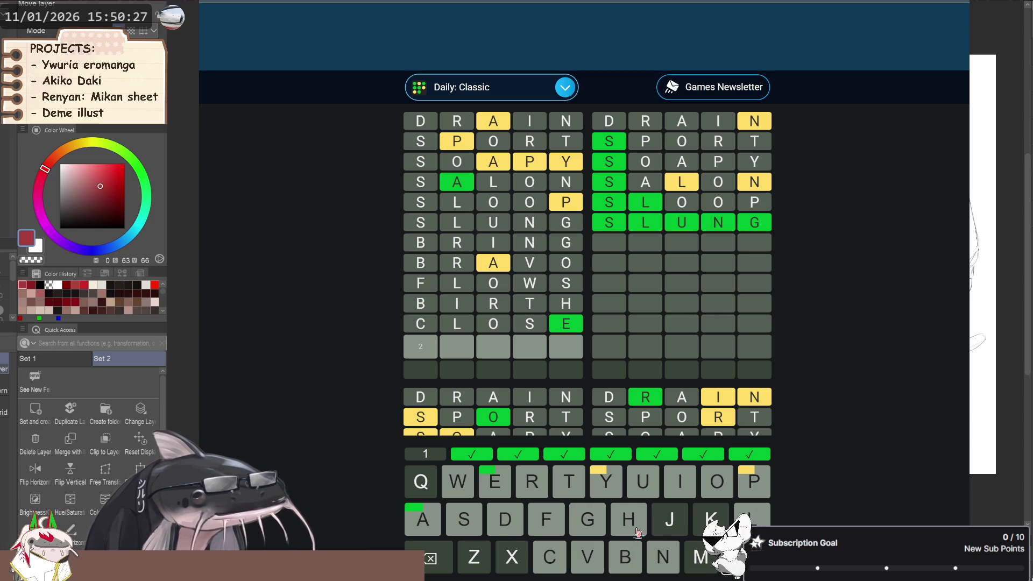
left_click(432, 517)
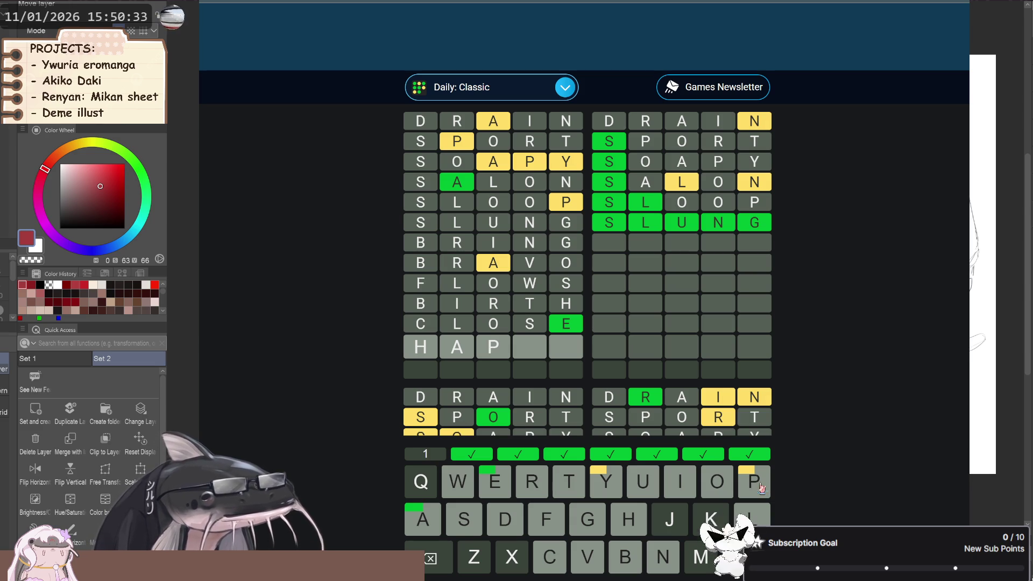
key("BackSpace")
key("BackSpace")
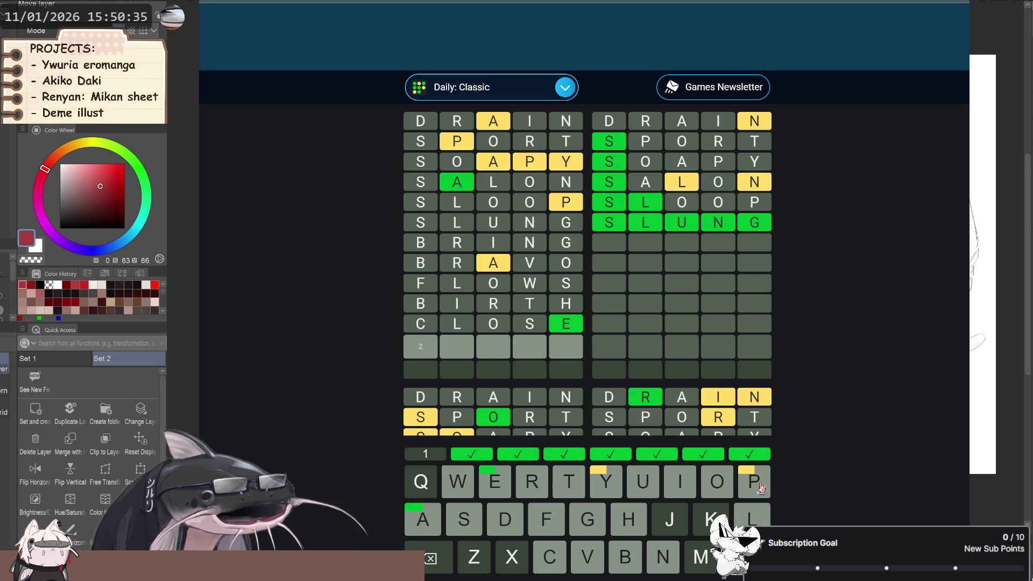
scroll(555, 333, "down", 5)
scroll(555, 334, "down", 5)
scroll(556, 334, "down", 5)
scroll(557, 334, "down", 5)
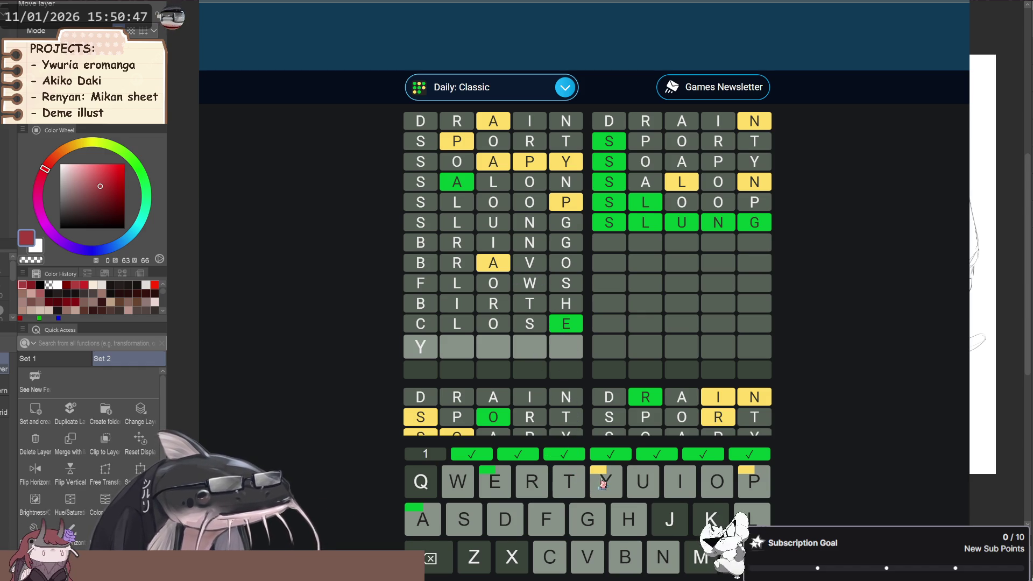
left_click(434, 530)
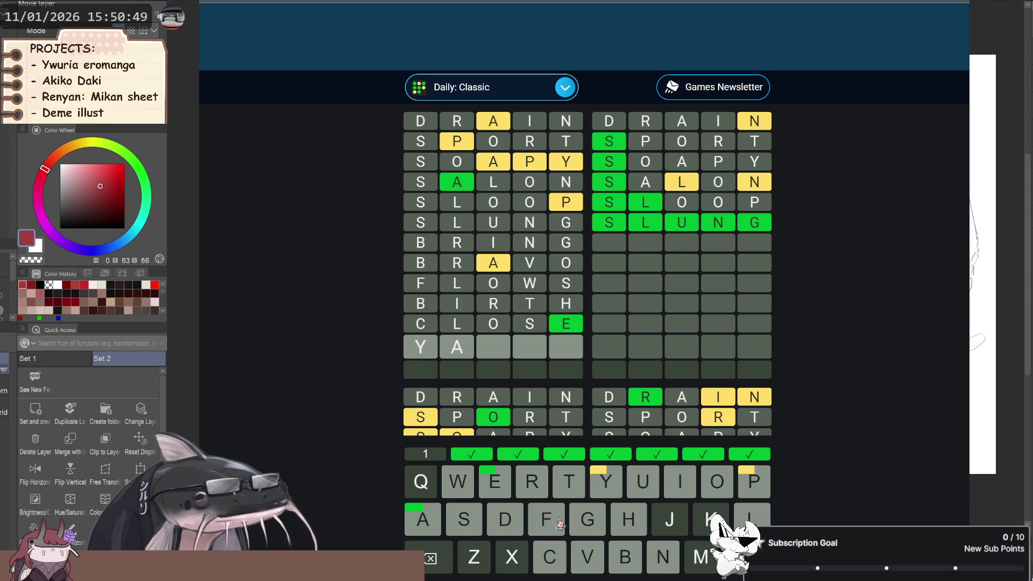
left_click(749, 487)
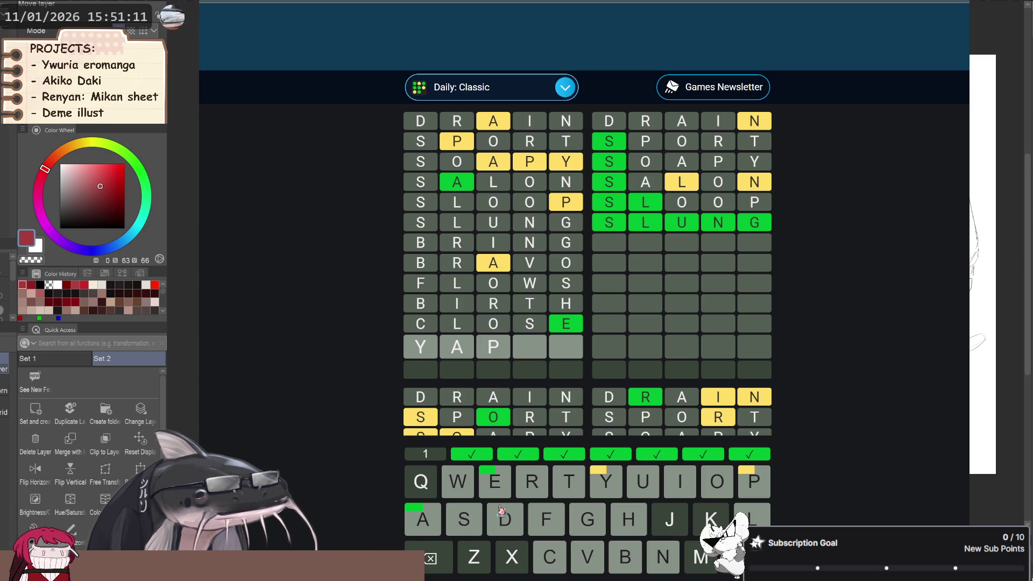
key("BackSpace")
key("BackSpace")
key("BackSpace")
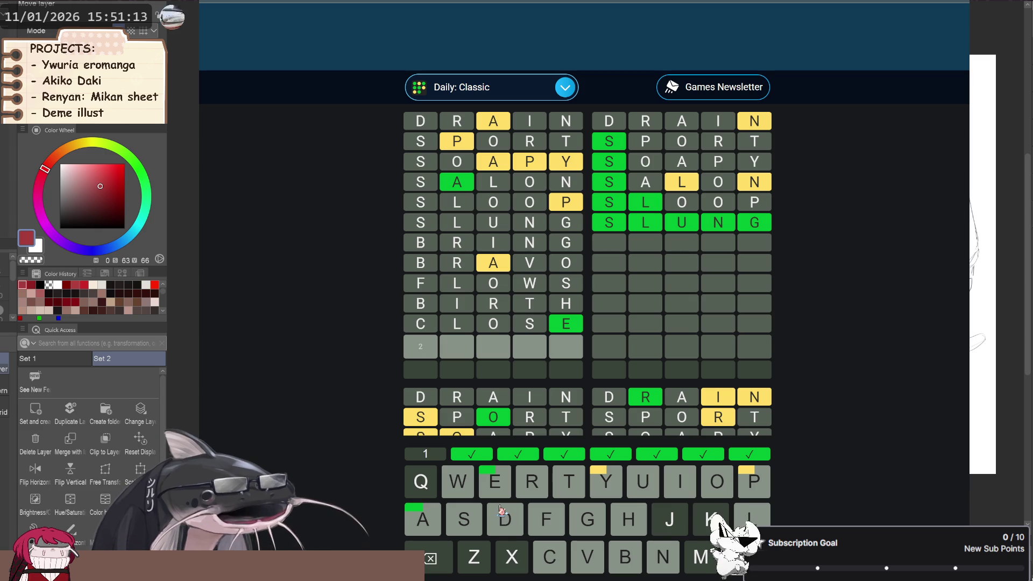
Enter PAYEE as the final guess and submit it to solve the last board.
left_click(756, 490)
left_click(430, 530)
left_click(607, 489)
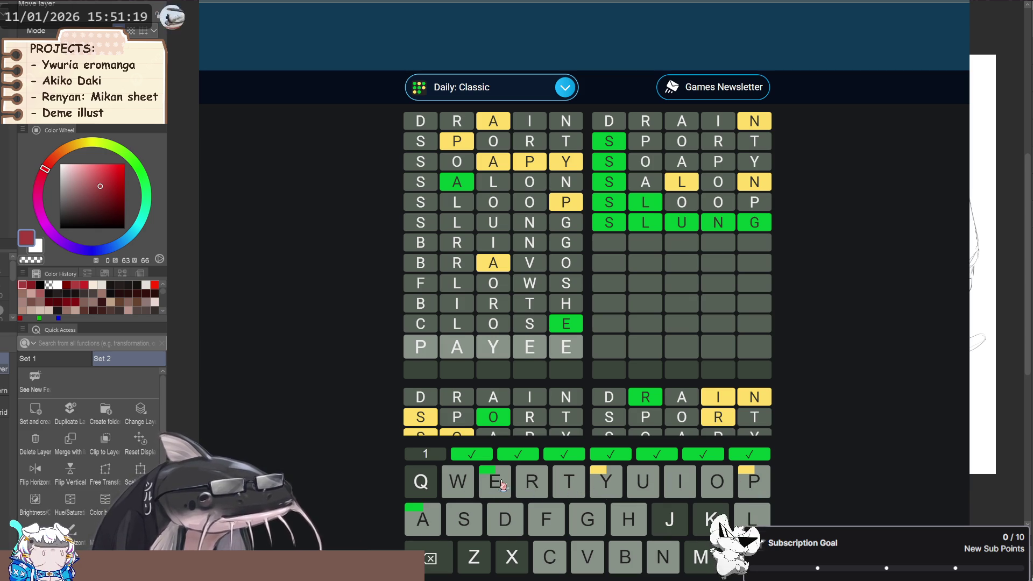
key("Return")
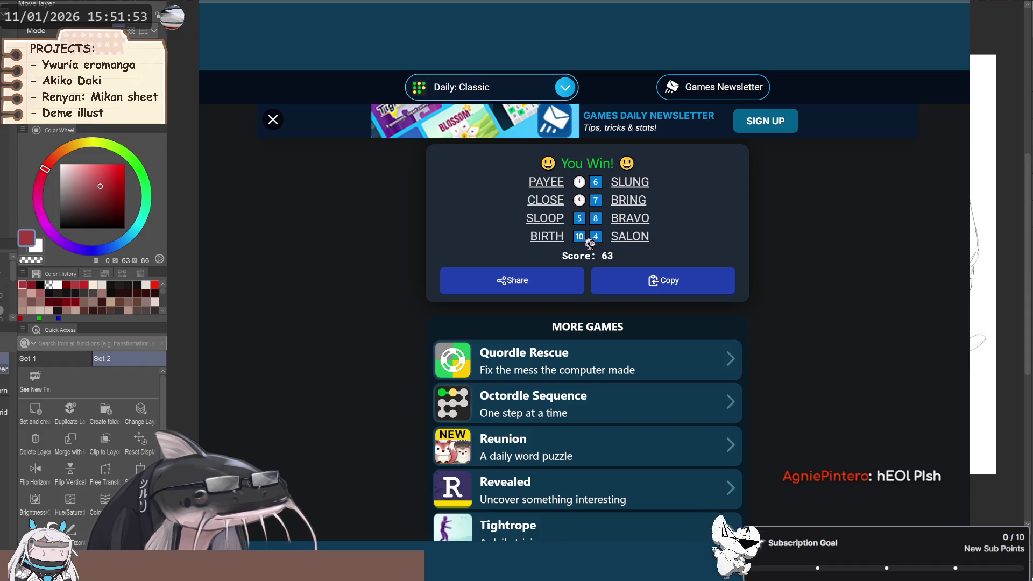
Scroll the winning results with a score of 63, then switch back to Clip Studio Paint.
scroll(741, 223, "down", 5)
scroll(740, 238, "down", 5)
scroll(734, 237, "down", 2)
scroll(742, 247, "down", 5)
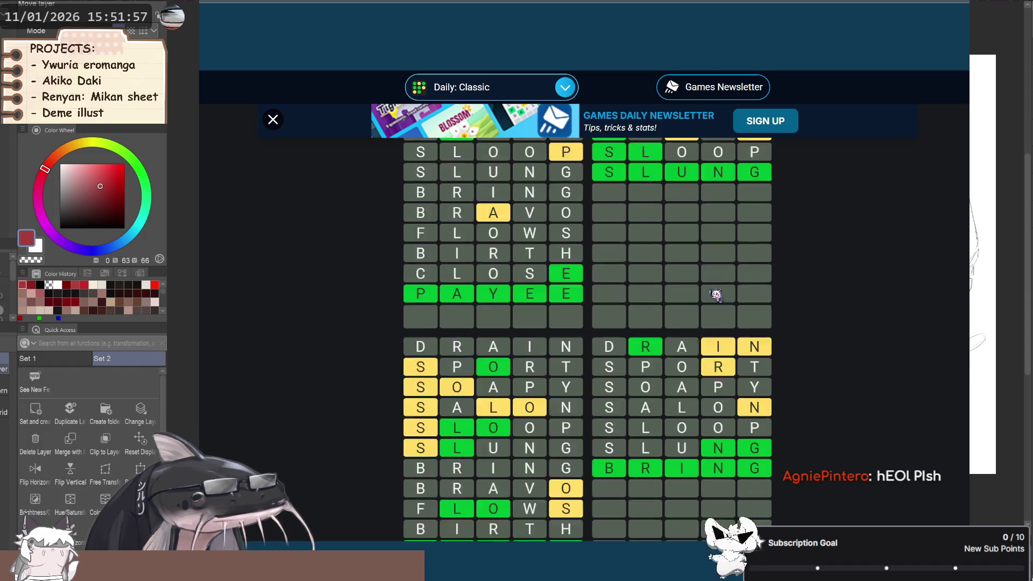
scroll(716, 295, "up", 10)
scroll(715, 293, "up", 5)
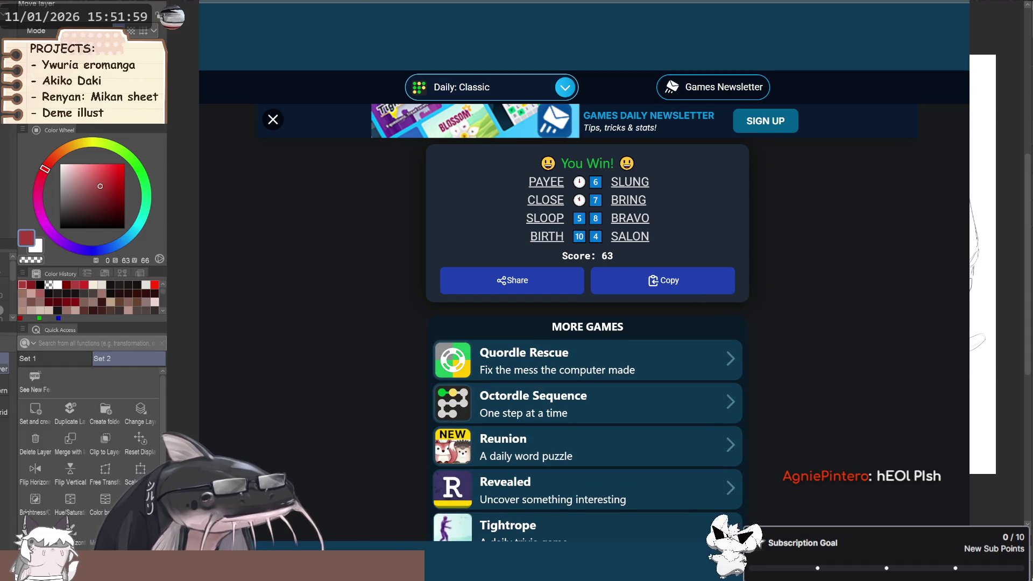
key("alt+Tab")
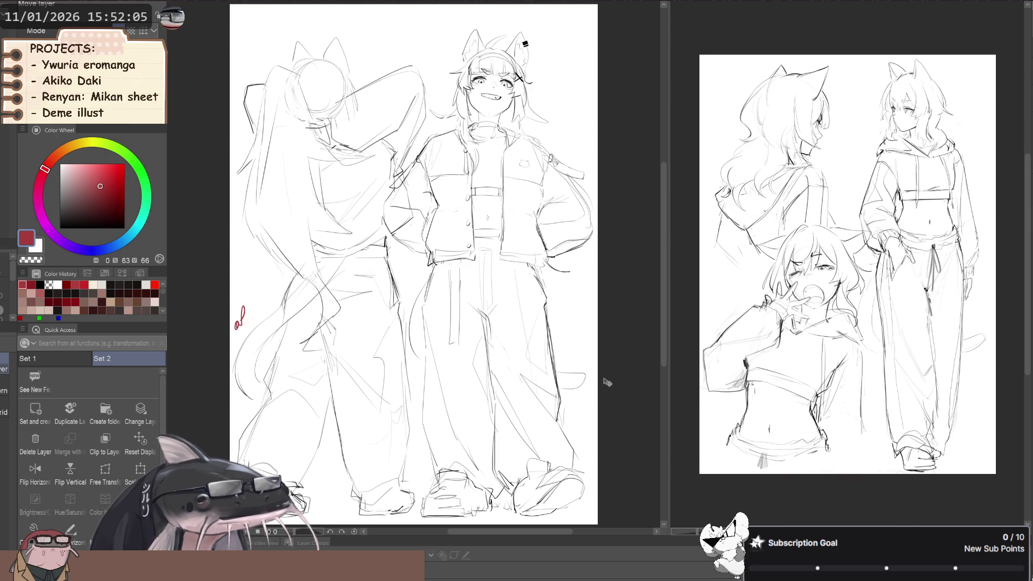
Undo the red test scribble on the canvas.
scroll(607, 382, "up", 1)
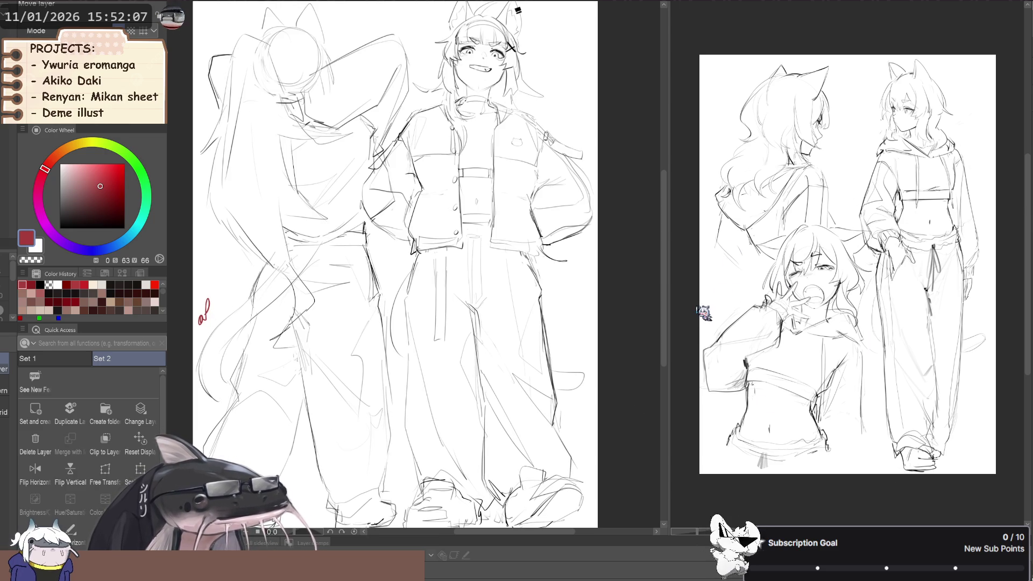
scroll(705, 312, "down", 3)
scroll(730, 344, "up", 2)
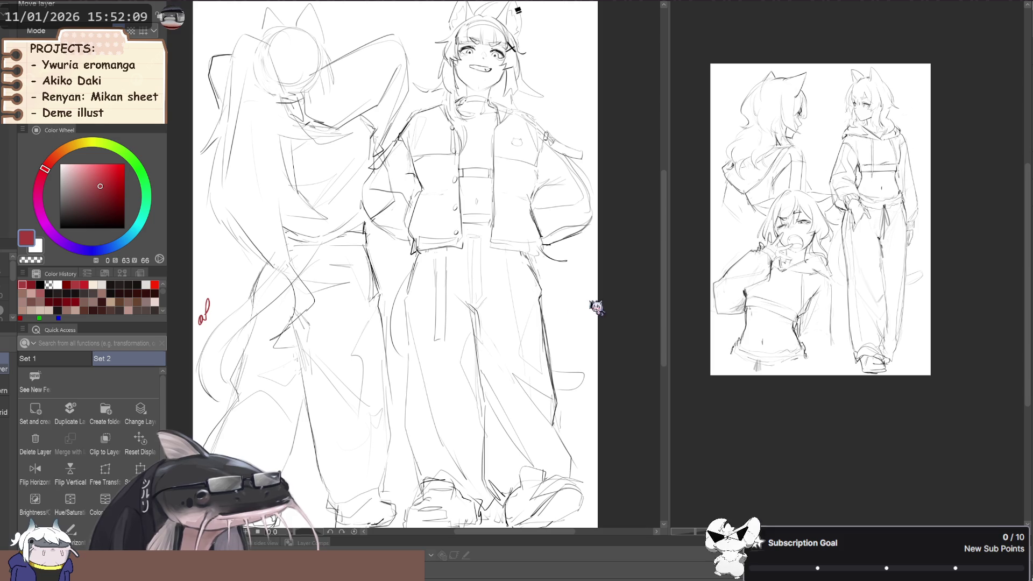
key("ctrl+z")
key("ctrl+z")
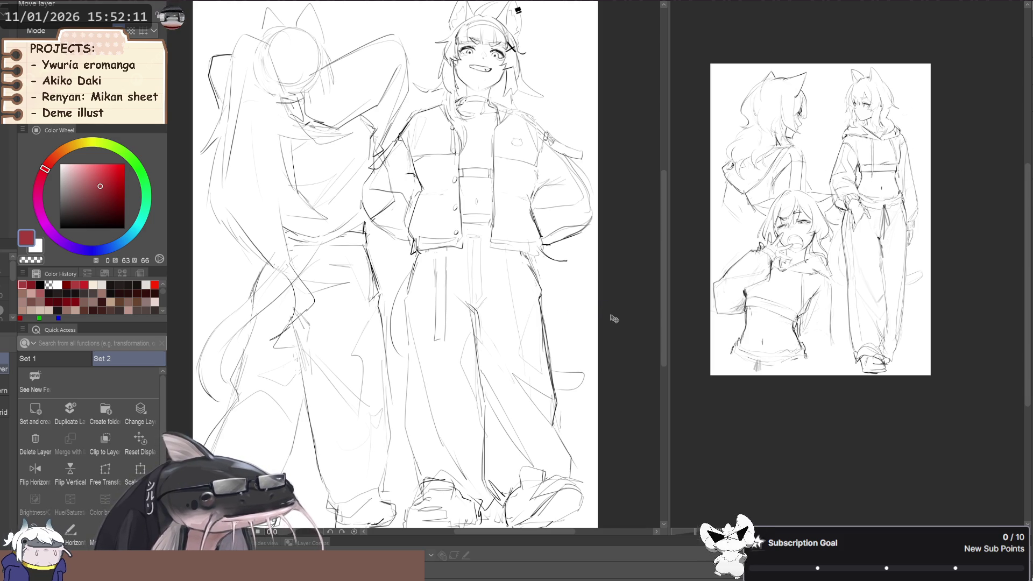
key("ctrl+y")
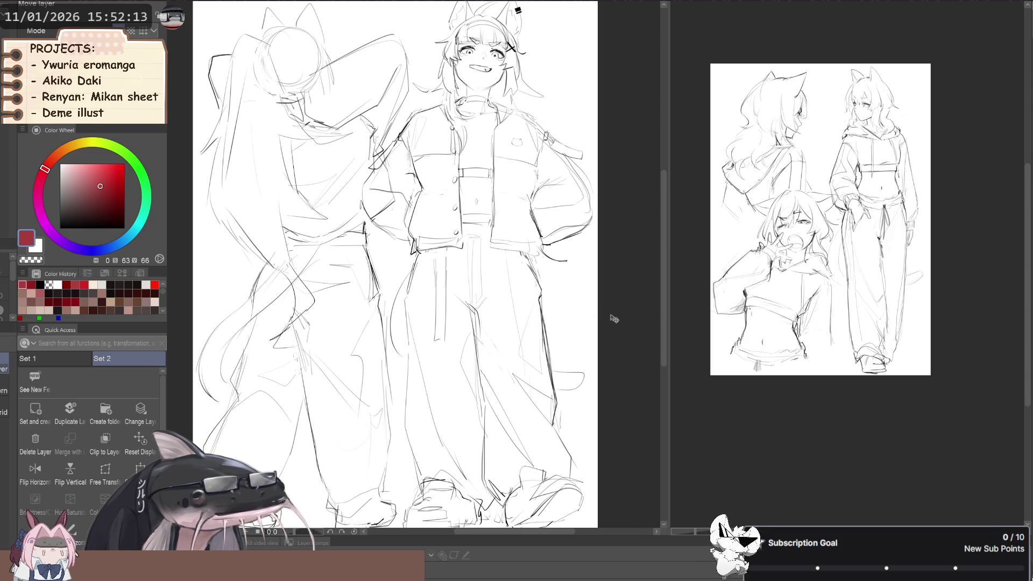
Reset the view, switch to the cat-eared girl sketch canvas, and zoom in.
left_click(142, 447)
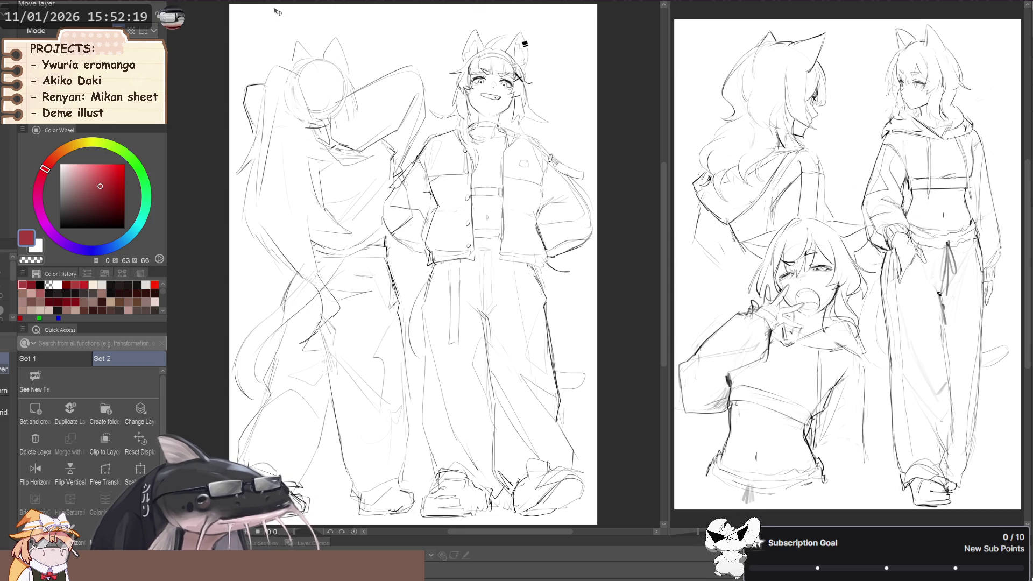
left_click(323, 3)
key("ctrl+plus")
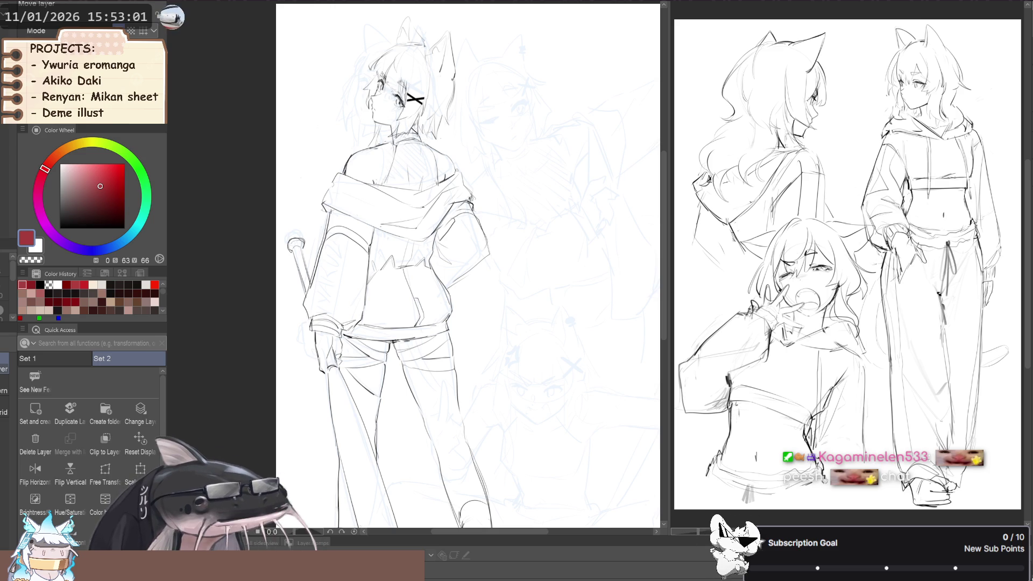
Lasso the girl's head and ears, rotate it slightly counter-clockwise and nudge it right and down.
left_click_drag(240, 338, 245, 396)
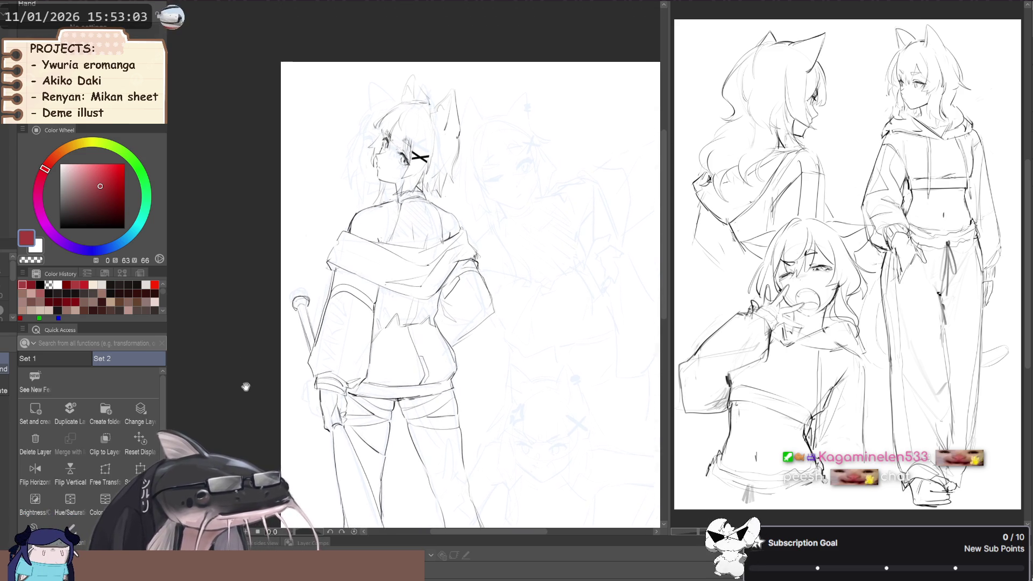
scroll(245, 395, "up", 3)
key("m")
left_click_drag(374, 184, 414, 223)
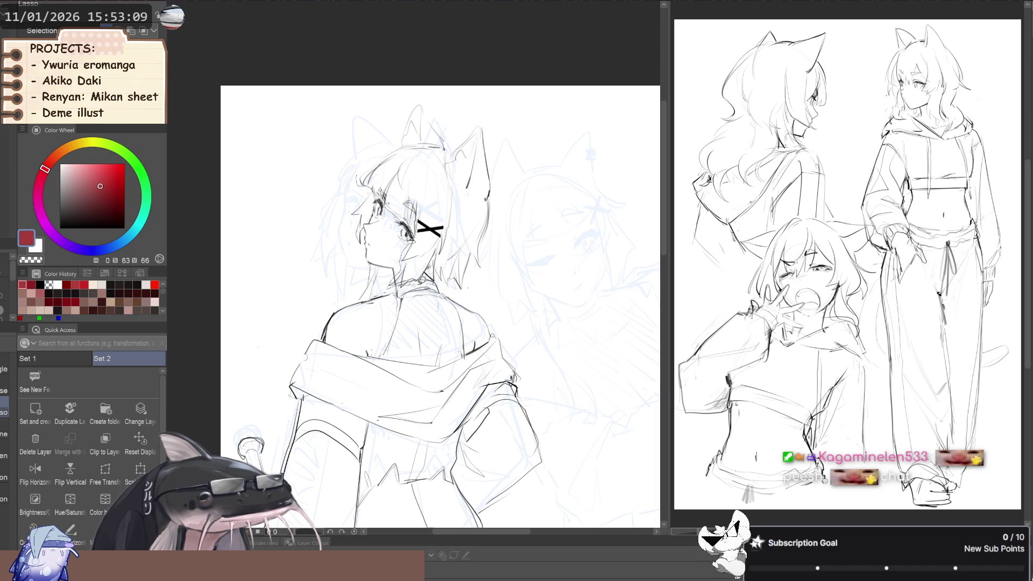
left_click_drag(426, 280, 343, 102)
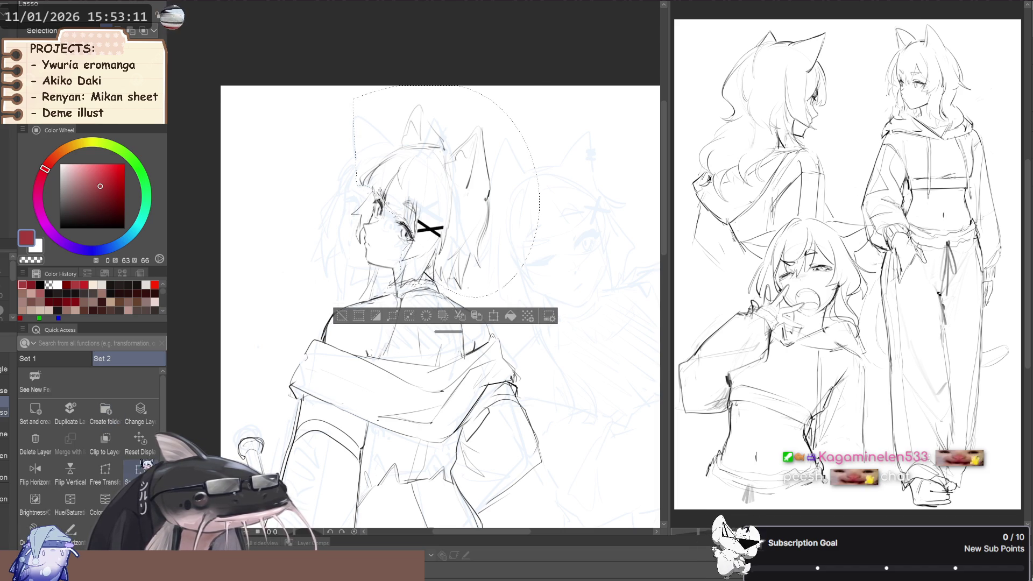
left_click(140, 469)
mouse_move(284, 273)
left_mouse_down()
mouse_move(294, 304)
mouse_move(286, 311)
left_mouse_up()
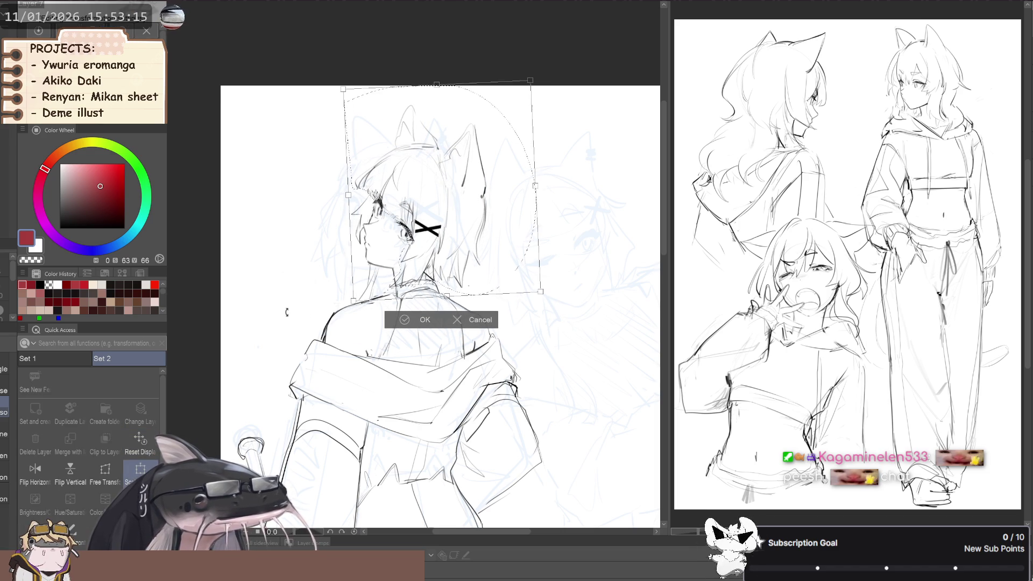
left_click_drag(368, 286, 320, 274)
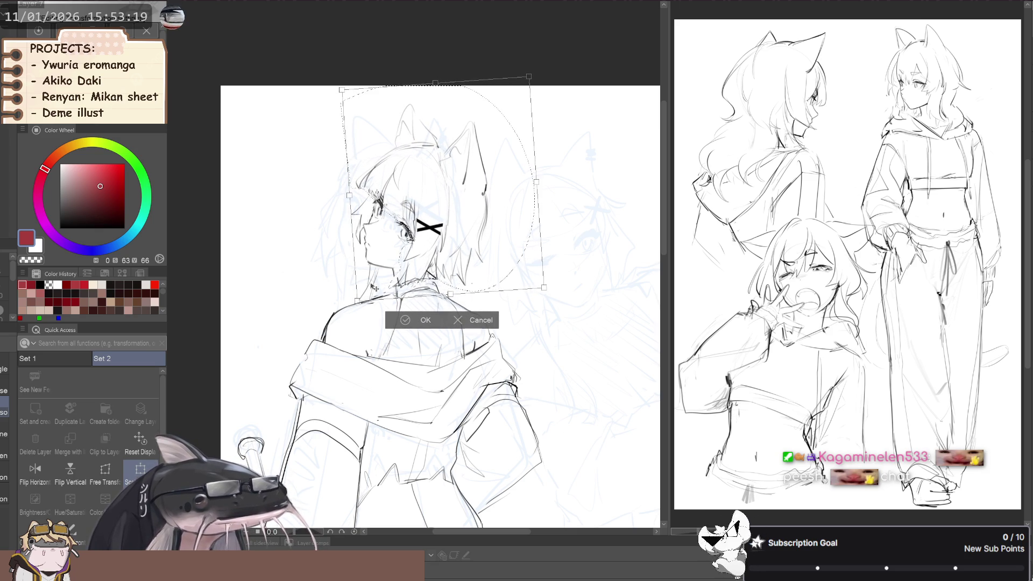
left_click_drag(378, 290, 380, 290)
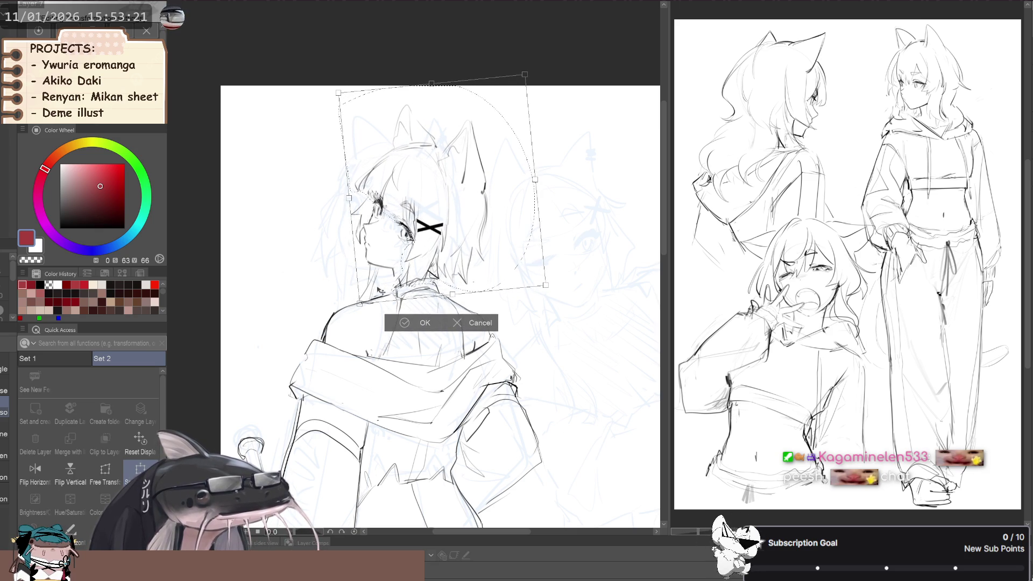
left_click(424, 323)
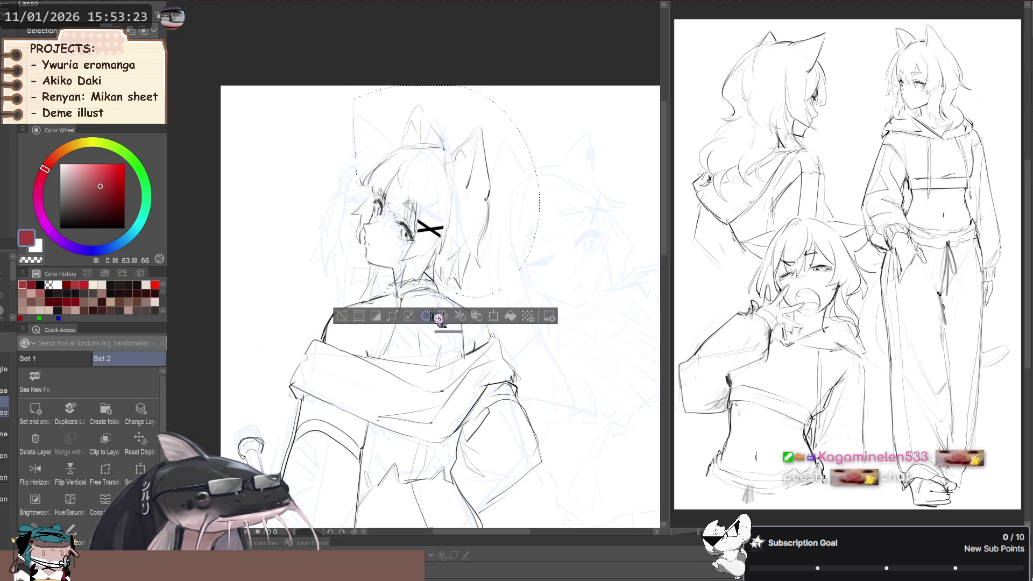
Transform the head again, rotating it further counter-clockwise and shifting it slightly down and left.
scroll(405, 229, "up", 2)
scroll(405, 219, "up", 1)
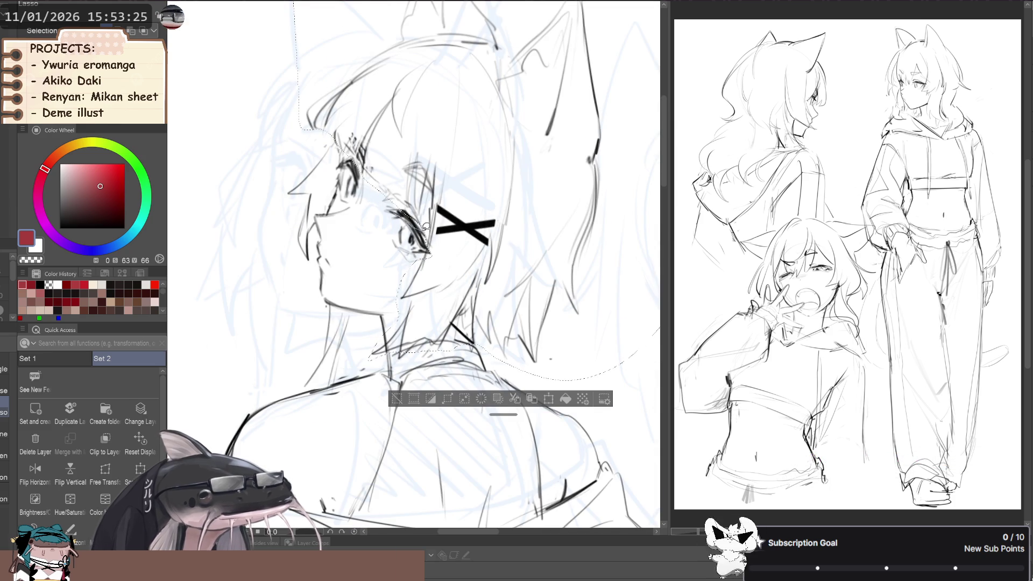
scroll(371, 214, "down", 3)
left_click(140, 469)
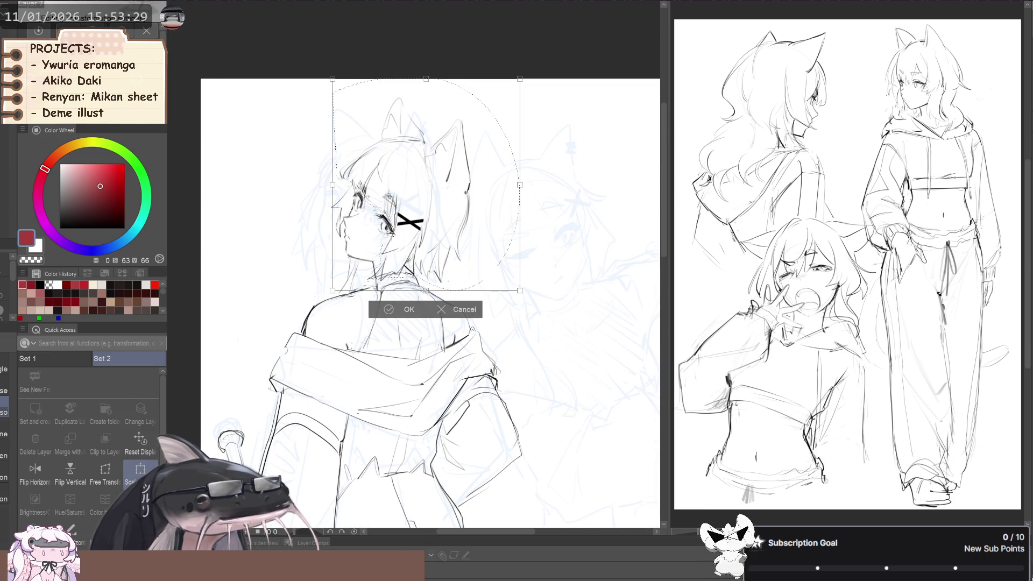
left_click_drag(295, 192, 297, 204)
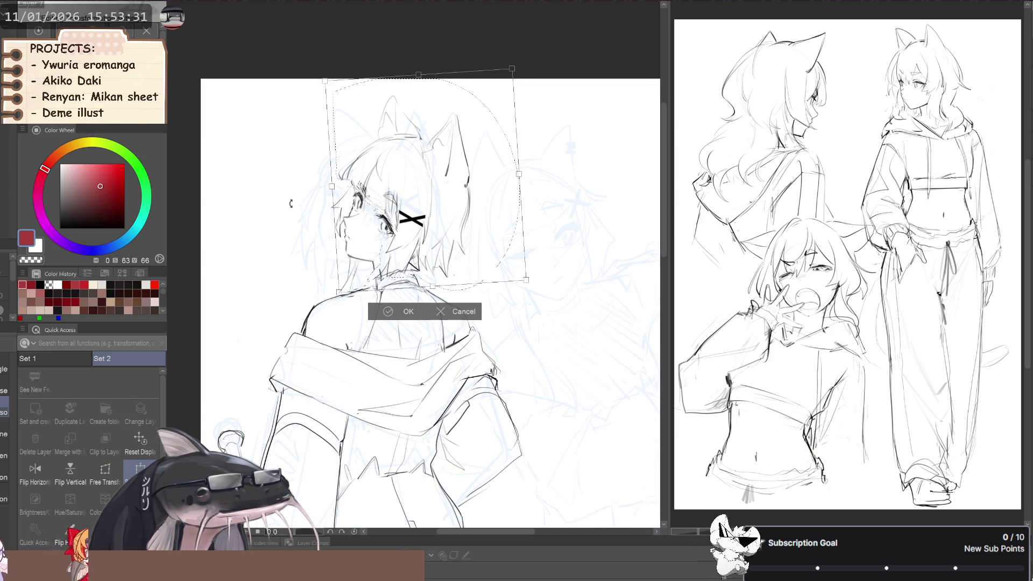
left_click_drag(363, 255, 359, 263)
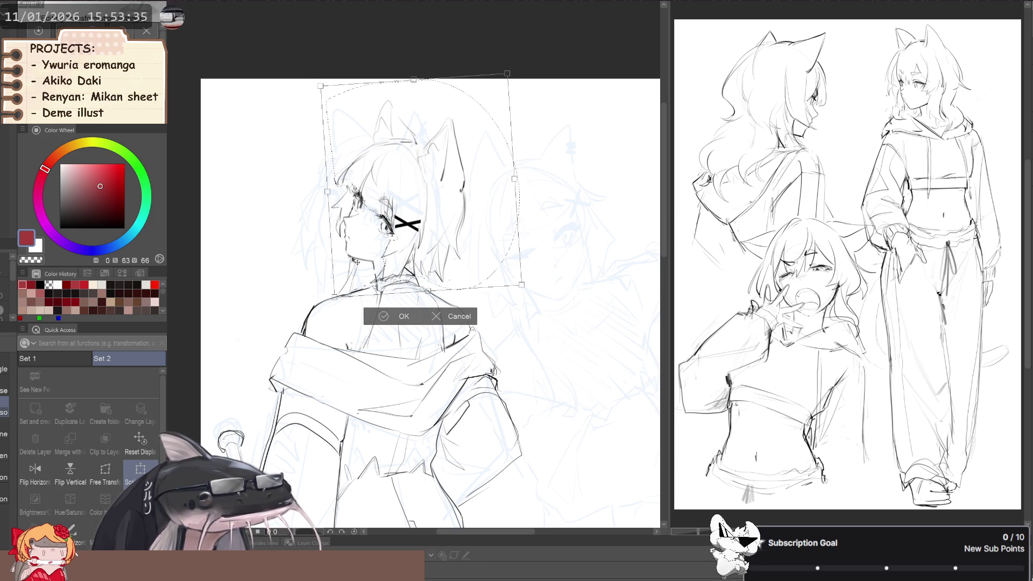
scroll(357, 261, "down", 2)
scroll(357, 261, "down", 1)
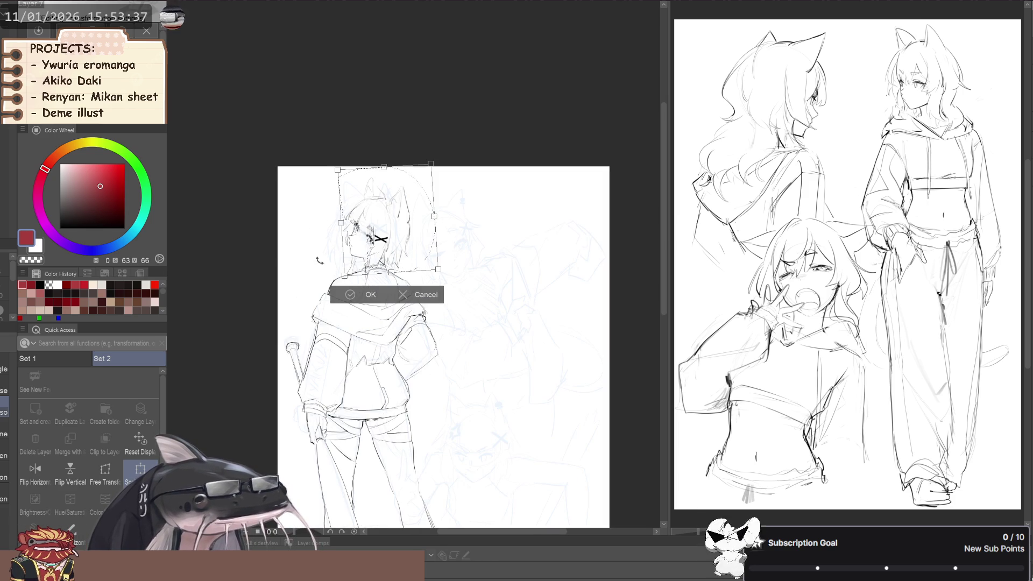
scroll(343, 249, "up", 1)
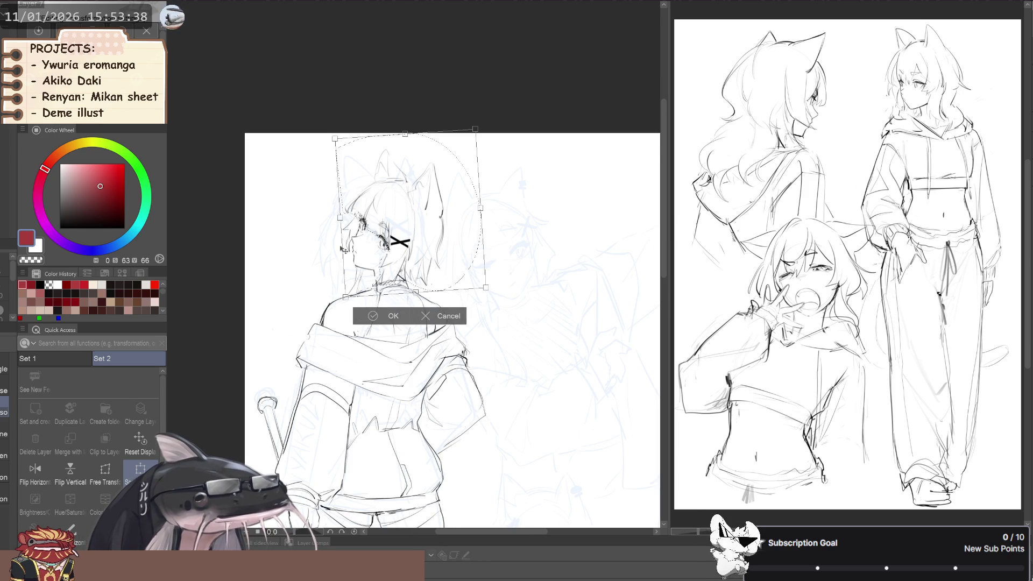
left_click(373, 316)
left_click_drag(305, 288, 272, 312)
scroll(344, 283, "up", 2)
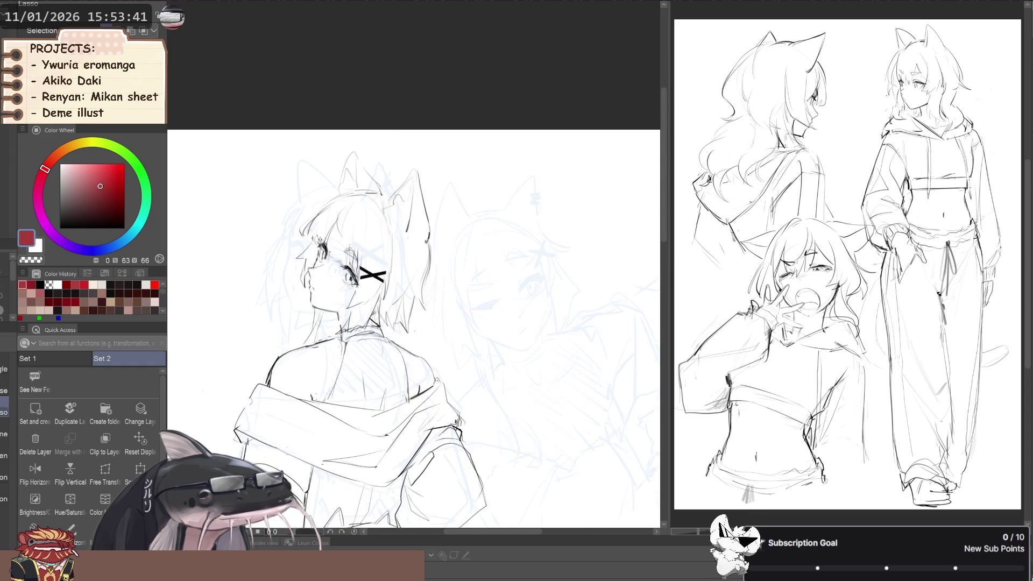
Pick the black sketch line brush and recentre the view on the girl's head.
scroll(344, 282, "up", 1)
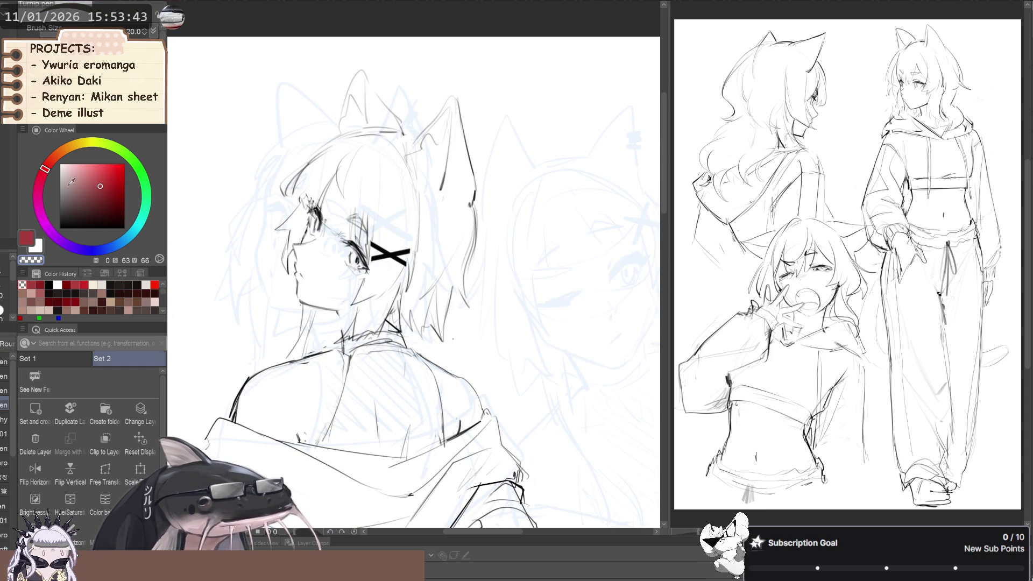
key("d")
key("p")
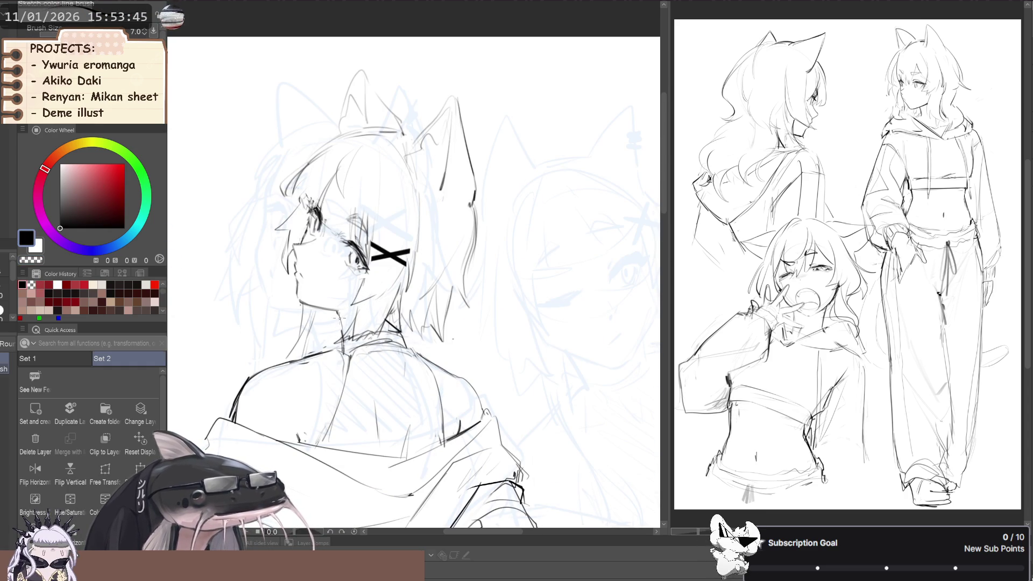
left_click_drag(349, 296, 353, 300)
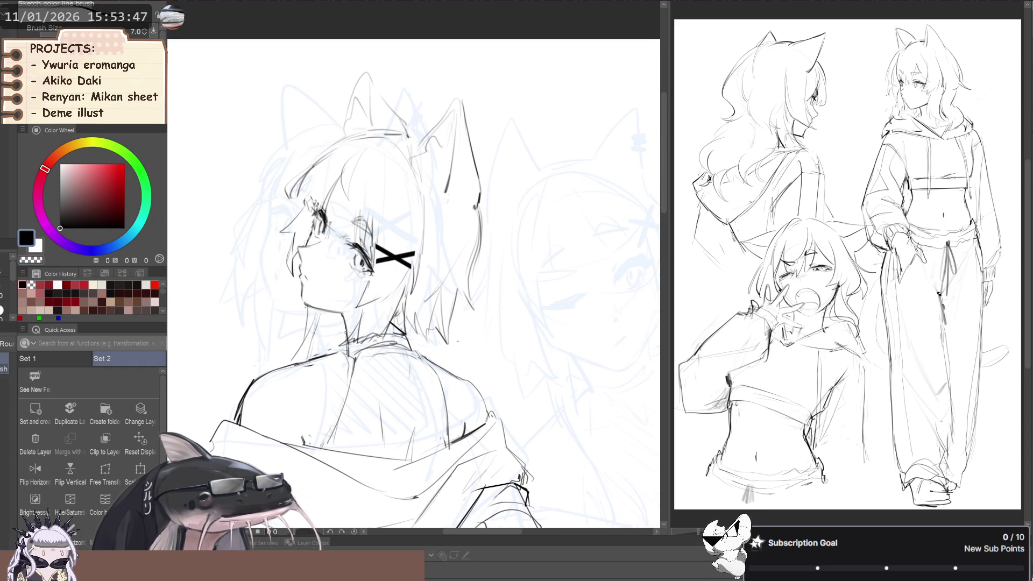
left_click_drag(274, 292, 338, 326)
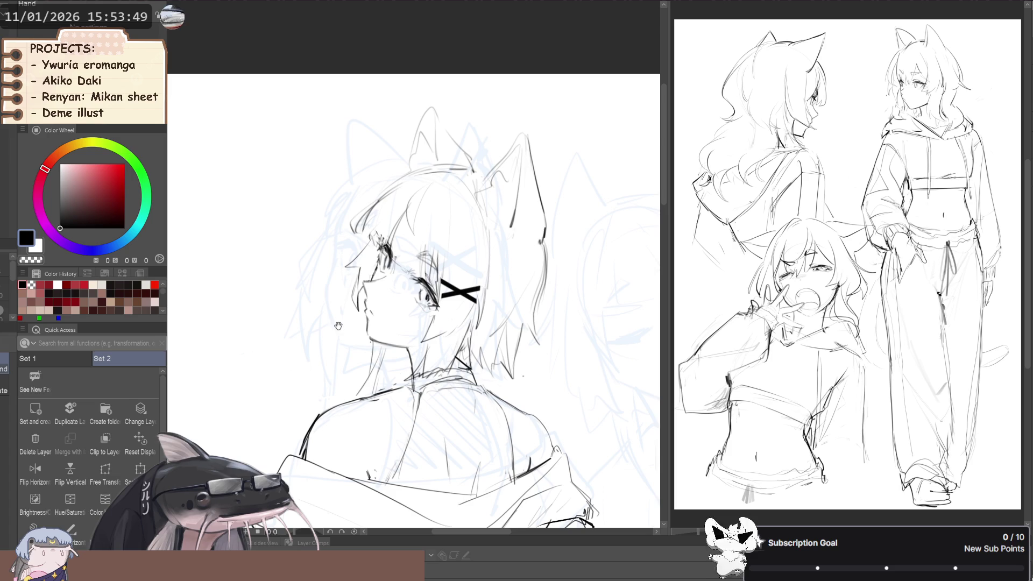
key("p")
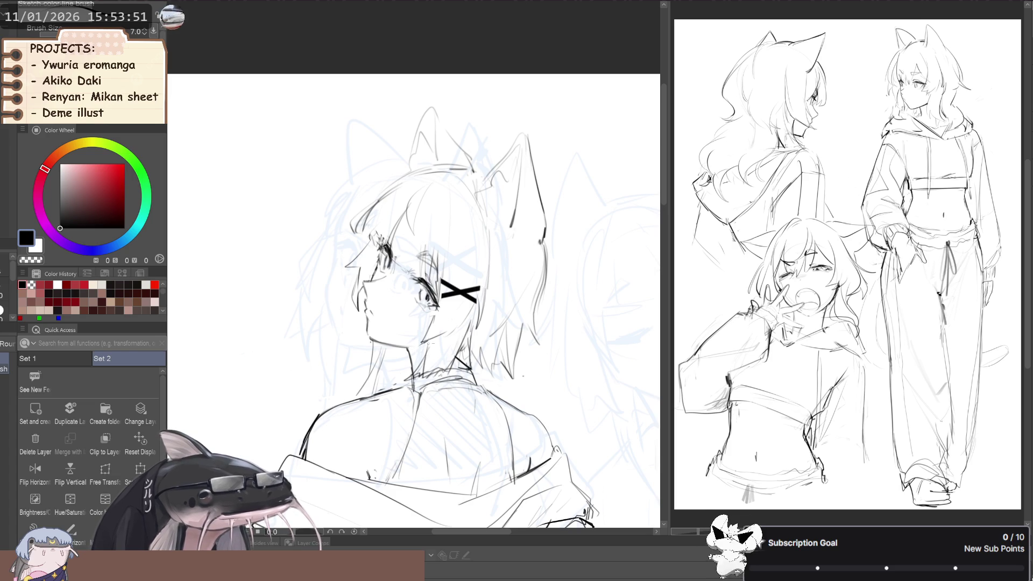
scroll(414, 301, "down", 2)
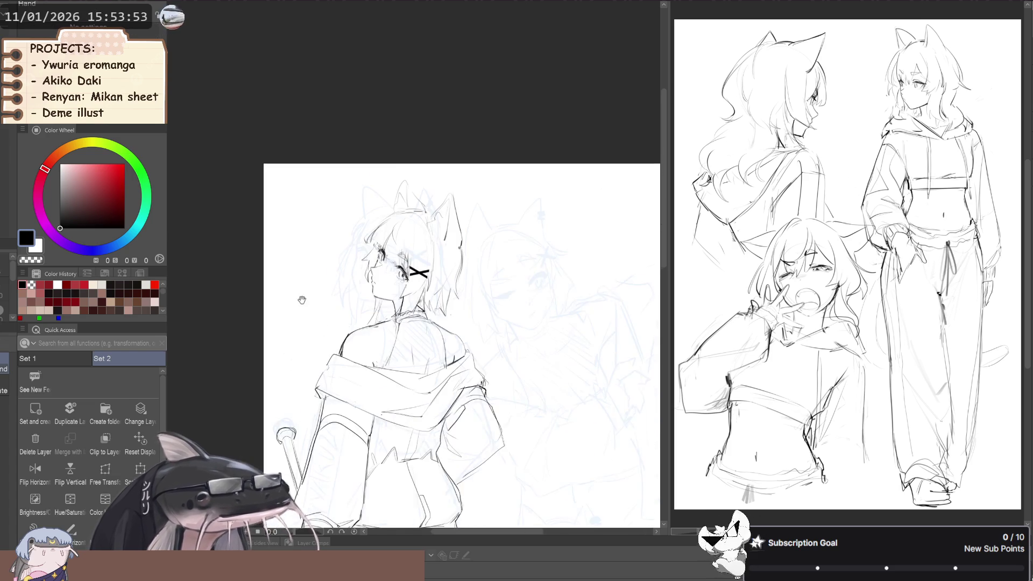
scroll(376, 269, "up", 2)
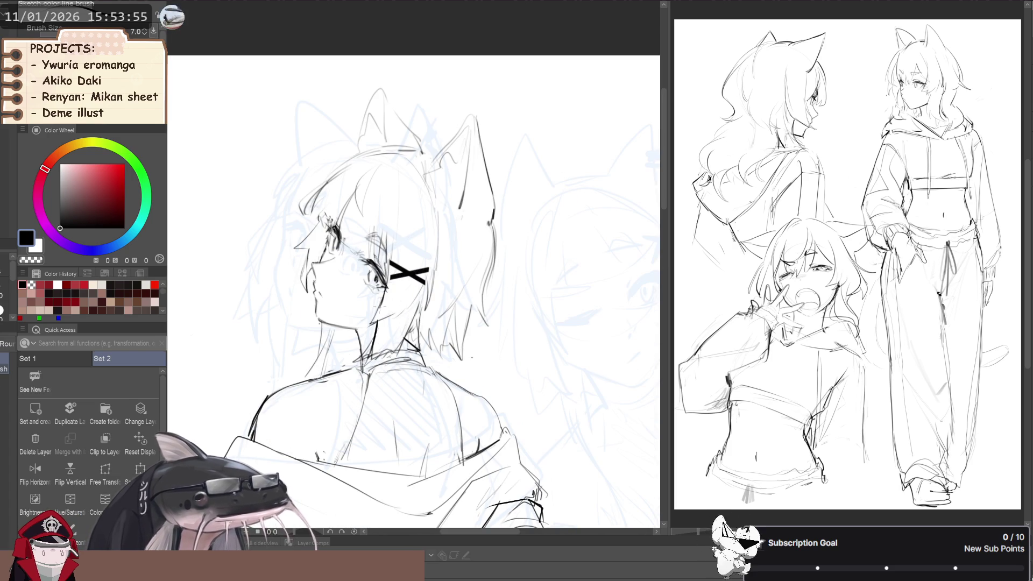
scroll(272, 288, "down", 2)
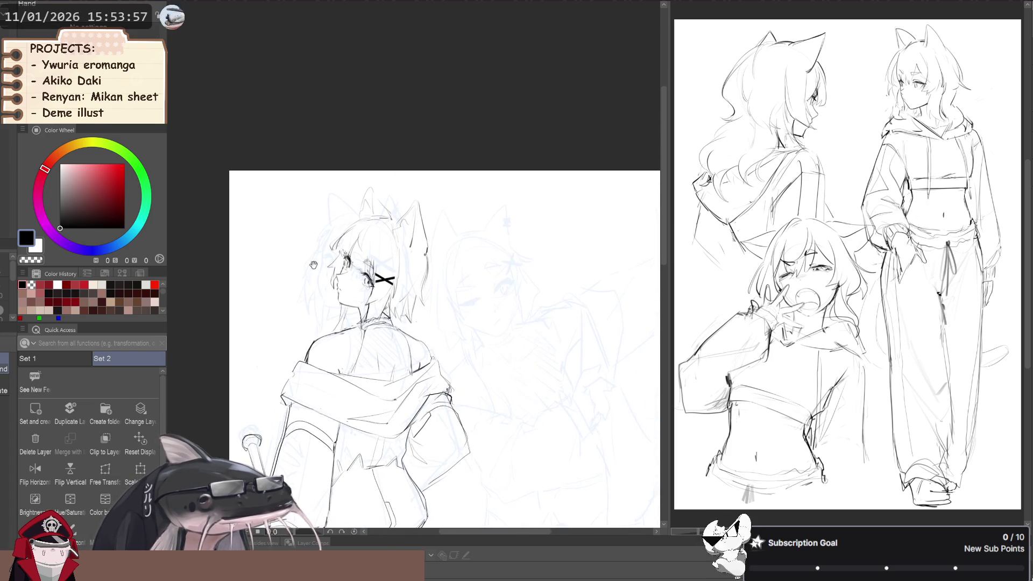
scroll(323, 285, "up", 4)
key("p")
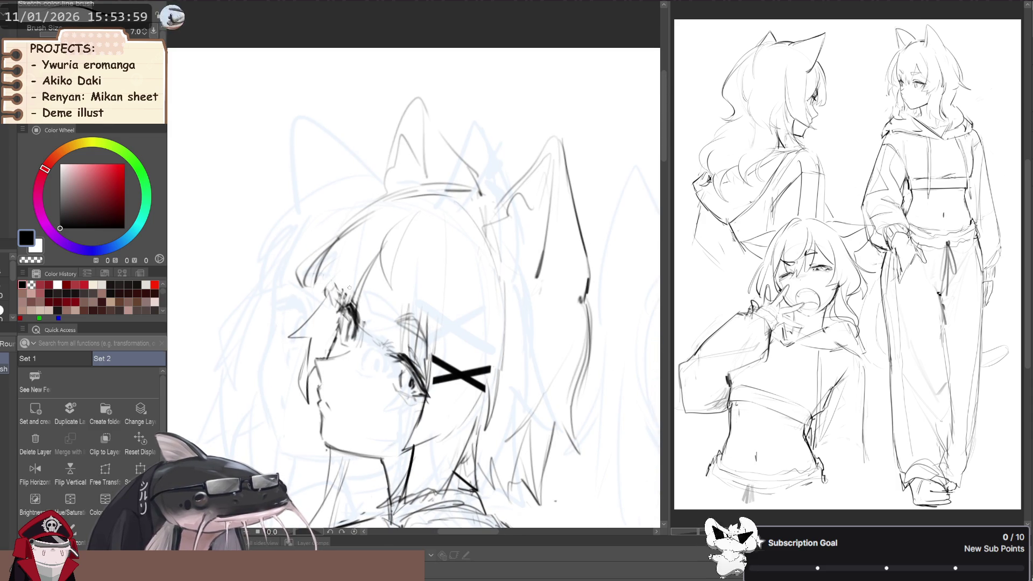
Darken the eyelashes beside the X hair clip with two black strokes.
key("h")
scroll(269, 291, "down", 2)
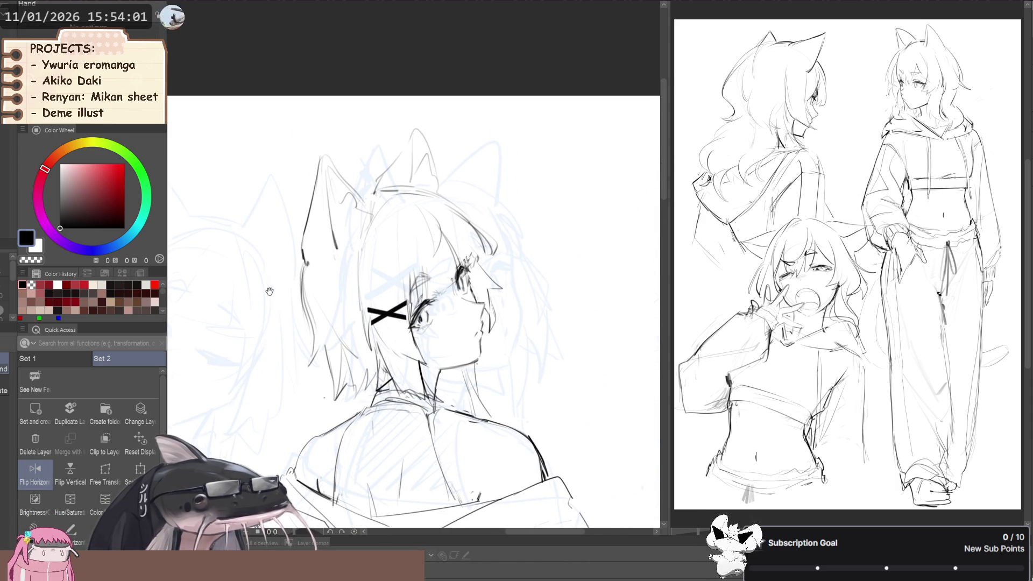
scroll(269, 291, "down", 1)
key("p")
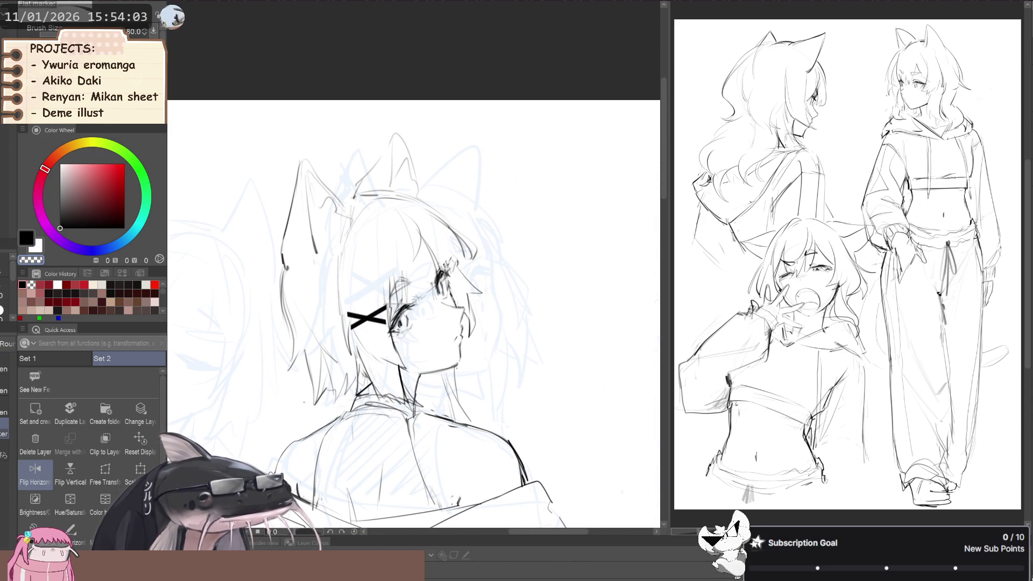
key("h")
left_click_drag(343, 328, 341, 343)
key("b")
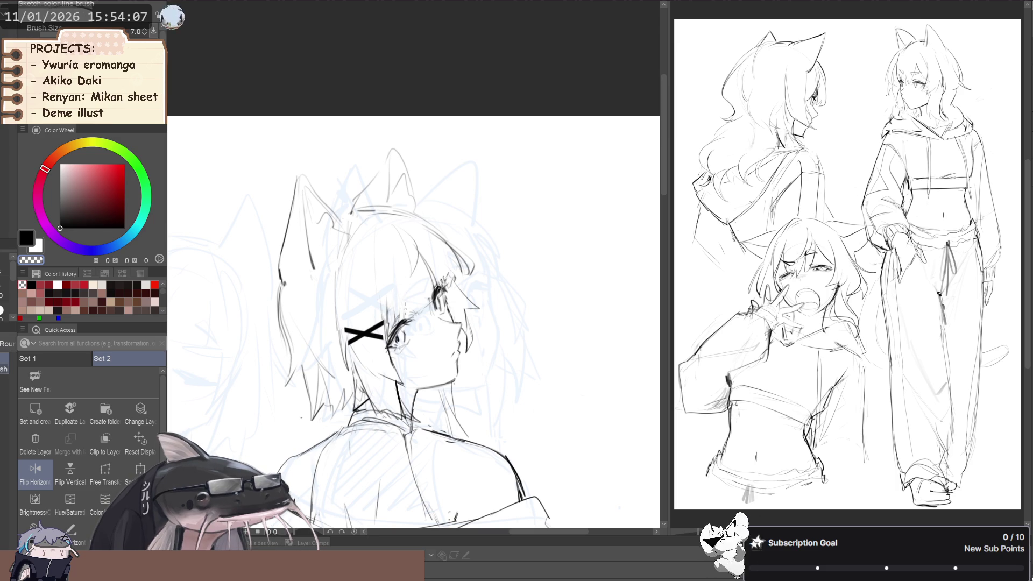
key("c")
left_click_drag(407, 305, 403, 314)
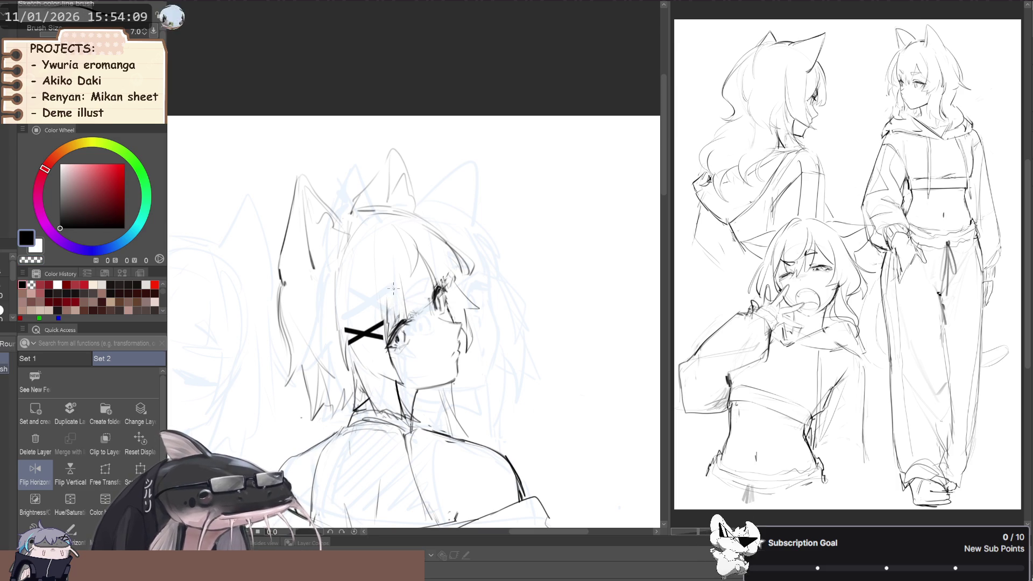
left_click_drag(424, 298, 398, 334)
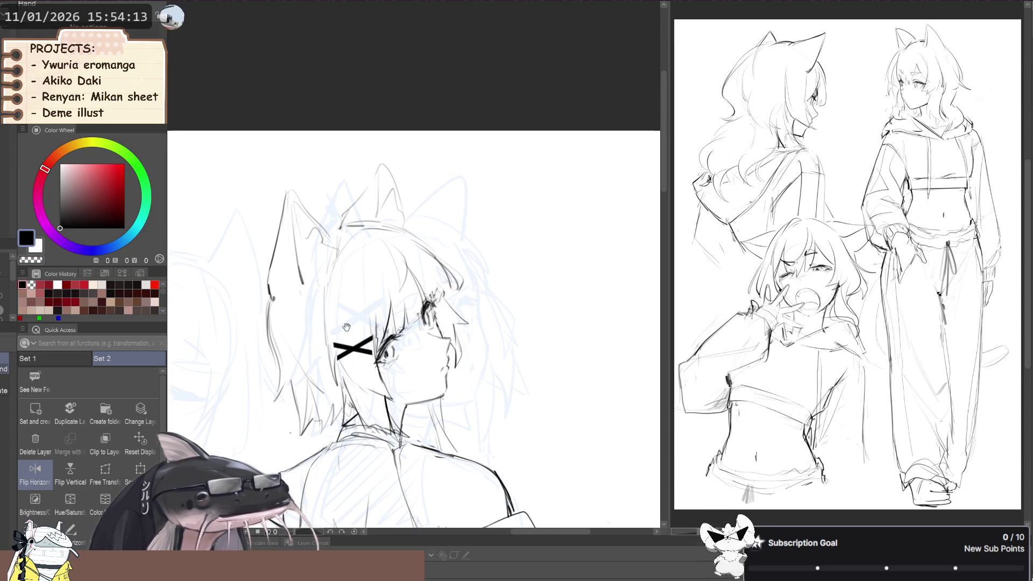
Erase the stray marks near the eyelashes with transparent colour, then return to black.
key("c")
mouse_move(416, 325)
left_mouse_down()
mouse_move(417, 313)
mouse_move(411, 335)
left_mouse_up()
key("c")
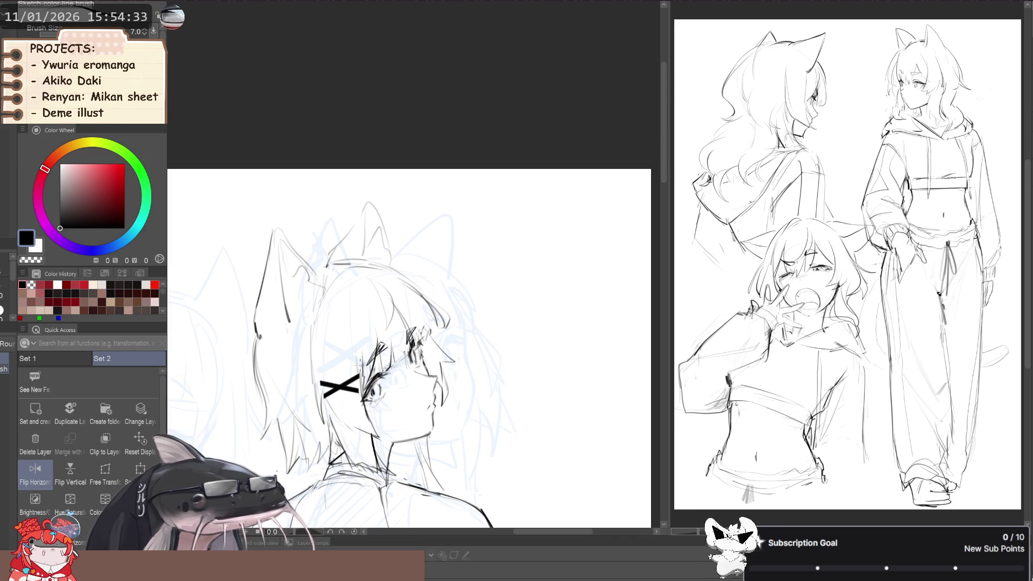
Mirror the view and pan out to check the face and the whole figure.
left_click(35, 472)
left_click_drag(239, 315, 305, 301)
scroll(306, 301, "up", 3)
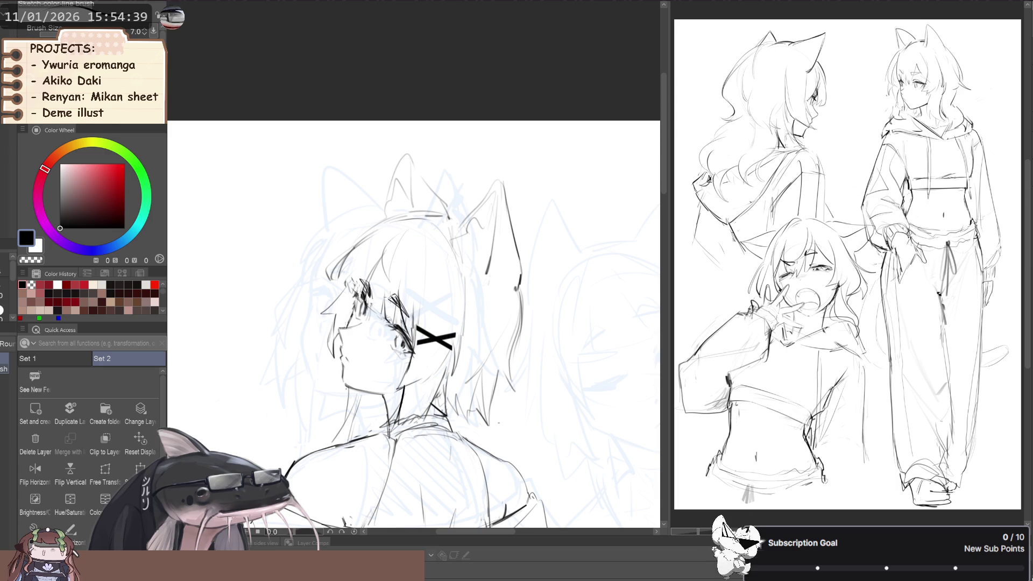
scroll(301, 280, "down", 3)
mouse_move(280, 305)
left_mouse_down()
mouse_move(299, 282)
mouse_move(299, 258)
mouse_move(270, 227)
mouse_move(238, 265)
left_mouse_up()
key("h")
key("h")
key("h")
key("h")
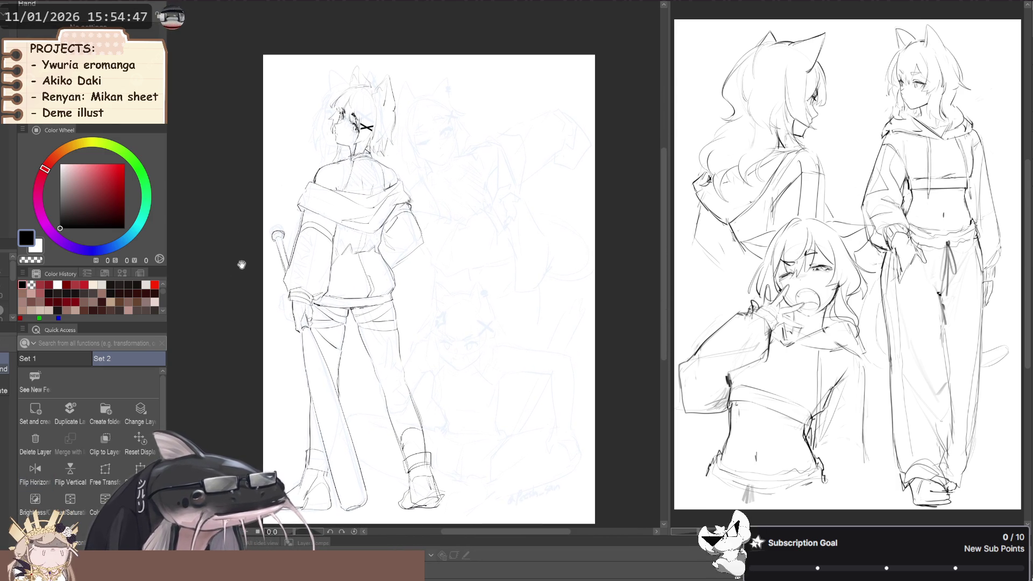
With the Sketch color line brush, draw a long curved tail stroke right of the girl's legs.
key("p")
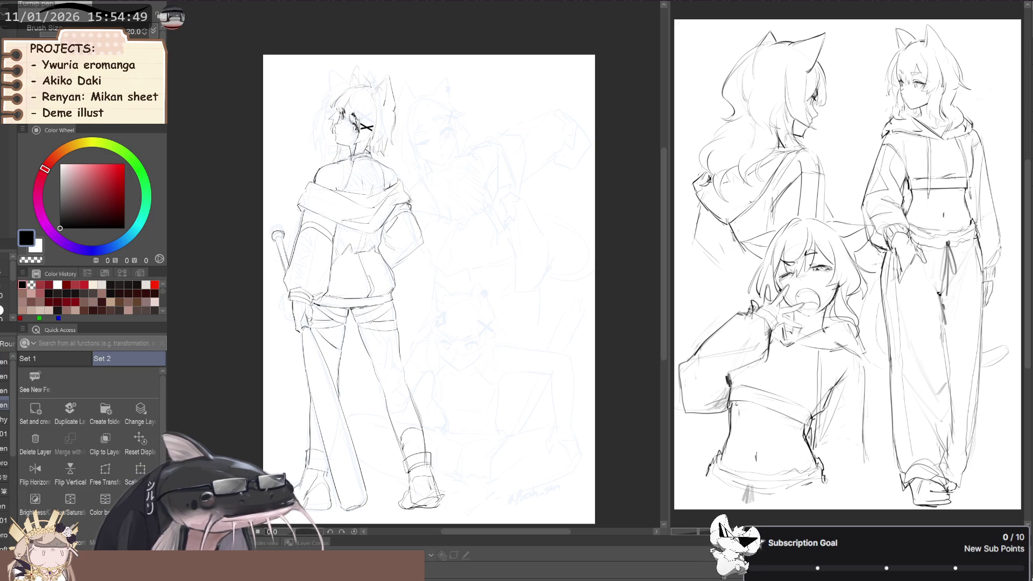
left_click(4, 369)
key("h")
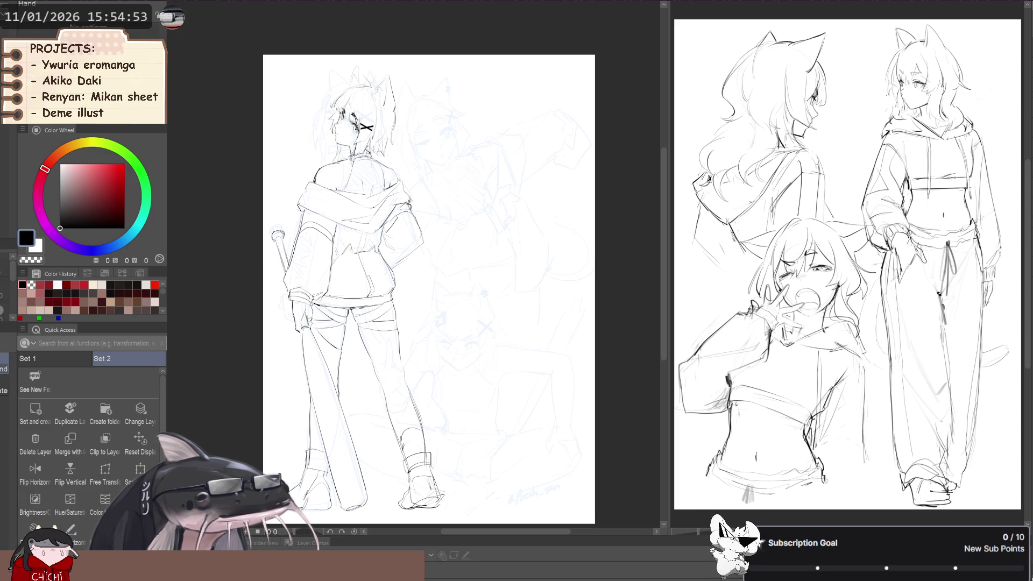
key("p")
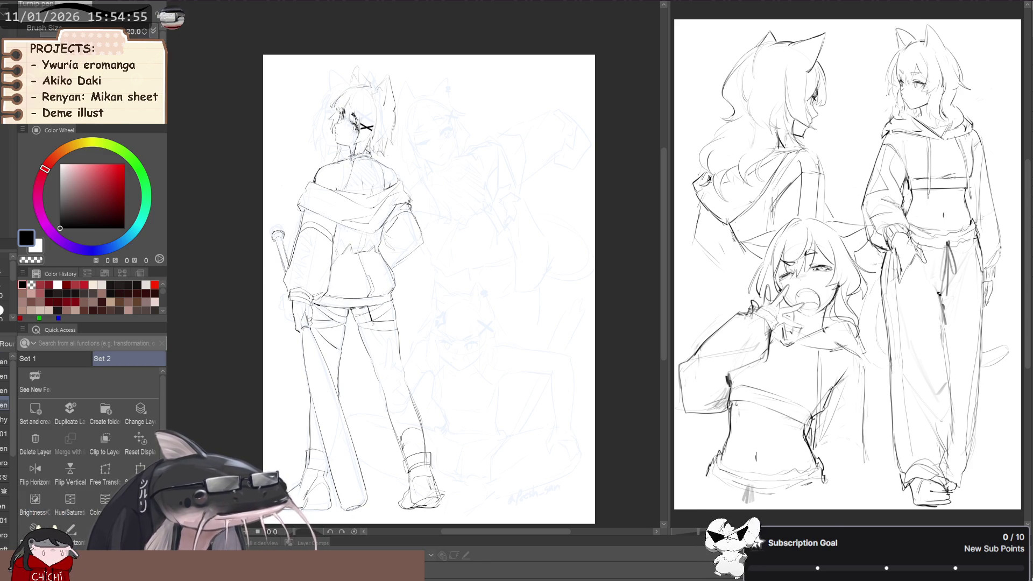
key("b")
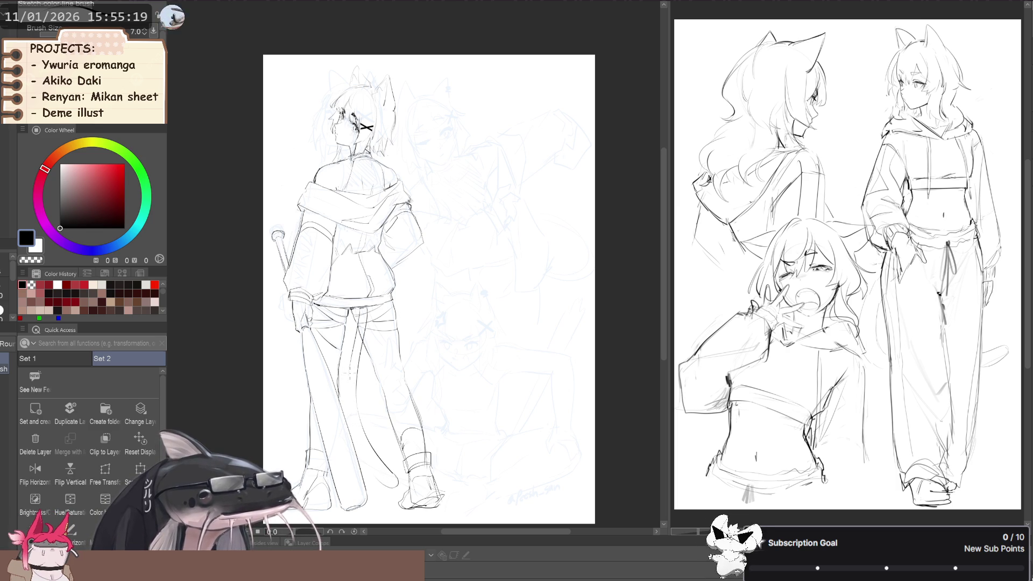
scroll(346, 394, "down", 1)
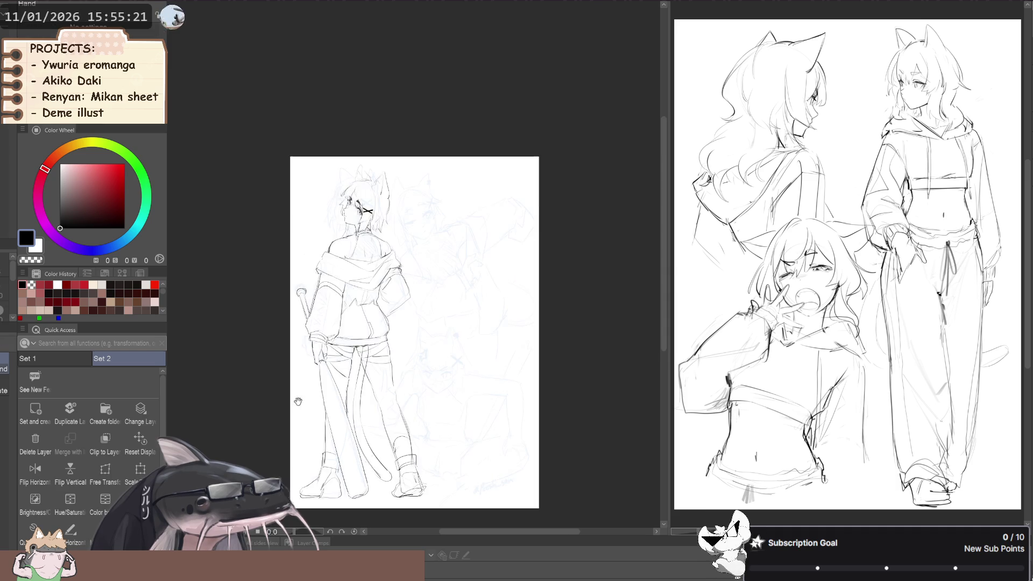
scroll(346, 394, "down", 3)
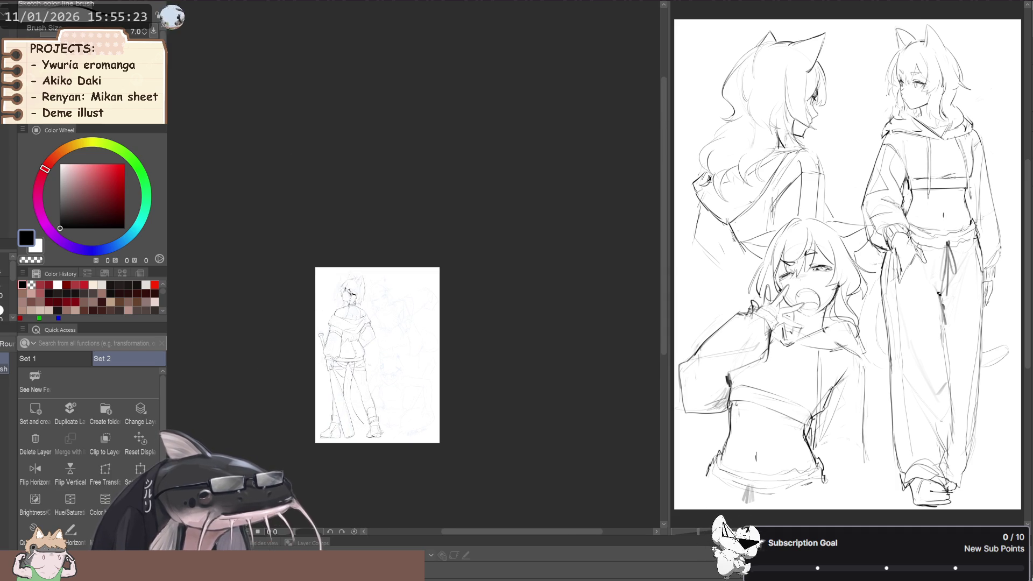
scroll(364, 392, "up", 2)
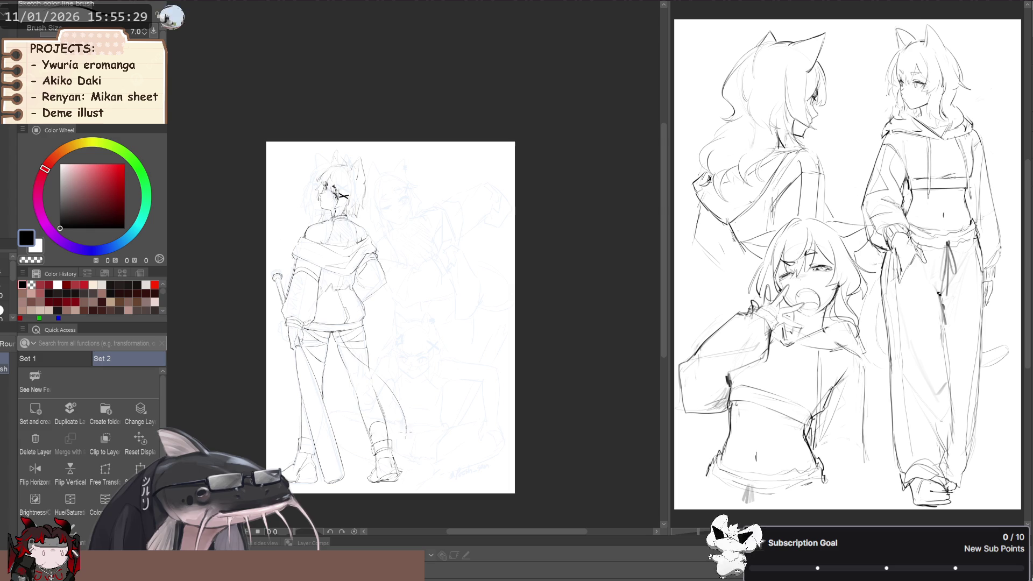
left_click_drag(408, 444, 399, 389)
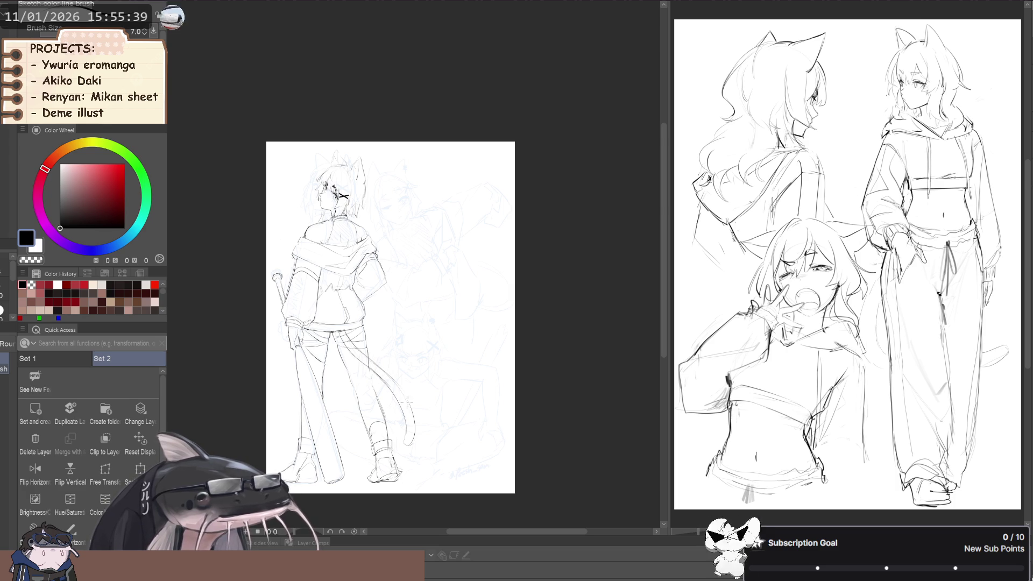
left_click_drag(400, 393, 306, 324)
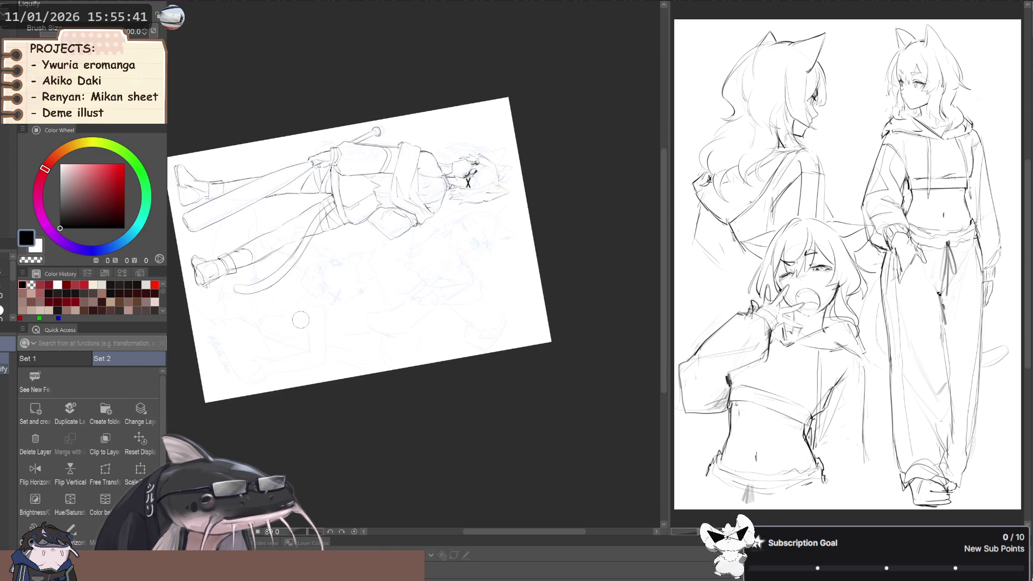
Lasso the tail, push it into a smoother curve with Liquify, and deselect.
key("m")
mouse_move(316, 246)
left_mouse_down()
mouse_move(228, 309)
mouse_move(368, 263)
left_mouse_up()
key("j")
left_click_drag(292, 303, 254, 249)
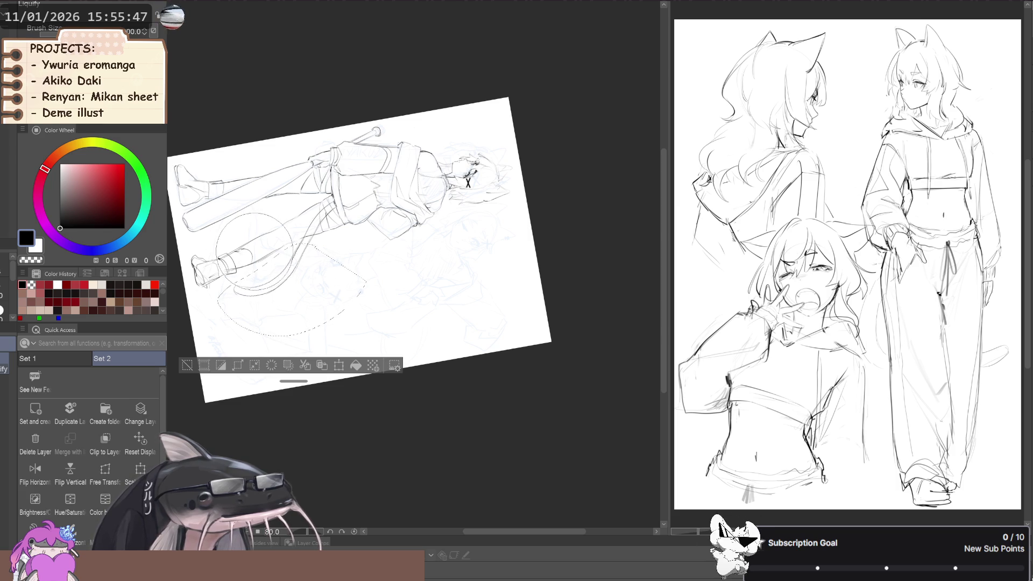
key("ctrl+d")
Add a small mark beside the leg and rotate the canvas back to upright.
scroll(302, 338, "down", 3)
left_click_drag(302, 338, 323, 369)
scroll(323, 368, "up", 5)
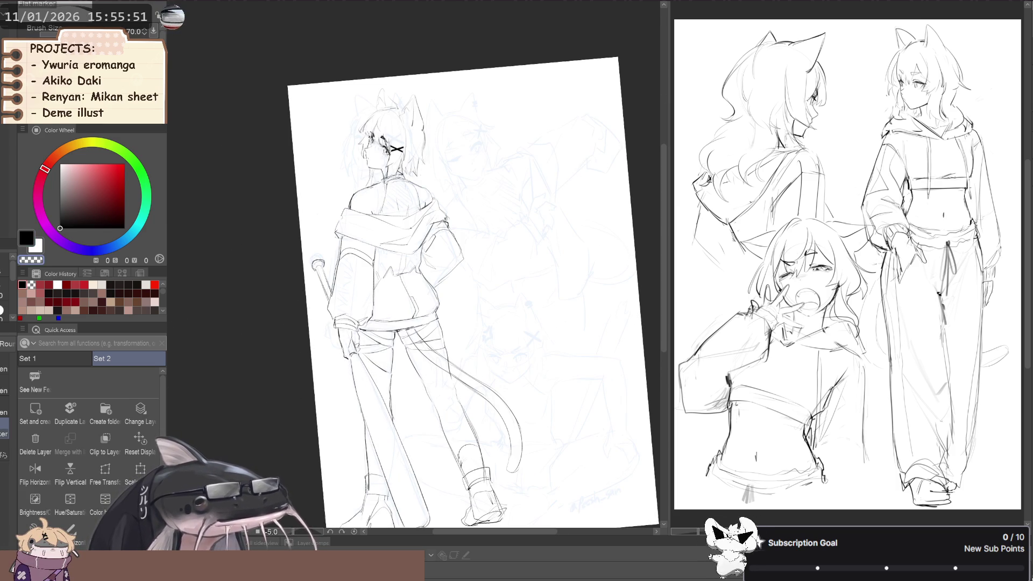
left_click_drag(408, 332, 426, 343)
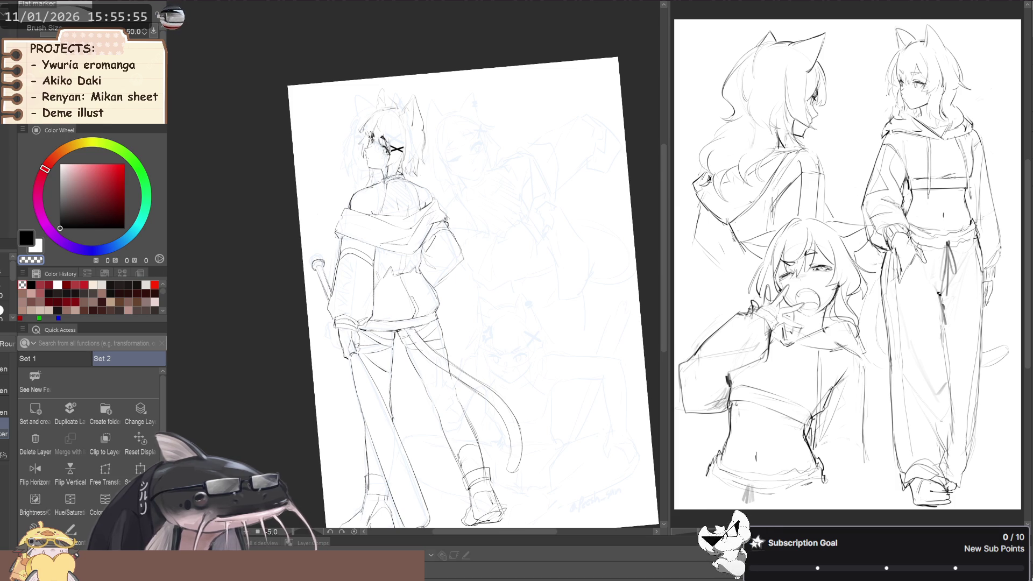
left_click_drag(473, 290, 430, 286)
mouse_move(255, 305)
left_mouse_down()
mouse_move(276, 293)
mouse_move(278, 262)
left_mouse_up()
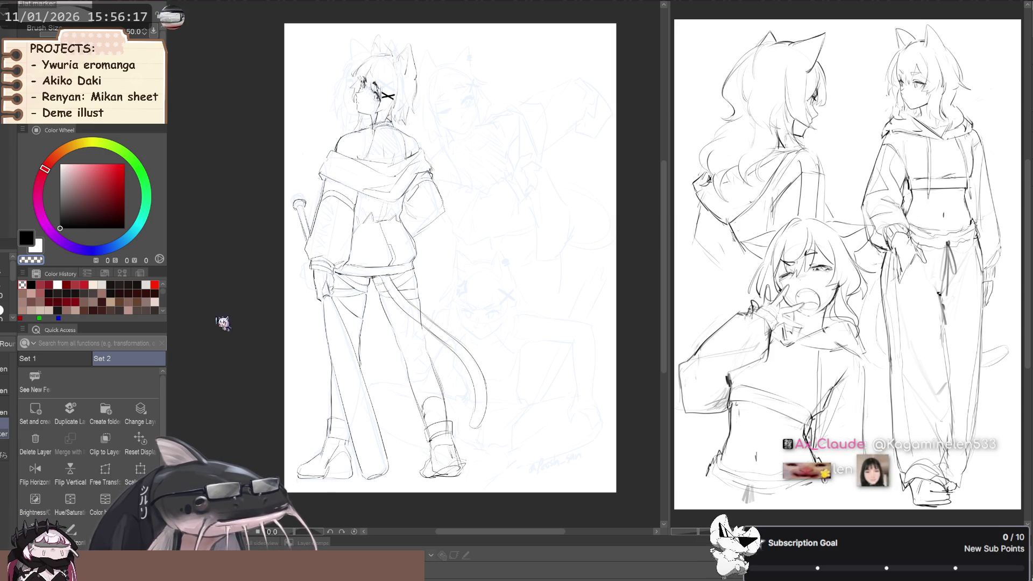
Mirror-check the figure's proportions, then return to the black sketch brush.
scroll(246, 343, "down", 3)
key("h")
key("shift+h")
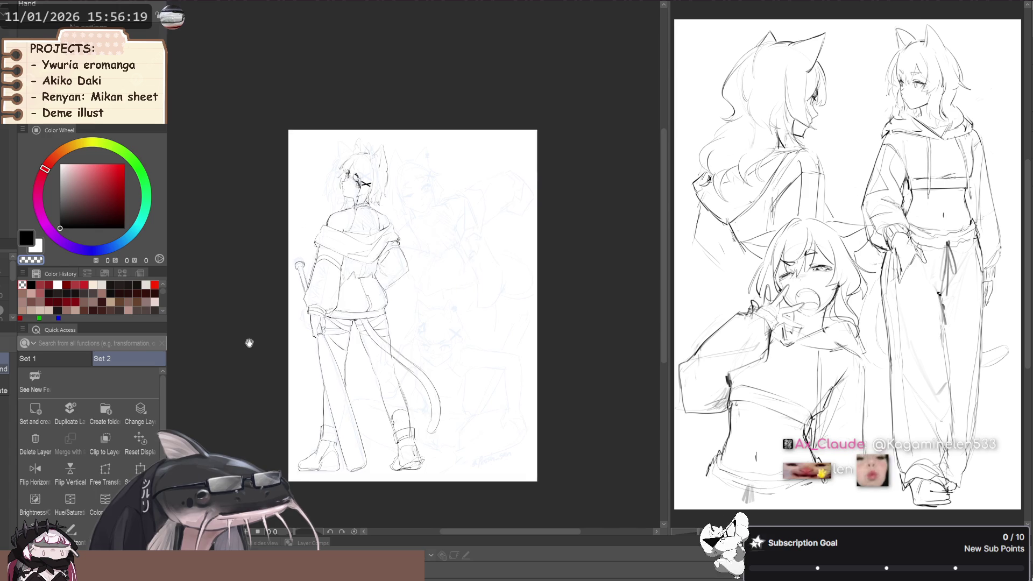
scroll(247, 334, "up", 3)
left_click_drag(247, 331, 222, 346)
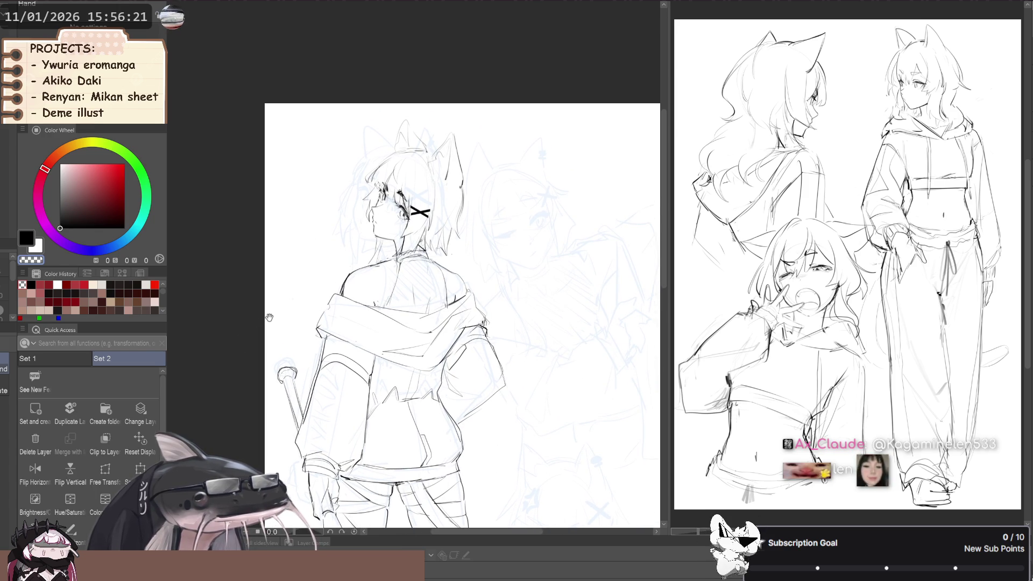
scroll(242, 312, "down", 2)
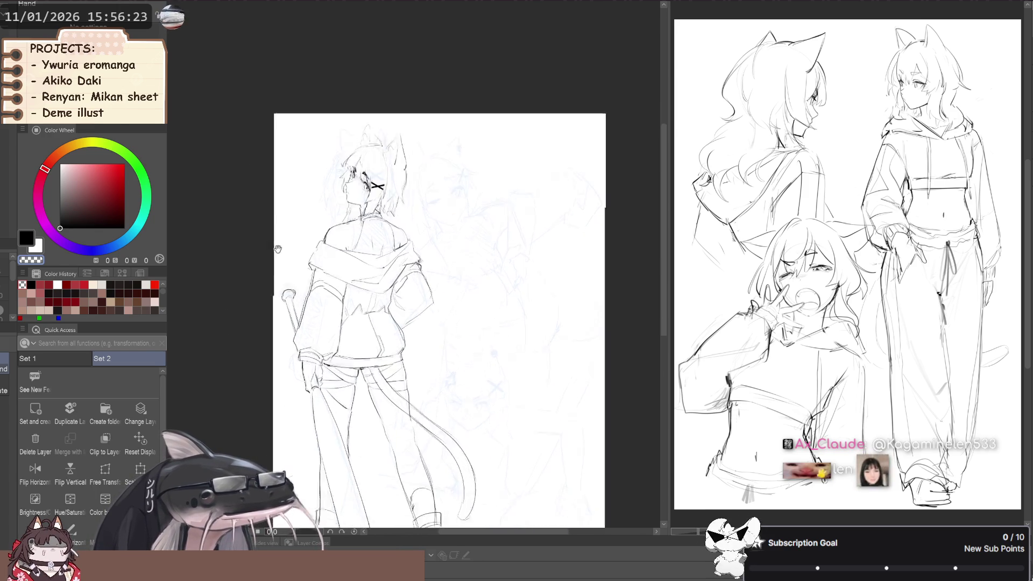
scroll(244, 288, "down", 2)
key("h")
key("shift+h")
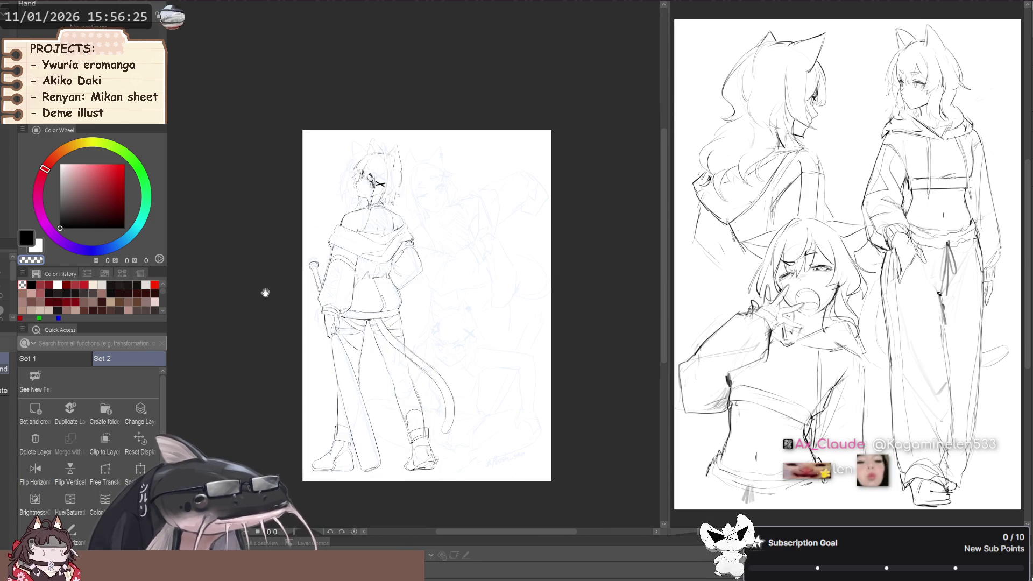
scroll(250, 259, "up", 2)
key("b")
scroll(383, 177, "up", 1)
scroll(383, 178, "up", 1)
key("c")
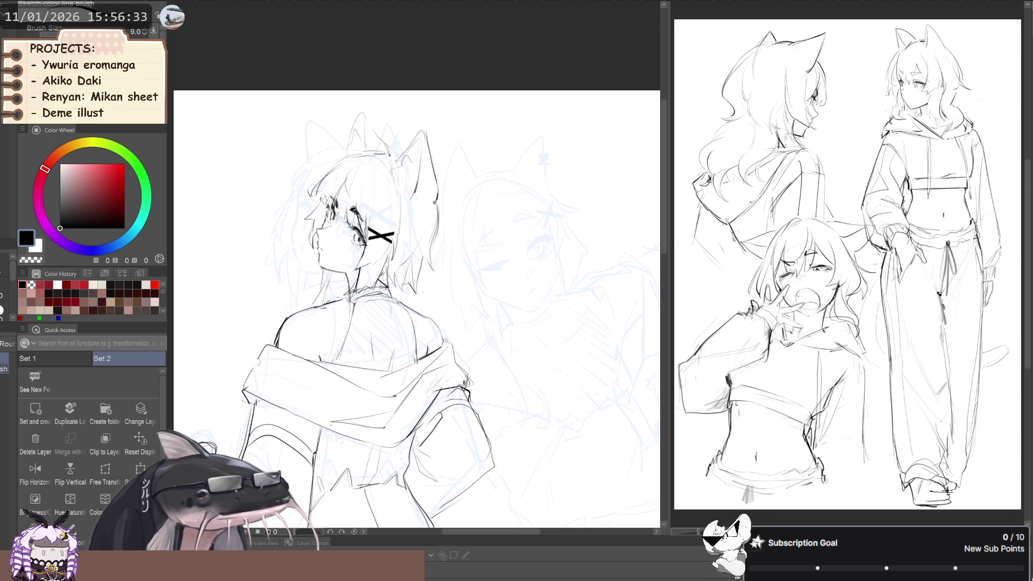
Zoom and pan in close on the girl's legs and tail.
scroll(407, 146, "down", 1)
scroll(407, 146, "down", 1)
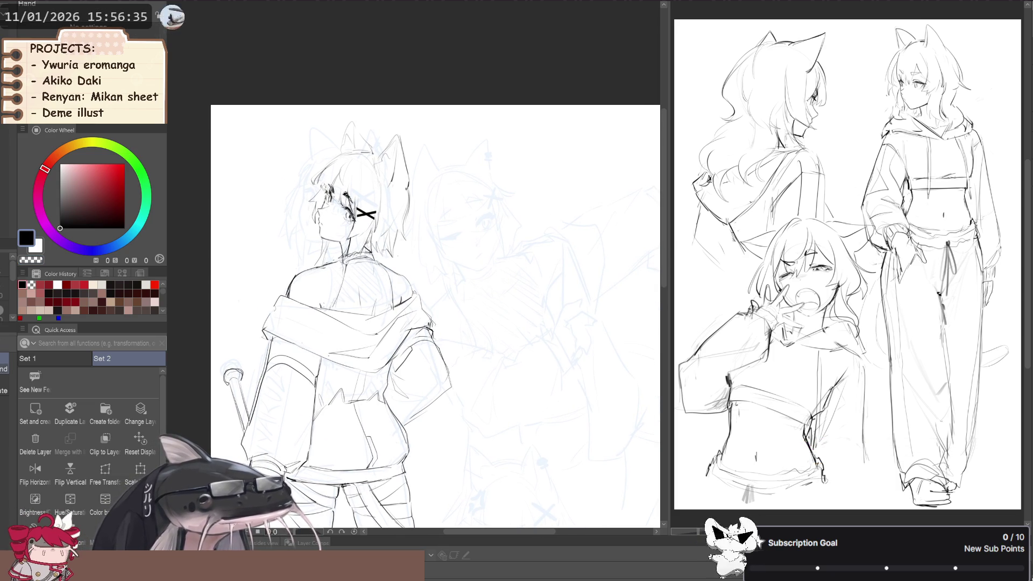
key("h")
key("h")
scroll(293, 307, "down", 1)
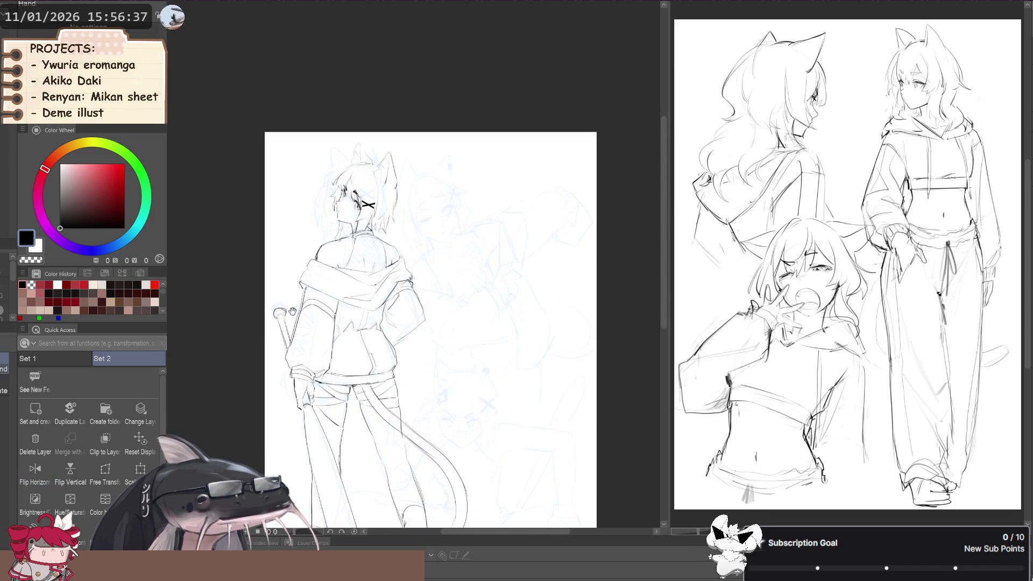
scroll(280, 333, "down", 1)
mouse_move(276, 339)
left_mouse_down()
mouse_move(288, 320)
mouse_move(264, 343)
left_mouse_up()
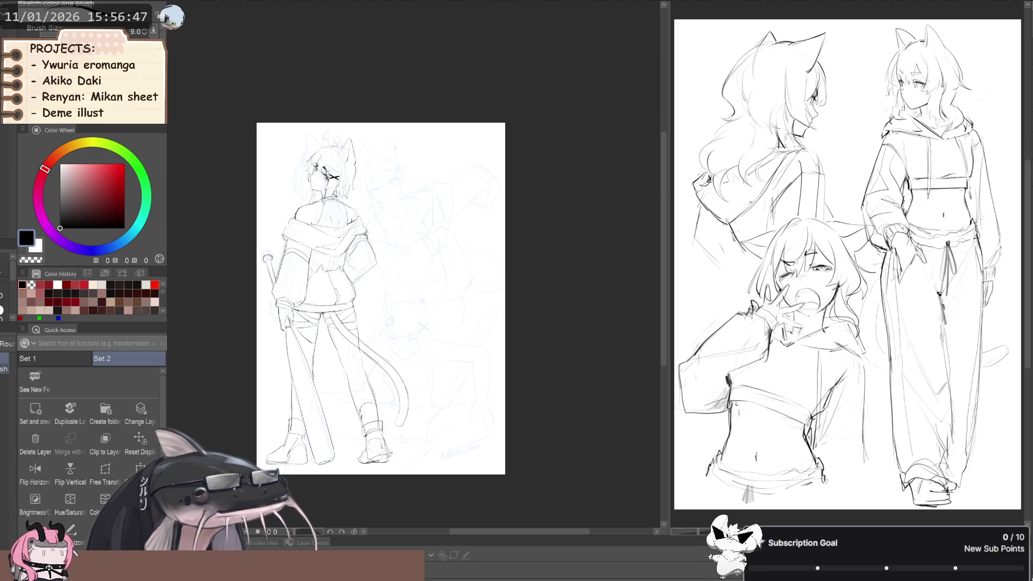
scroll(277, 376, "up", 2)
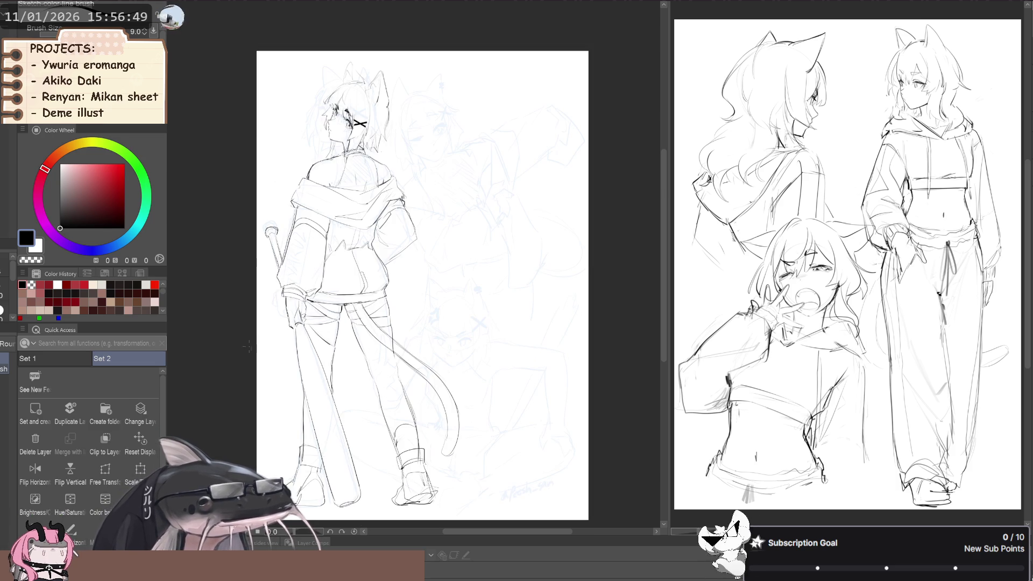
left_click_drag(291, 399, 263, 337)
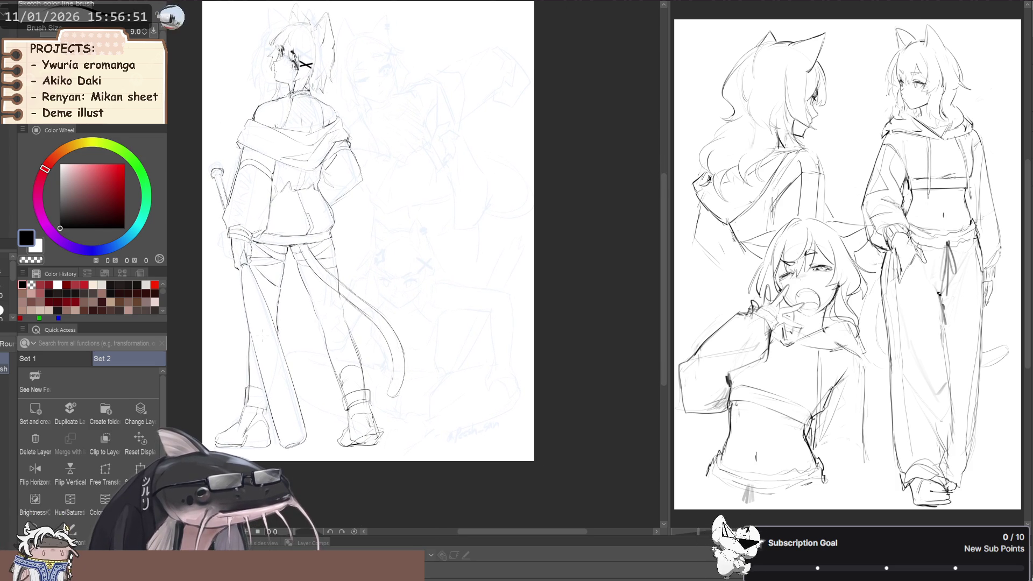
scroll(262, 336, "up", 2)
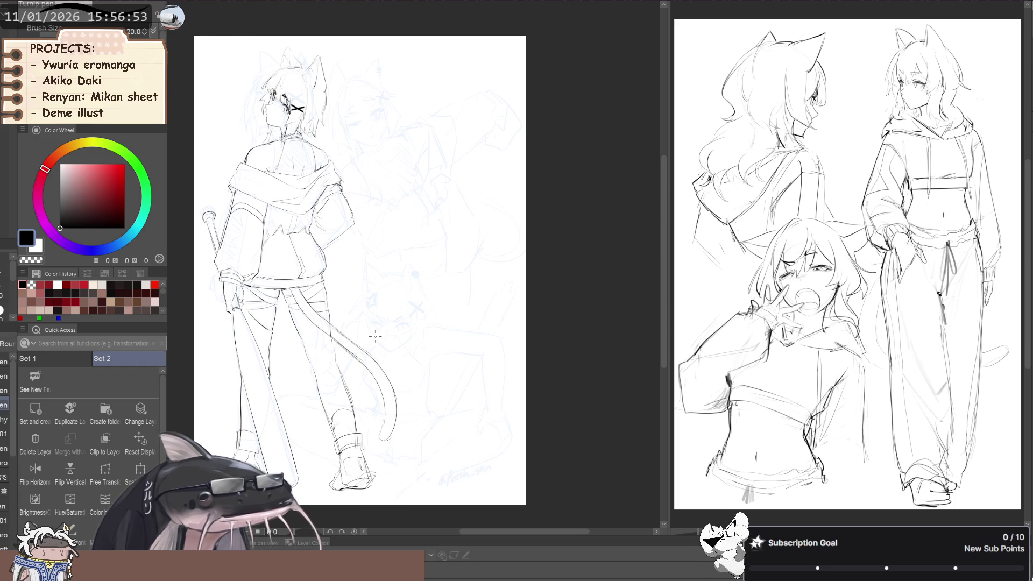
left_click_drag(360, 264, 360, 335)
scroll(360, 336, "up", 3)
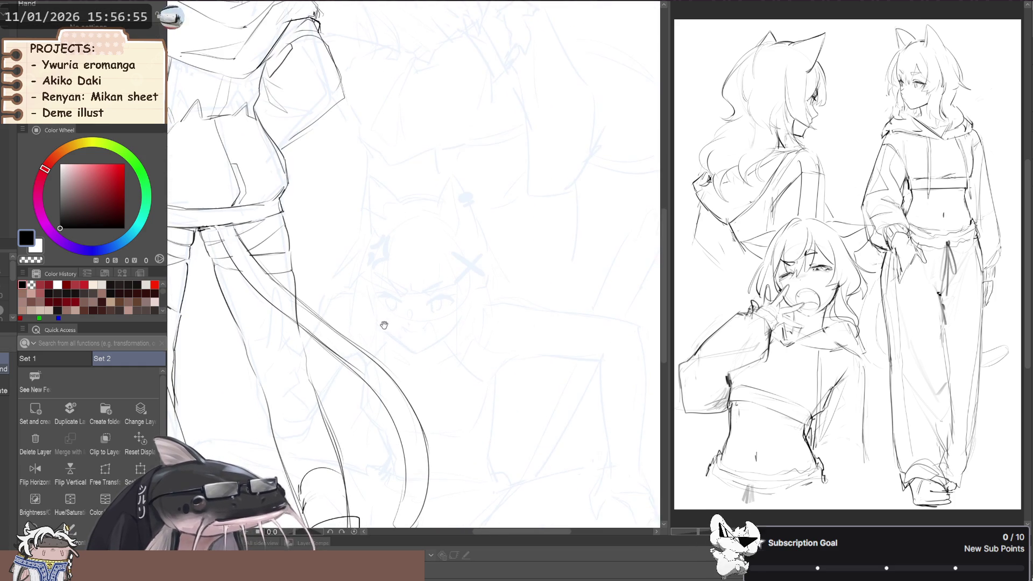
Zoom in on the second character's face and draw a first cheek stroke.
scroll(355, 321, "down", 3)
scroll(350, 328, "up", 1)
scroll(347, 332, "up", 1)
scroll(347, 333, "up", 1)
scroll(377, 339, "up", 1)
scroll(400, 342, "up", 1)
key("b")
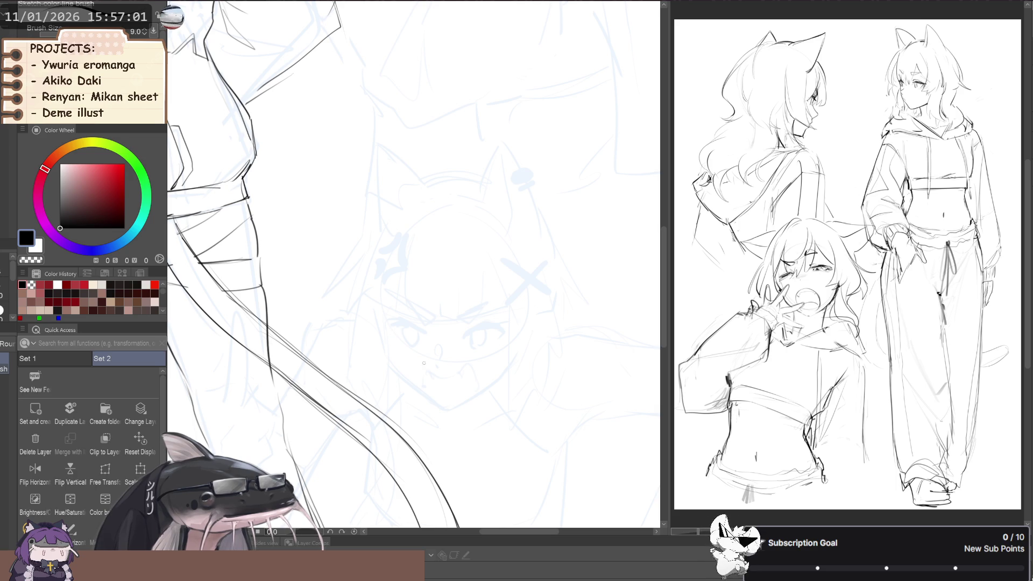
left_click_drag(383, 324, 395, 363)
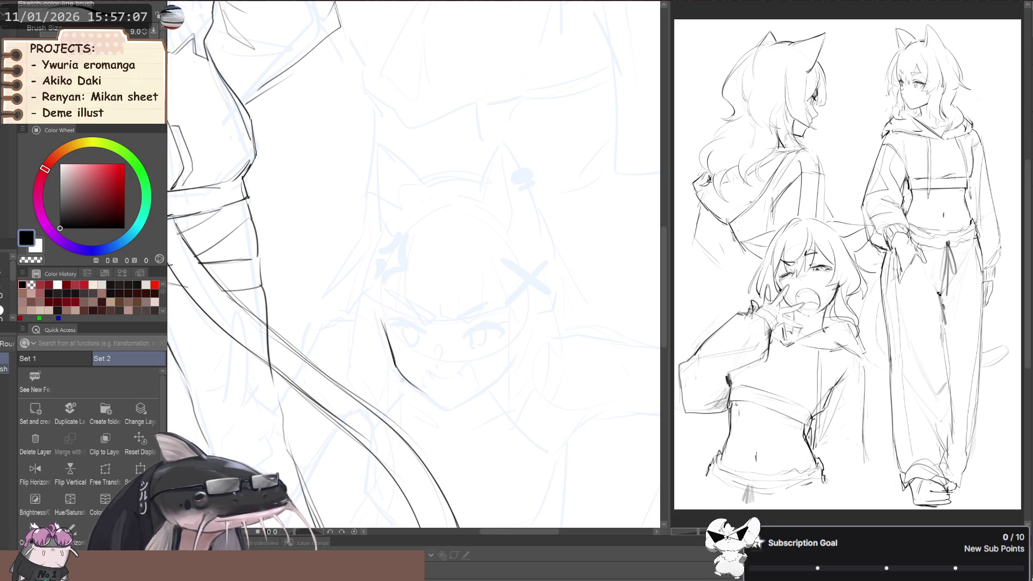
key("m")
left_click_drag(374, 288, 372, 290)
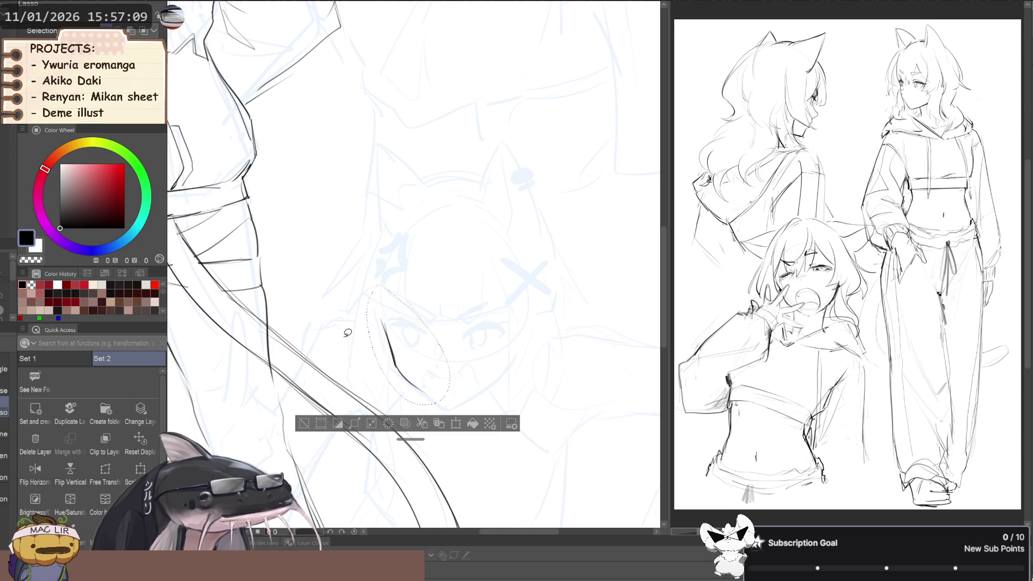
key("ctrl+d")
Hide the red annotations and redraw the cheek curving down to the chin at brush size 9.
key("ctrl+0")
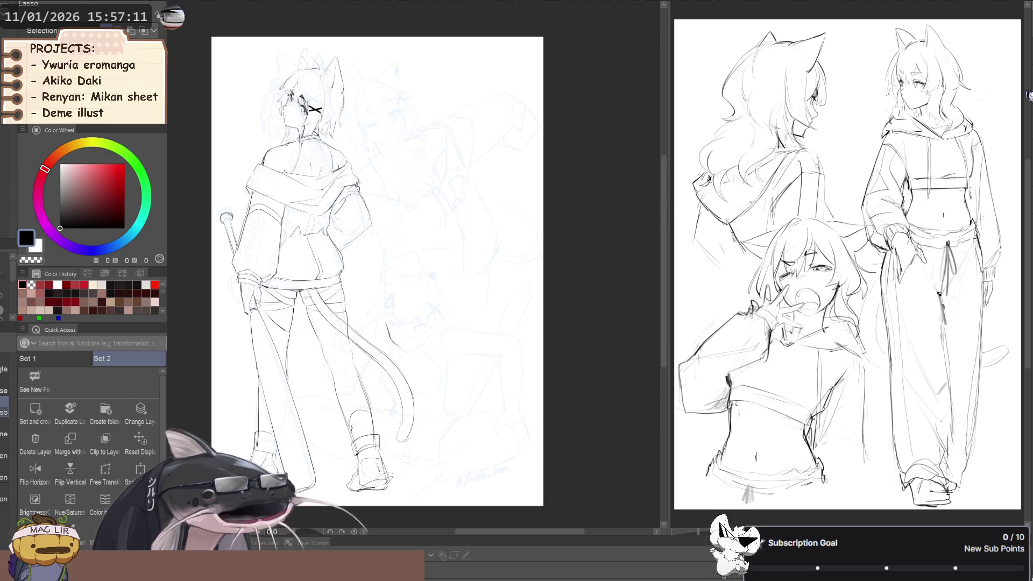
key("ctrl+z")
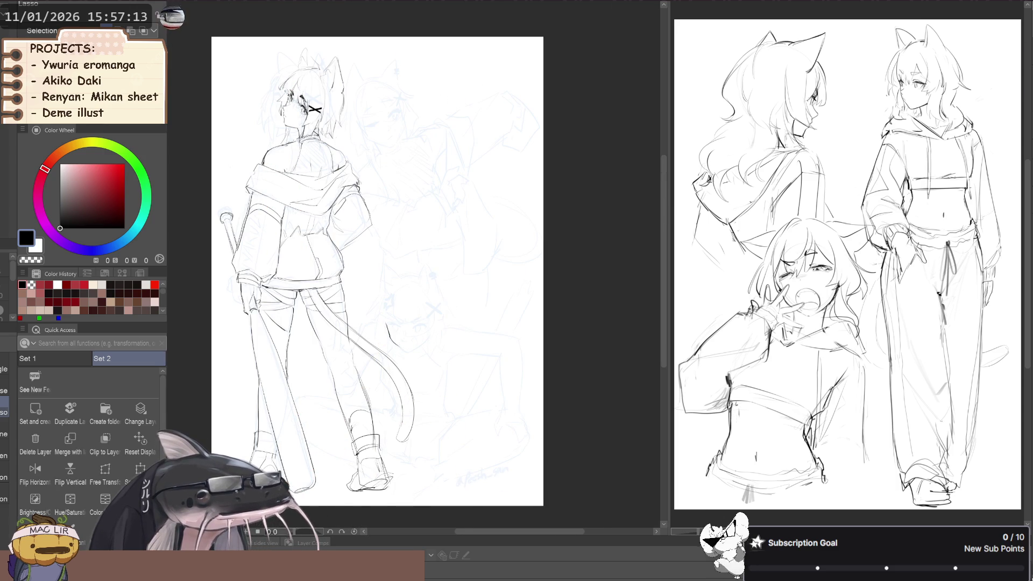
scroll(431, 335, "up", 4)
key("p")
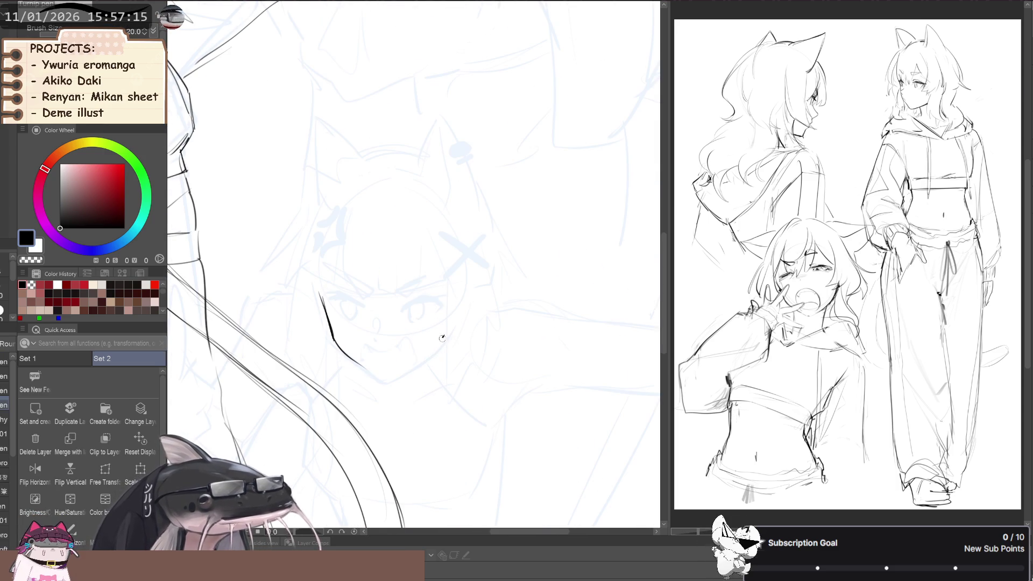
key("b")
left_click_drag(444, 340, 396, 379)
key("ctrl+z")
left_click_drag(443, 336, 375, 384)
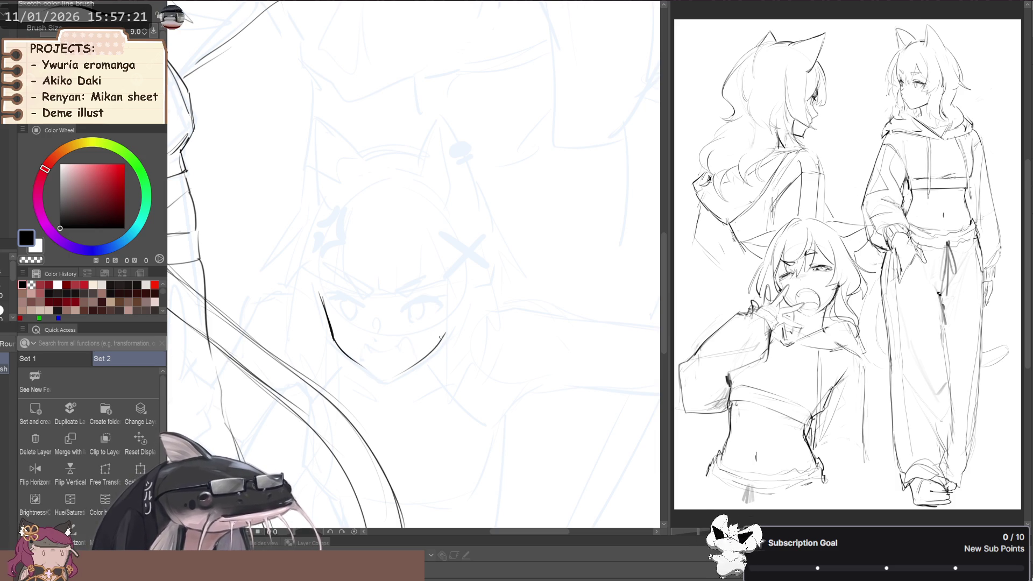
left_click_drag(440, 336, 342, 373)
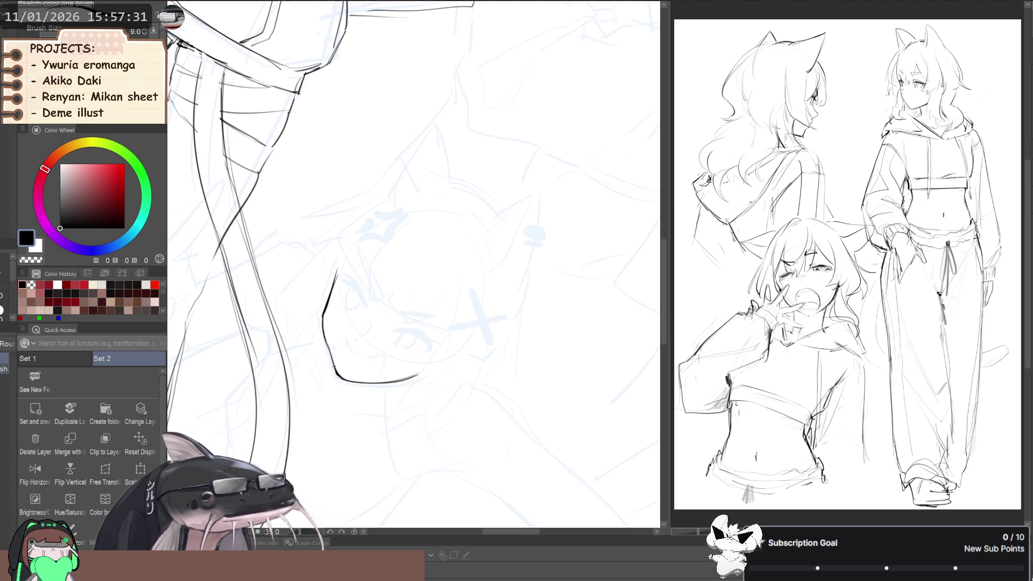
key("ctrl+z")
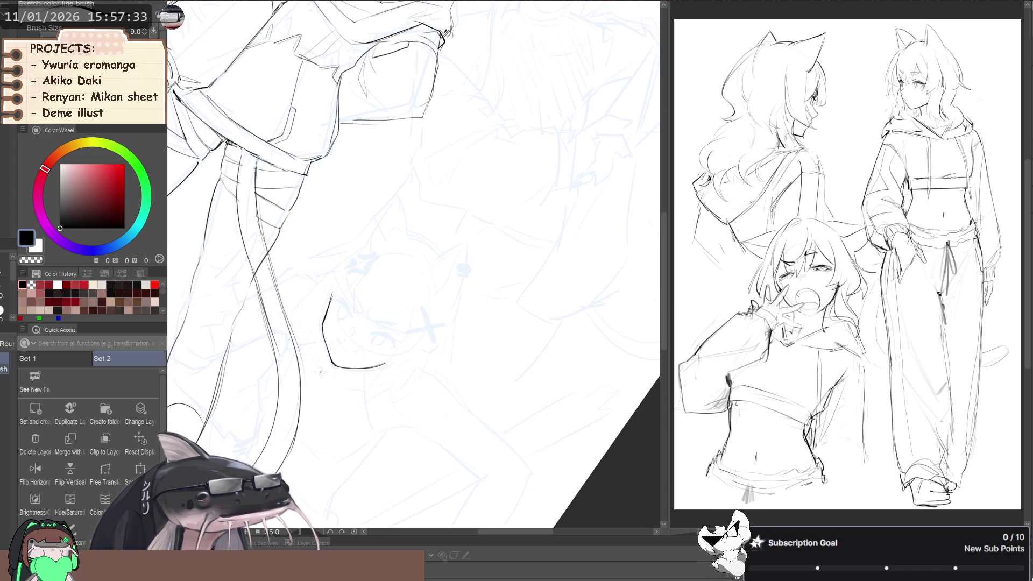
Free-transform the lassoed jawline curve to match the blue sketch, then straighten the view.
key("m")
left_click_drag(326, 265, 326, 267)
left_click(105, 473)
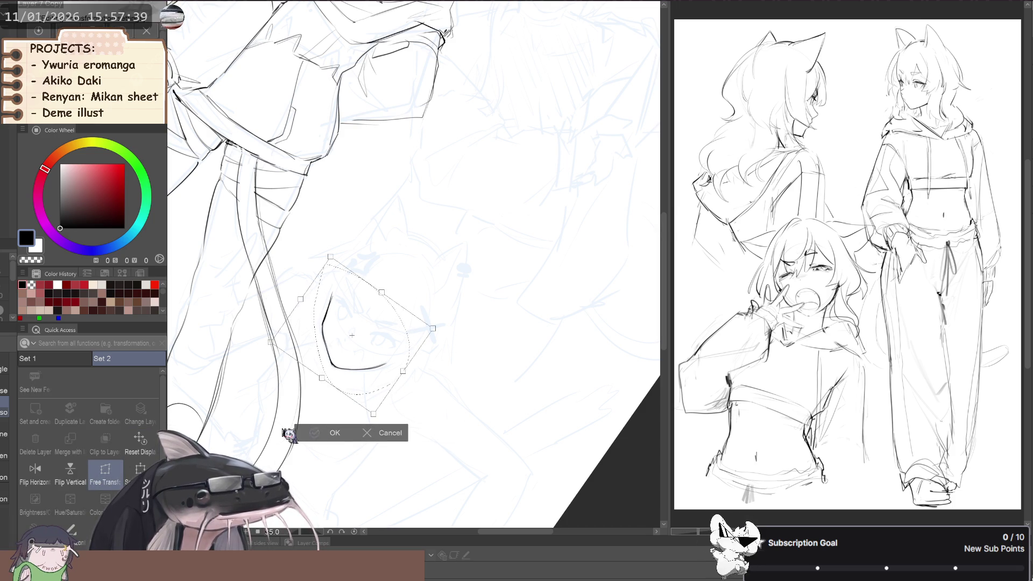
left_click(323, 433)
mouse_move(323, 433)
left_mouse_down()
mouse_move(281, 393)
mouse_move(271, 396)
left_mouse_up()
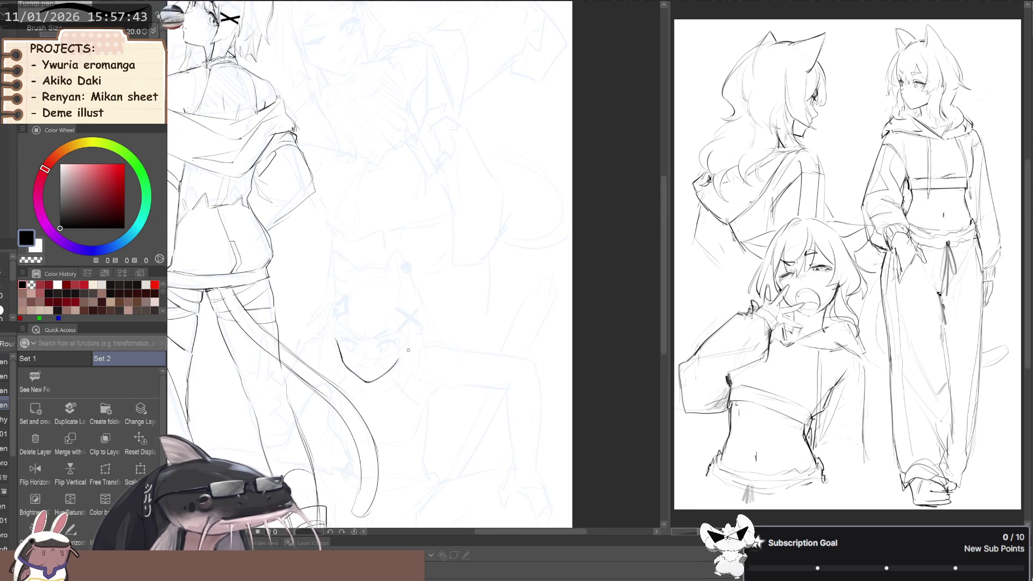
Sketch the second character's head outline, arcing over the top and down the left side.
scroll(272, 397, "up", 3)
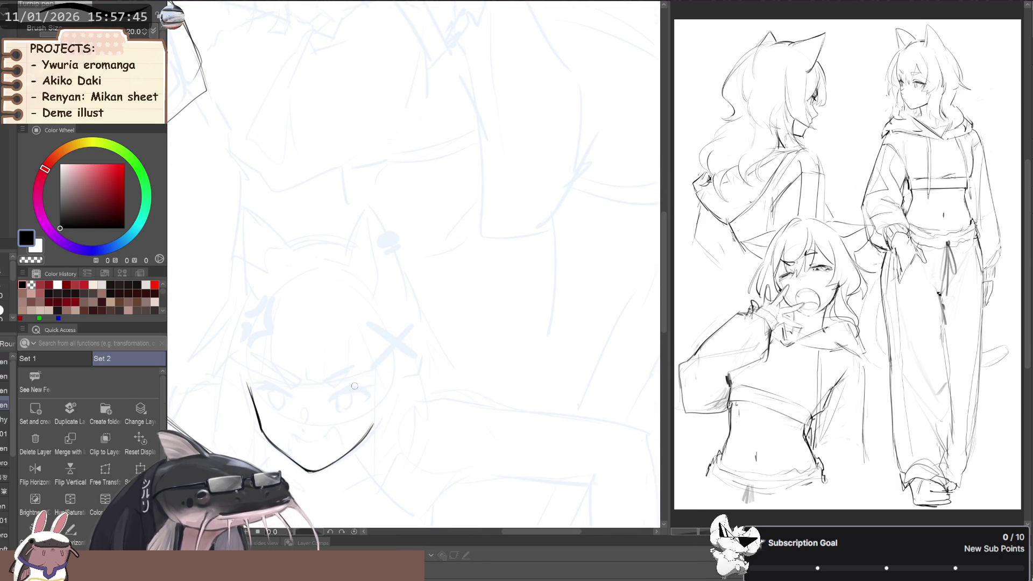
scroll(372, 380, "down", 2)
mouse_move(290, 344)
left_mouse_down()
mouse_move(324, 320)
mouse_move(319, 307)
left_mouse_up()
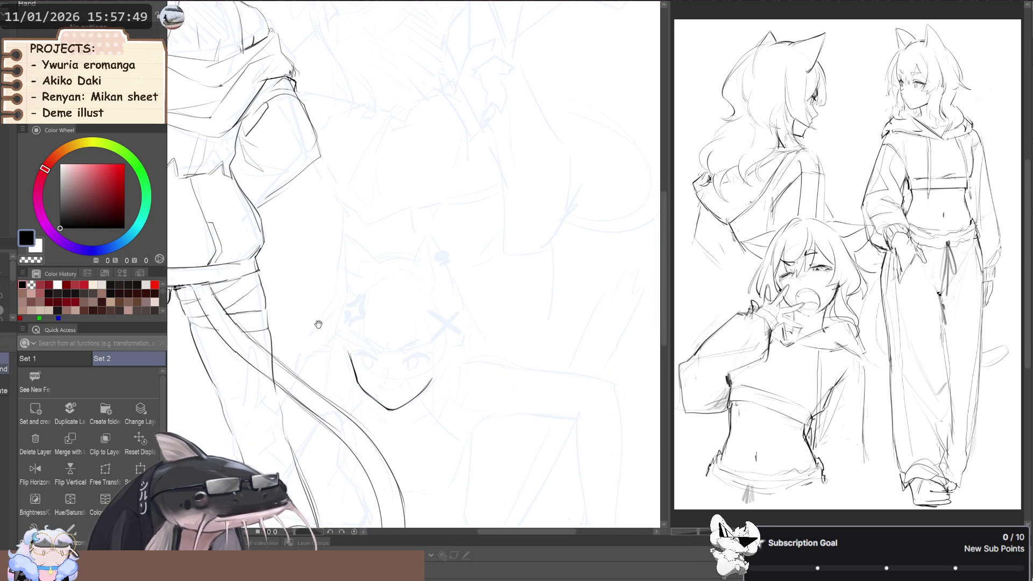
key("b")
left_click_drag(455, 306, 429, 268)
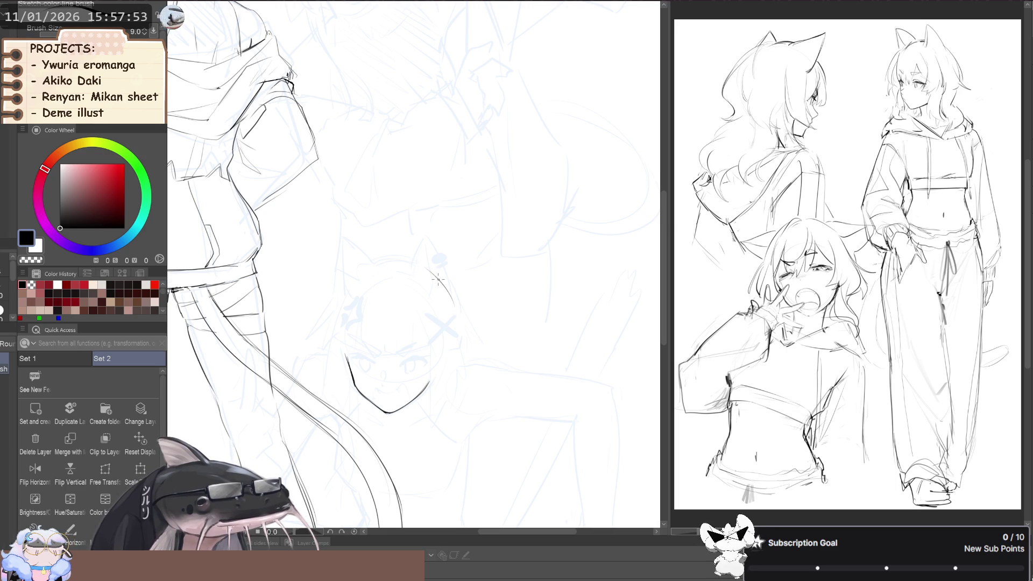
left_click_drag(375, 260, 451, 304)
mouse_move(368, 263)
left_mouse_down()
mouse_move(334, 326)
mouse_move(316, 334)
mouse_move(324, 271)
left_mouse_up()
Draw a small, sharp nose in the middle of the second face.
key("h")
scroll(361, 300, "up", 2)
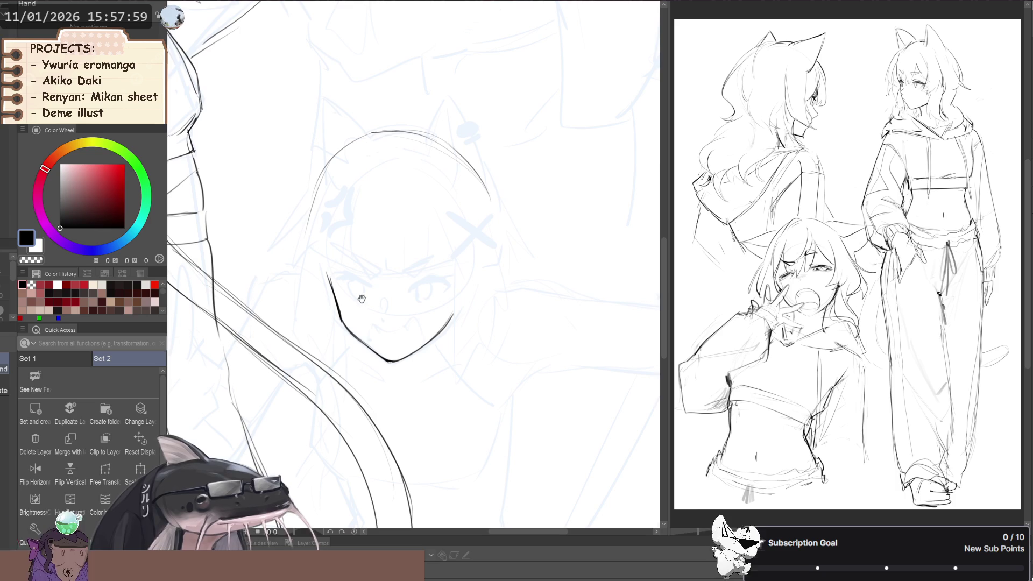
scroll(361, 299, "up", 2)
key("b")
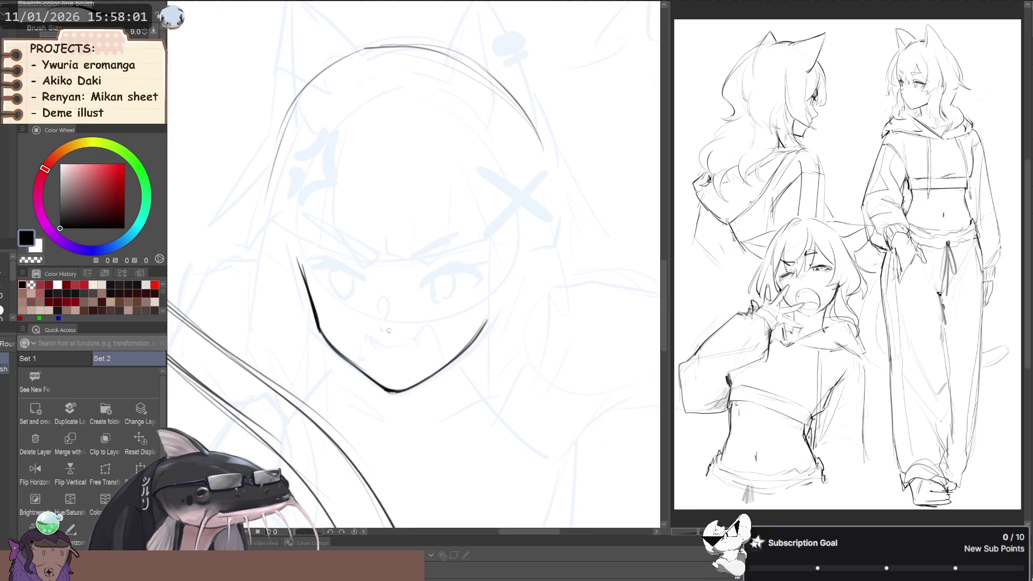
left_click_drag(389, 321, 387, 309)
key("ctrl+z")
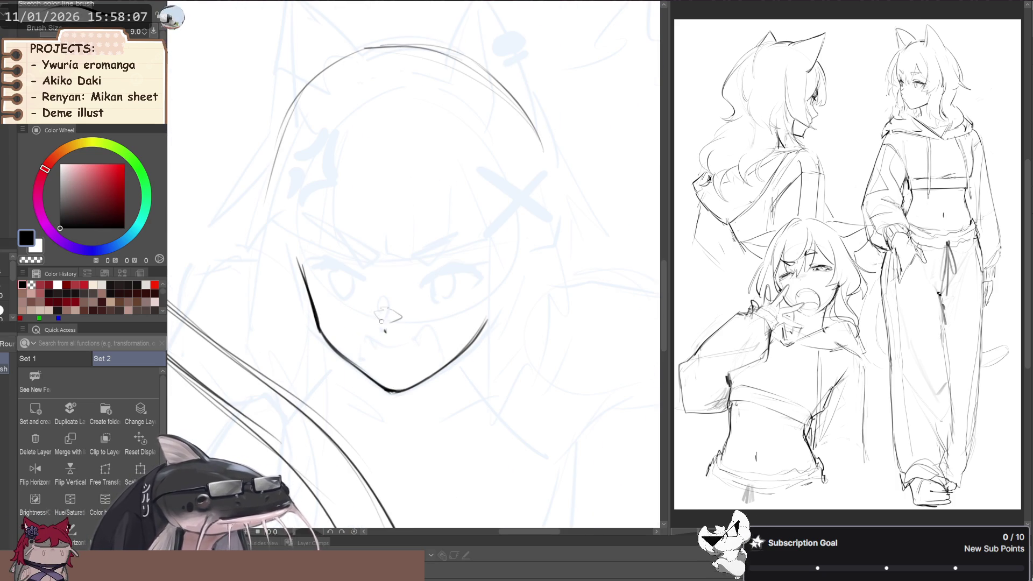
scroll(385, 331, "down", 3)
scroll(390, 342, "up", 3)
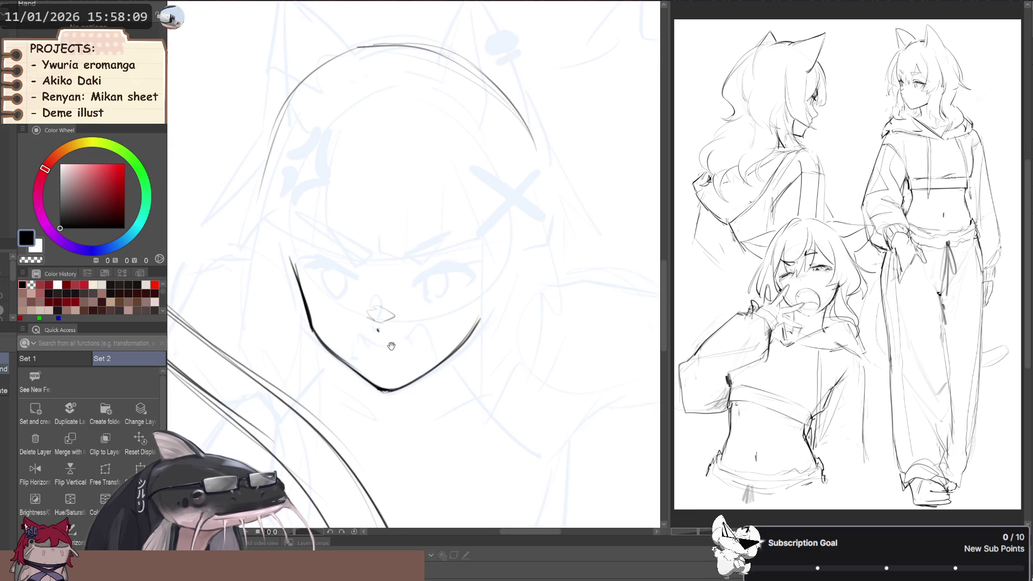
key("space")
Draw a long, jagged snarling mouth below the nose with a short line at its left corner.
left_click_drag(386, 345, 427, 343)
key("ctrl+z")
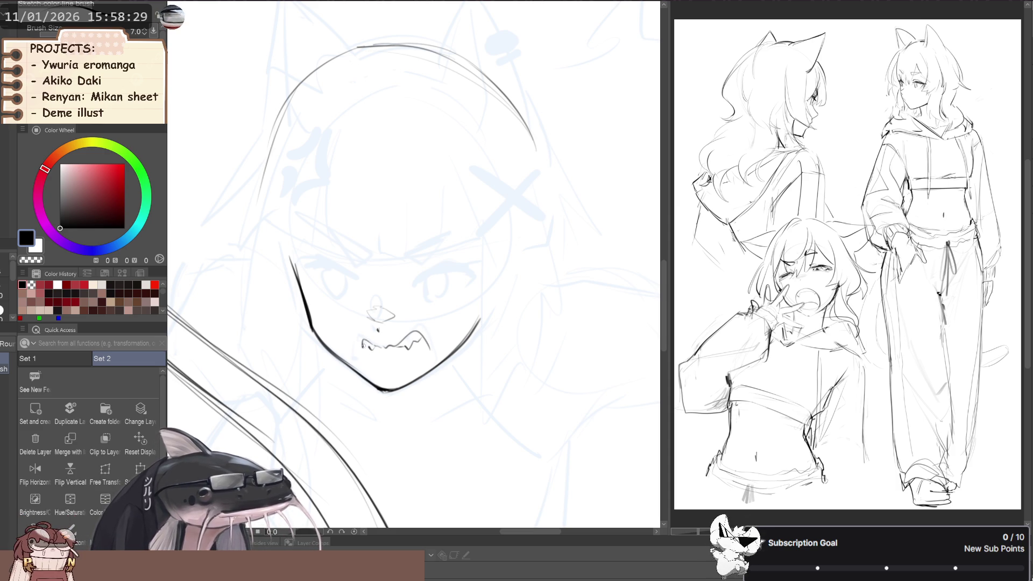
mouse_move(362, 346)
left_mouse_down()
mouse_move(364, 365)
mouse_move(363, 356)
left_mouse_up()
key("ctrl+z")
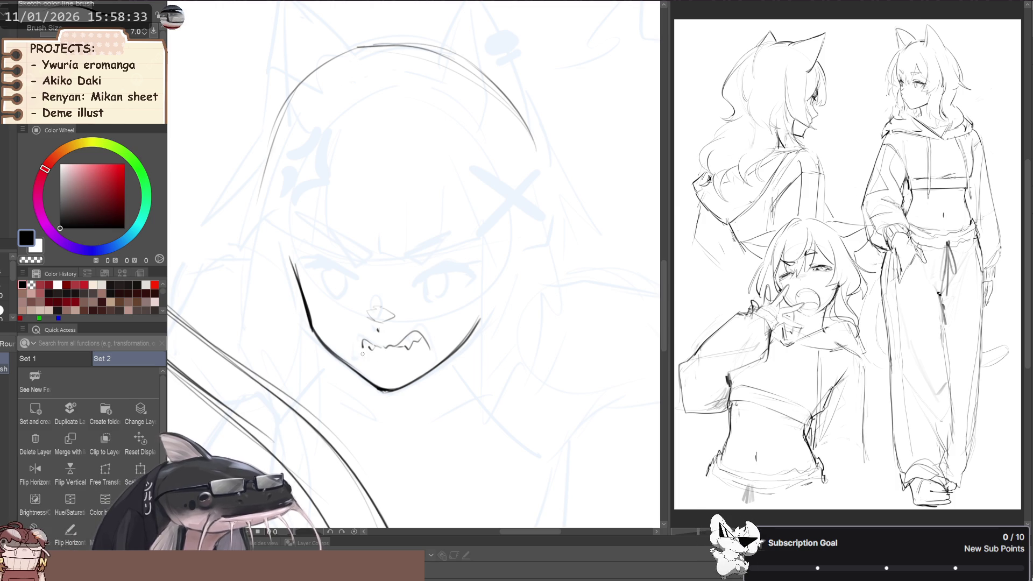
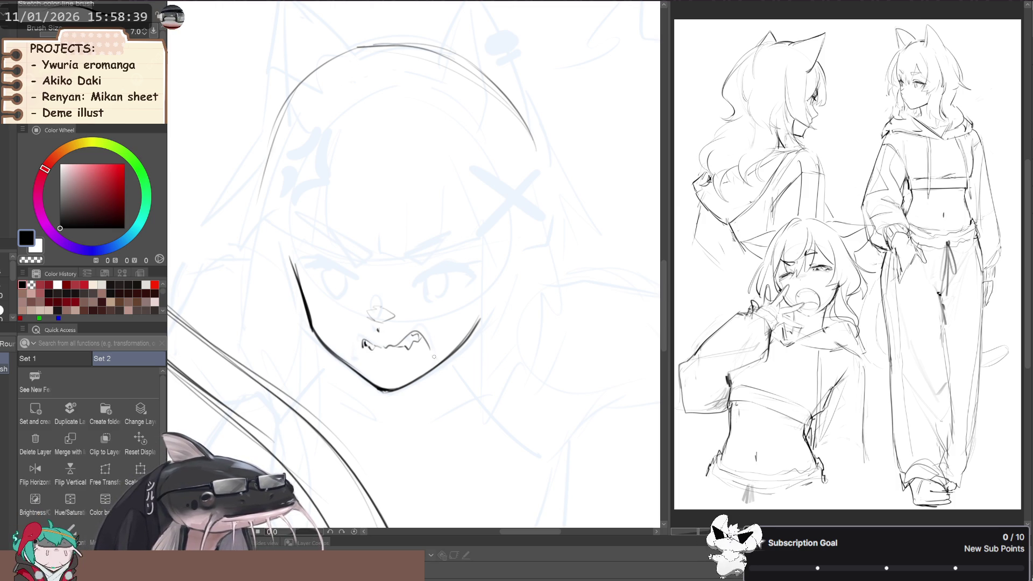
Lasso the snarling mouth, scale and rotate it to fit the face, then deselect.
key("ctrl+z")
mouse_move(339, 334)
left_mouse_down()
mouse_move(456, 353)
mouse_move(394, 326)
left_mouse_up()
key("m")
key("ctrl+t")
key("Return")
key("ctrl+d")
left_click_drag(376, 365, 370, 343)
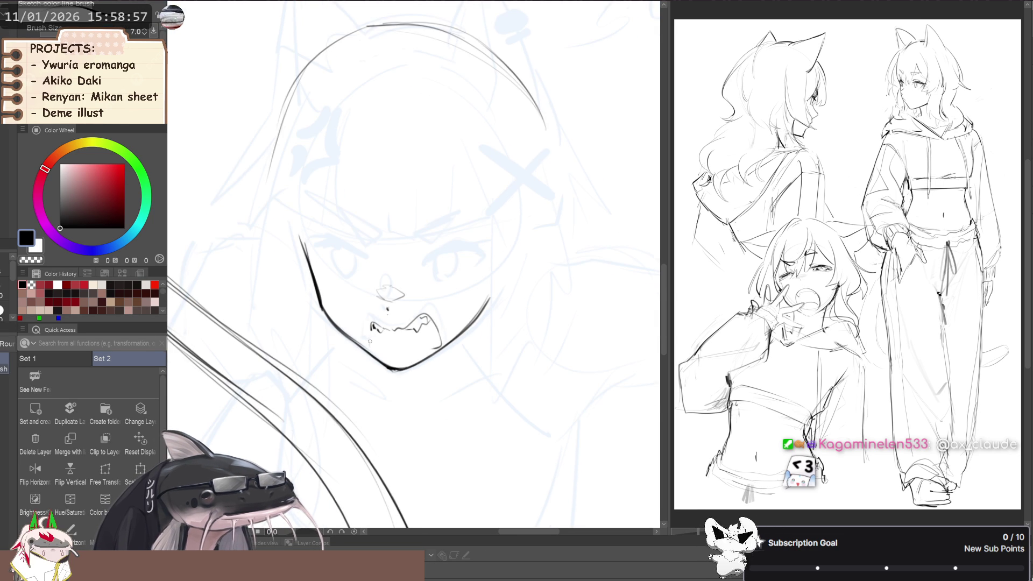
Rotate the canvas view 60° and redraw the short black stroke down the cheek.
key("c")
key("c")
key("c")
key("c")
left_click(370, 329)
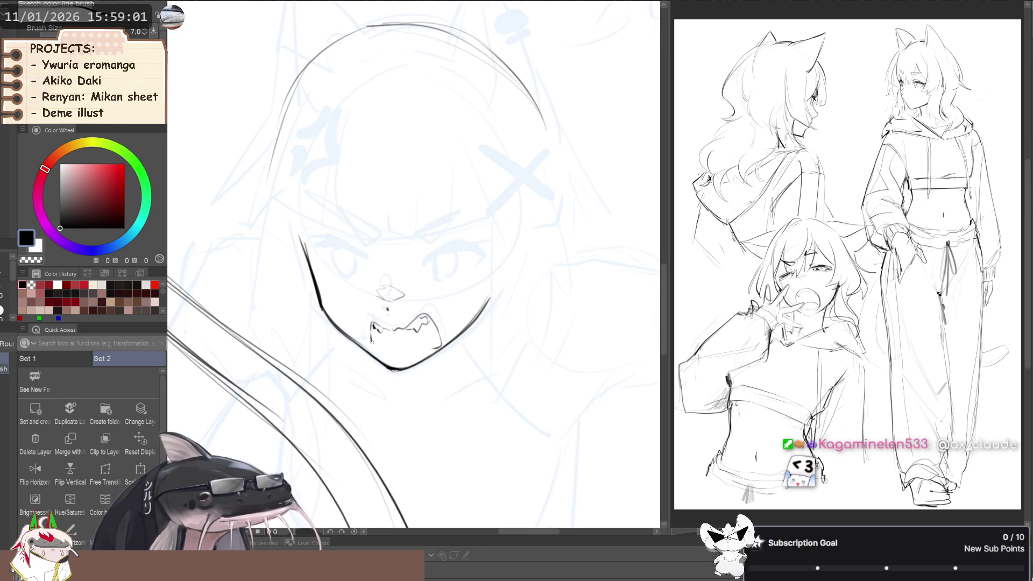
key("asciicircum")
key("asciicircum")
key("asciicircum")
key("asciicircum")
key("ctrl+z")
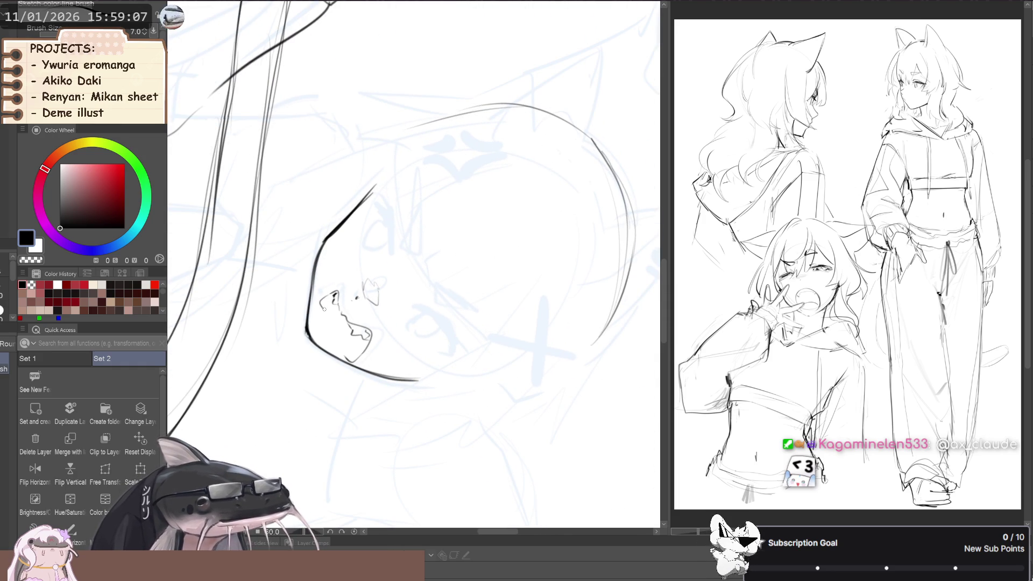
left_click_drag(323, 308, 335, 323)
key("ctrl+z")
key("ctrl+z")
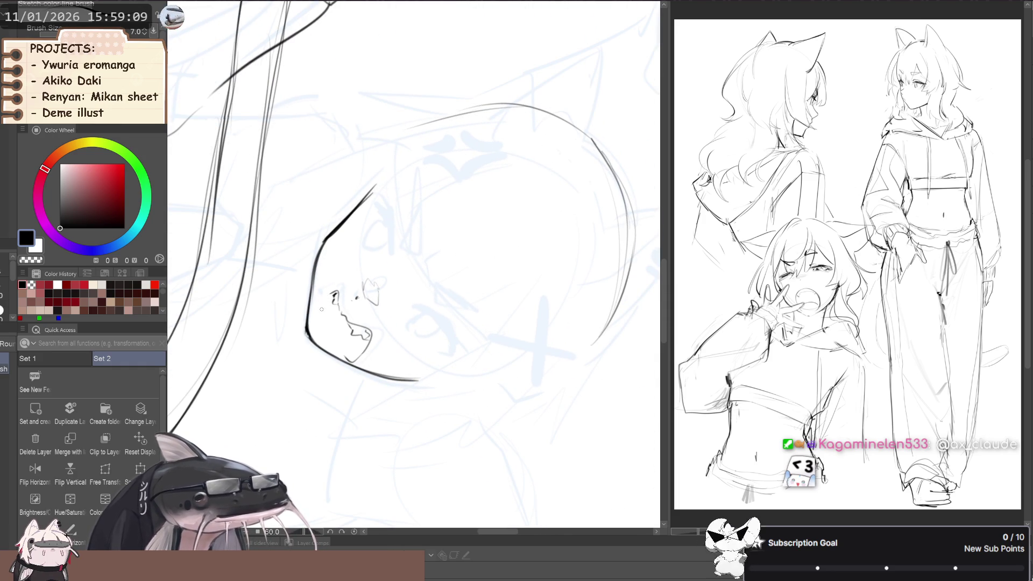
mouse_move(320, 307)
left_mouse_down()
mouse_move(324, 321)
mouse_move(313, 319)
left_mouse_up()
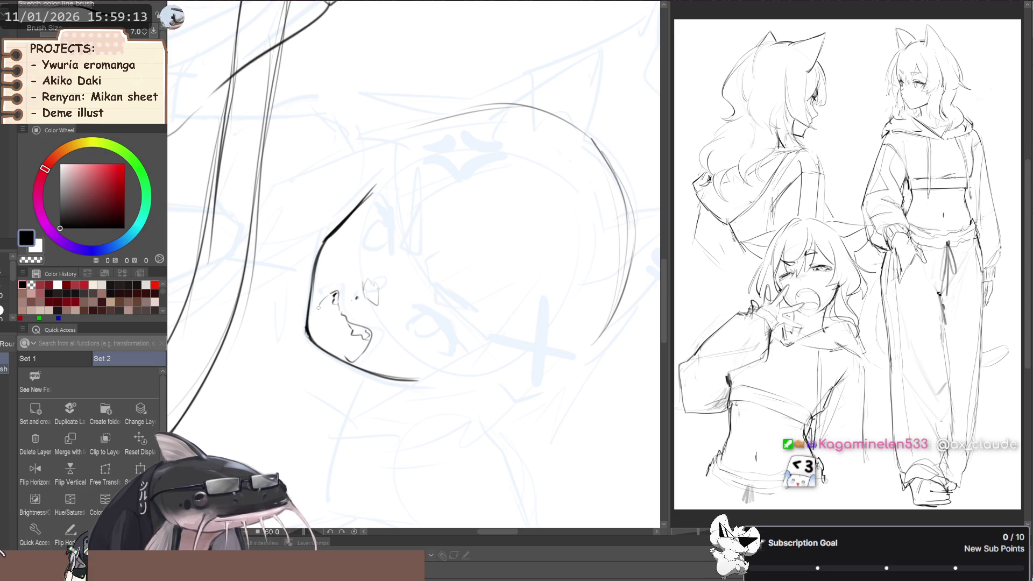
key("c")
key("c")
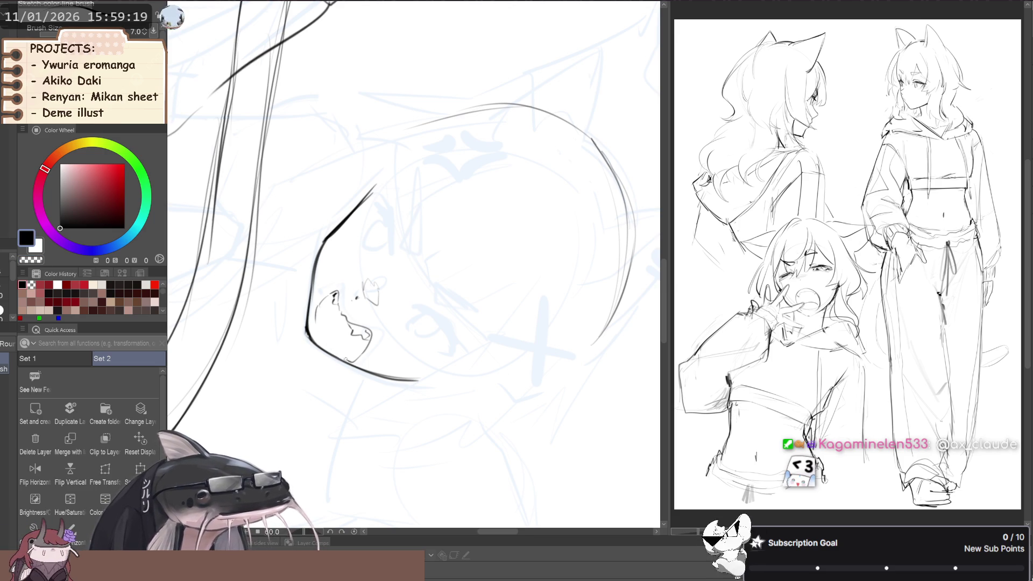
Mirror the canvas view to check the face, then flip it back and recentre the face.
key("h")
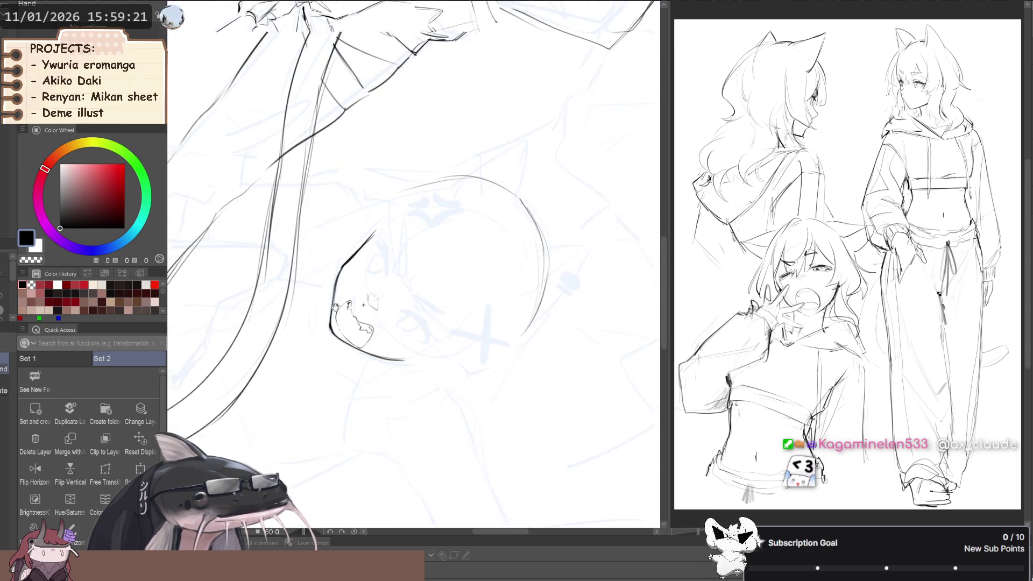
scroll(290, 311, "down", 5)
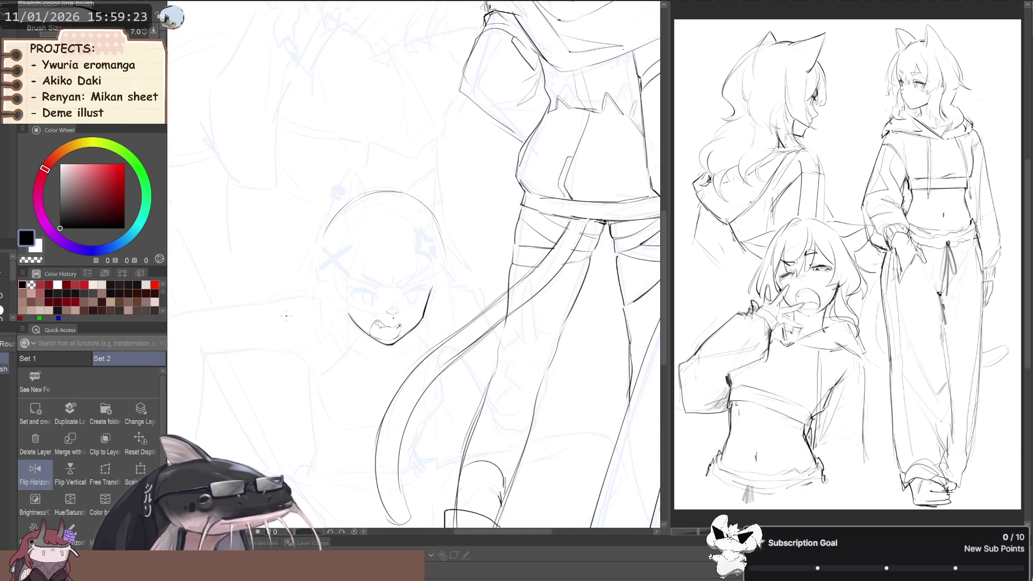
key("h")
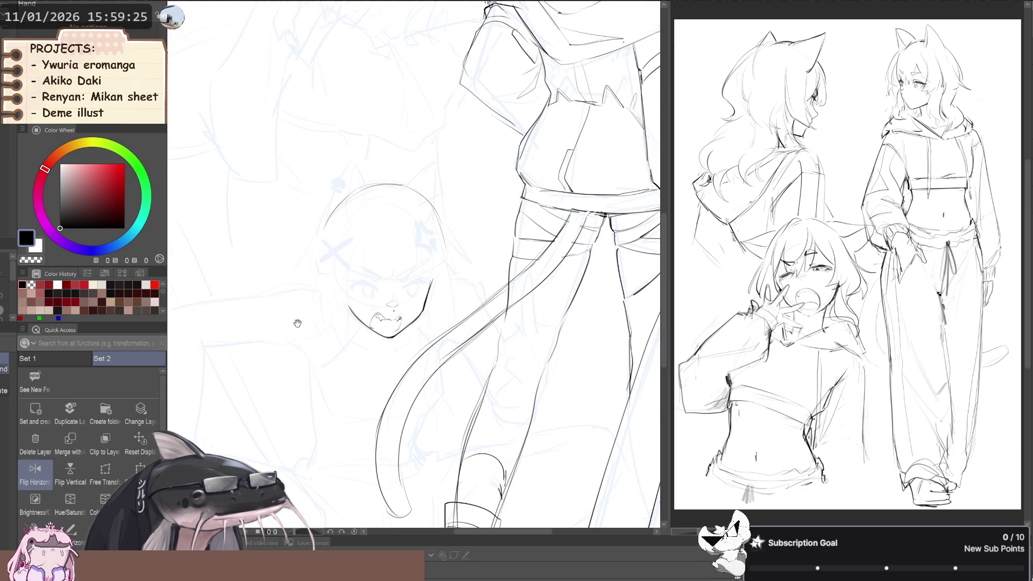
key("h")
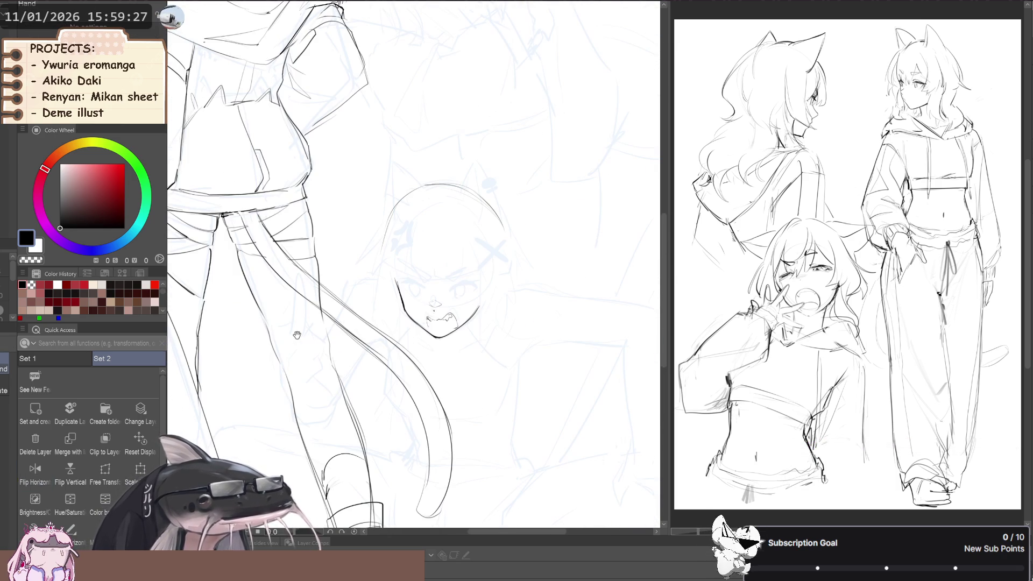
left_click_drag(325, 330, 270, 368)
scroll(270, 368, "up", 2)
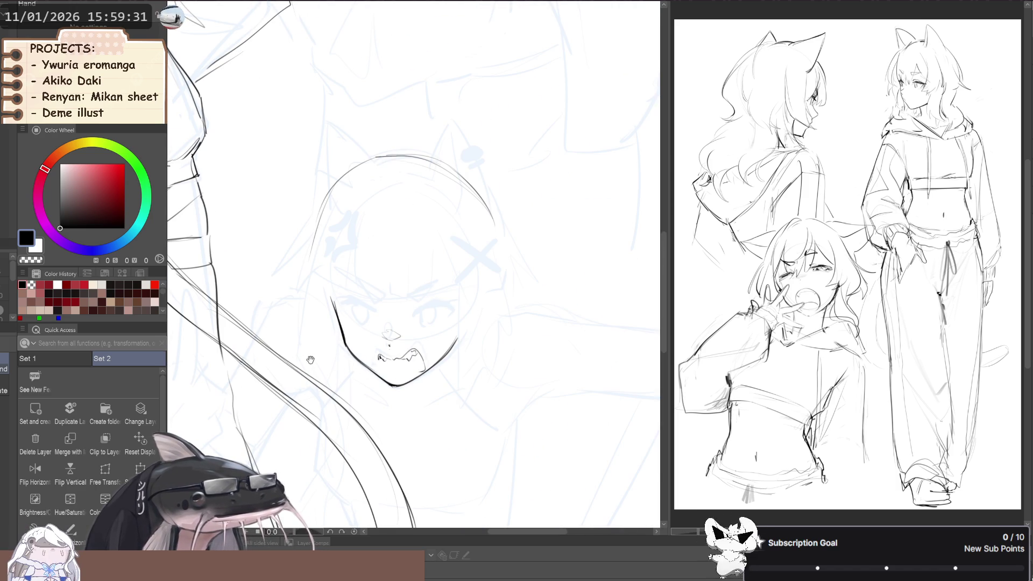
Draw a short line up the mouth's left side, undoing a stray jaw line first.
key("ctrl+shift+d")
key("ctrl+d")
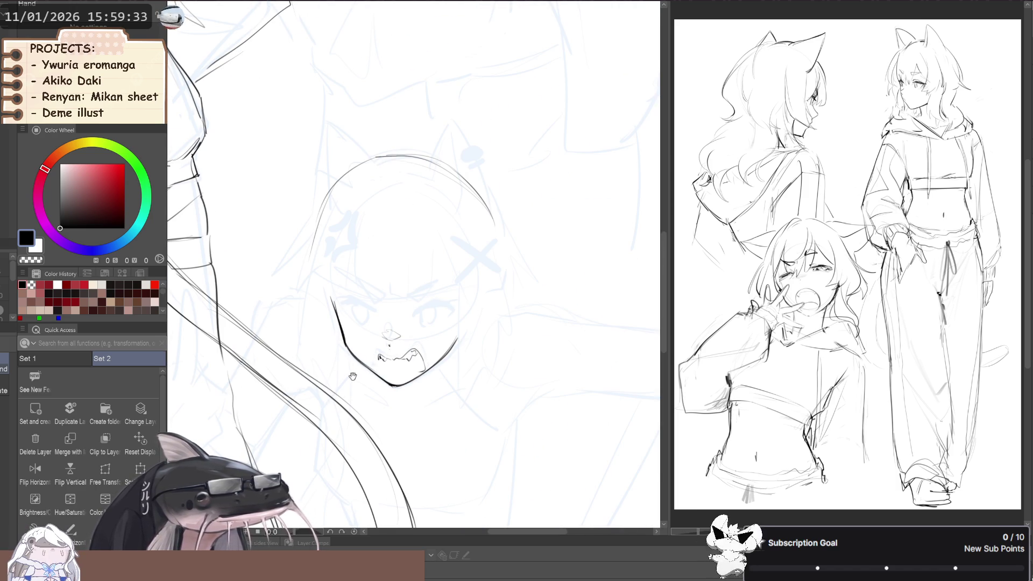
key("p")
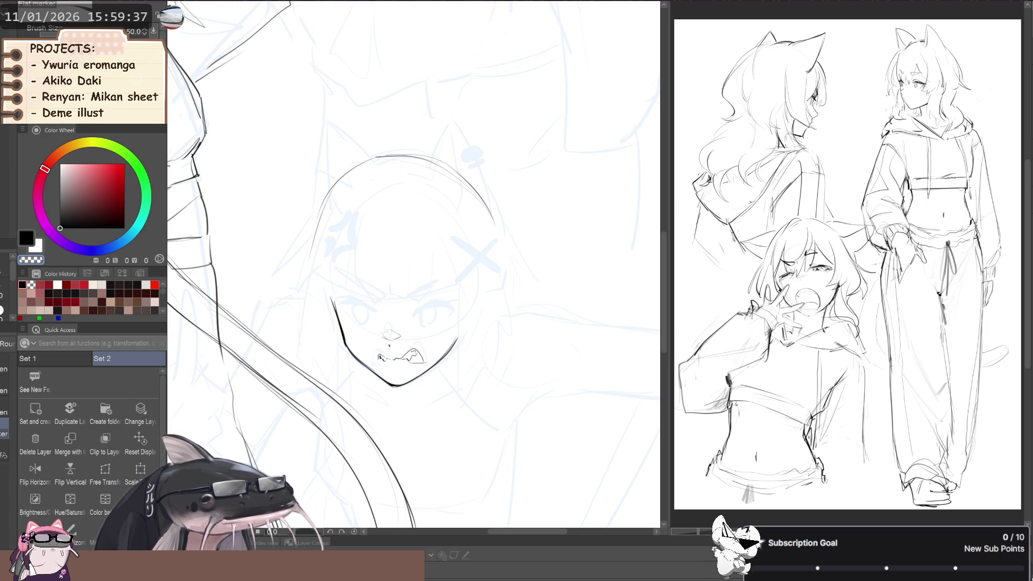
key("h")
scroll(325, 337, "down", 2)
key("b")
scroll(422, 344, "up", 3)
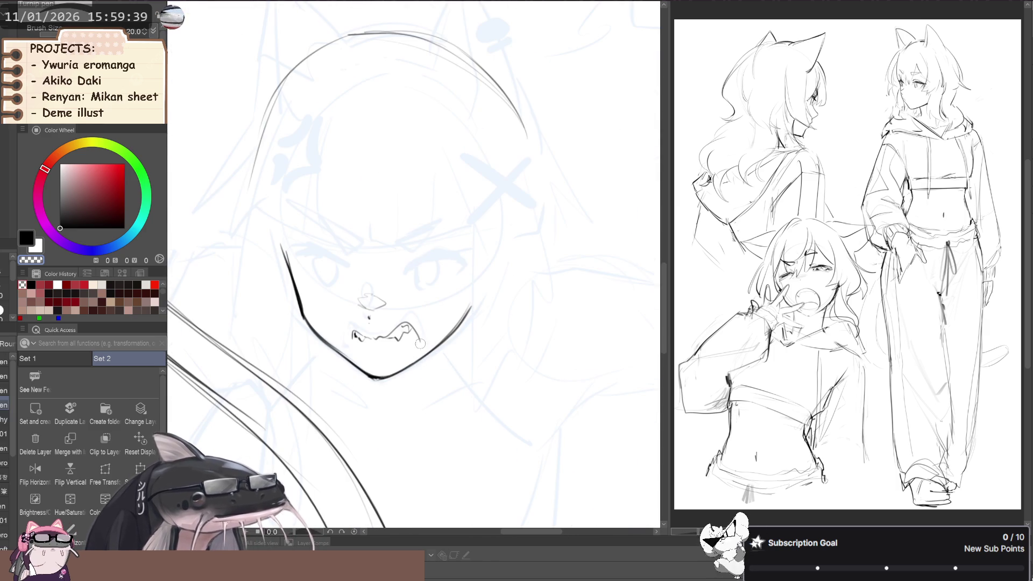
left_click_drag(417, 335, 357, 360)
key("ctrl+z")
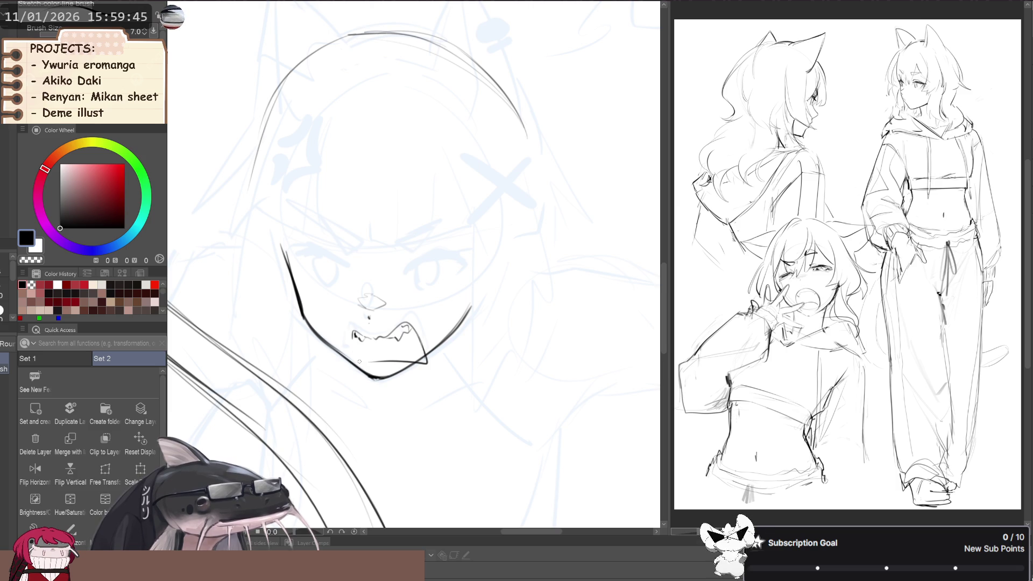
left_click_drag(353, 364, 353, 332)
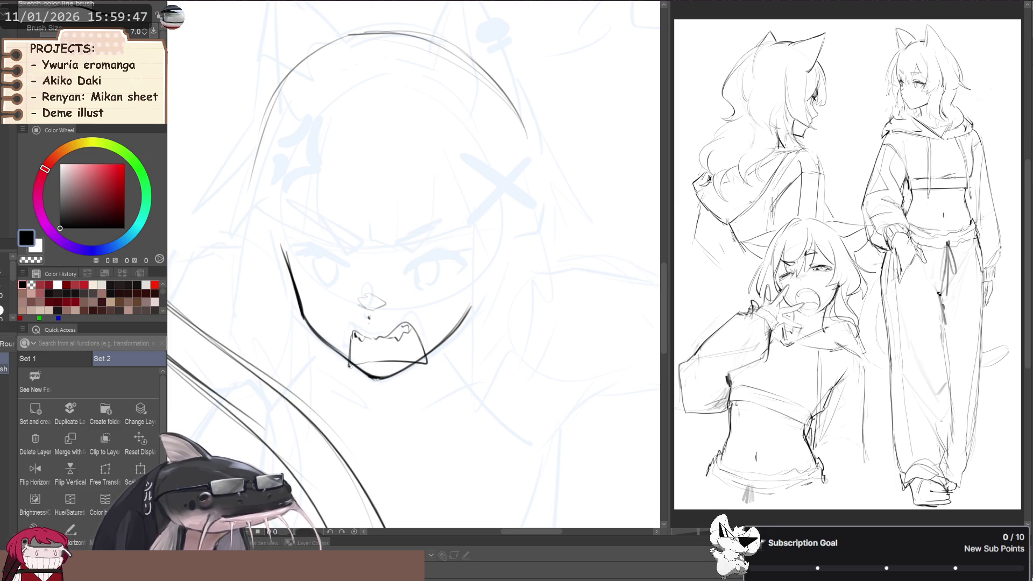
key("c")
Zoom out to the whole page and mirror the view to check the full figure.
scroll(352, 364, "down", 2)
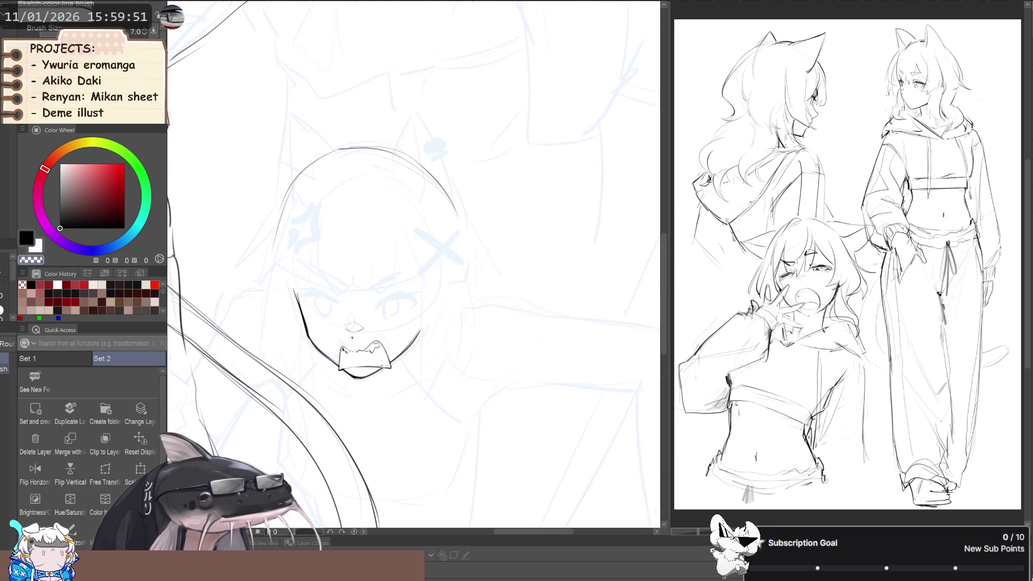
scroll(352, 328, "down", 3)
left_click_drag(215, 318, 276, 301)
scroll(301, 307, "down", 2)
scroll(300, 308, "down", 2)
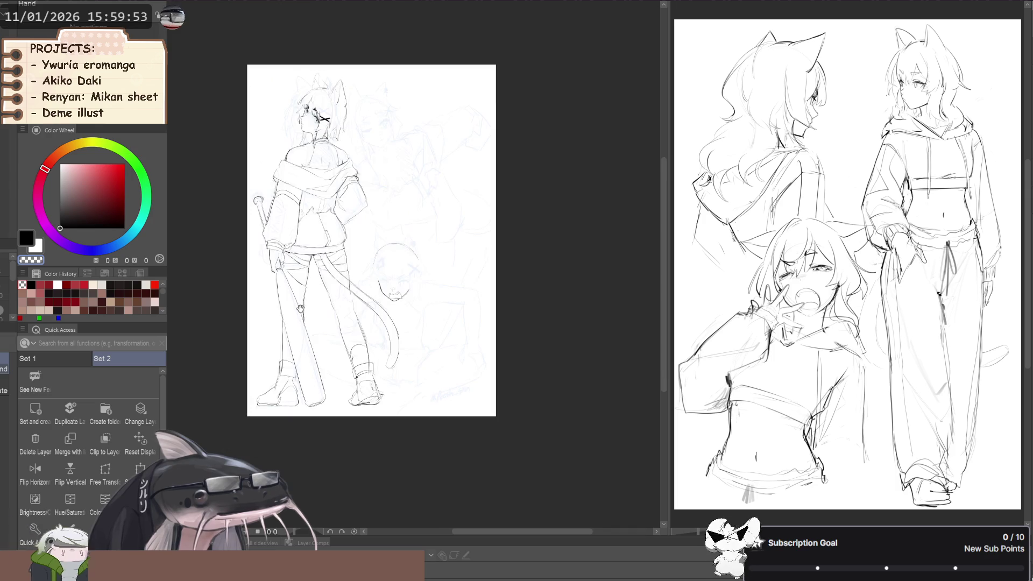
key("h")
key("h")
scroll(318, 326, "up", 4)
scroll(318, 331, "up", 2)
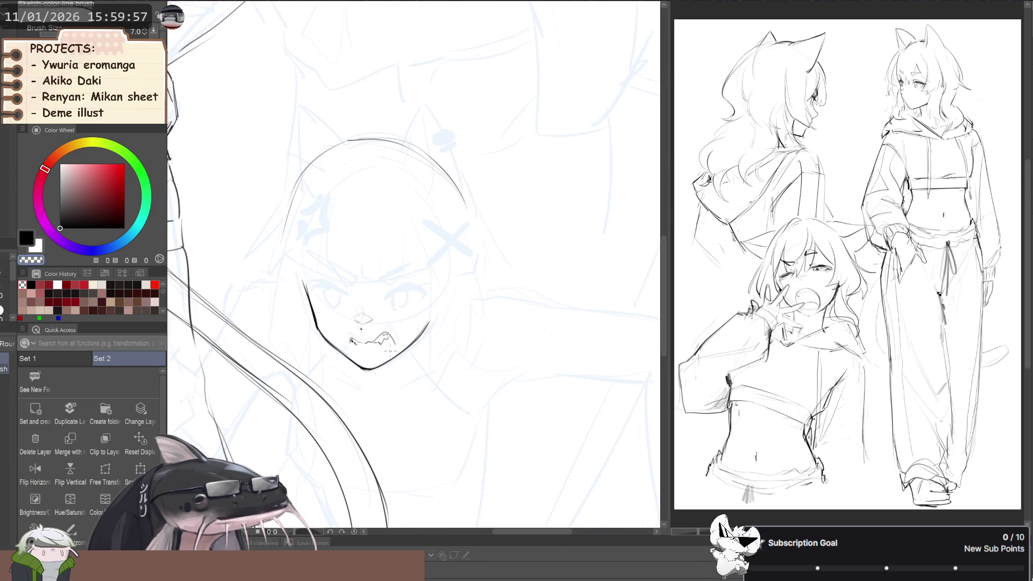
scroll(396, 355, "up", 2)
Ink a black line inside the right side of the mouth, undoing stray corner strokes.
key("c")
left_click_drag(396, 341, 394, 356)
key("ctrl+z")
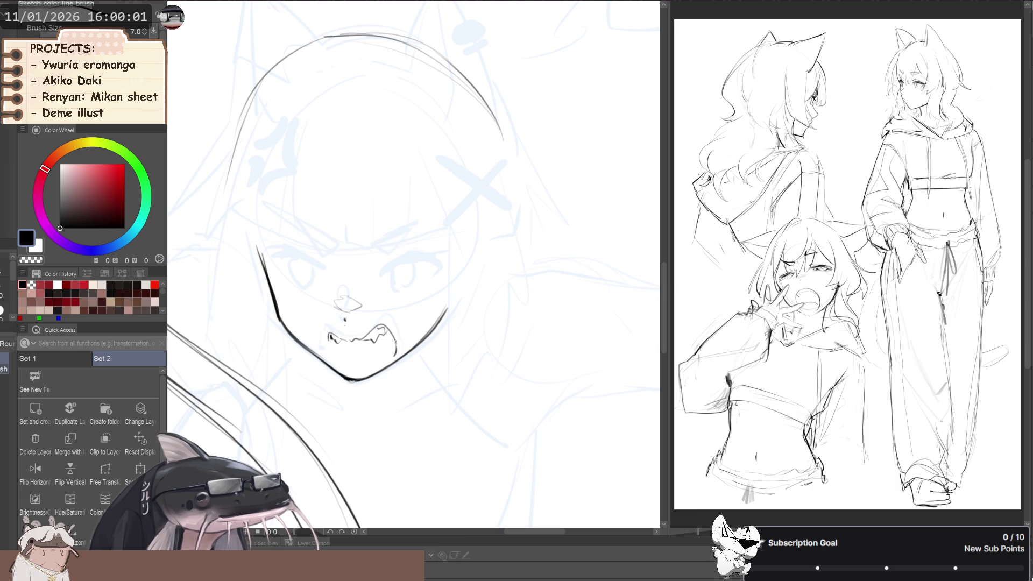
left_click_drag(330, 351, 329, 357)
key("ctrl+z")
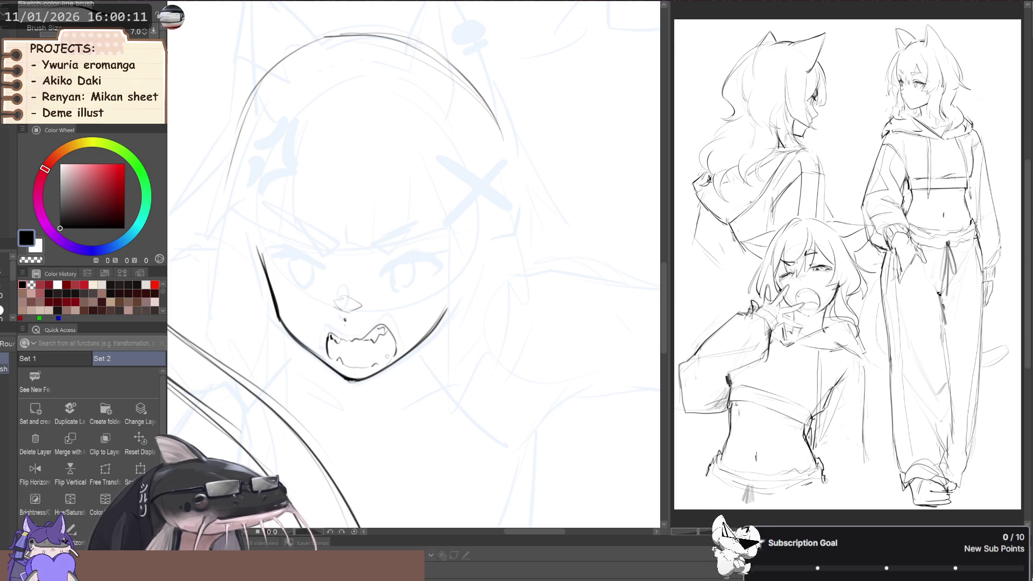
mouse_move(383, 360)
left_mouse_down()
mouse_move(390, 346)
mouse_move(336, 353)
left_mouse_up()
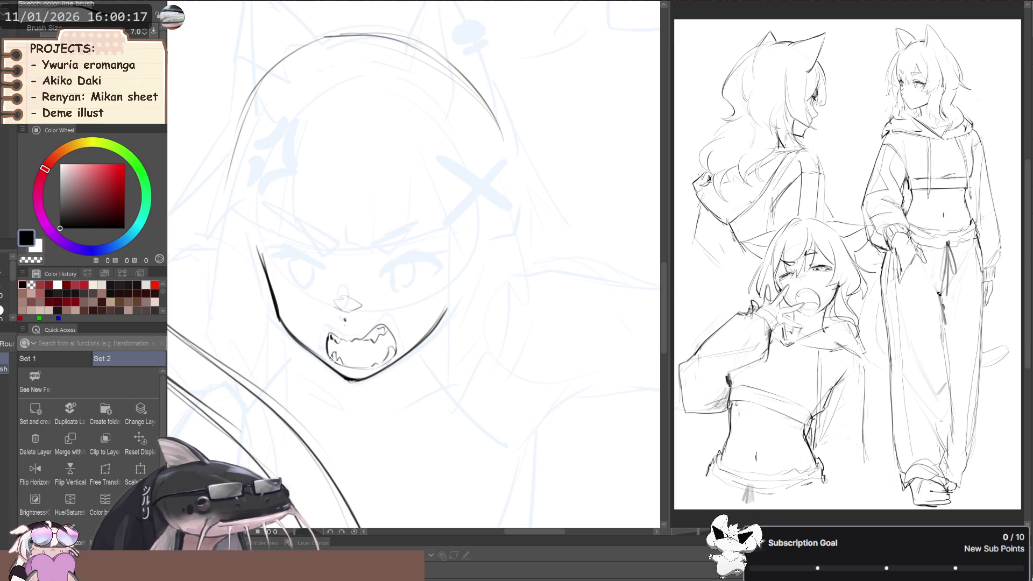
Check the whole figure and tail, then add a line inside the lower teeth.
scroll(330, 358, "down", 5)
left_click_drag(312, 264, 338, 315)
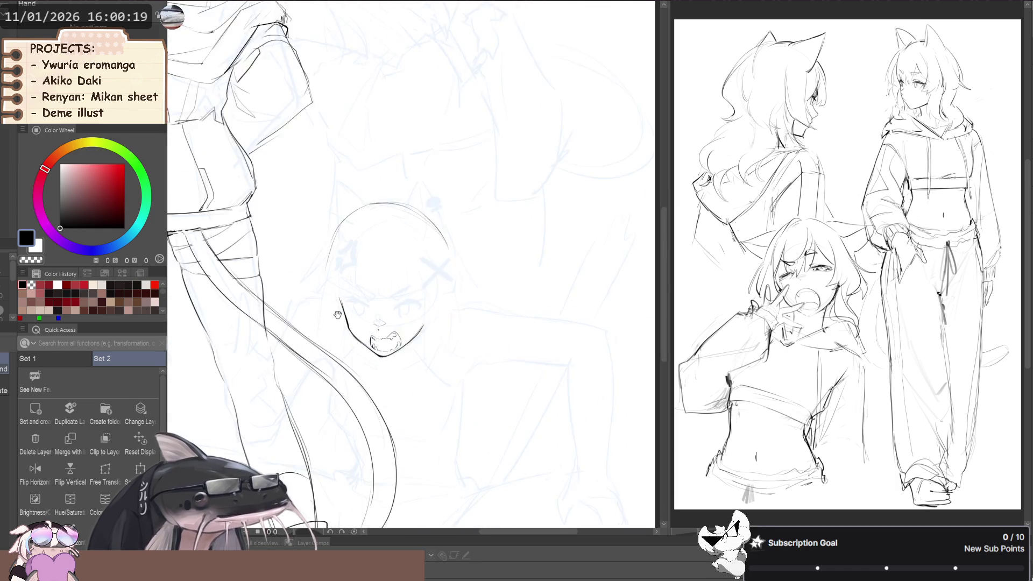
scroll(337, 316, "up", 3)
scroll(369, 332, "up", 1)
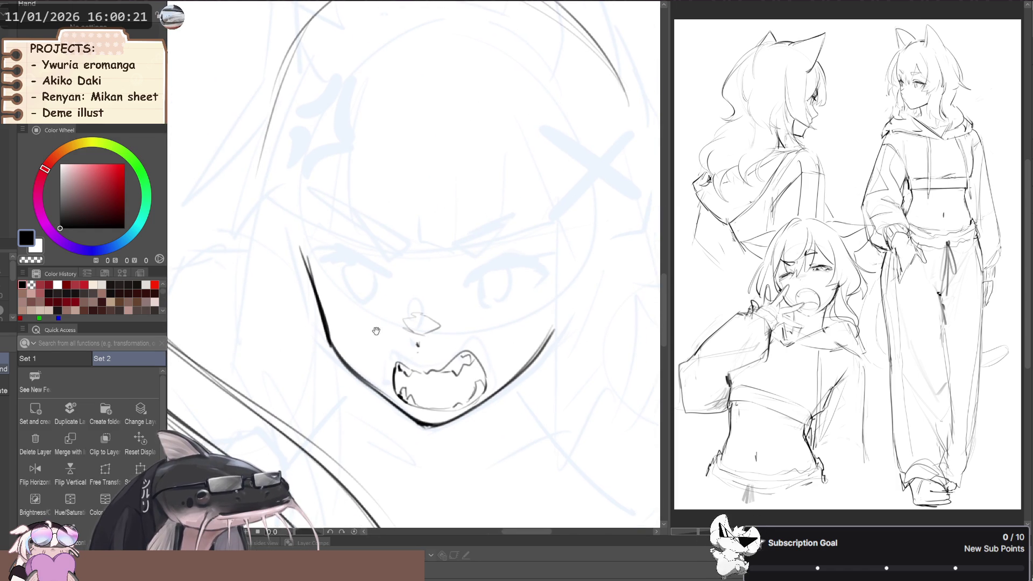
key("space")
mouse_move(430, 402)
left_mouse_down()
mouse_move(417, 400)
mouse_move(420, 374)
left_mouse_up()
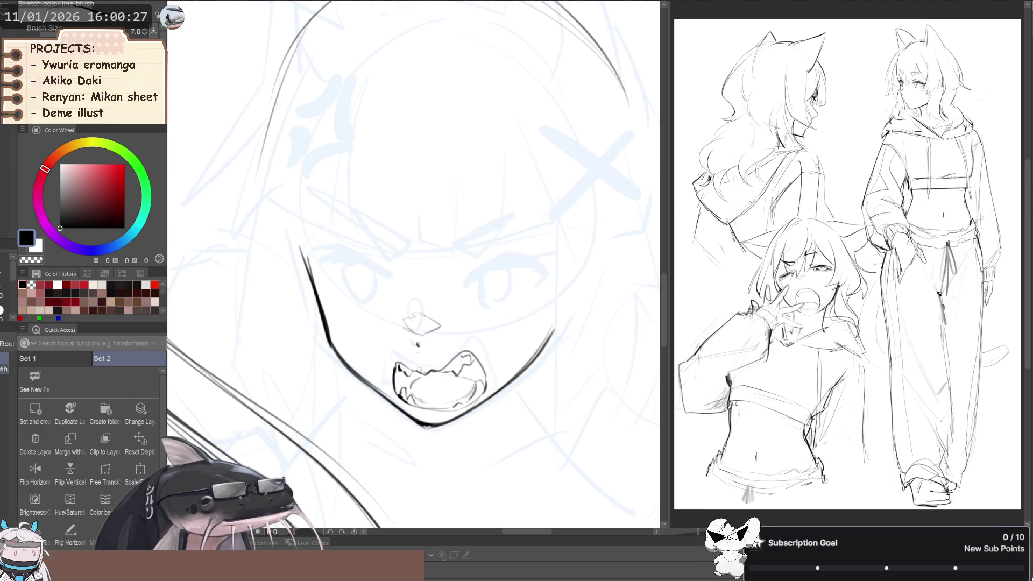
scroll(333, 312, "down", 2)
scroll(333, 312, "down", 2)
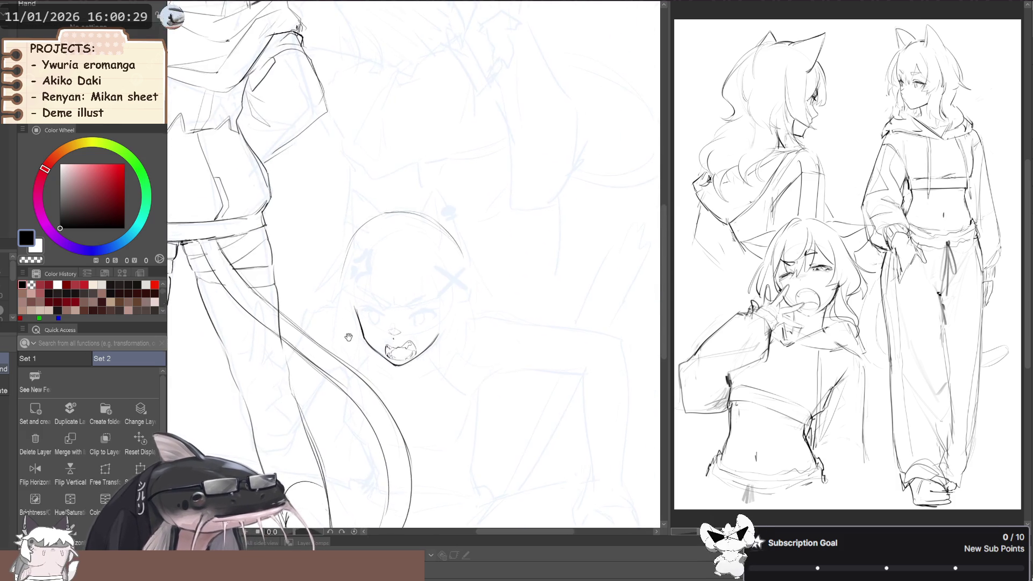
scroll(350, 341, "up", 2)
scroll(350, 341, "up", 1)
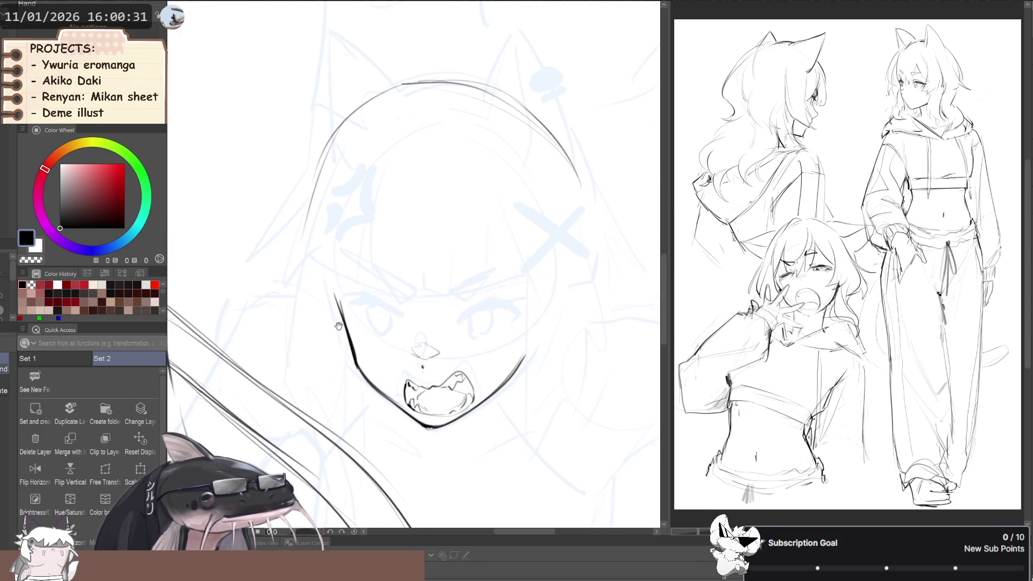
scroll(355, 322, "up", 1)
key("b")
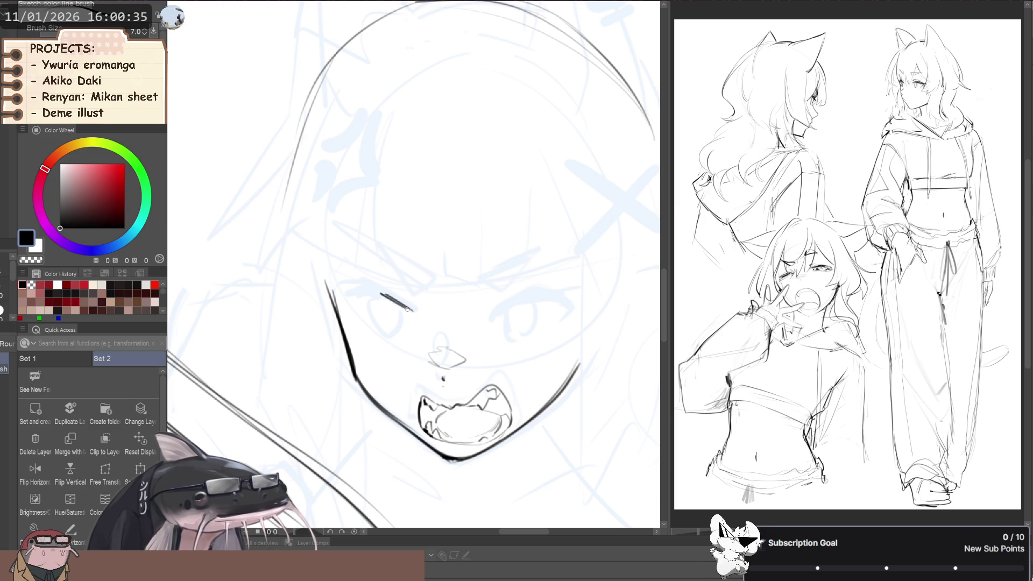
Ink the left eye's upper lash line, iris curves and solid black pupil.
mouse_move(413, 311)
left_mouse_down()
mouse_move(356, 296)
mouse_move(414, 309)
left_mouse_up()
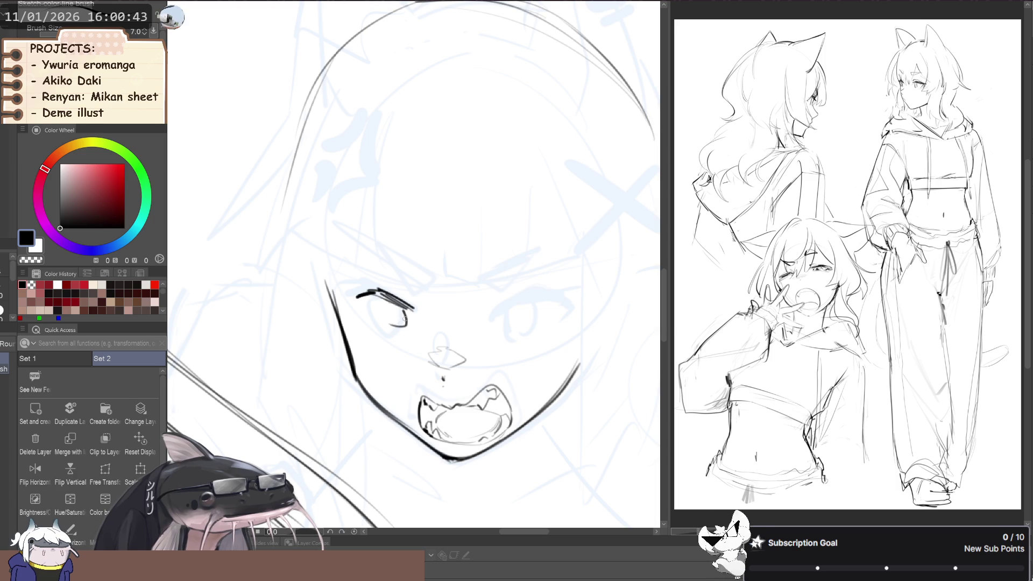
left_click_drag(377, 300, 388, 321)
key("ctrl+z")
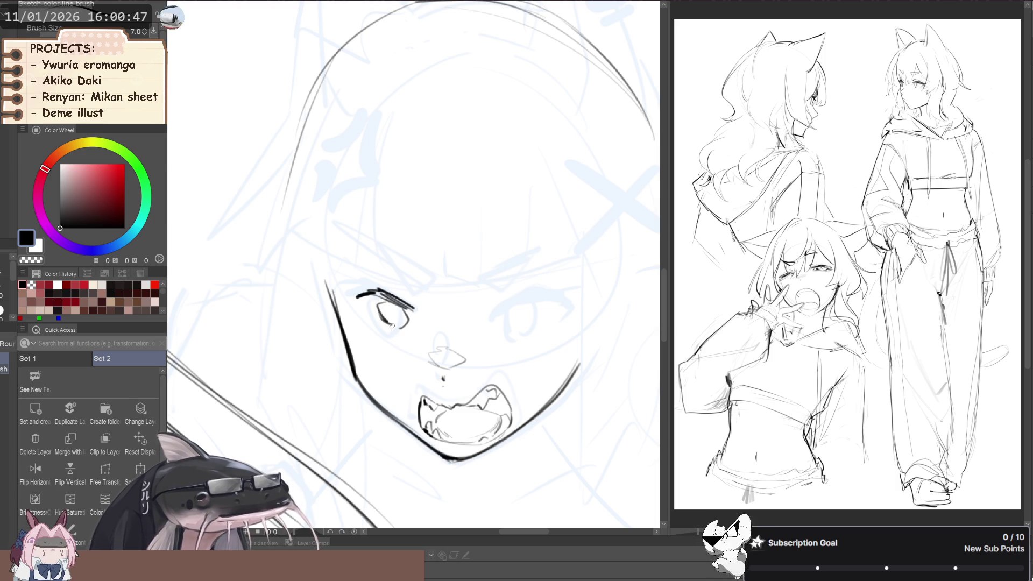
left_click_drag(396, 310, 396, 312)
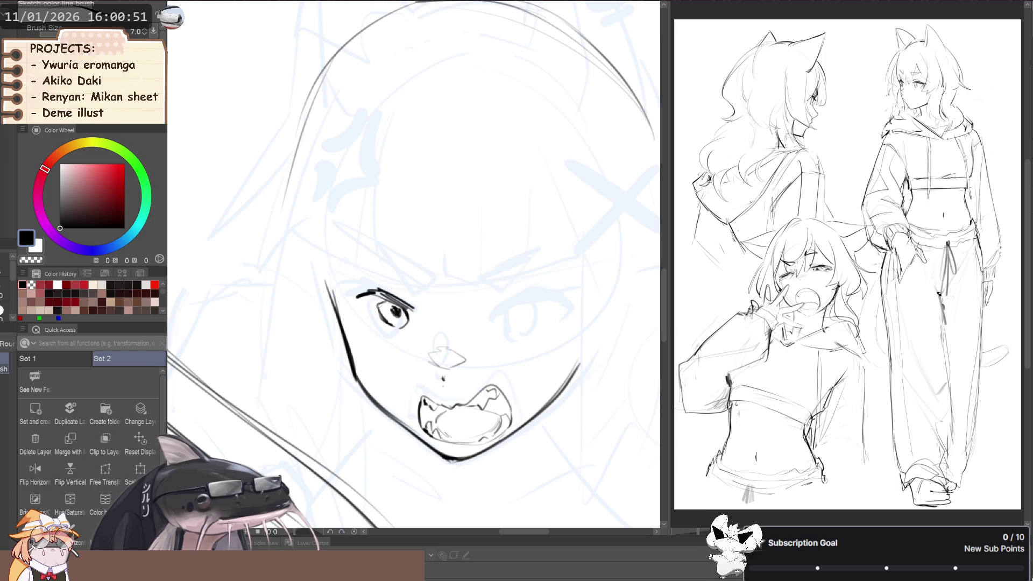
mouse_move(379, 297)
left_mouse_down()
mouse_move(380, 311)
mouse_move(419, 343)
left_mouse_up()
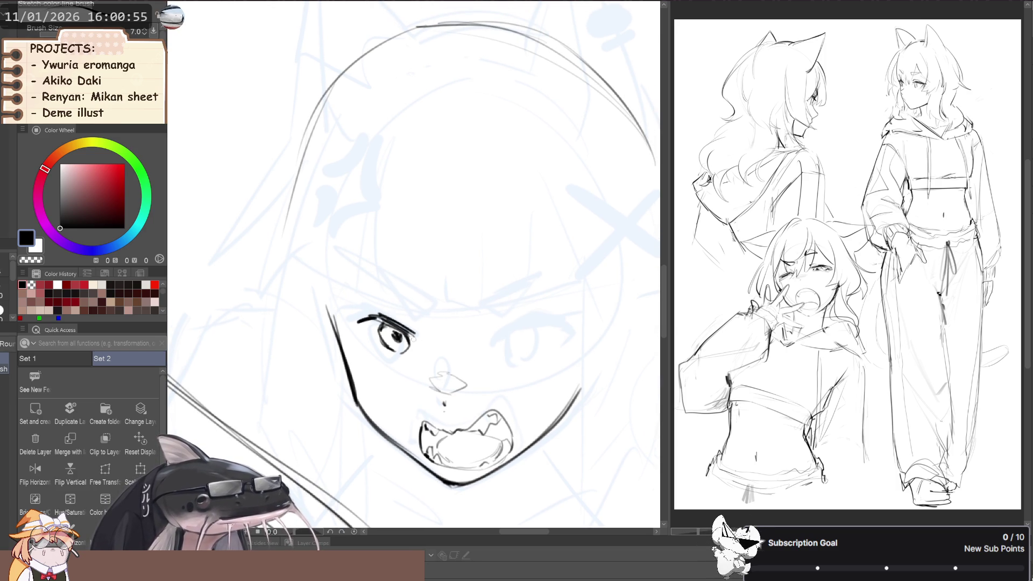
key("space")
mouse_move(355, 320)
left_mouse_down()
mouse_move(382, 329)
mouse_move(342, 325)
mouse_move(368, 316)
left_mouse_up()
Lasso the inked eye, tilt it slightly and stretch it taller at top and bottom.
key("m")
left_click_drag(400, 342, 404, 344)
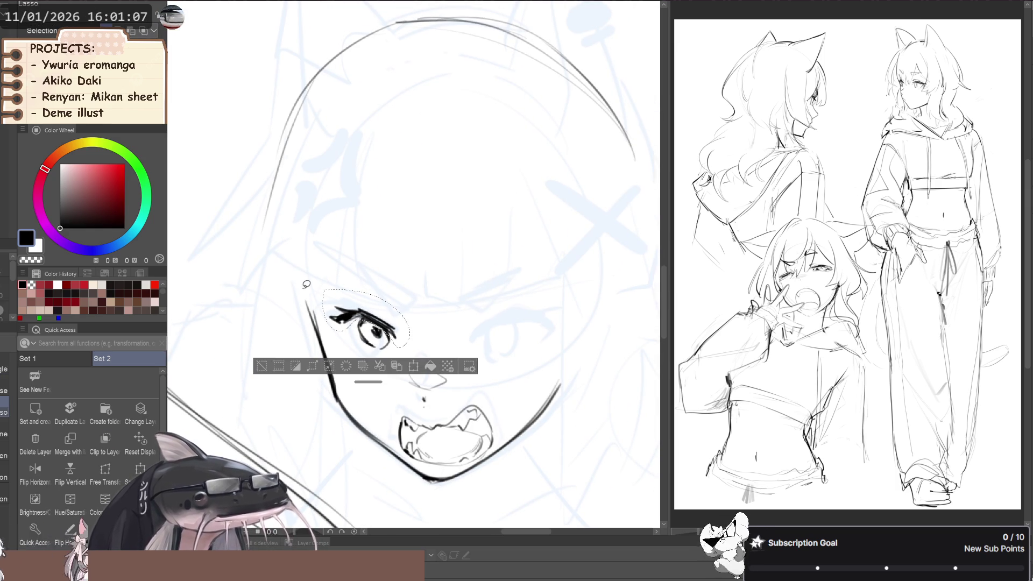
left_click(140, 468)
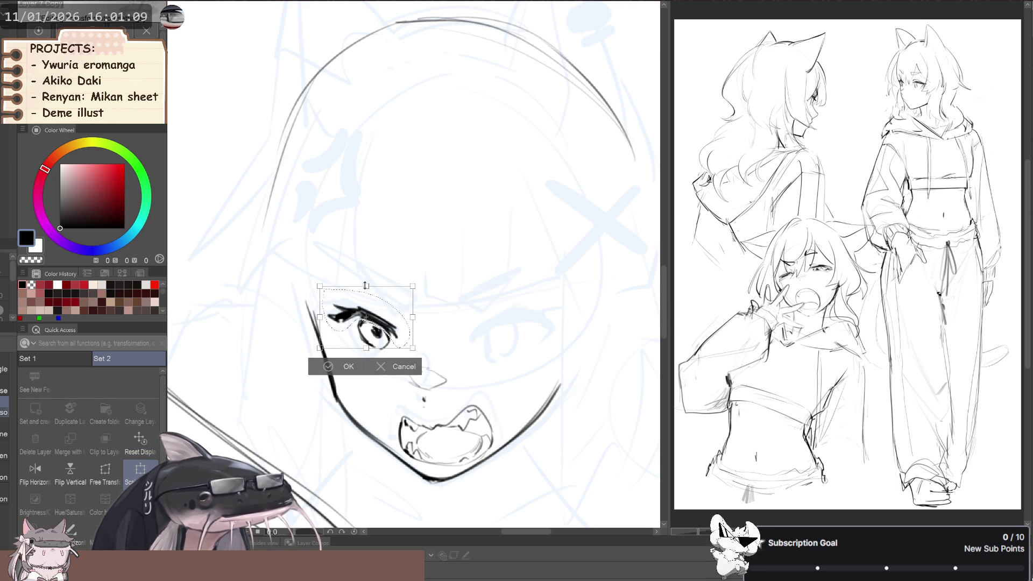
left_click(400, 366)
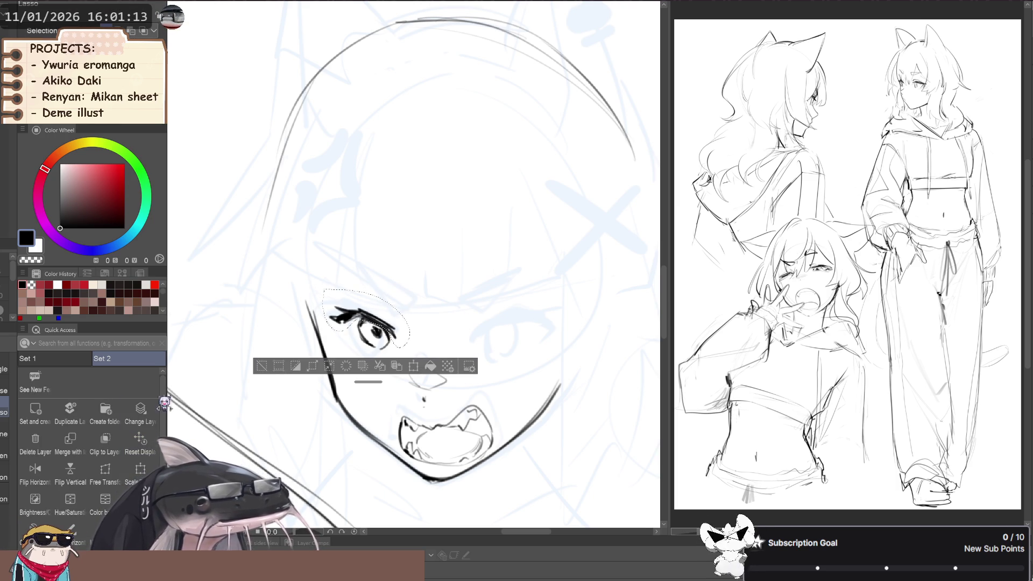
left_click(140, 468)
left_click_drag(325, 352, 345, 356)
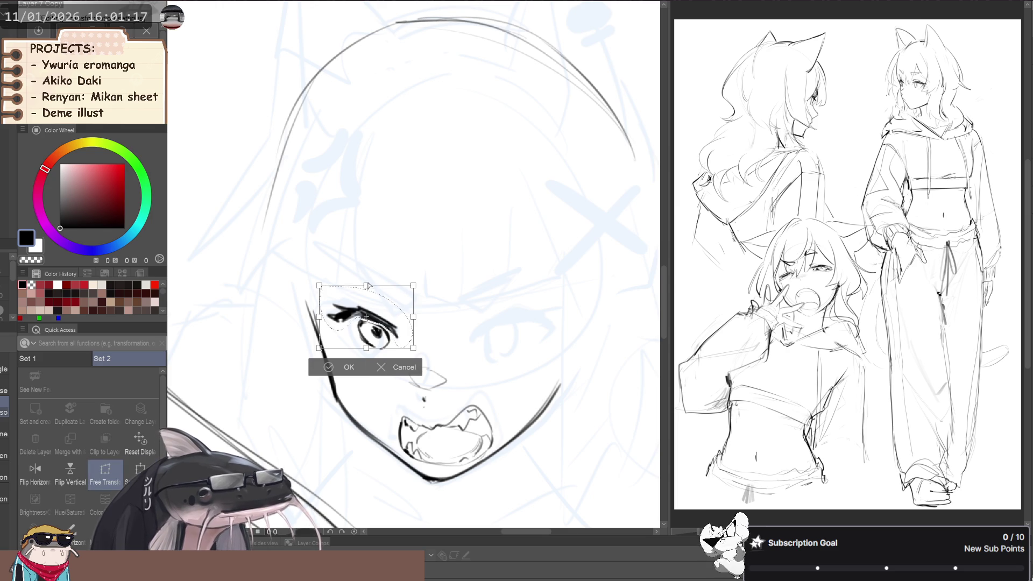
left_click_drag(367, 286, 367, 281)
left_click_drag(366, 349, 366, 355)
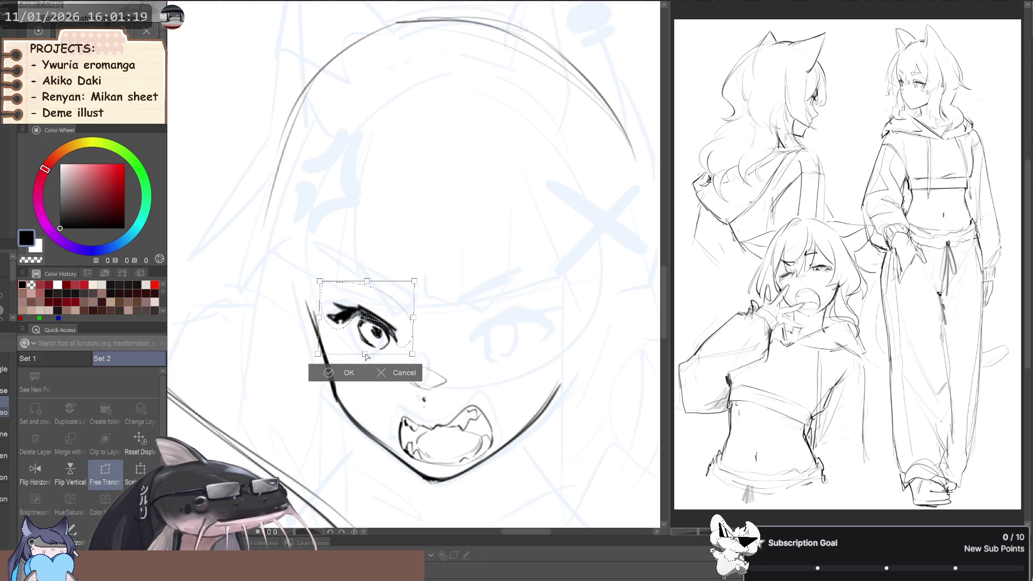
left_click(323, 377)
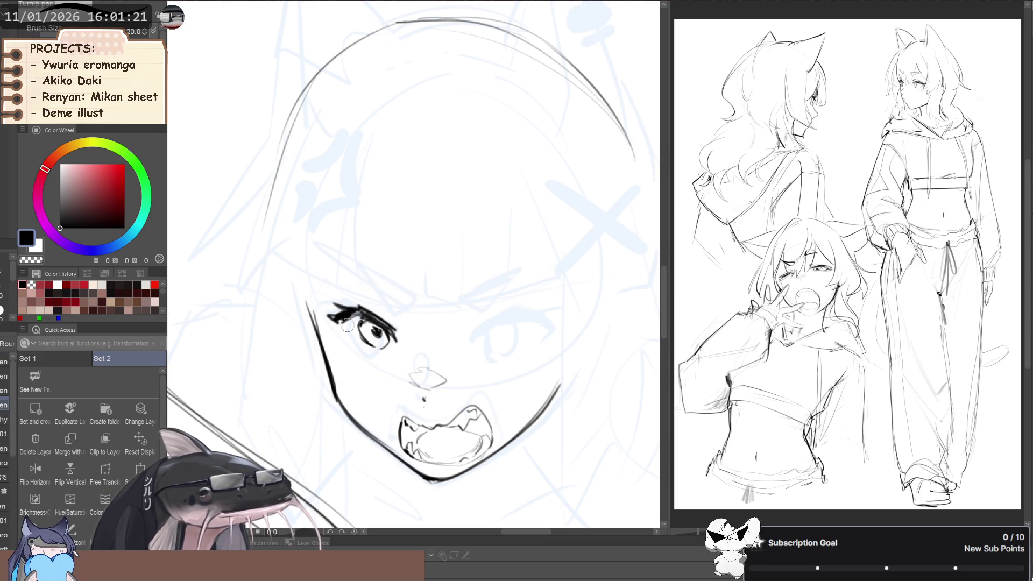
key("b")
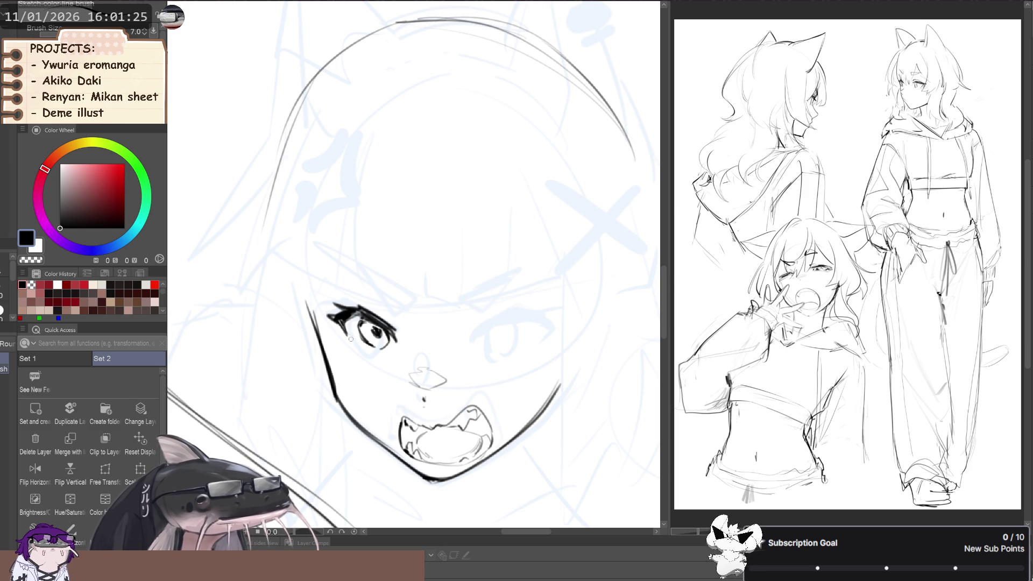
Rotate the canvas view to tilt the face and pan out to see the full figure.
key("c")
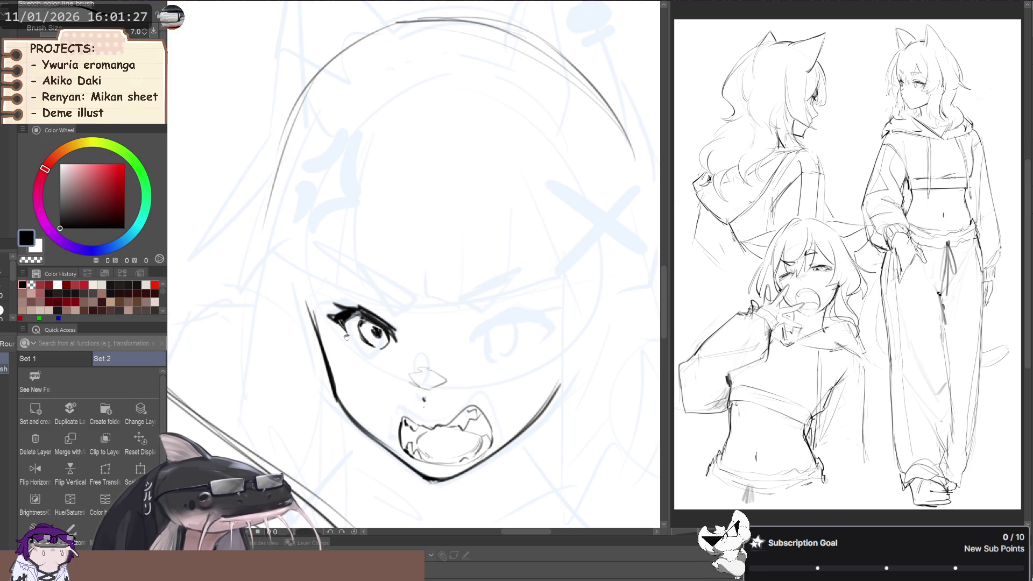
left_click_drag(369, 333, 383, 335)
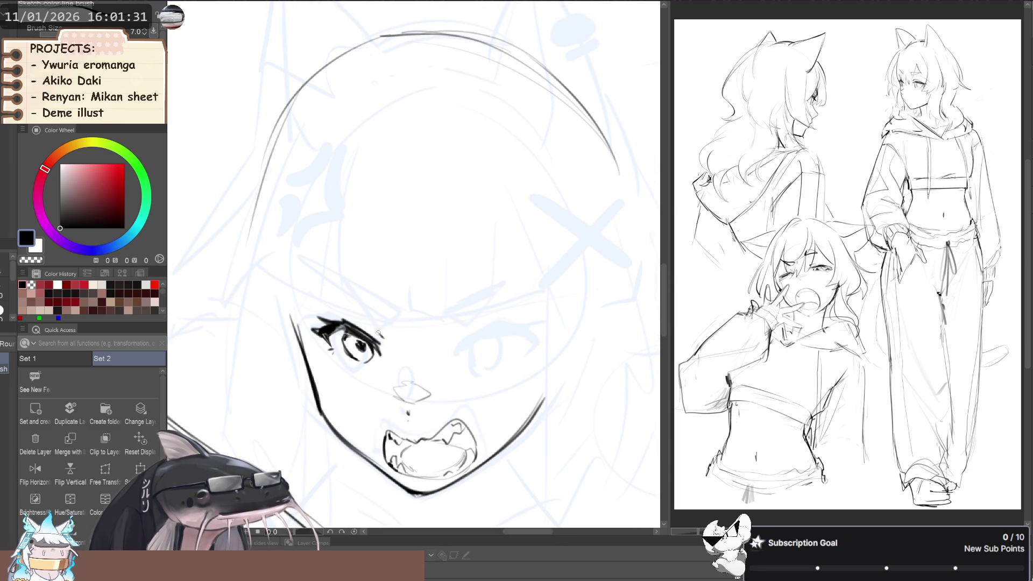
key("r")
left_click_drag(322, 311, 299, 290)
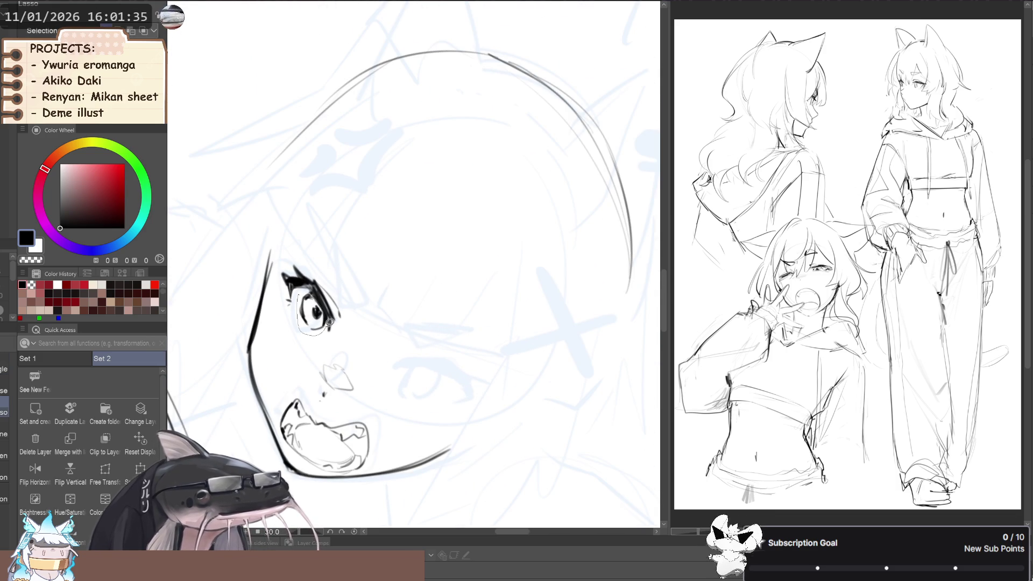
scroll(273, 284, "down", 2)
scroll(273, 284, "down", 3)
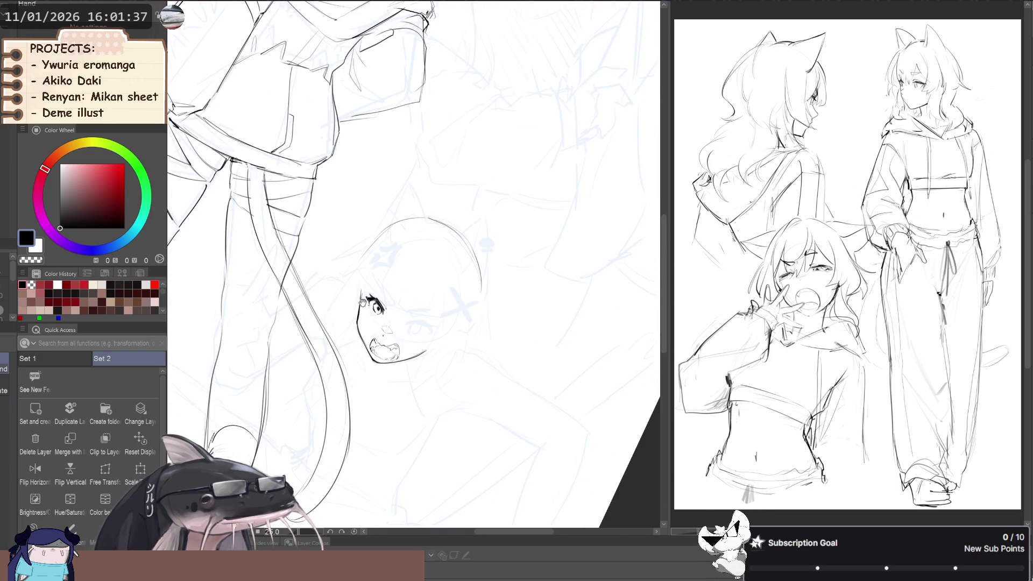
mouse_move(286, 304)
left_mouse_down()
mouse_move(360, 332)
mouse_move(362, 294)
left_mouse_up()
scroll(360, 332, "up", 2)
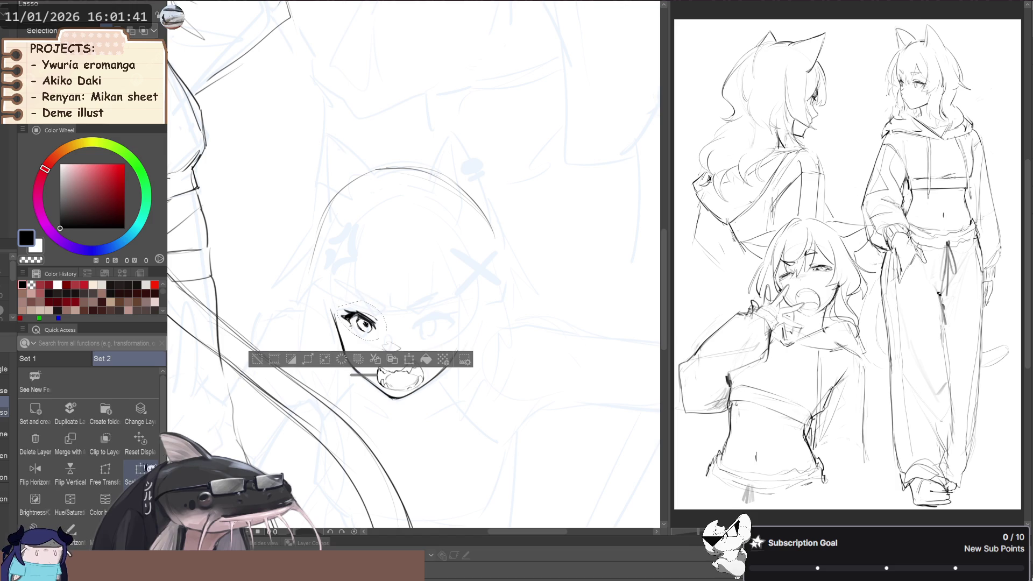
Apply a quick transform to the selected eye and confirm it.
key("ctrl+t")
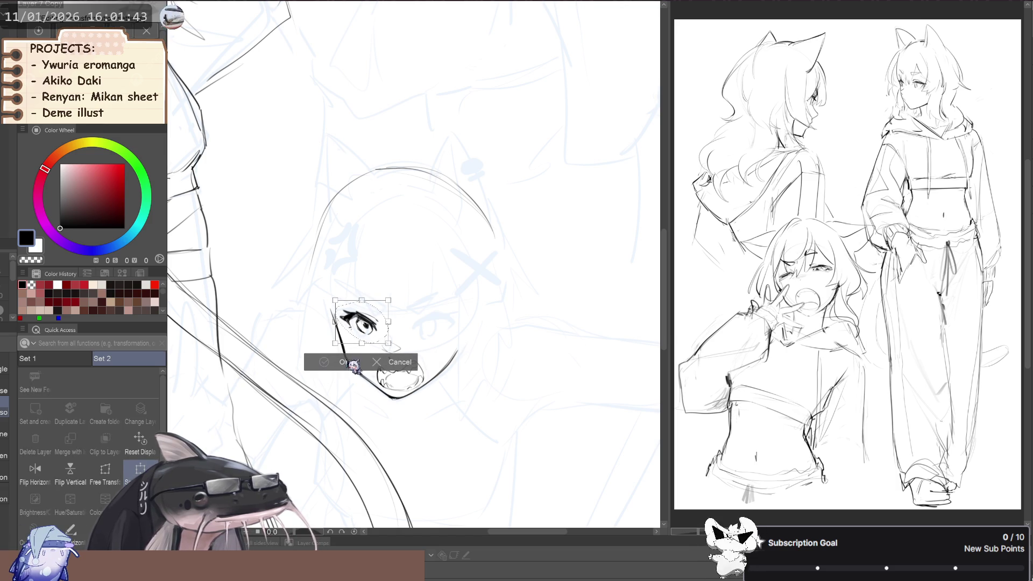
left_click(325, 363)
scroll(347, 321, "up", 2)
scroll(346, 321, "up", 2)
key("p")
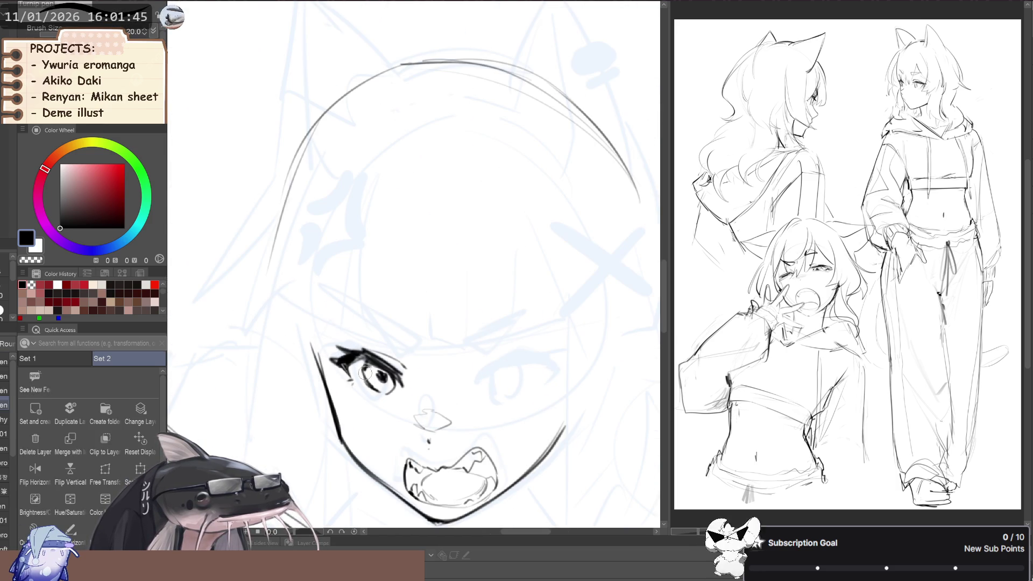
key("b")
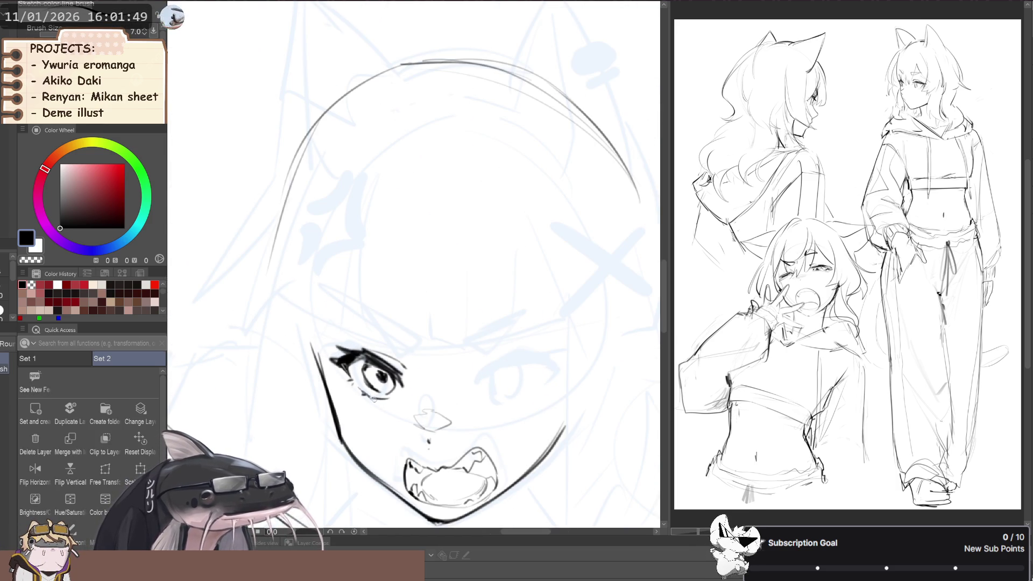
Copy and paste the finished eye, mirror it horizontally, and move it to the face's other side.
left_click_drag(376, 377, 314, 373)
key("m")
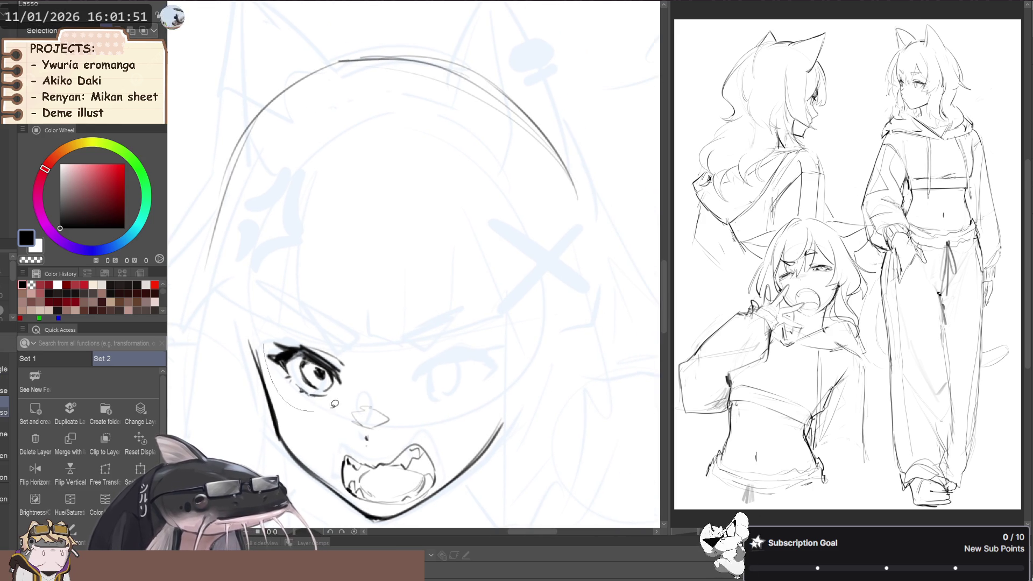
left_click_drag(274, 317, 264, 339)
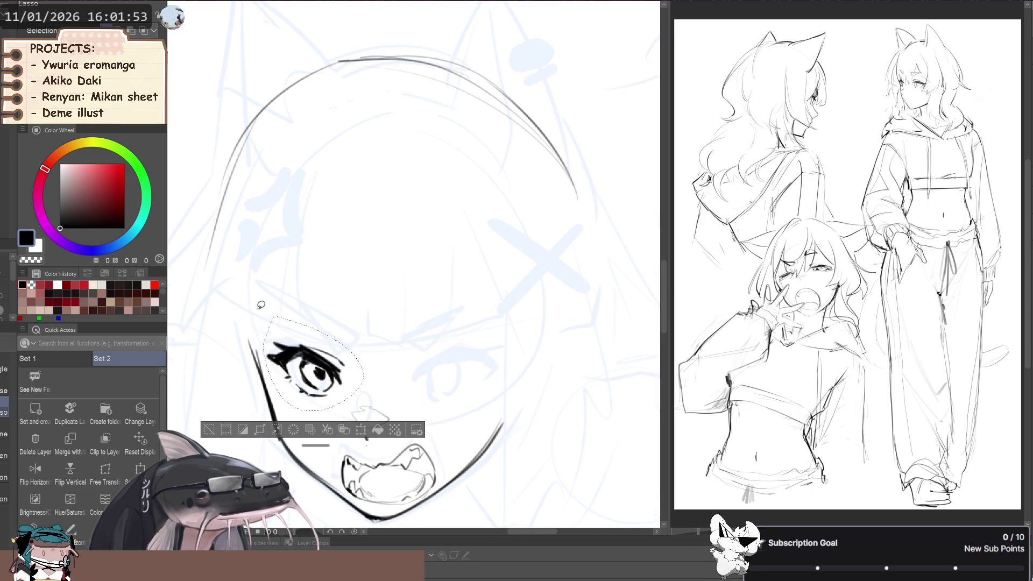
key("ctrl+c")
key("ctrl+v")
key("ctrl+t")
left_click_drag(309, 371, 433, 372)
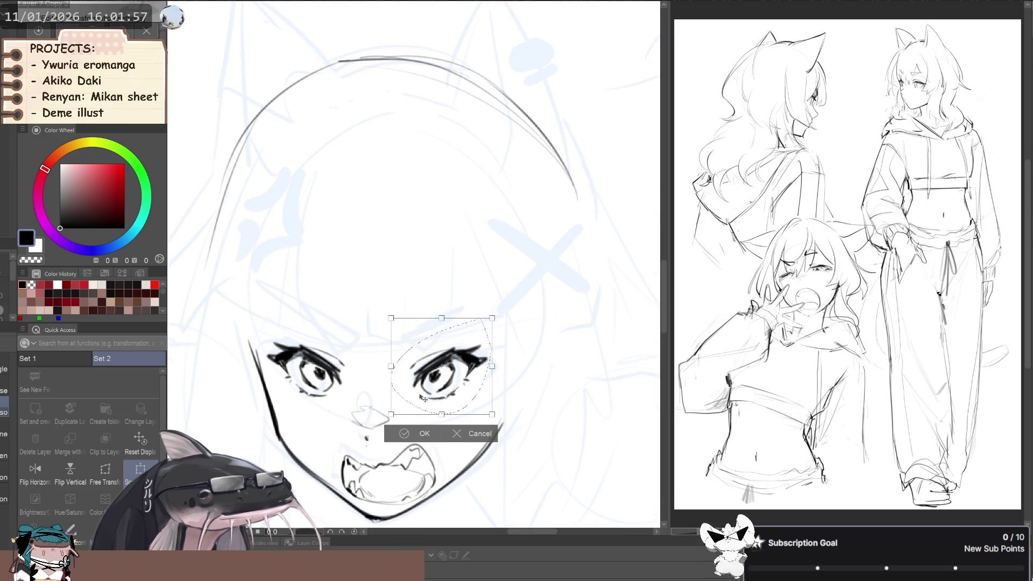
Free-transform the mirrored eye, stretching its outer side and fitting it into place.
left_click(106, 471)
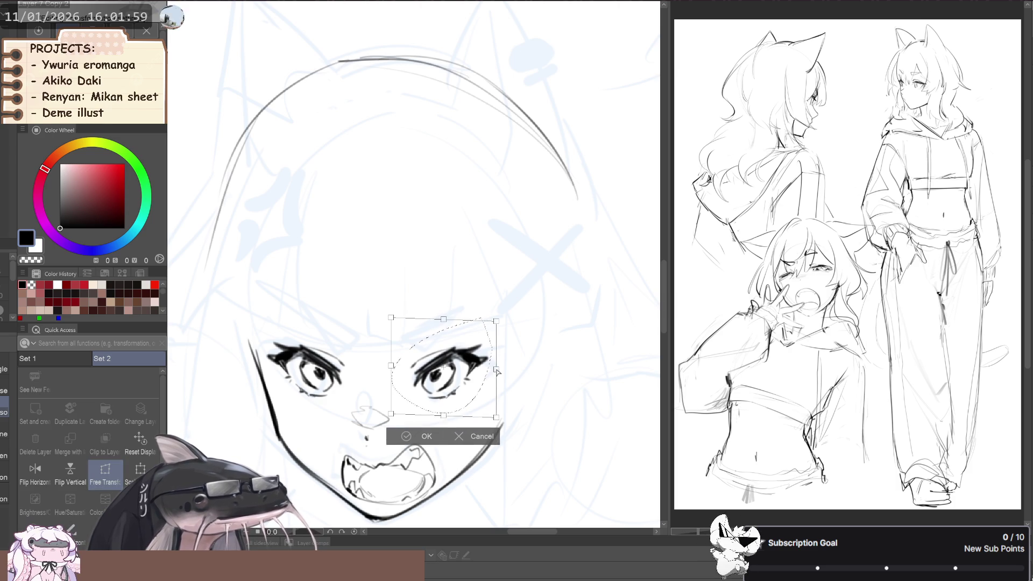
left_click_drag(492, 366, 500, 371)
left_click_drag(391, 370, 390, 365)
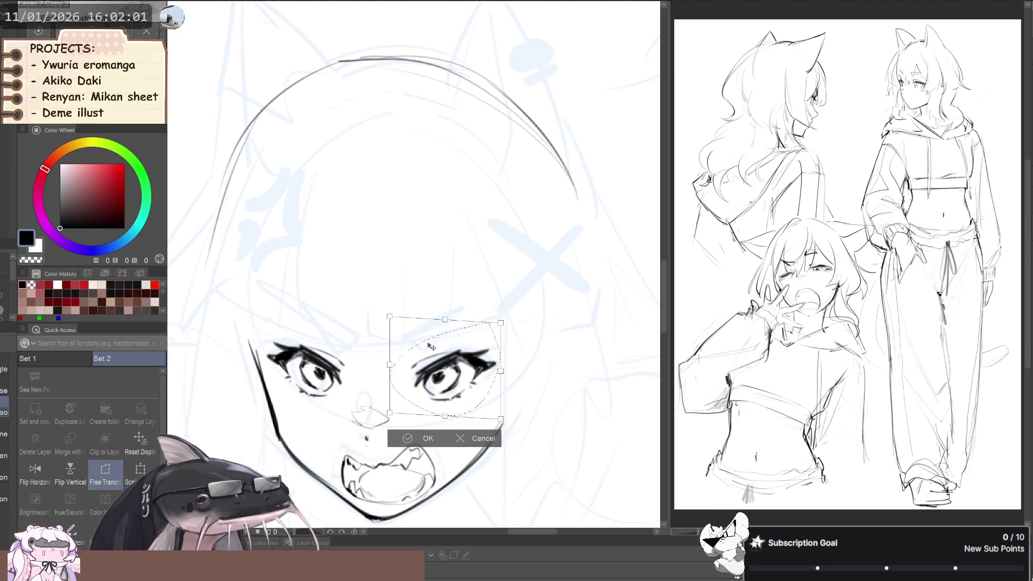
left_click_drag(446, 321, 442, 323)
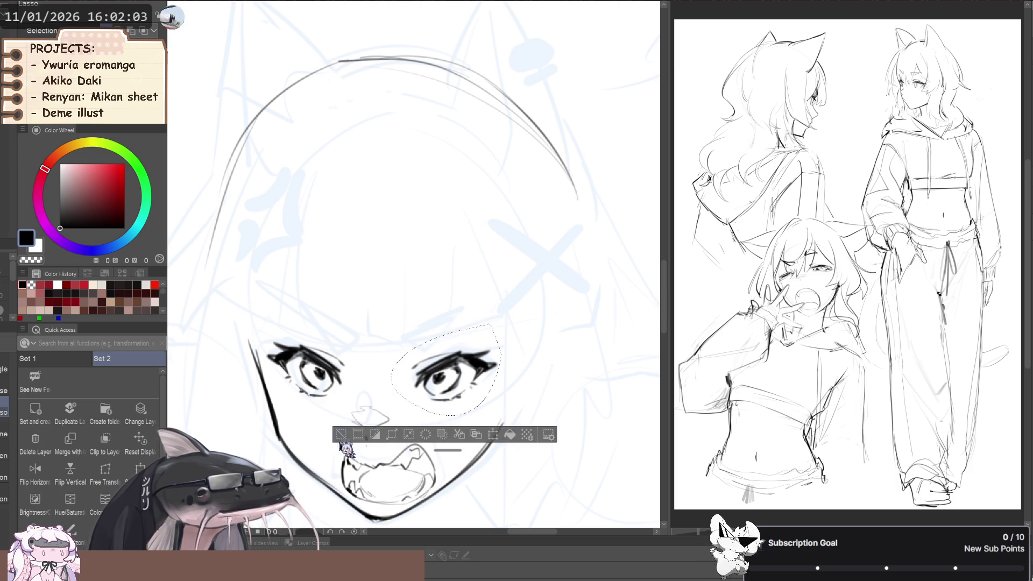
left_click(415, 444)
scroll(377, 377, "down", 5)
left_click_drag(294, 343, 317, 337)
Mirror the view, then lasso the left eye and nudge it slightly.
key("h")
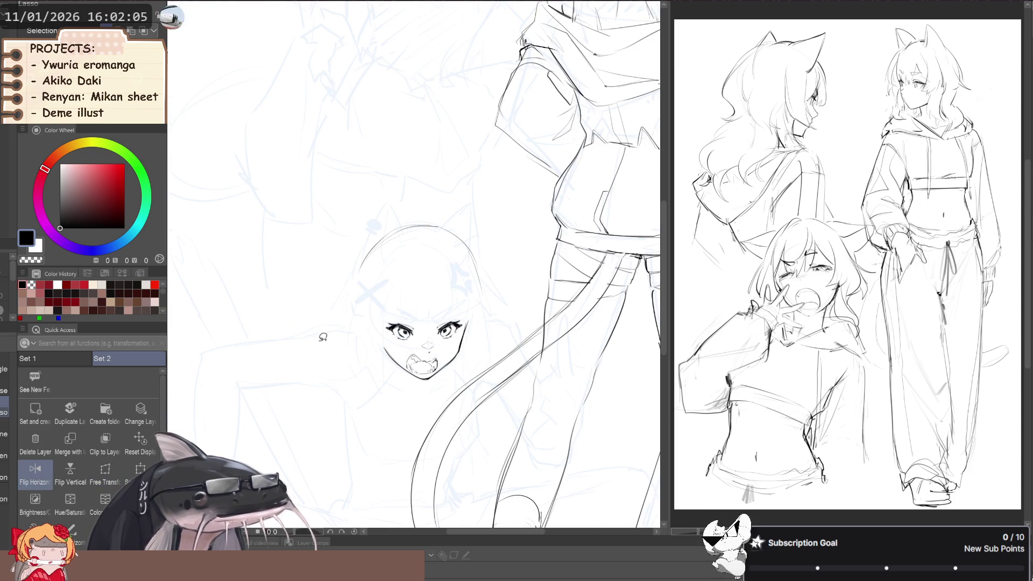
scroll(411, 352, "up", 3)
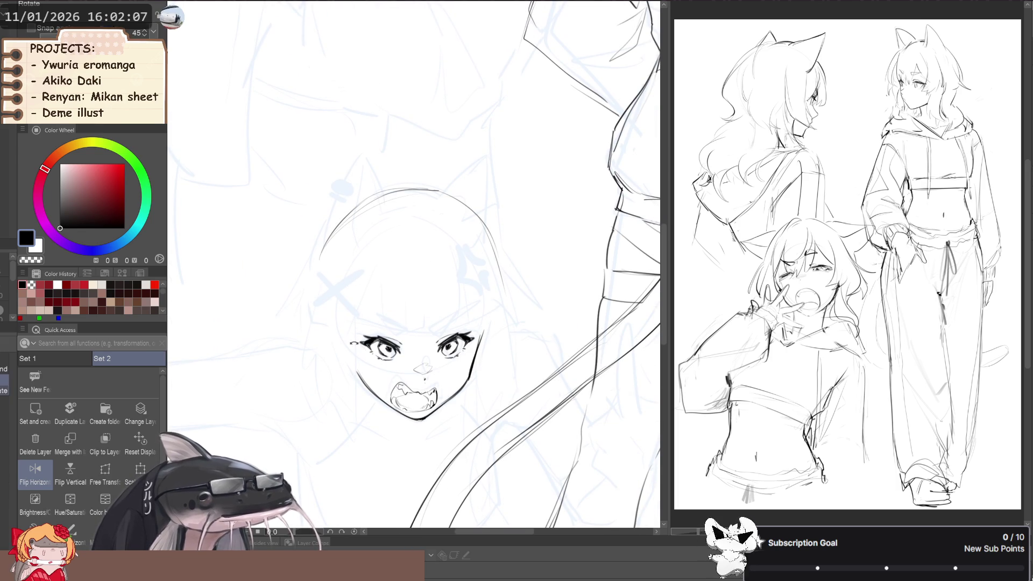
left_click_drag(411, 352, 355, 329)
key("ctrl+t")
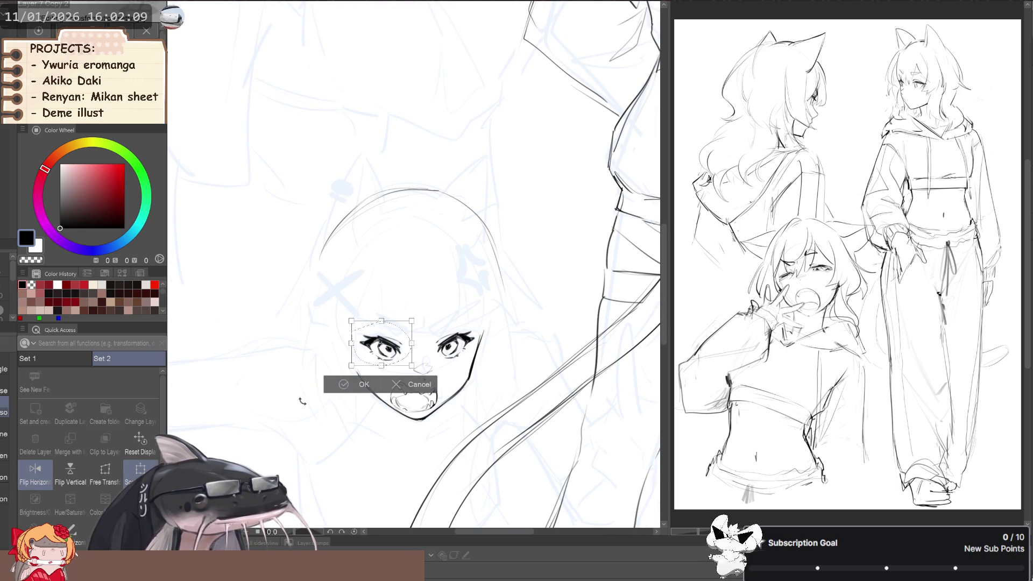
scroll(372, 357, "up", 2)
left_click_drag(371, 356, 372, 359)
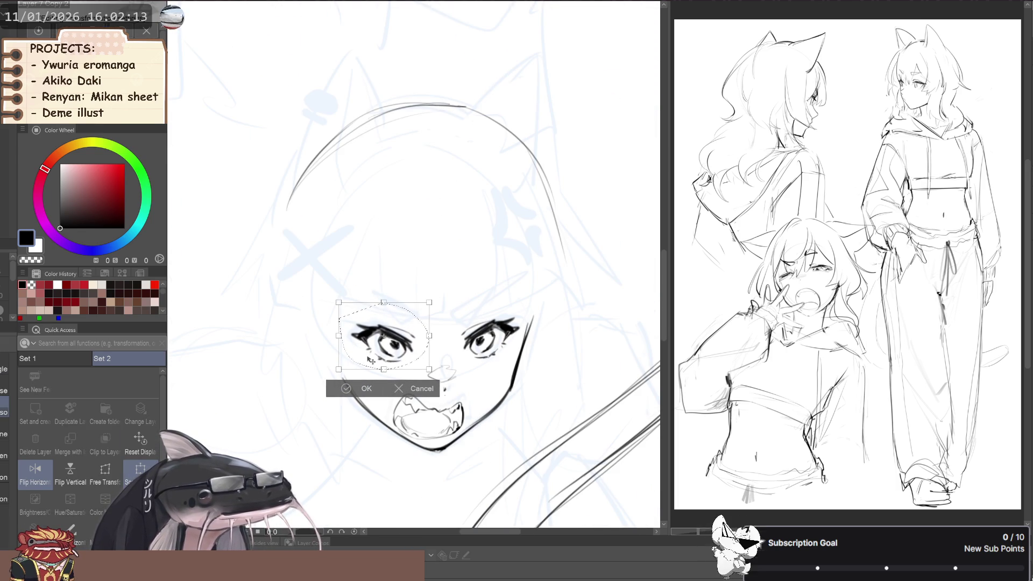
key("Return")
Reselect the left eye and free-transform it slightly right and down, then deselect.
scroll(415, 359, "up", 1)
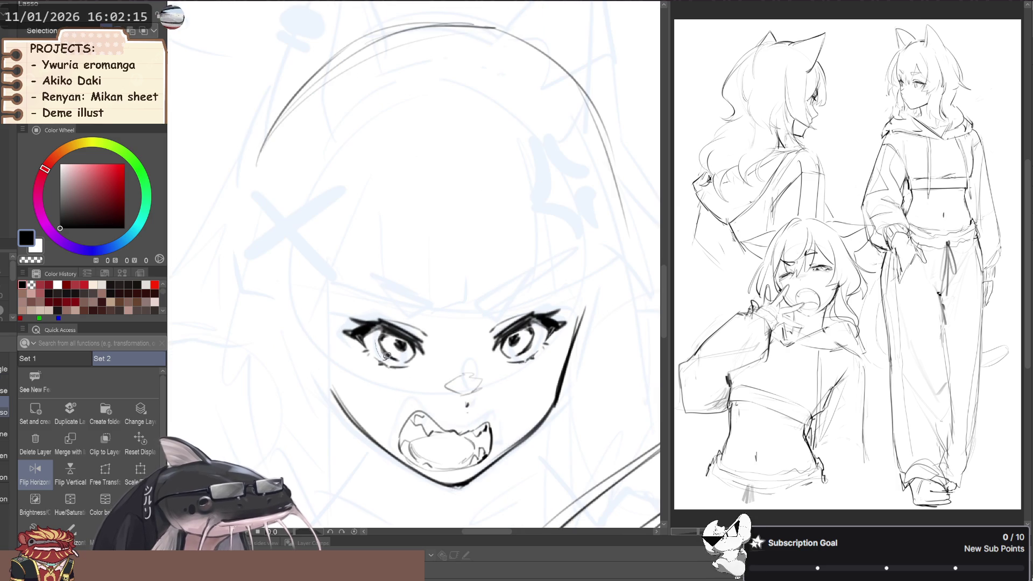
left_click_drag(388, 327, 416, 346)
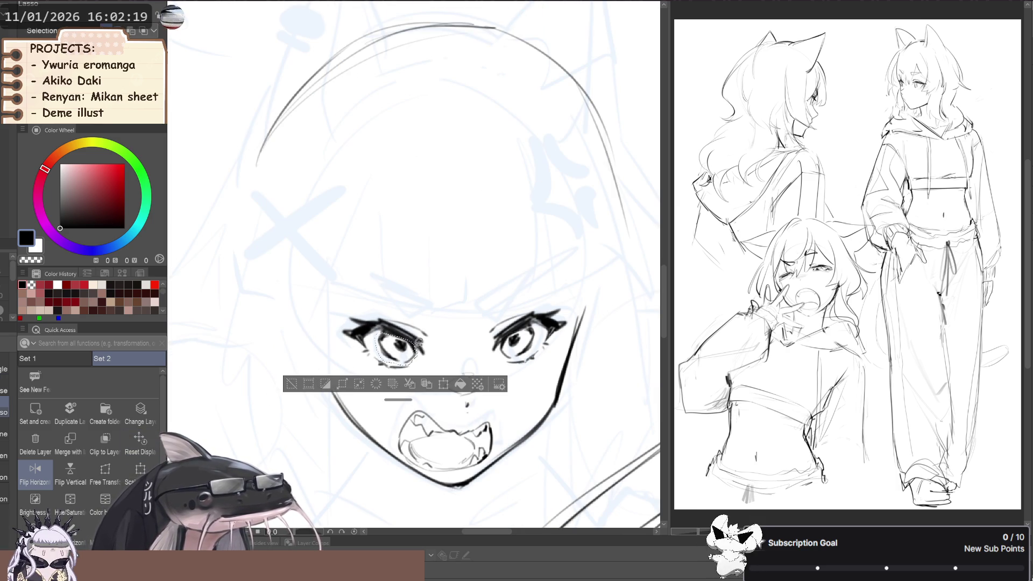
key("ctrl+shift+t")
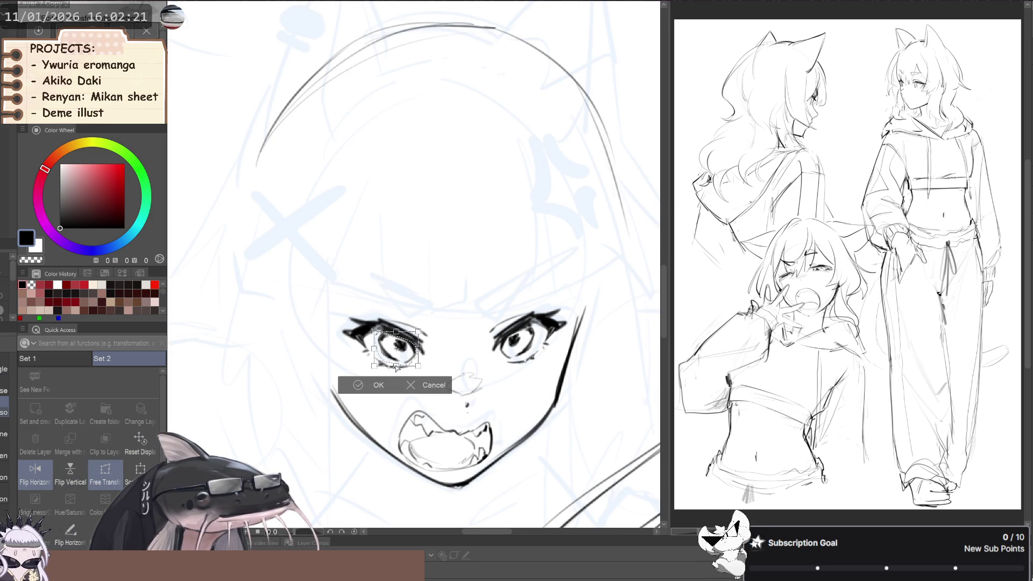
left_click_drag(388, 367, 394, 360)
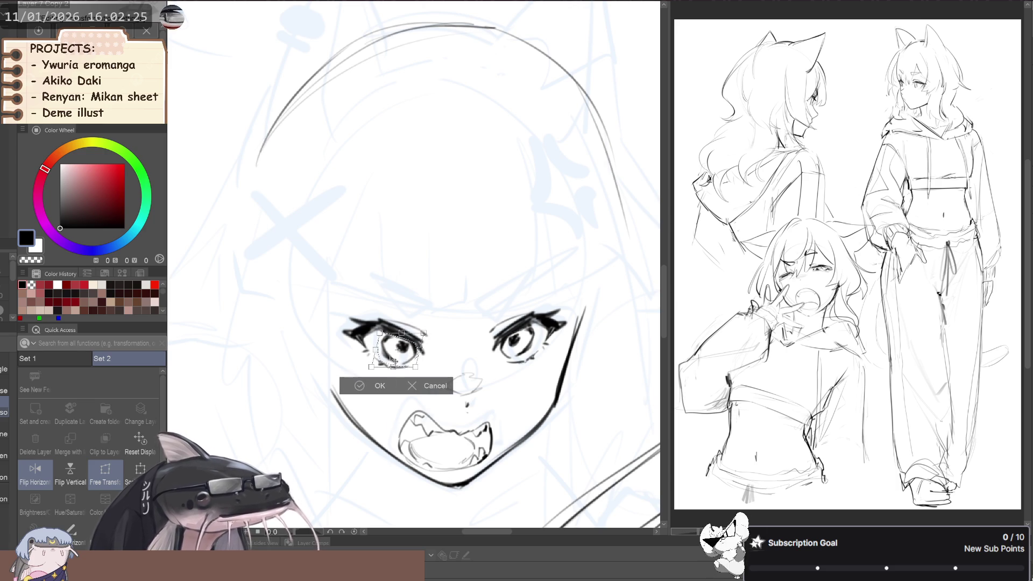
key("Return")
key("ctrl+d")
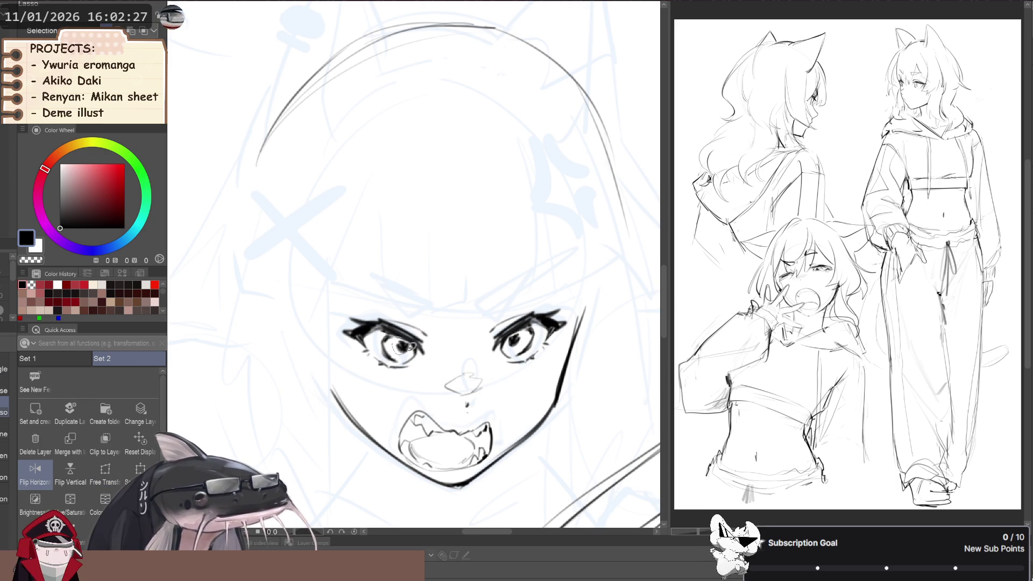
Reposition the left eye's pupil, then mirror and zoom out to view the whole face.
left_click_drag(408, 337, 399, 348)
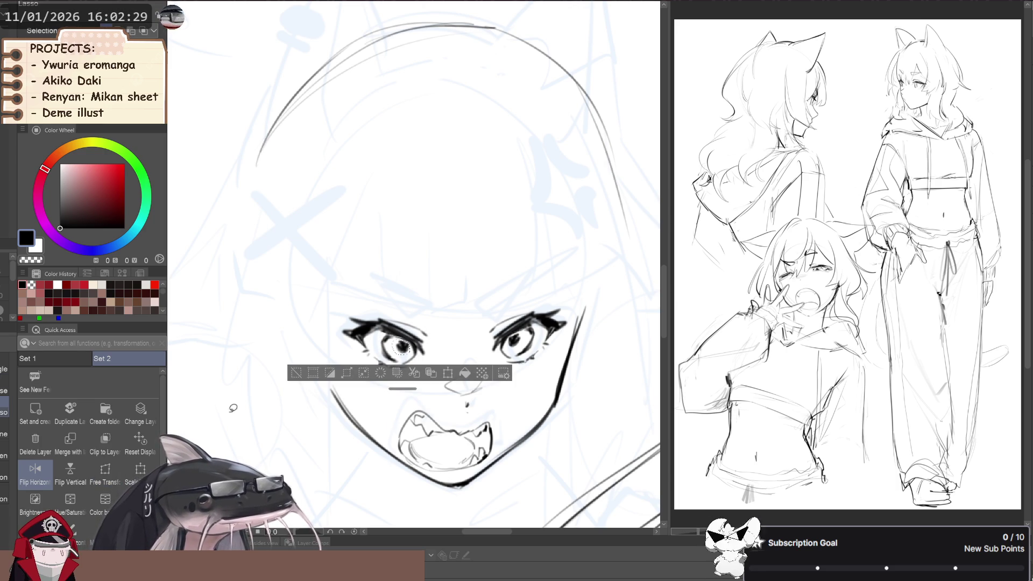
key("ctrl+t")
scroll(398, 344, "up", 3)
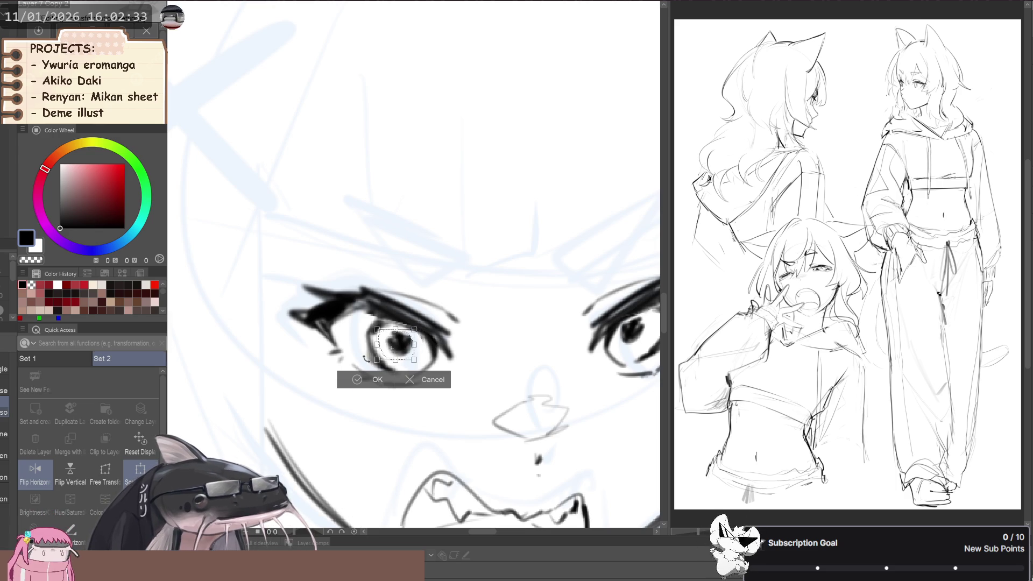
left_click(360, 377)
left_click(291, 381)
key("b")
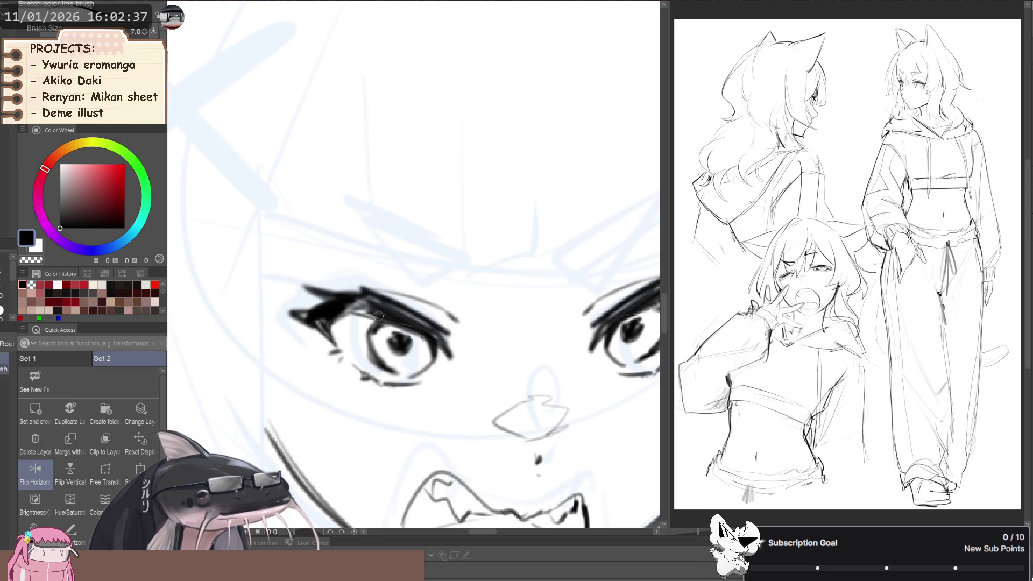
scroll(280, 303, "down", 4)
key("h")
key("h")
key("h")
scroll(287, 307, "down", 2)
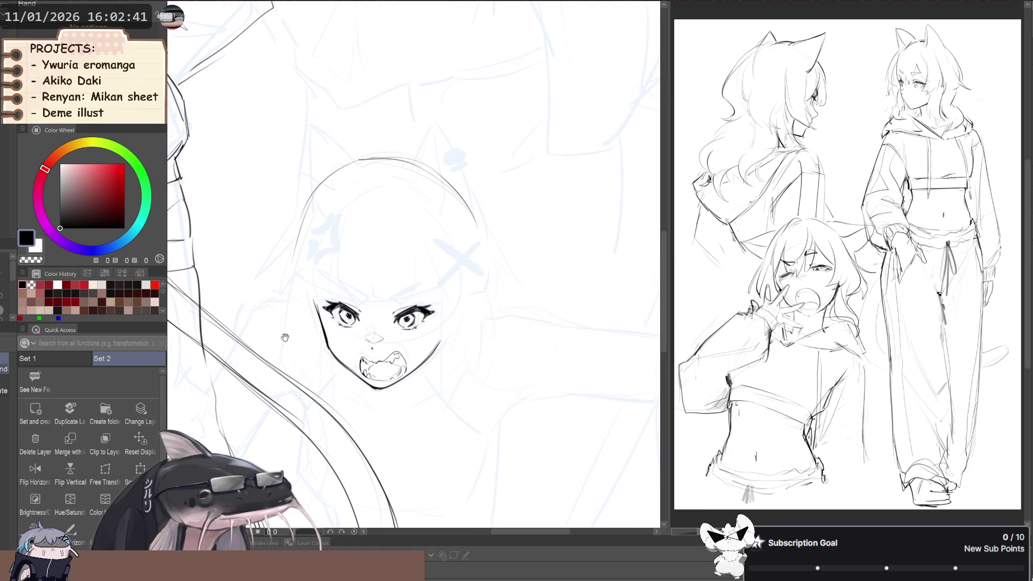
Scale the selected pair of eyes up slightly, raising their top edge, after cancelling a first try.
scroll(288, 307, "up", 3)
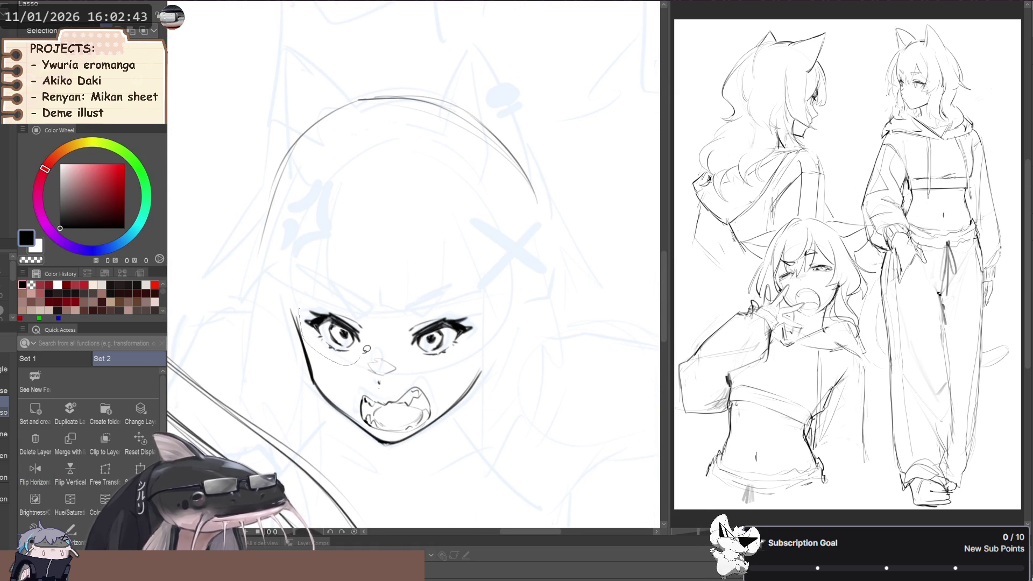
key("ctrl+t")
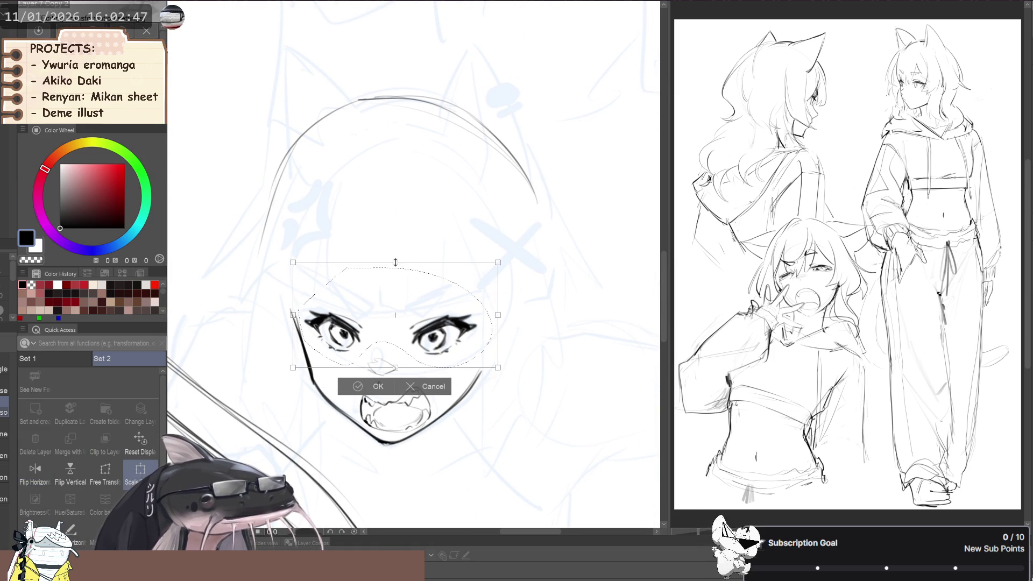
left_click(434, 387)
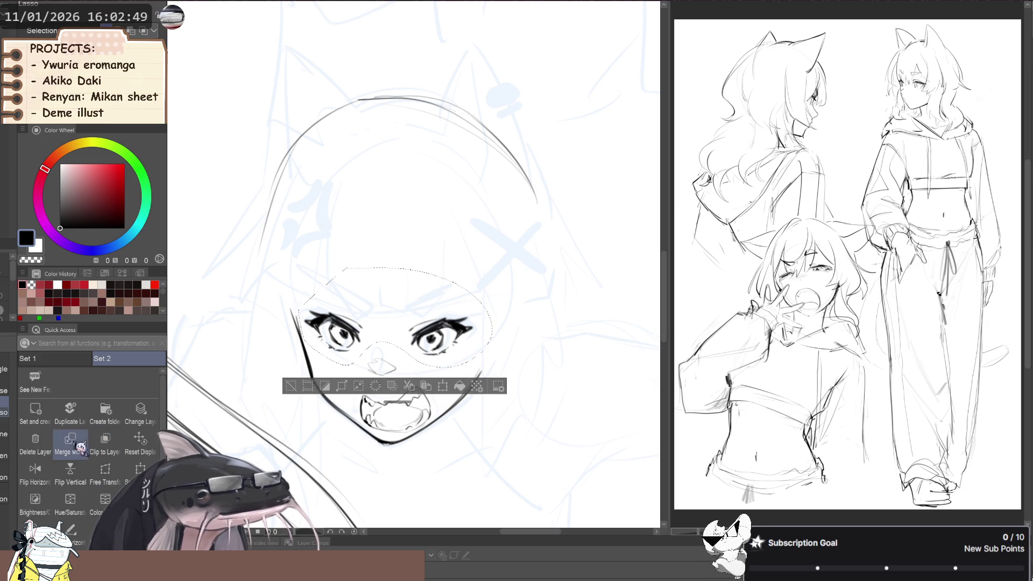
key("ctrl+t")
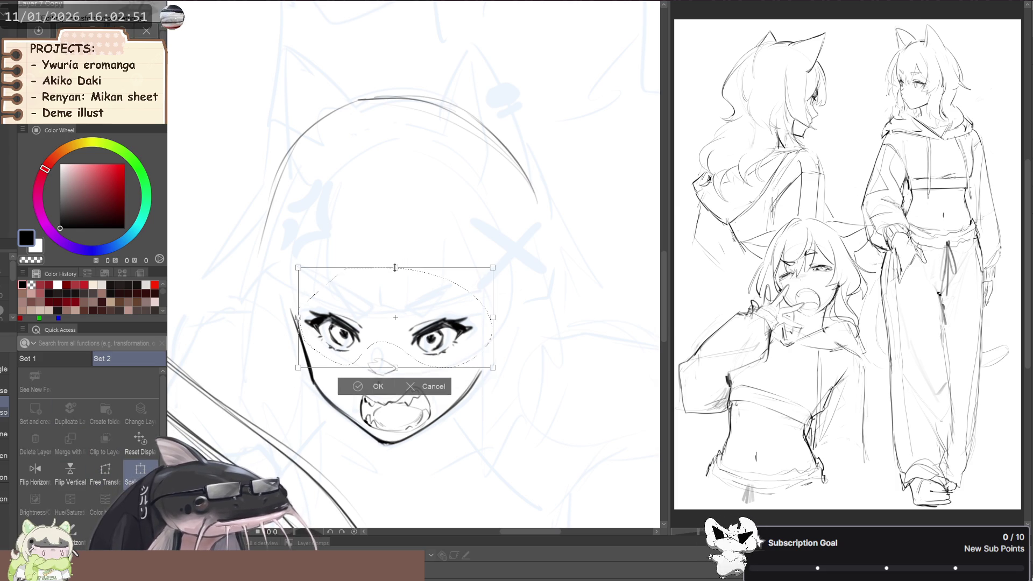
left_click_drag(395, 267, 395, 264)
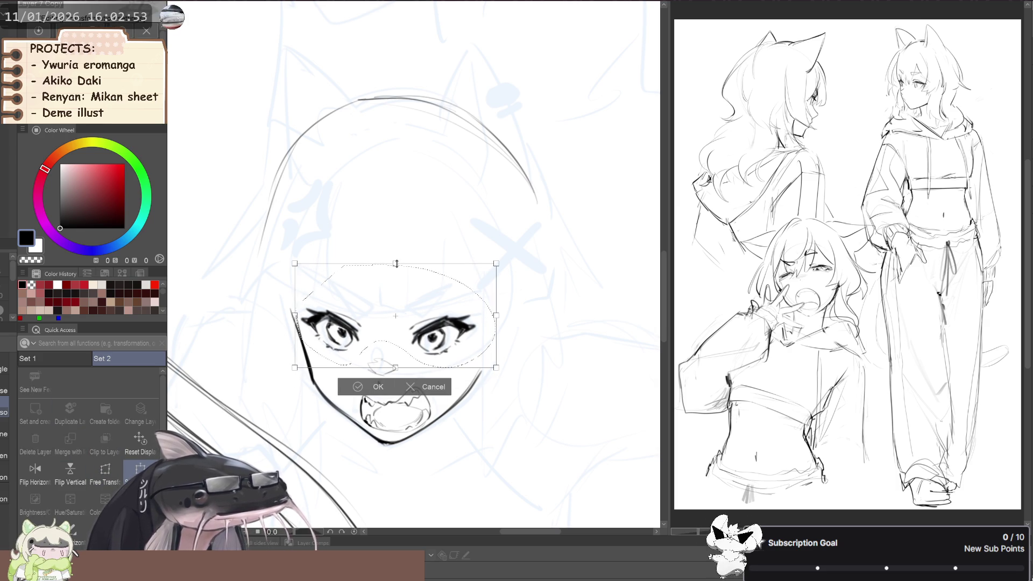
left_click(379, 386)
scroll(289, 371, "down", 2)
scroll(299, 357, "down", 2)
key("b")
scroll(390, 330, "up", 2)
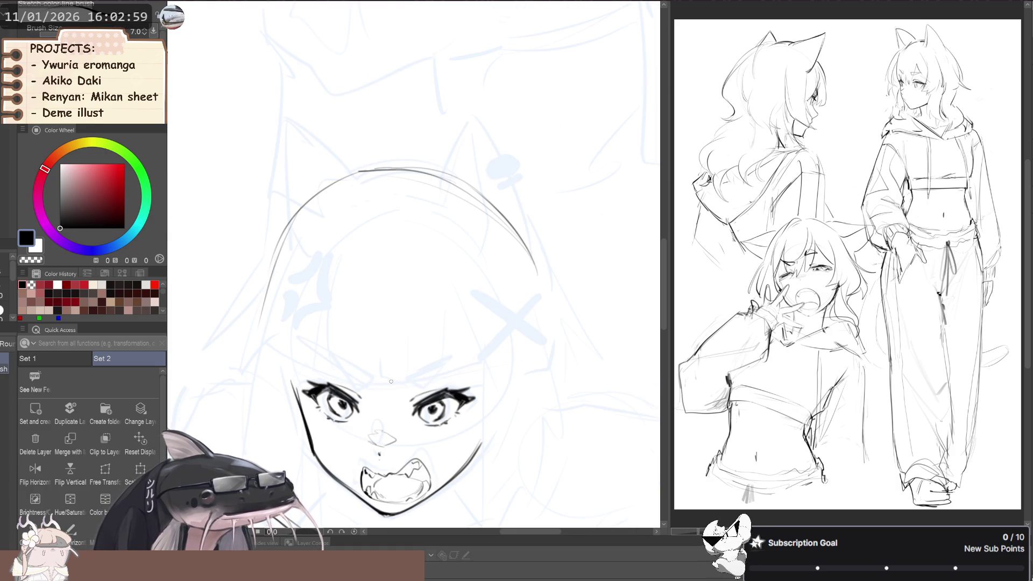
Redraw the brow stroke between the eyes, then ink the left eyebrow and trim its tip.
key("ctrl+z")
left_click_drag(433, 368, 416, 374)
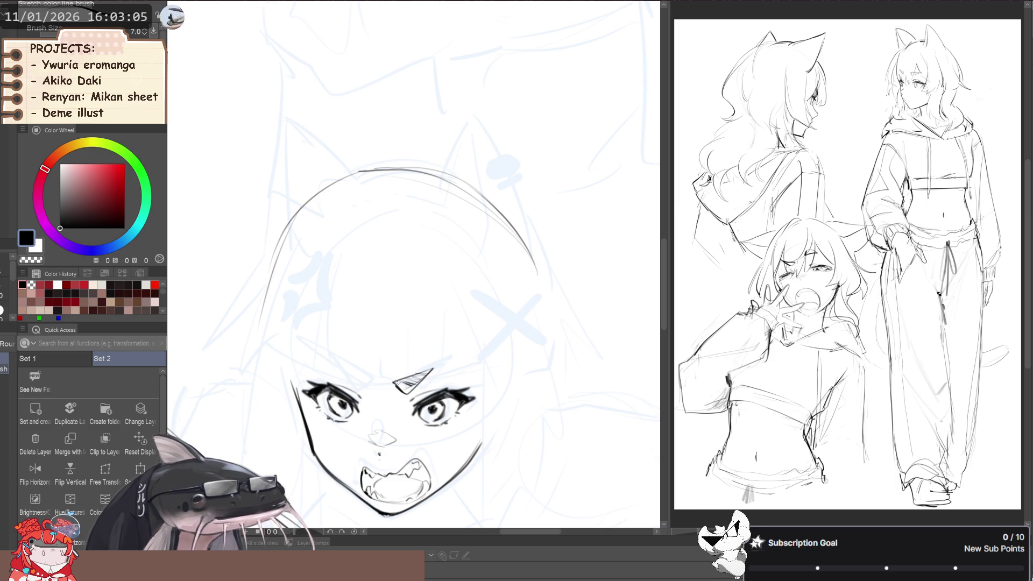
left_click_drag(371, 381, 356, 392)
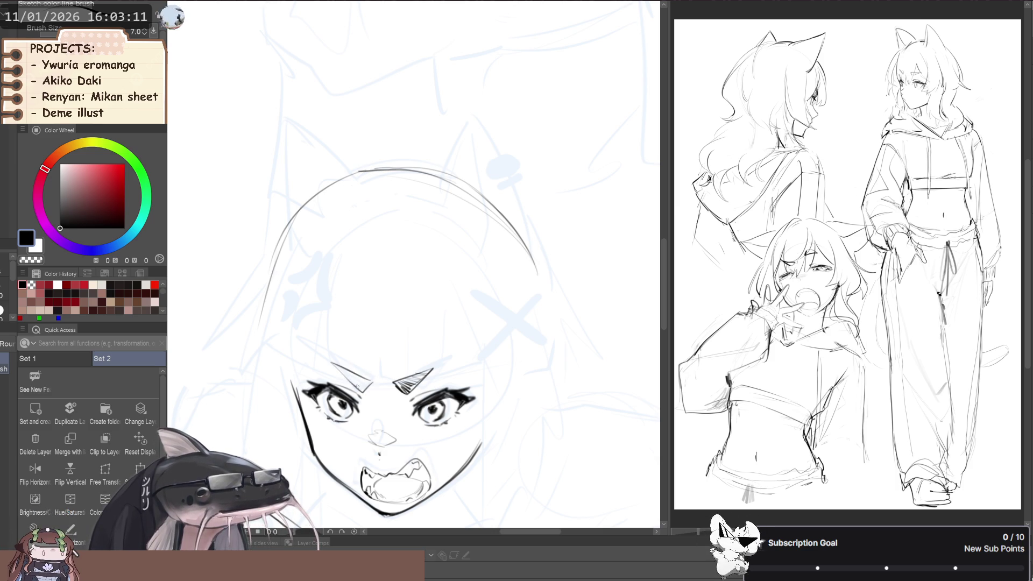
left_click_drag(346, 373, 354, 373)
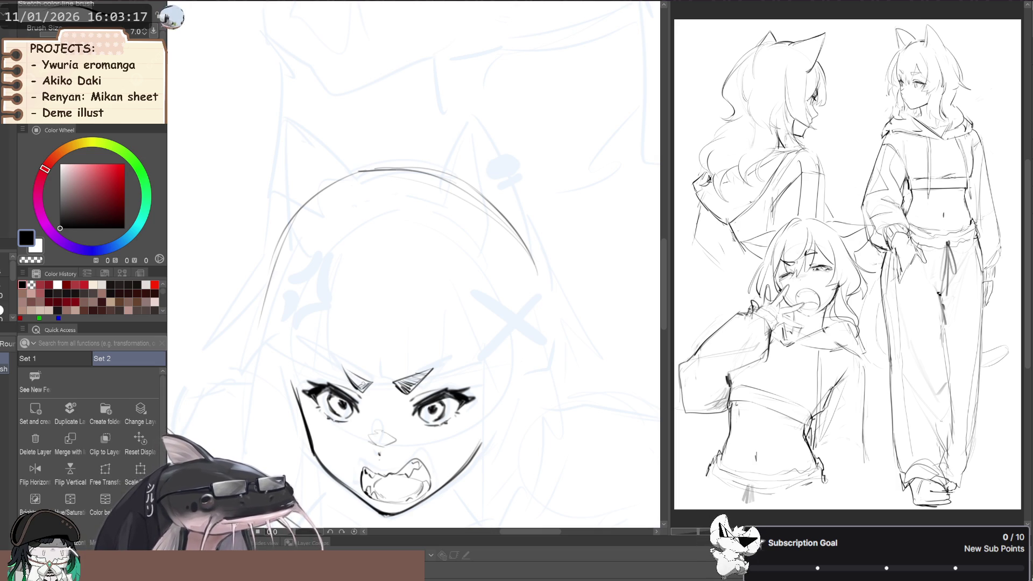
scroll(345, 355, "down", 5)
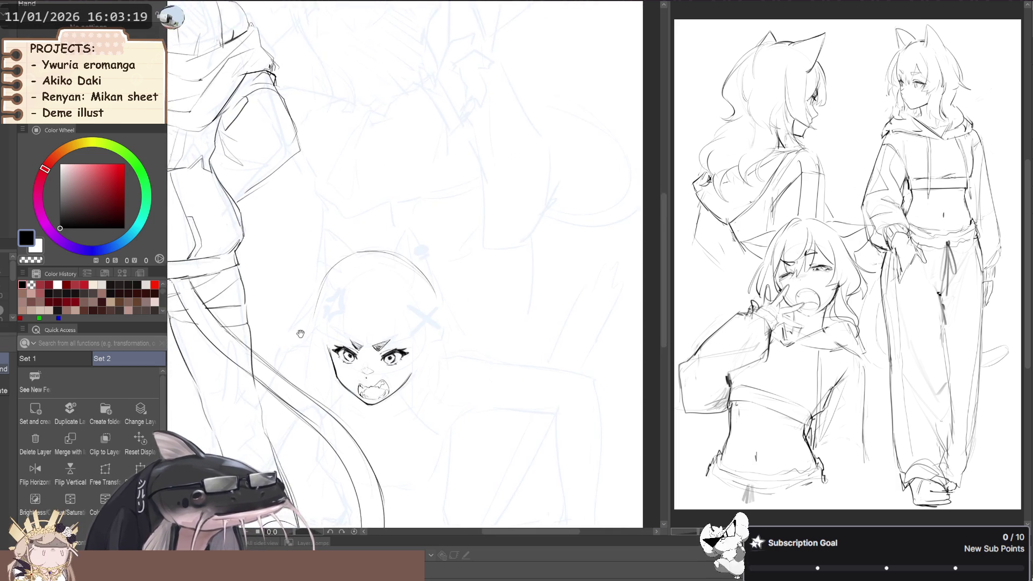
scroll(315, 324, "up", 5)
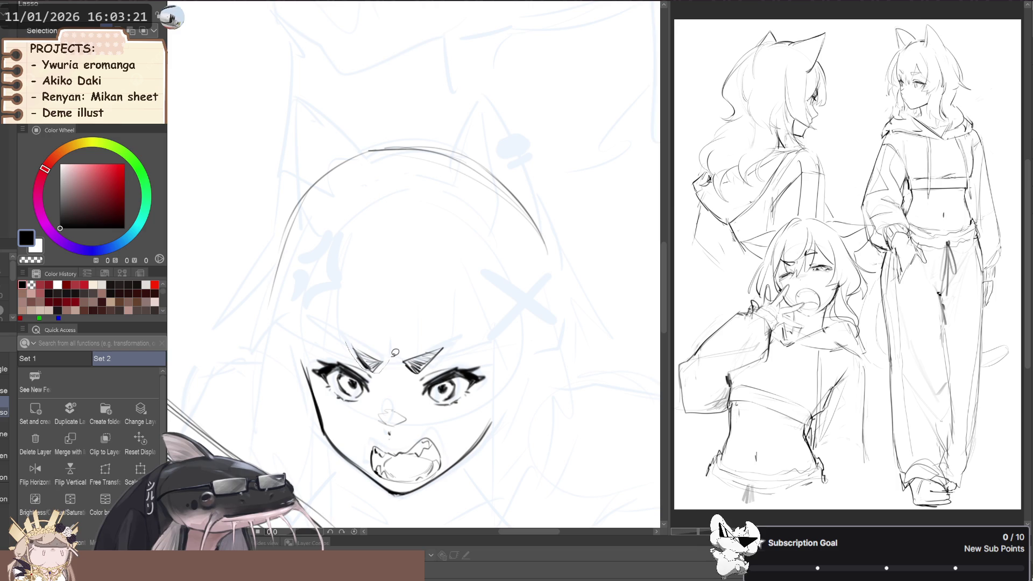
Tilt and skew the left eyebrow so it angles down toward the nose.
left_click_drag(392, 358, 390, 359)
left_click(141, 470)
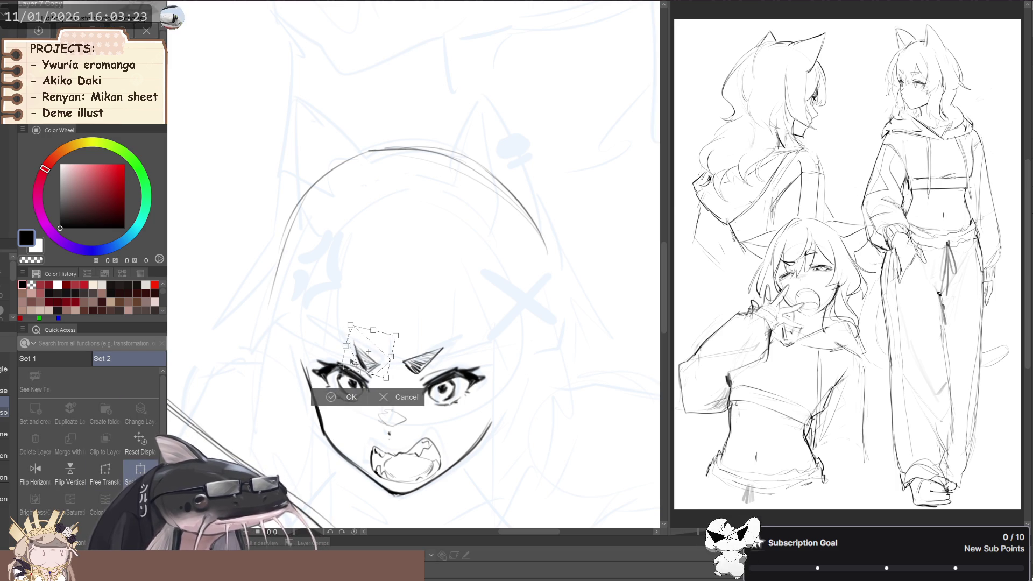
left_click_drag(315, 341, 297, 342)
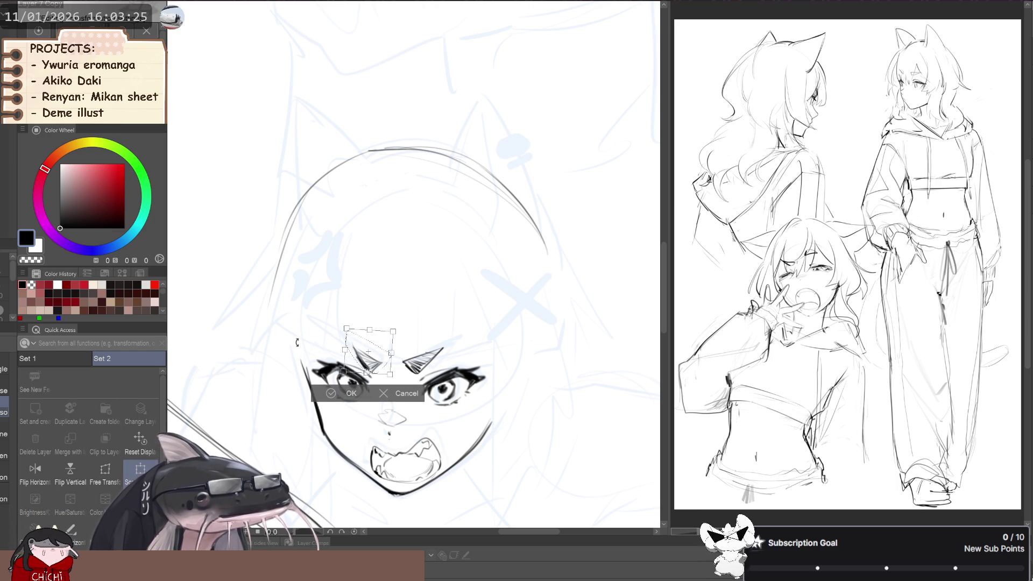
left_click(105, 470)
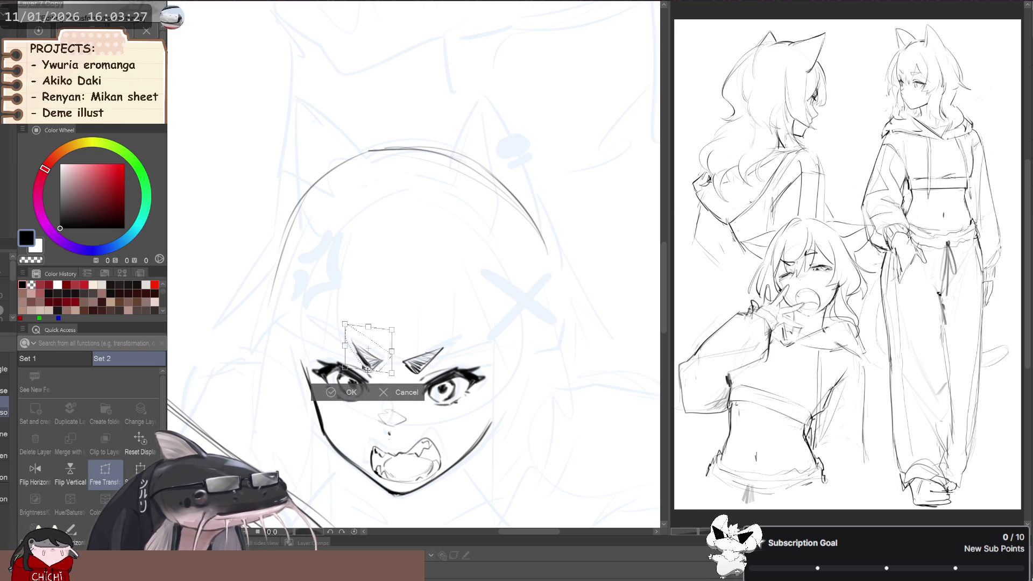
left_click_drag(349, 349, 359, 362)
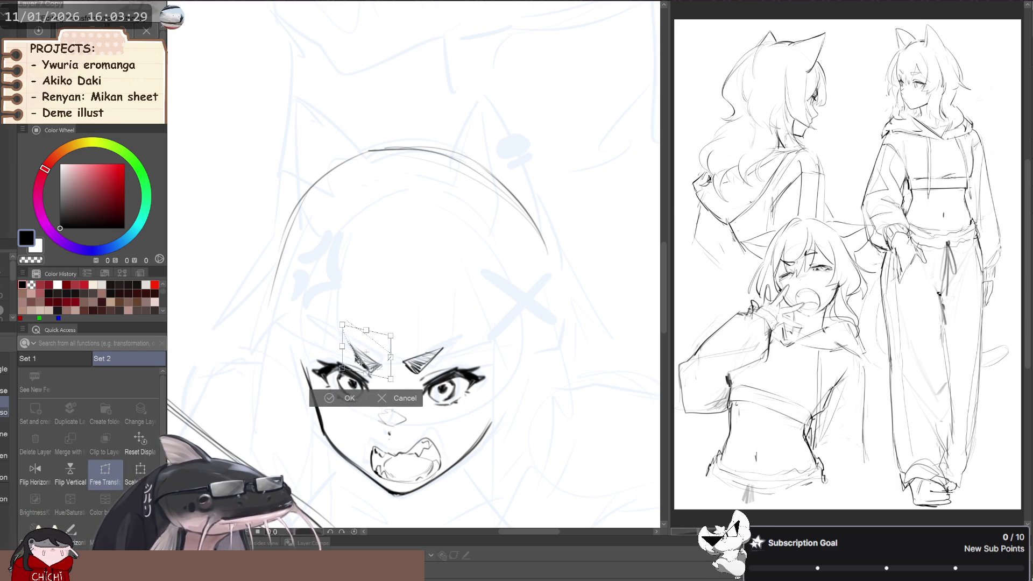
left_click(345, 399)
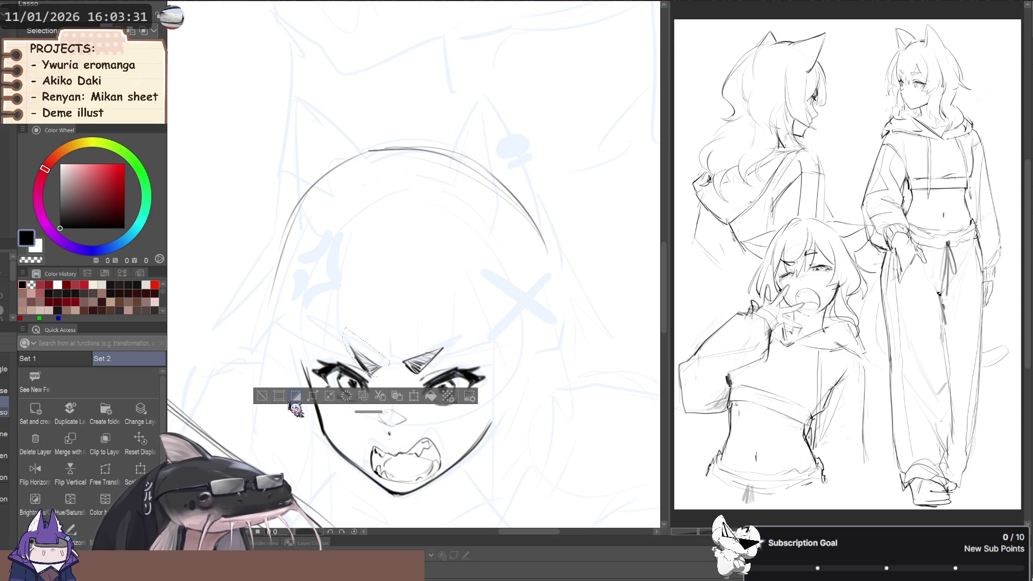
Skew the right eyebrow into a sharper slant, then clear the selection.
left_click_drag(461, 330, 428, 356)
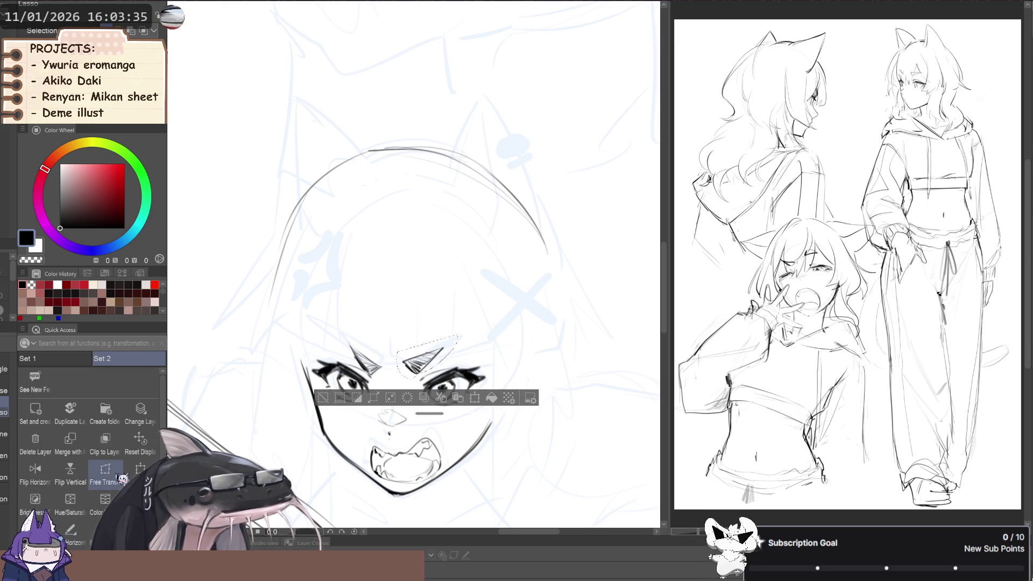
left_click(140, 471)
left_click(106, 471)
left_click_drag(459, 363, 462, 360)
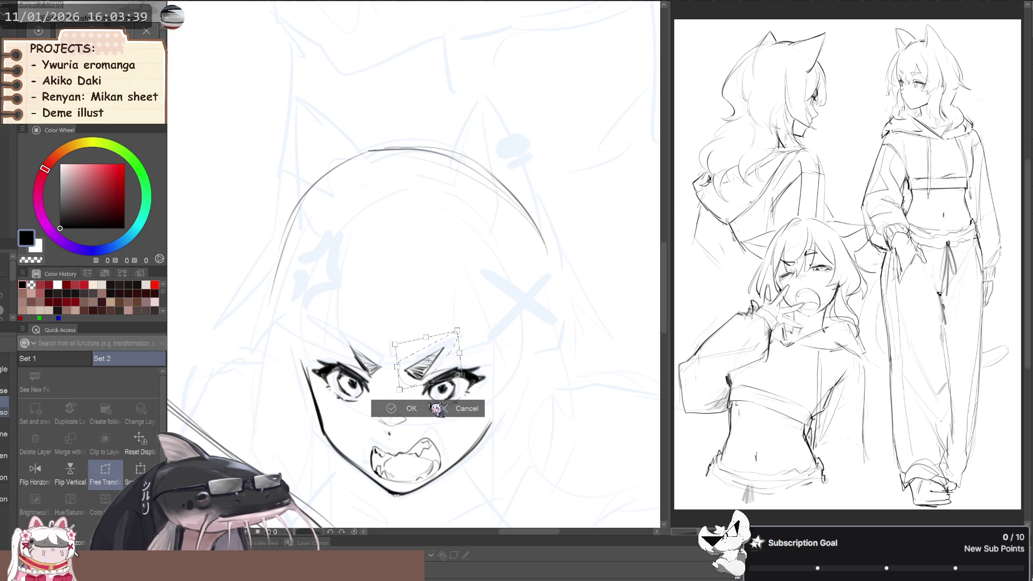
left_click_drag(403, 380, 391, 397)
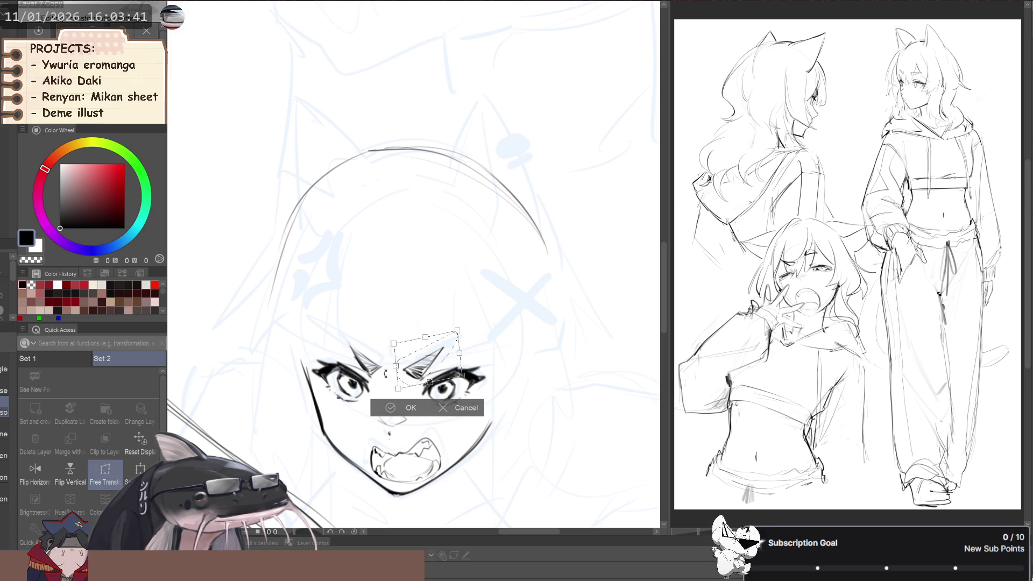
left_click(391, 408)
key("ctrl+d")
scroll(294, 338, "down", 5)
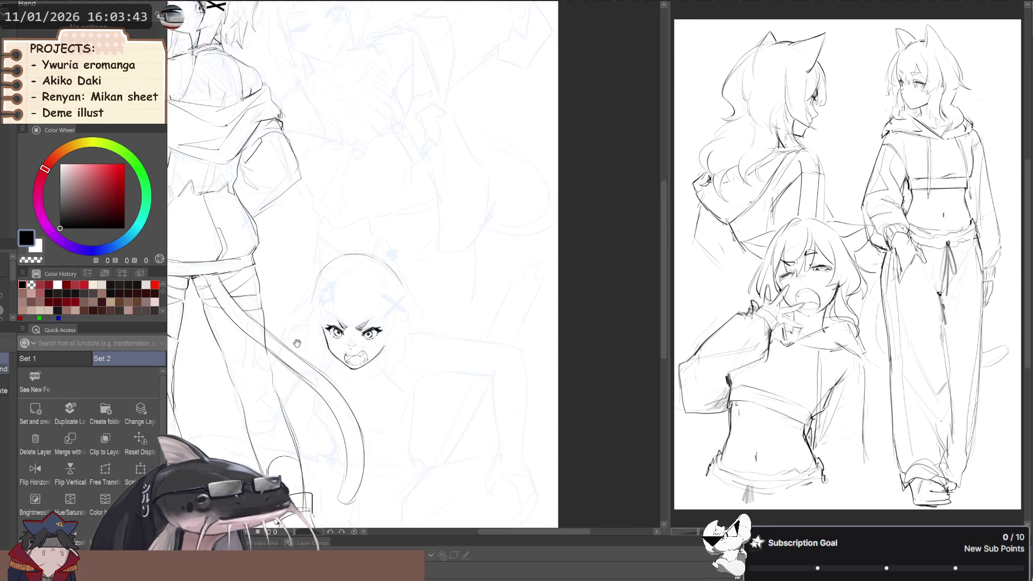
Pan and zoom the view to frame the inked face.
scroll(323, 344, "up", 4)
key("l")
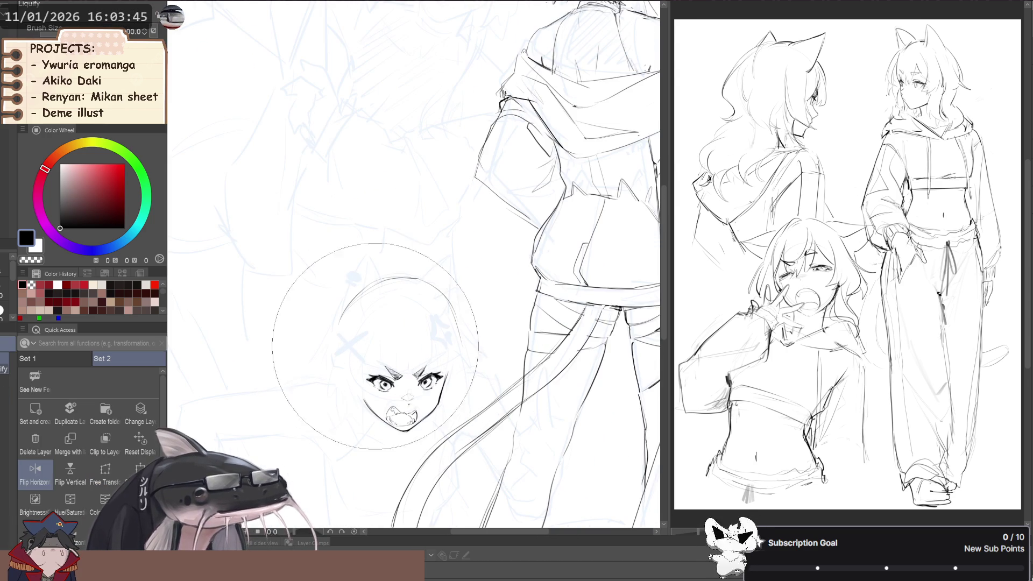
key("h")
mouse_move(310, 391)
left_mouse_down()
mouse_move(326, 337)
mouse_move(323, 267)
left_mouse_up()
scroll(376, 350, "up", 5)
key("p")
scroll(376, 323, "down", 5)
key("h")
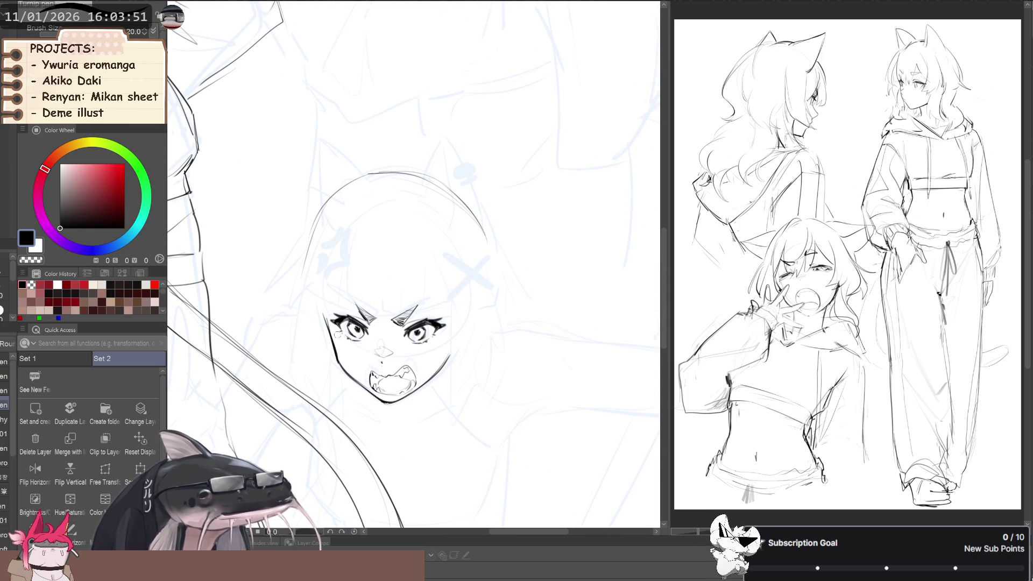
left_click_drag(377, 226, 379, 298)
Create a new layer folder, then cut the inked face and paste it back in place.
left_click(113, 413)
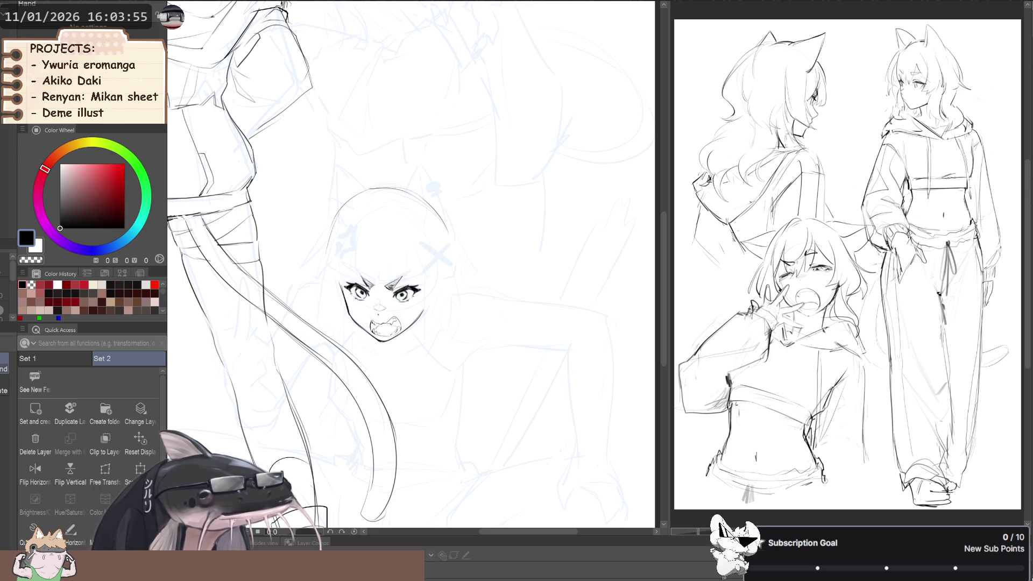
key("m")
left_click_drag(330, 277, 321, 284)
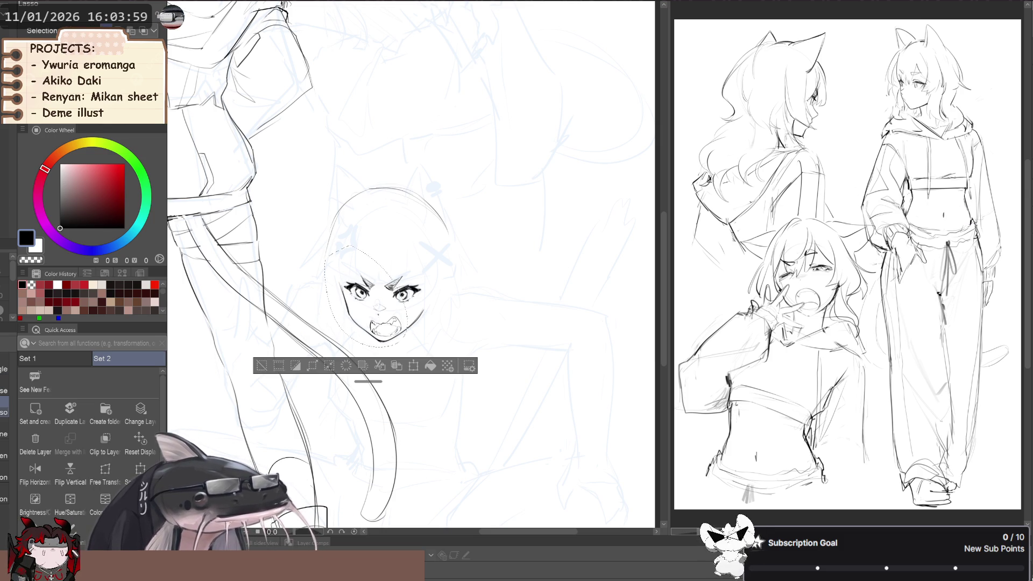
left_click(261, 361)
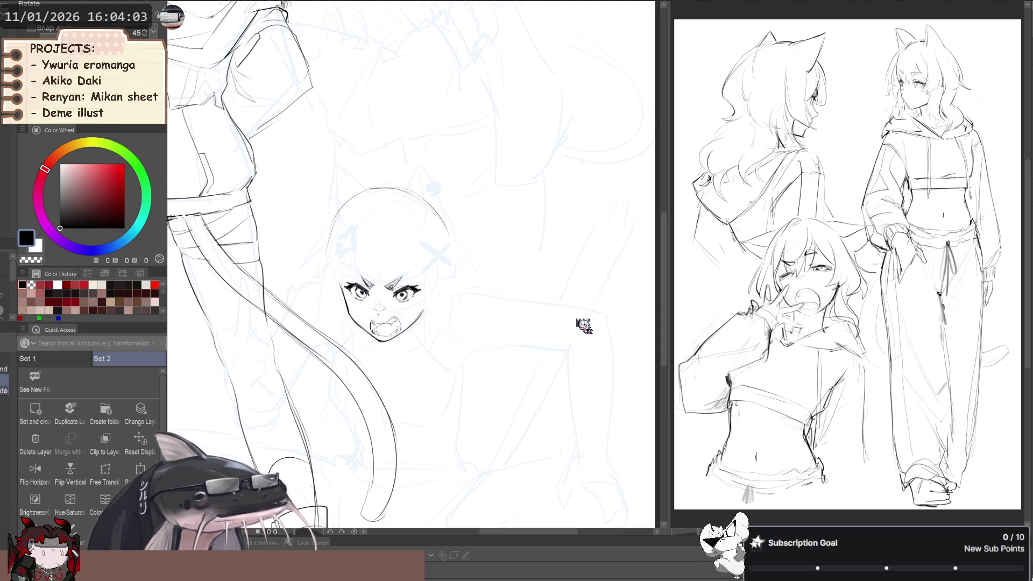
left_click_drag(337, 264, 337, 247)
key("ctrl+x")
key("ctrl+v")
Reselect the face, cut and restore it, then clear the selection.
left_click(285, 376)
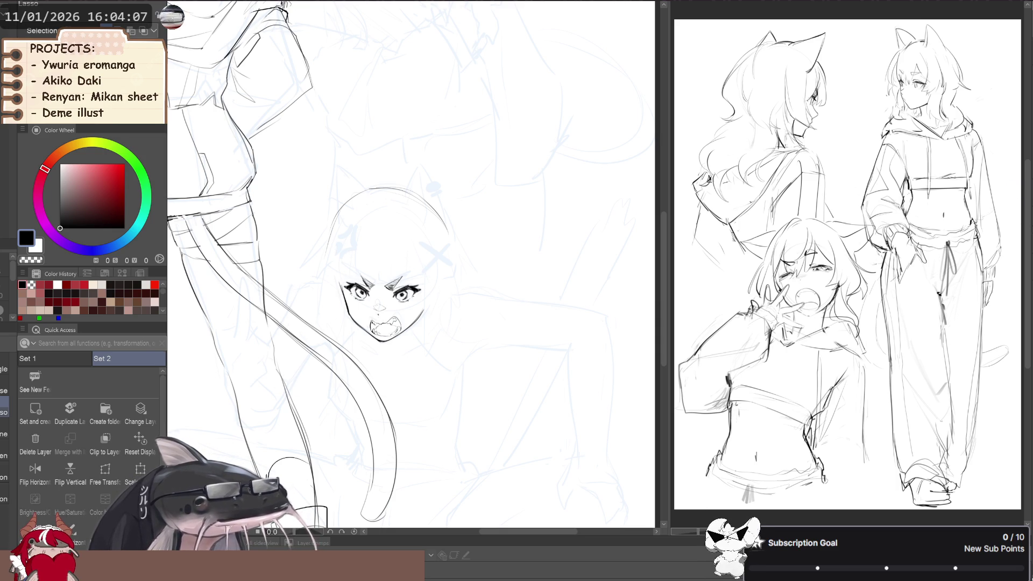
left_click_drag(353, 250, 345, 256)
key("ctrl+x")
key("ctrl+z")
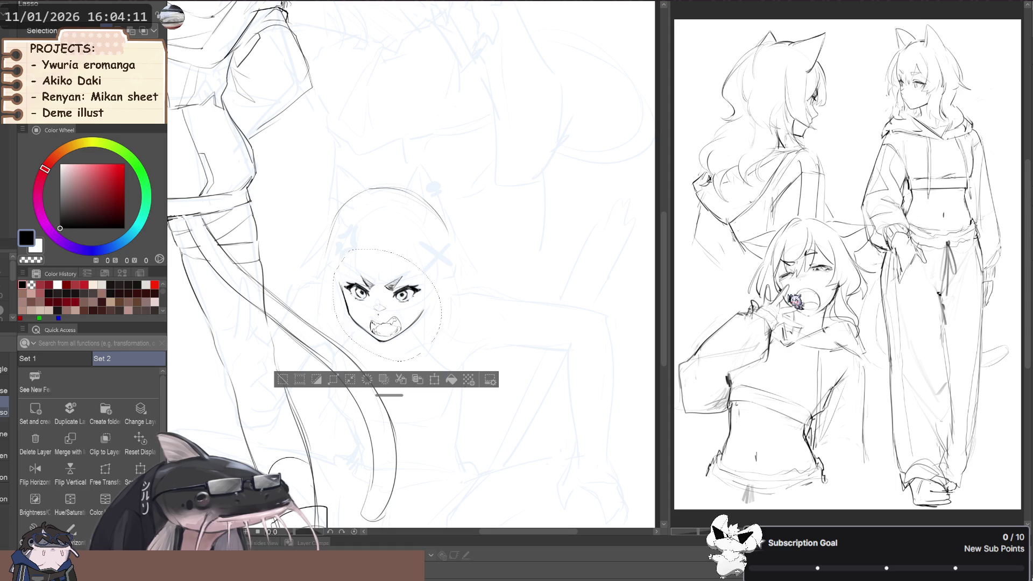
left_click(282, 379)
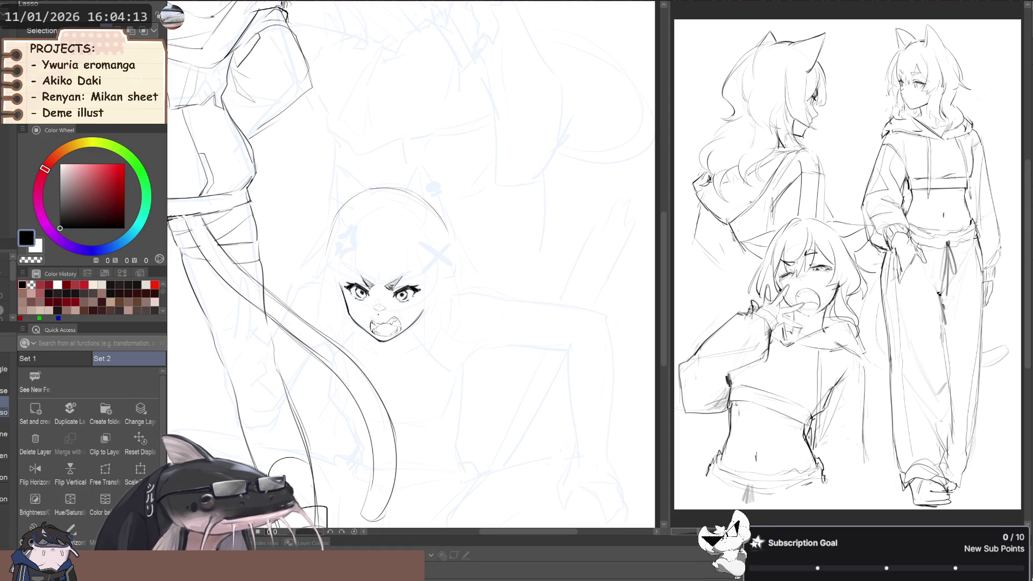
left_click_drag(349, 286, 379, 328)
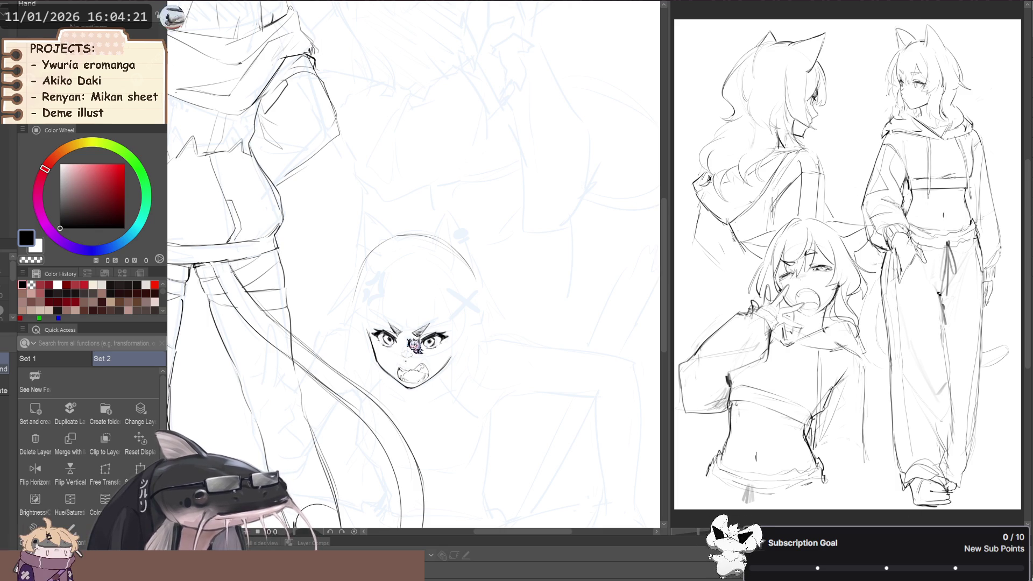
Ink a short cheek line and hair strands on the right side of the head.
key("p")
key("p")
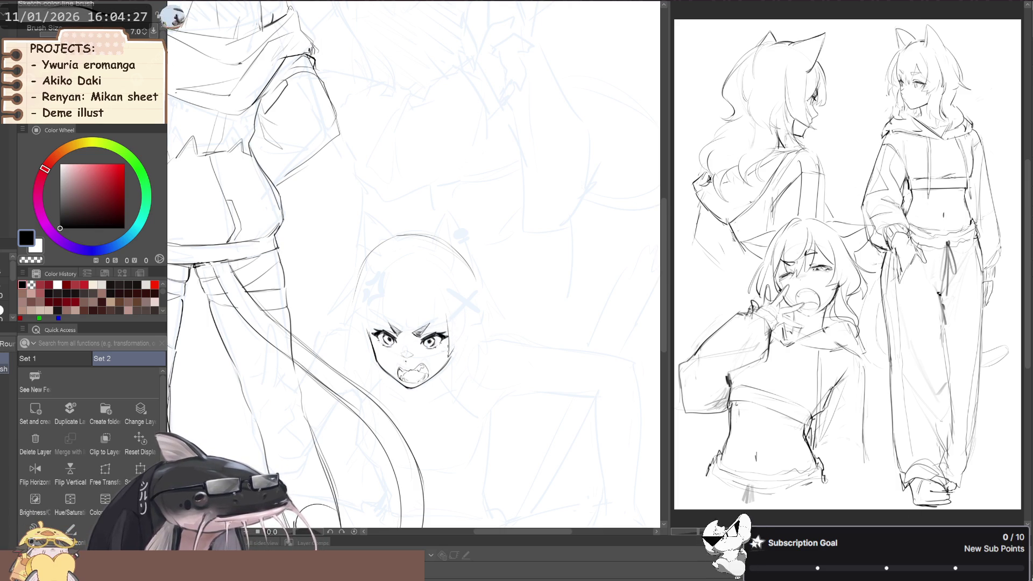
mouse_move(452, 334)
left_mouse_down()
mouse_move(445, 352)
mouse_move(467, 301)
mouse_move(468, 314)
left_mouse_up()
left_click_drag(450, 270, 463, 295)
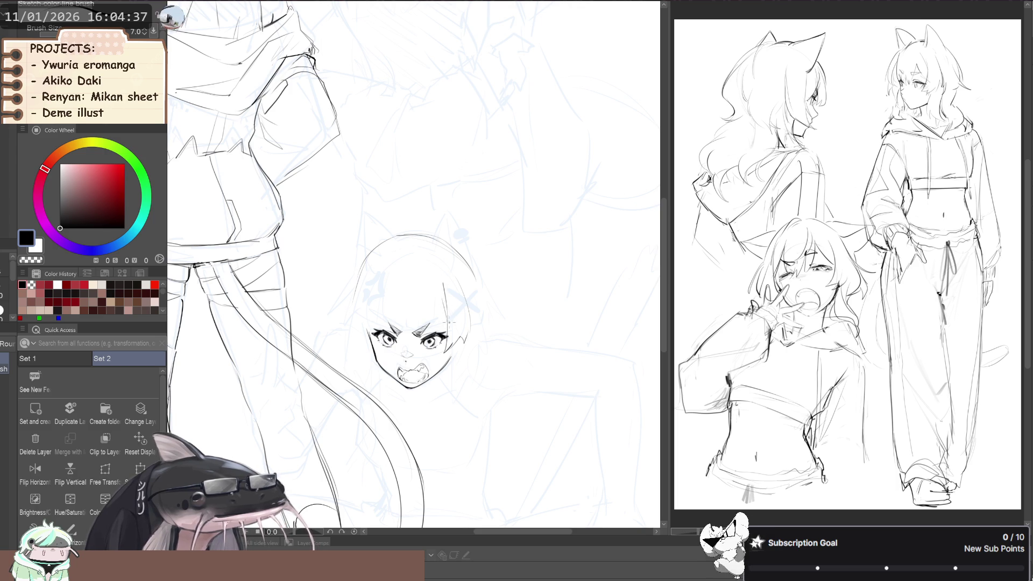
left_click_drag(463, 309, 409, 269)
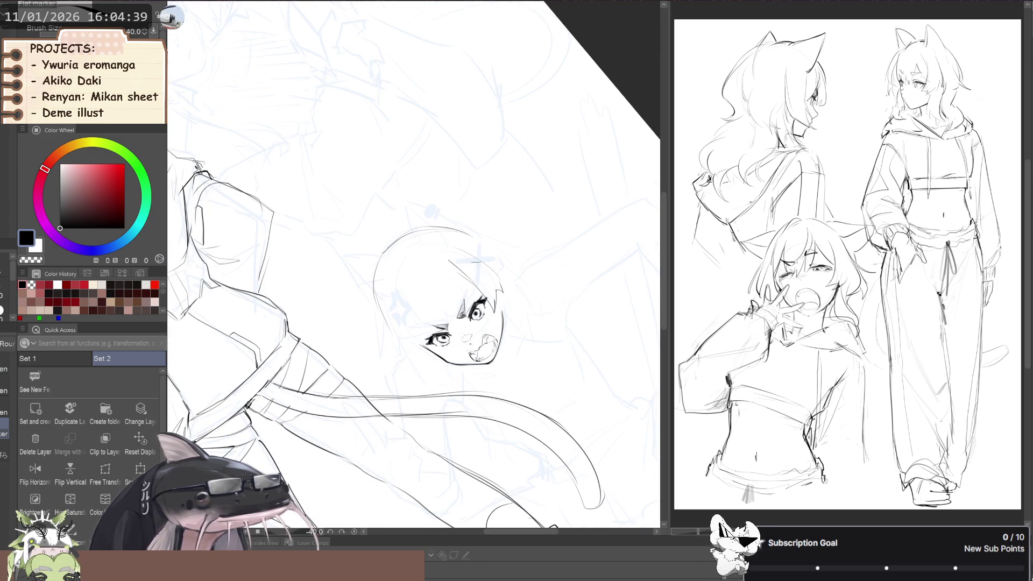
key("bracketleft")
key("bracketleft")
key("minus")
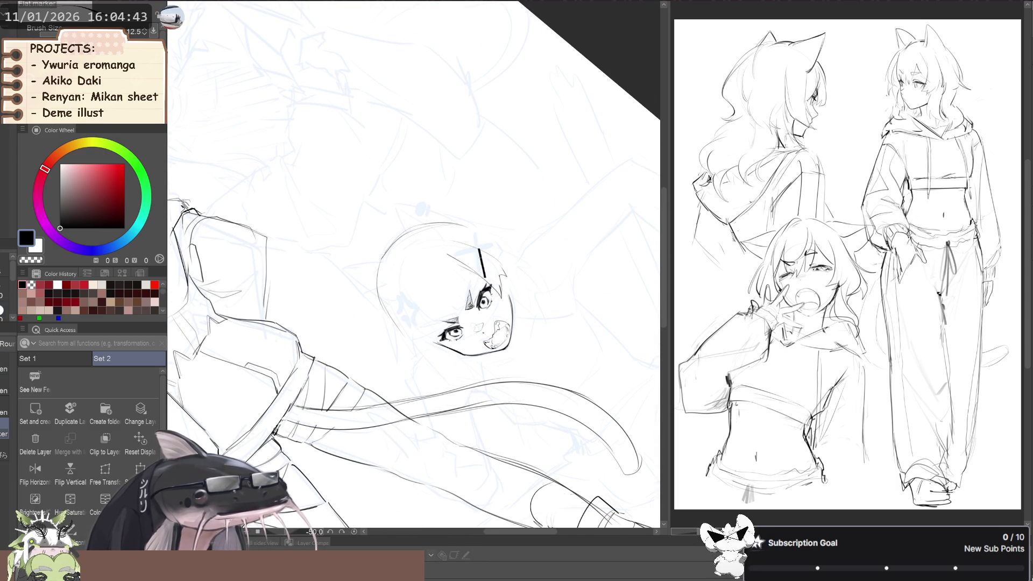
key("minus")
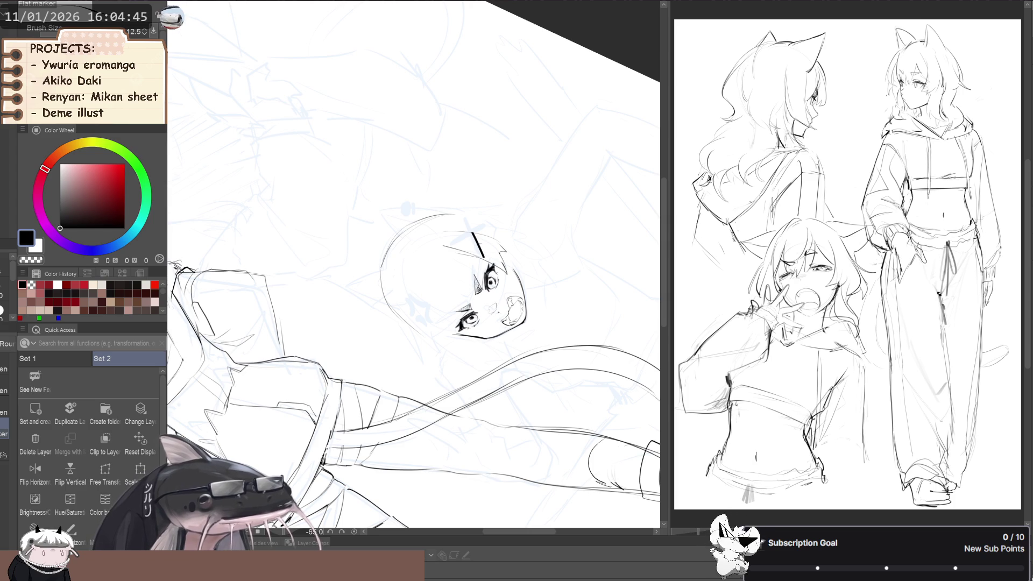
Ink the short hair strokes by the forehead and a vertical strand beside the face.
key("ctrl+z")
left_click_drag(475, 234, 486, 260)
key("ctrl+z")
key("ctrl+z")
key("minus")
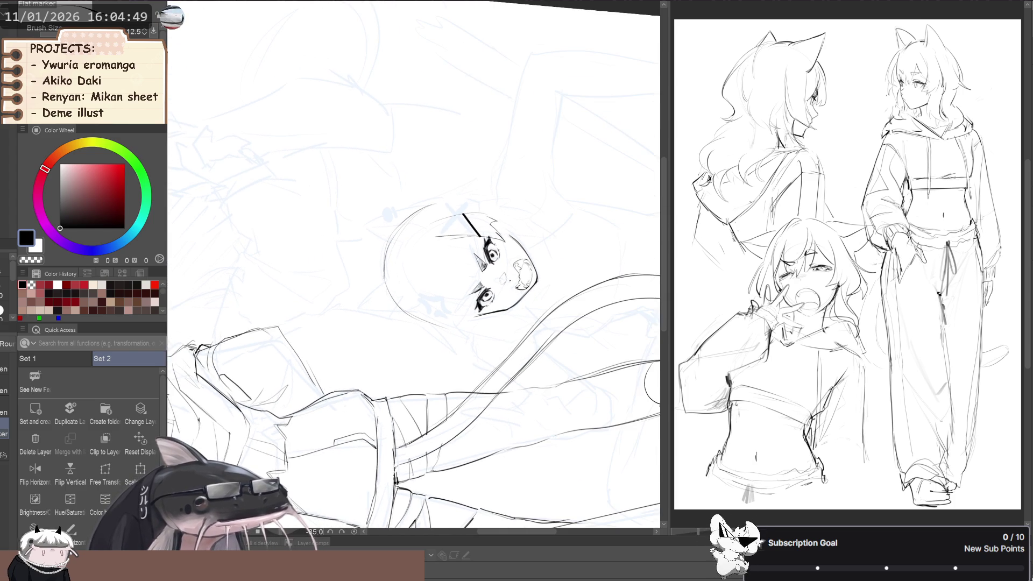
mouse_move(471, 213)
left_mouse_down()
mouse_move(343, 336)
mouse_move(354, 384)
left_mouse_up()
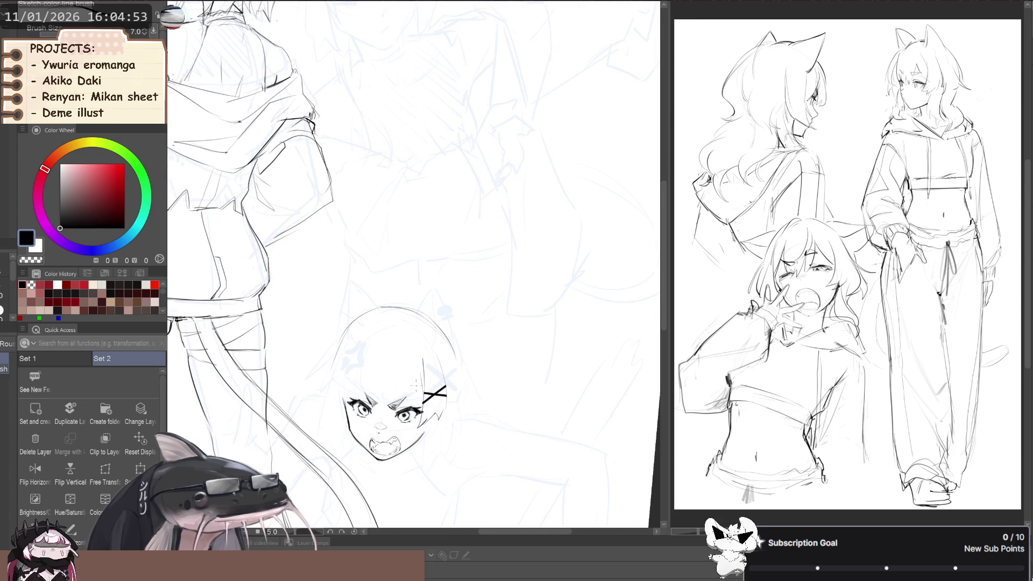
left_click_drag(421, 379, 420, 400)
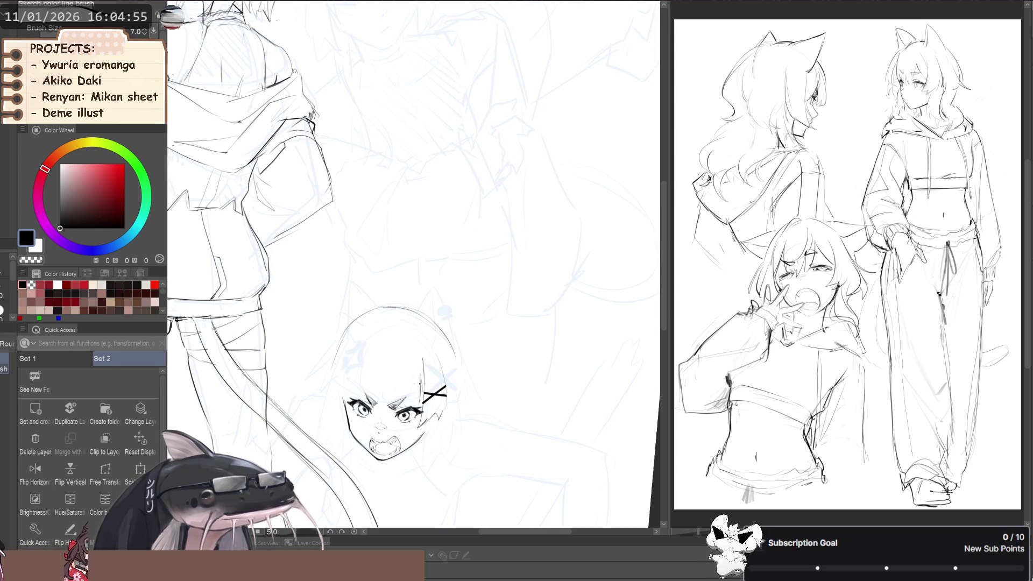
key("minus")
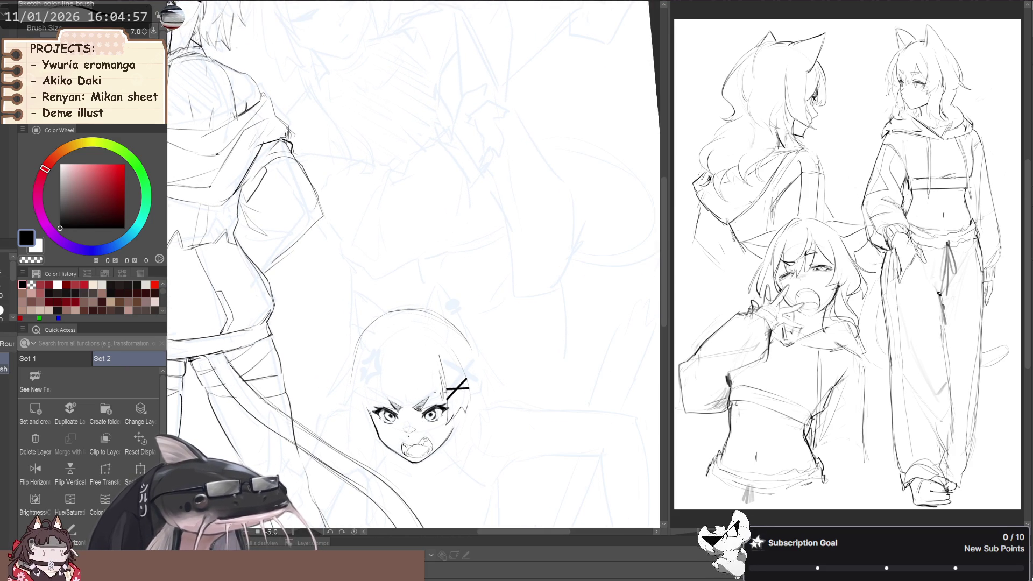
Redraw the hair strand over the face, then zoom out to see more of the figure.
left_click_drag(431, 380, 426, 400)
key("ctrl+z")
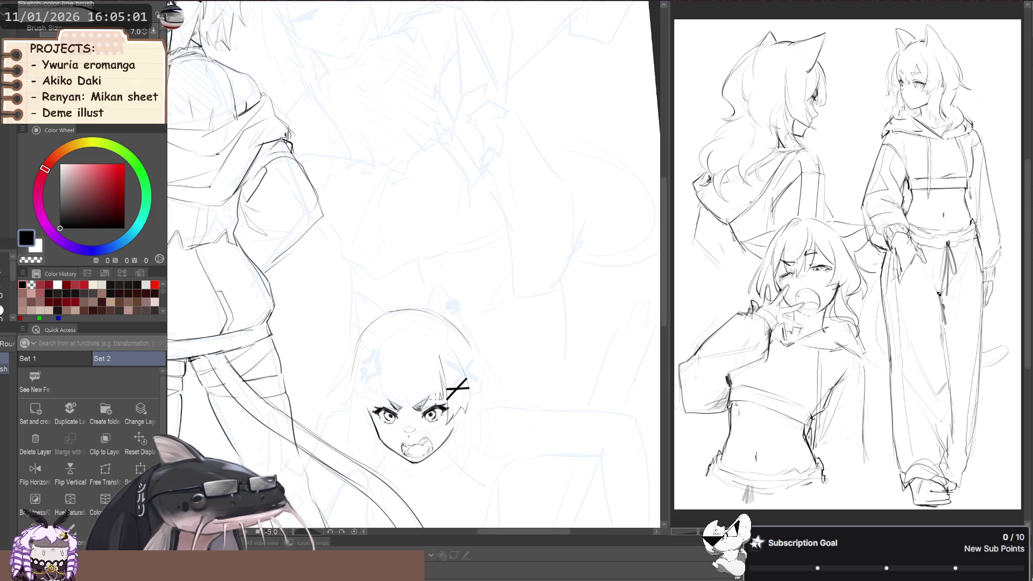
left_click_drag(429, 380, 427, 405)
scroll(415, 398, "down", 2)
left_click_drag(412, 355, 402, 353)
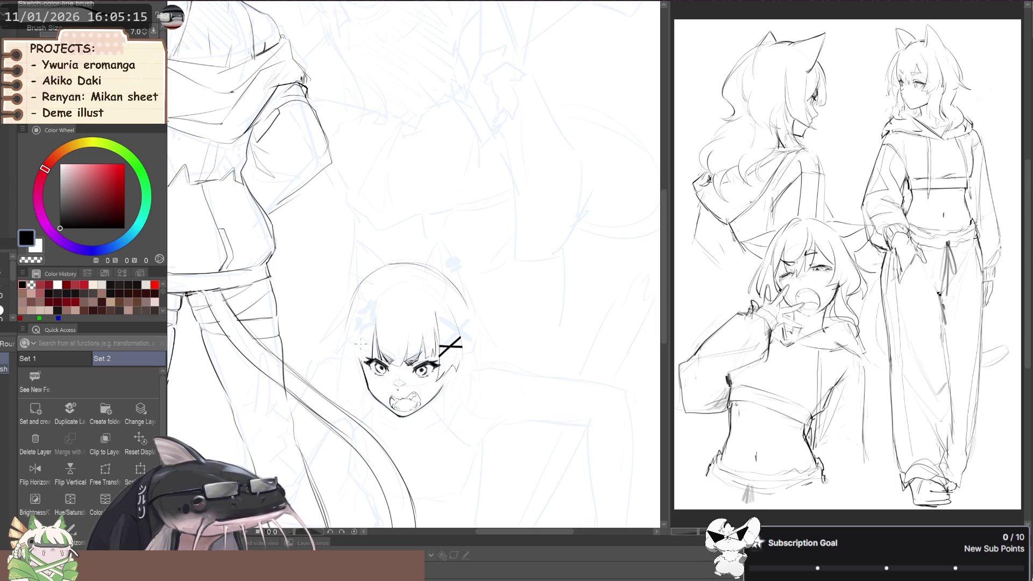
left_click_drag(360, 323, 351, 317)
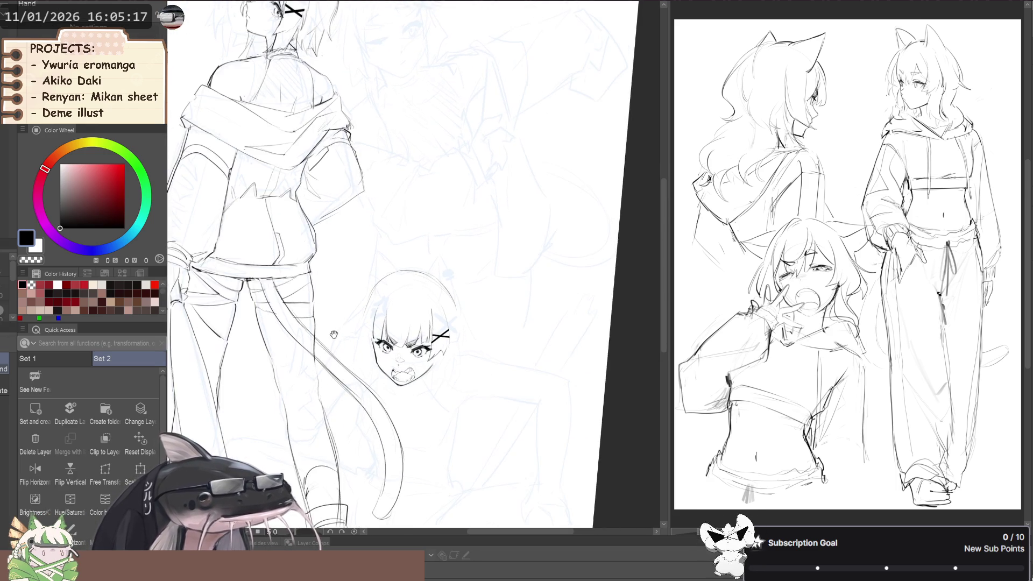
Make the chibi face slightly narrower from the left and nudge it down.
key("b")
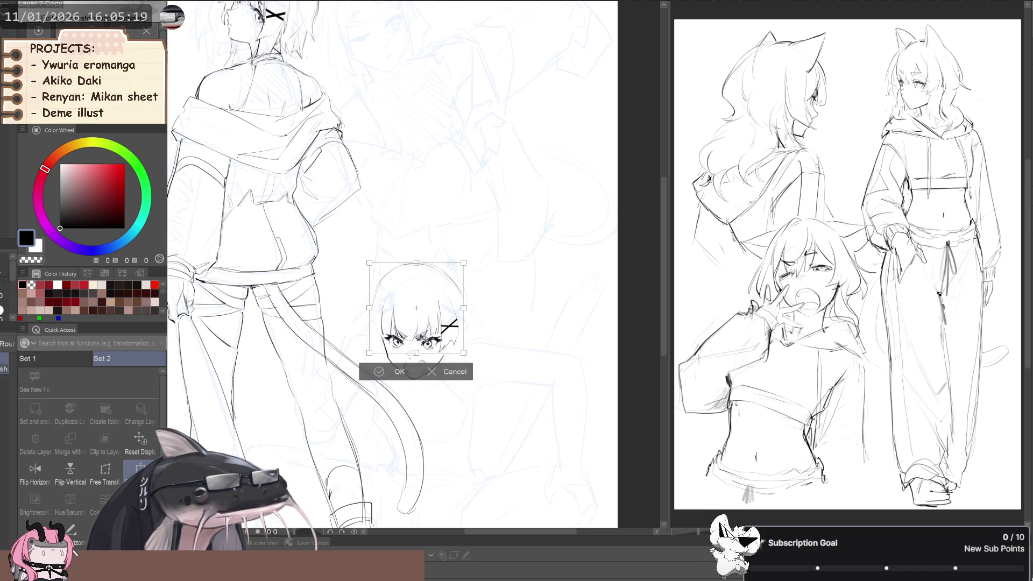
scroll(376, 321, "up", 2)
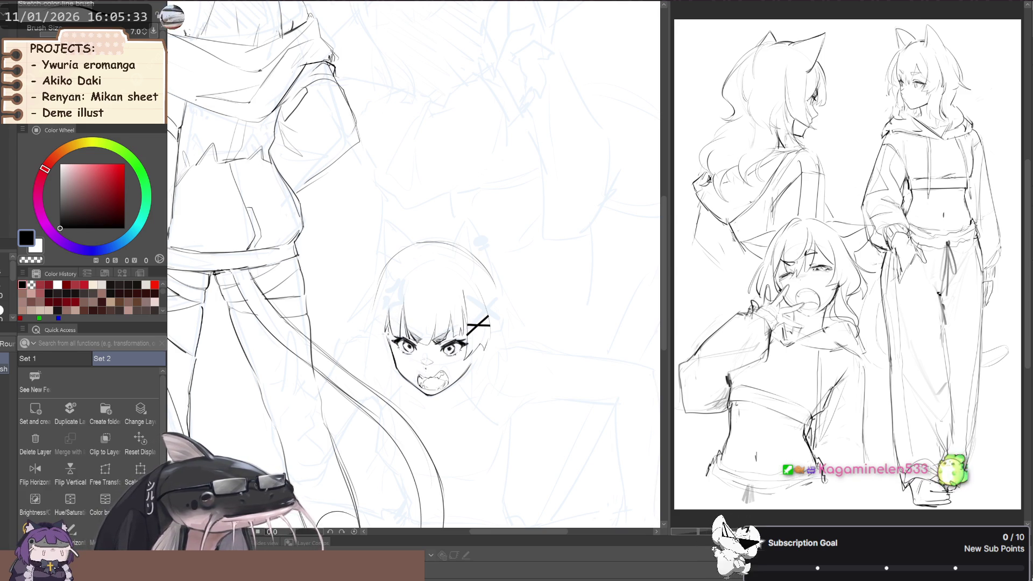
left_click(141, 468)
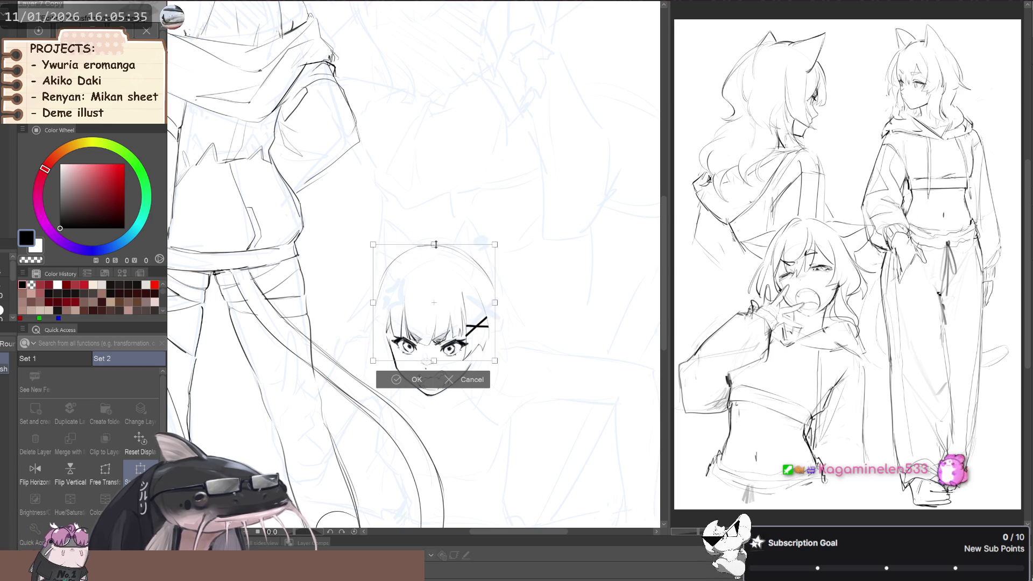
left_click_drag(374, 303, 375, 303)
left_click_drag(399, 355, 401, 366)
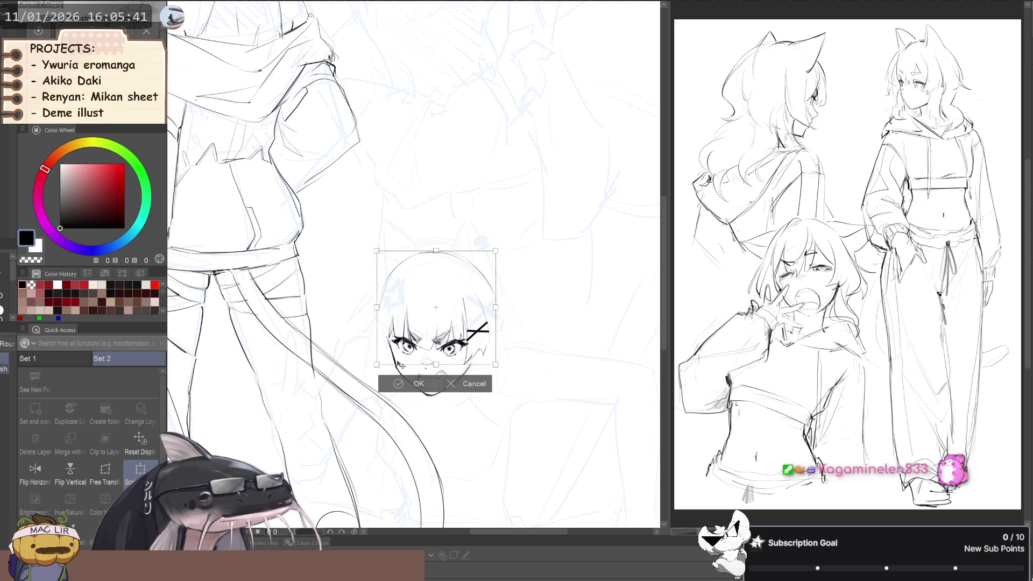
left_click(400, 383)
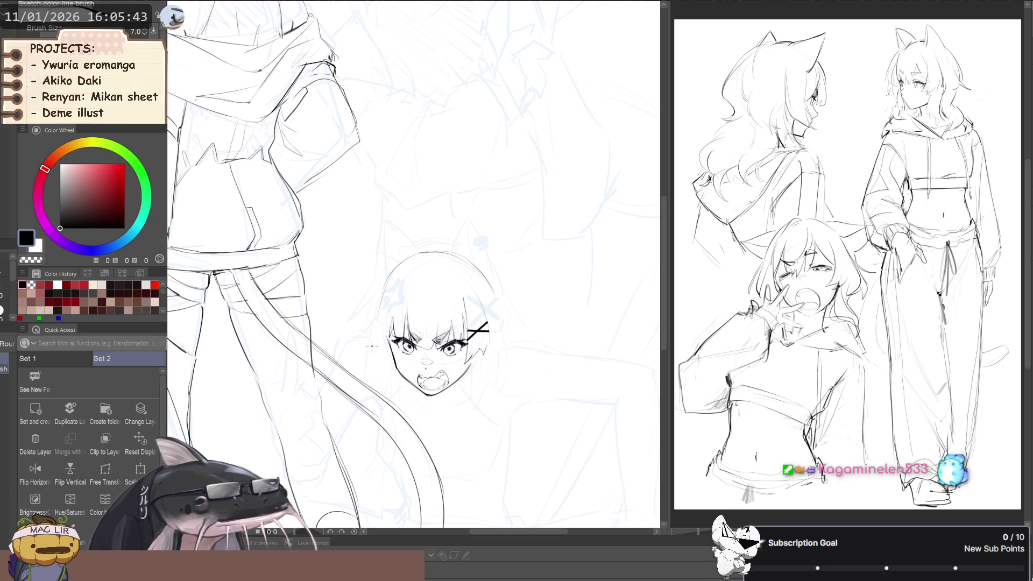
Redraw the left cheek contour and hair outline slightly further left.
left_click_drag(391, 340, 388, 357)
key("ctrl+z")
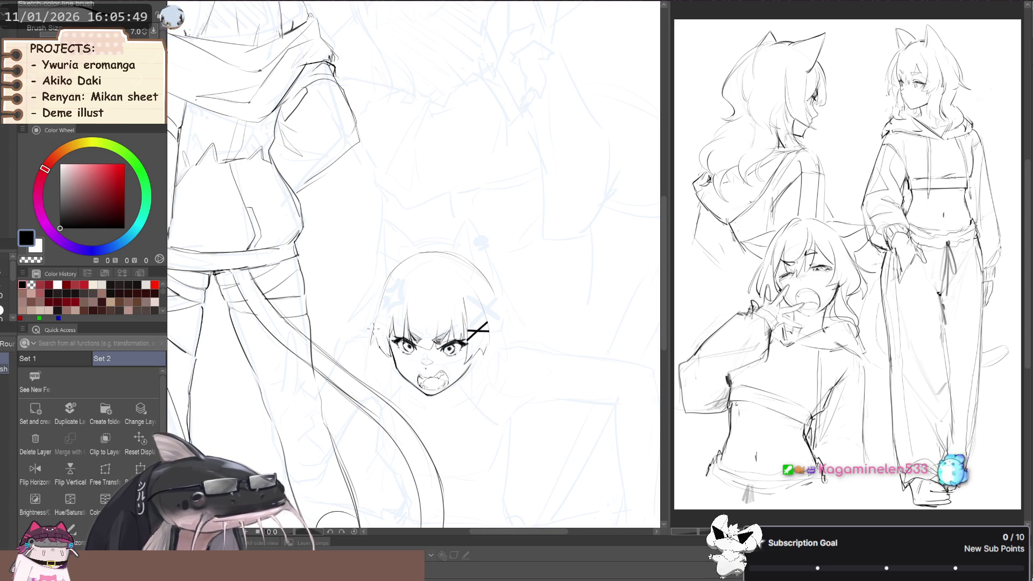
key("ctrl+z")
left_click_drag(376, 308, 366, 341)
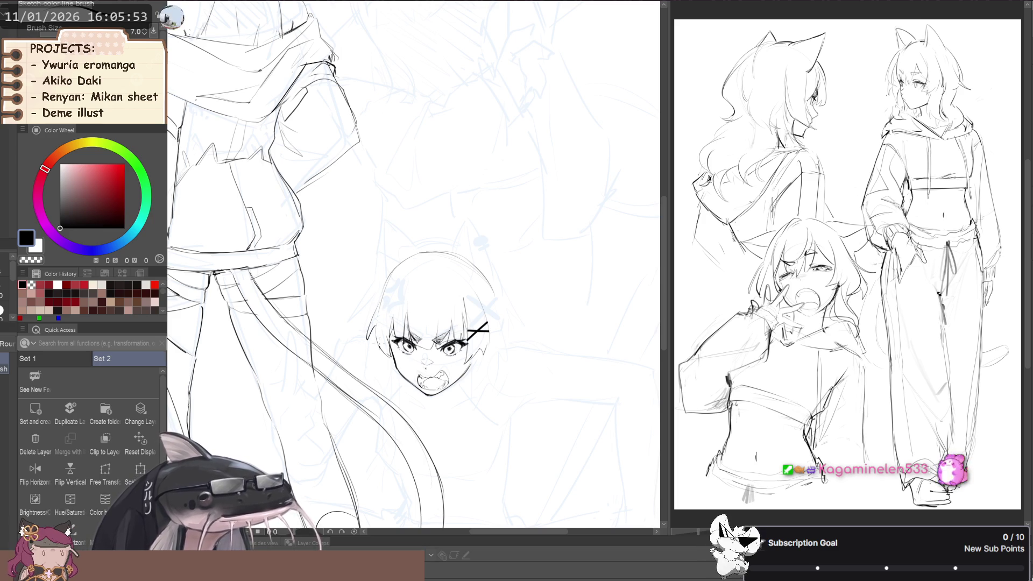
left_click_drag(506, 293, 472, 316)
key("j")
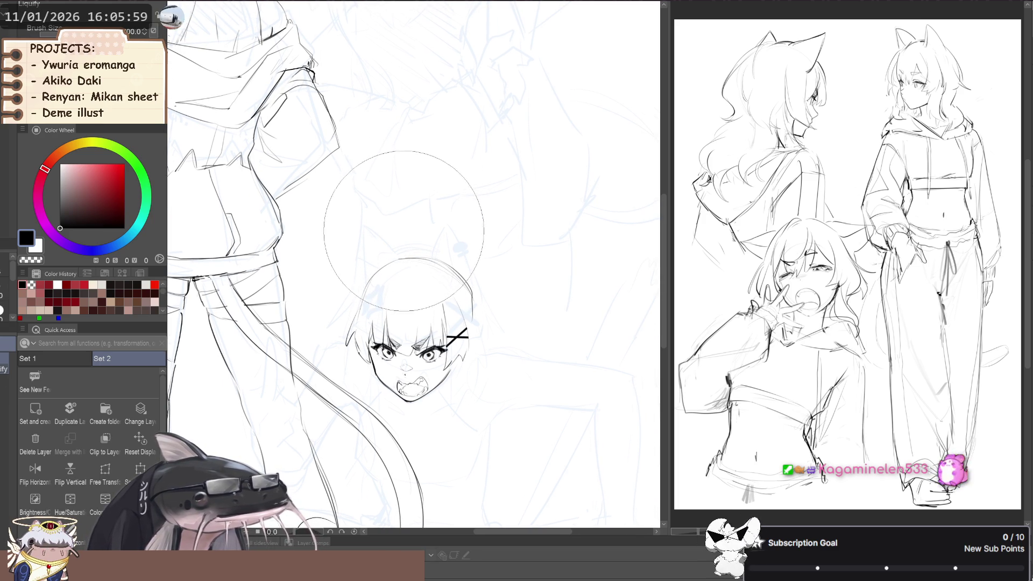
Ink the right side of the head and the outer edge of the left cat ear.
left_click_drag(363, 281, 343, 313)
key("e")
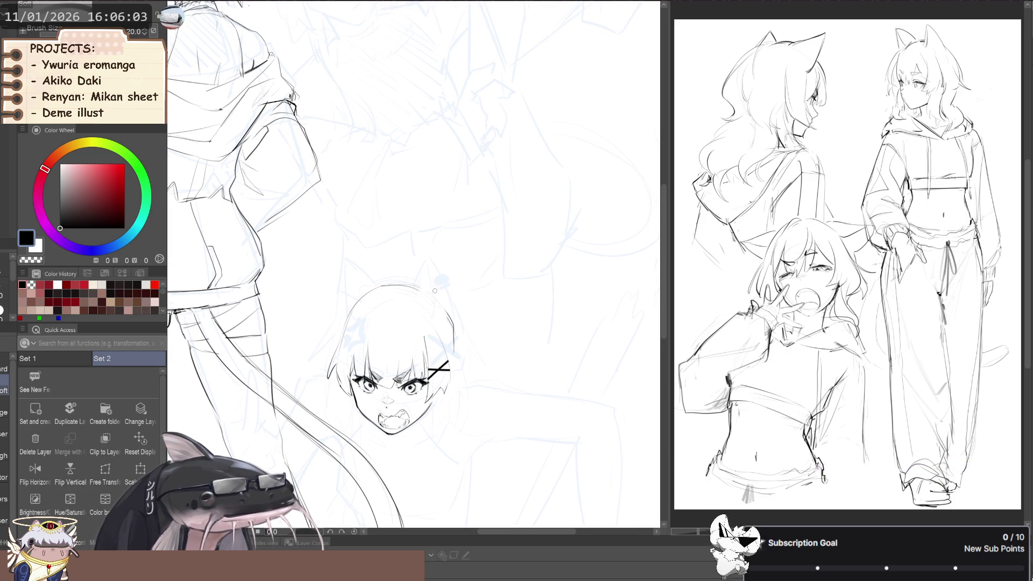
key("p")
key("b")
mouse_move(454, 322)
left_mouse_down()
mouse_move(446, 257)
mouse_move(418, 305)
left_mouse_up()
key("ctrl+z")
key("ctrl+z")
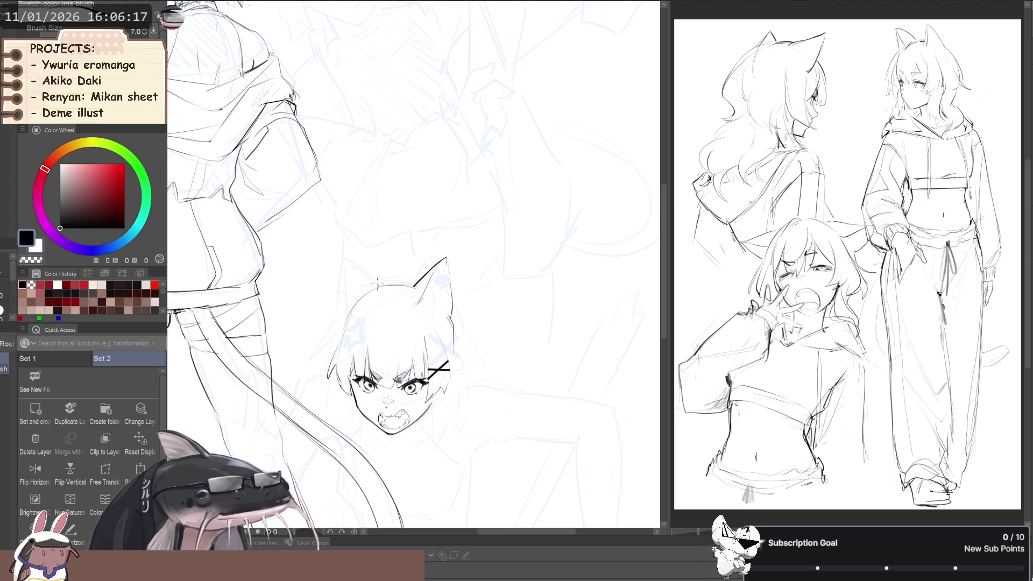
mouse_move(379, 286)
left_mouse_down()
mouse_move(354, 265)
mouse_move(343, 304)
left_mouse_up()
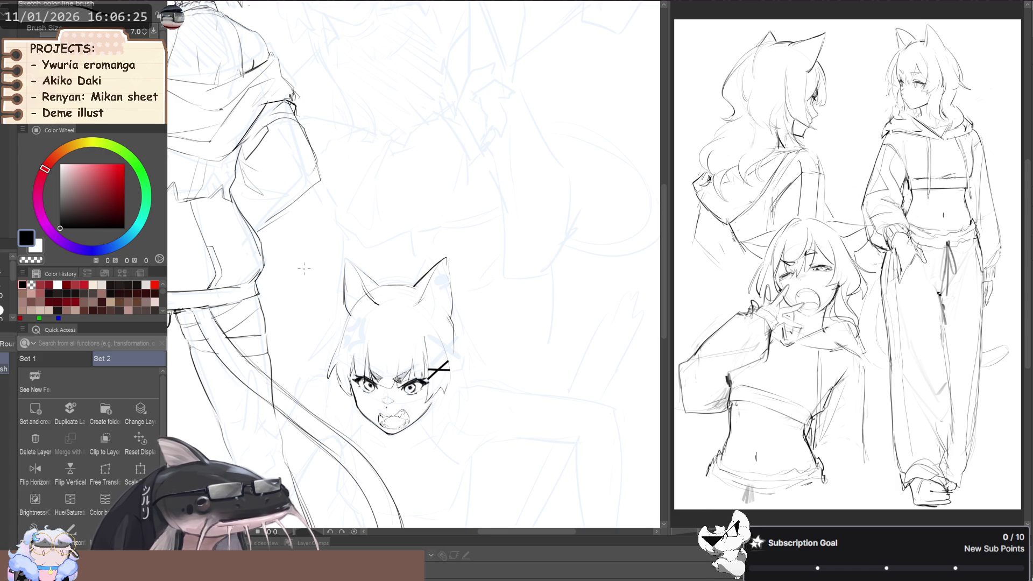
Erase the sketch lines inside the left ear with transparent colour.
key("p")
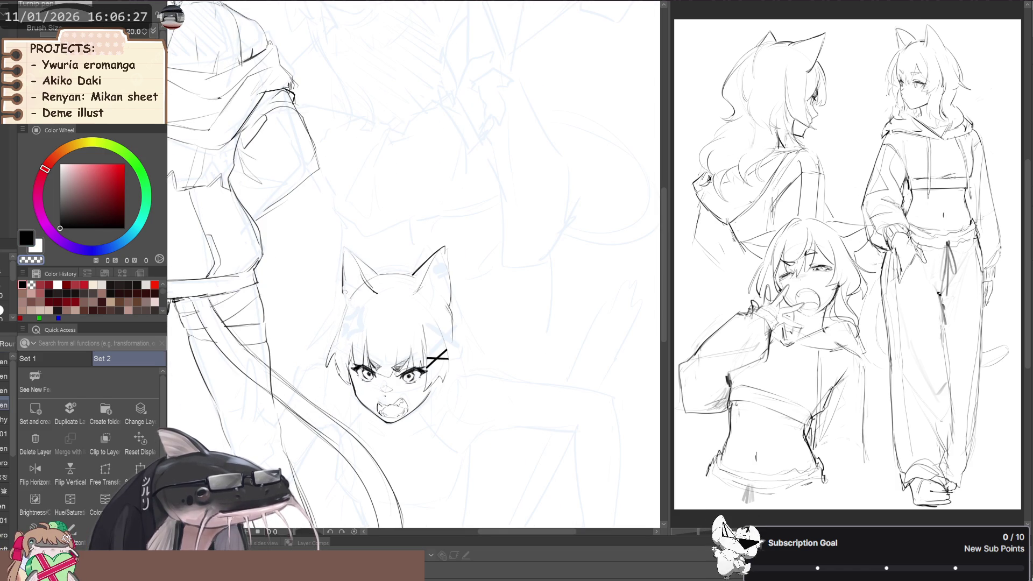
key("p")
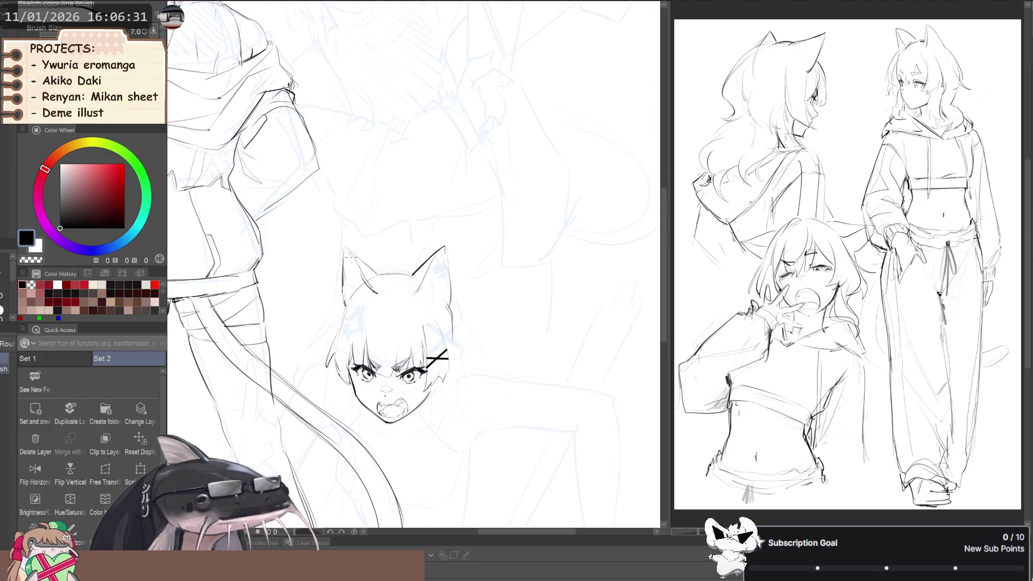
key("c")
left_click_drag(361, 274, 372, 290)
key("c")
key("c")
key("c")
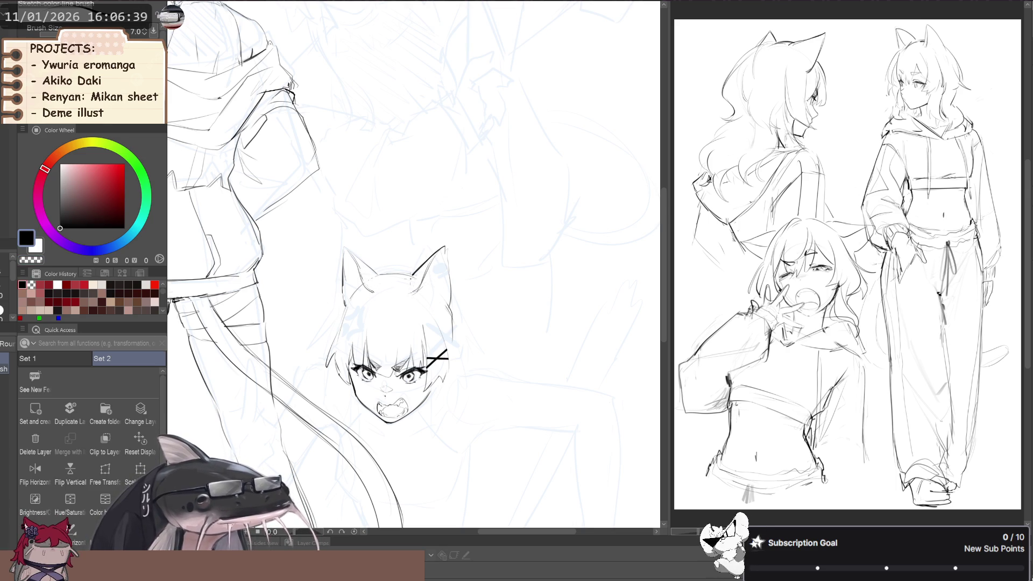
scroll(218, 349, "down", 5)
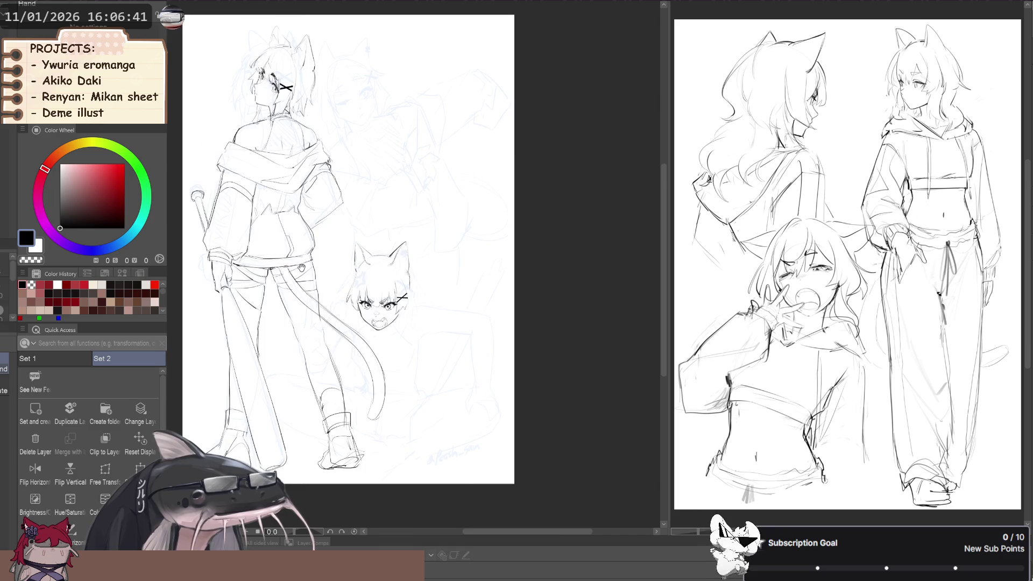
Flip the canvas horizontally and view the whole figure to check proportions.
key("h")
left_click_drag(217, 350, 314, 317)
scroll(315, 318, "up", 4)
key("j")
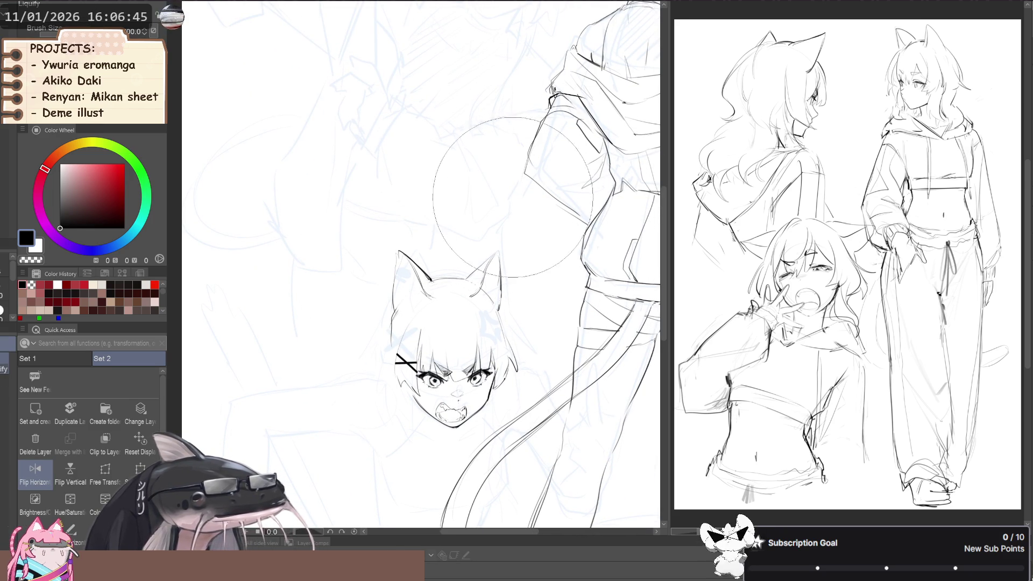
scroll(380, 305, "up", 2)
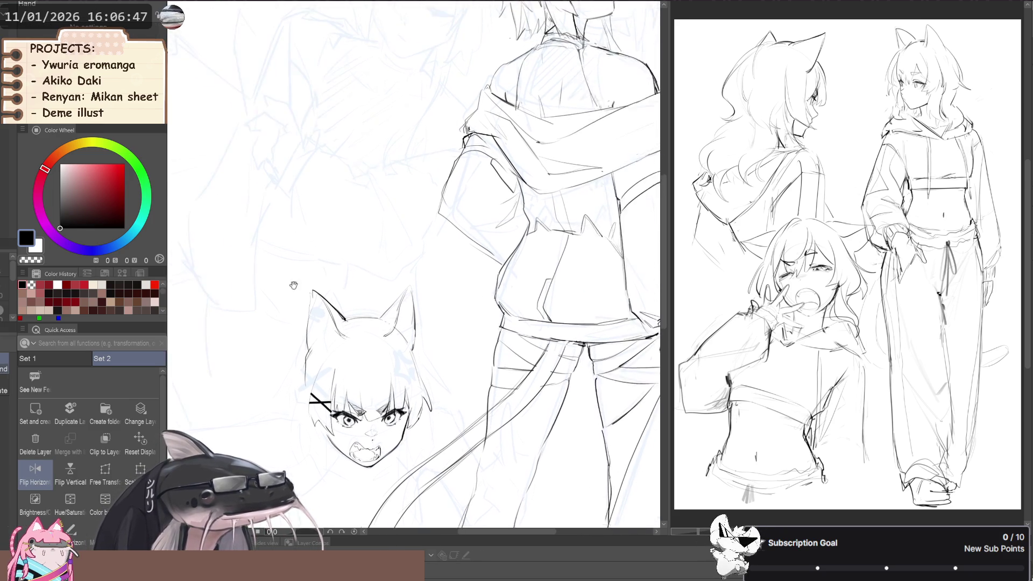
key("p")
key("b")
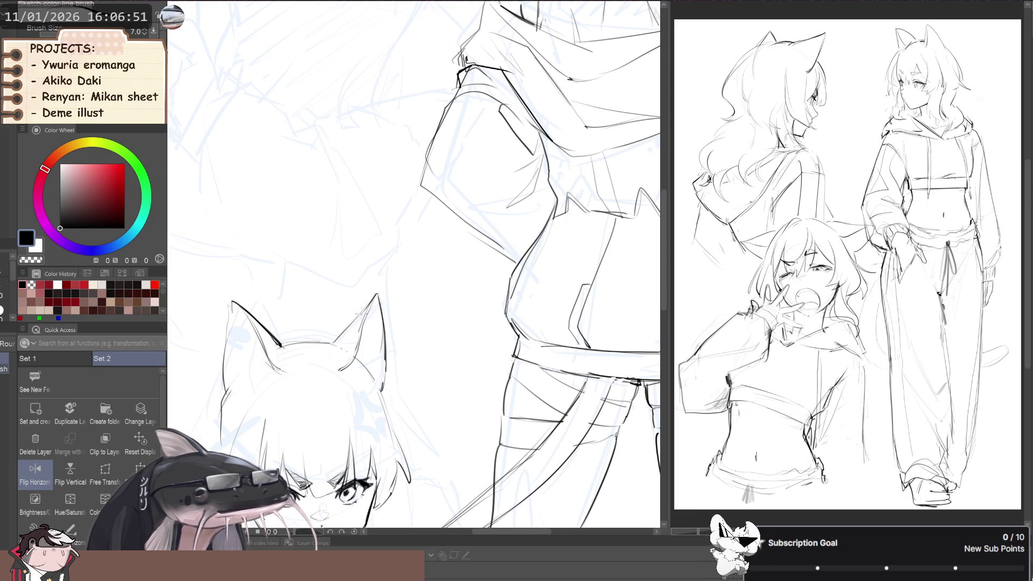
Liquify the left ear tip up and outward, then unflip the canvas.
left_click_drag(342, 334, 413, 329)
key("j")
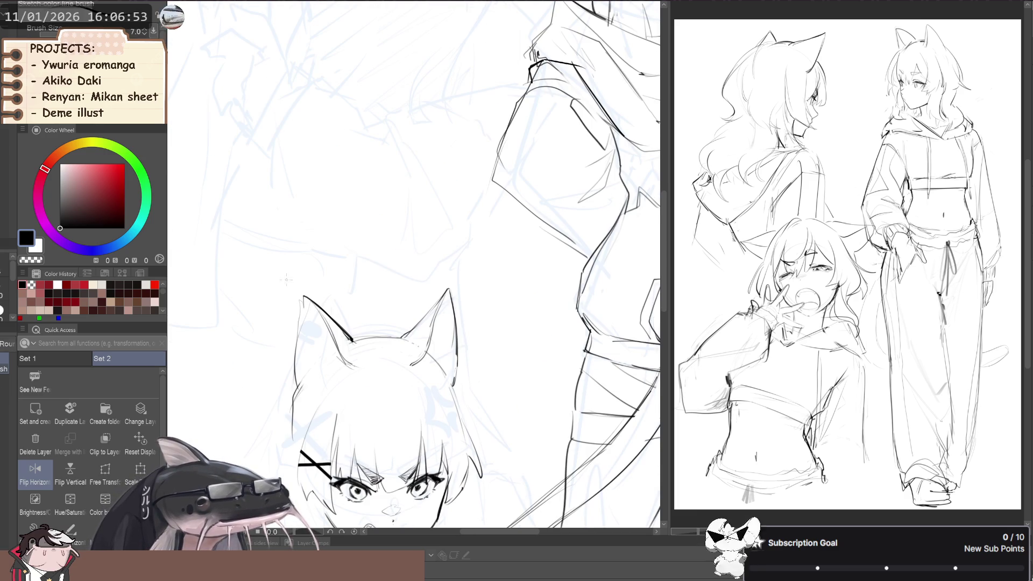
left_click_drag(253, 248, 254, 269)
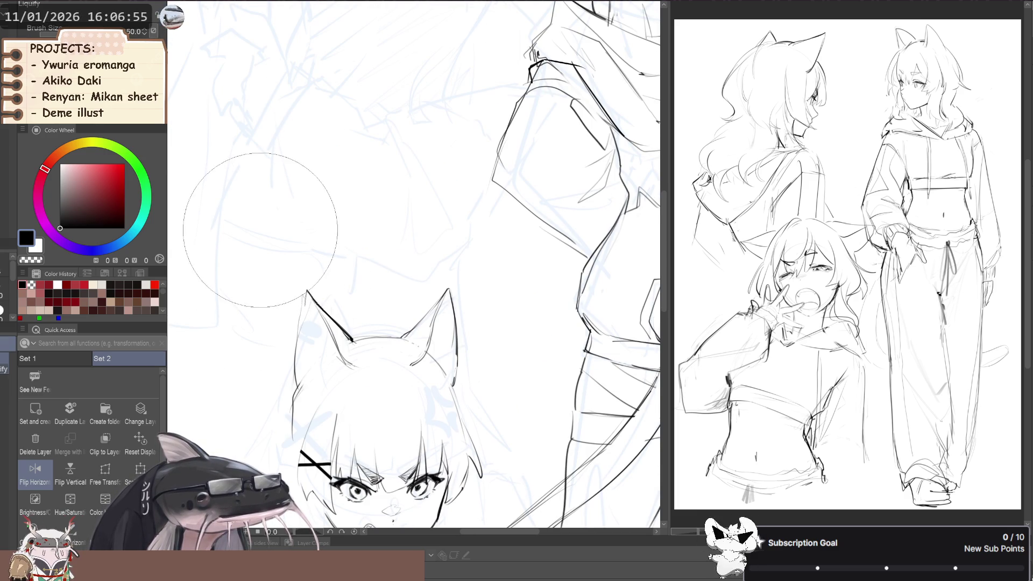
scroll(254, 270, "down", 3)
scroll(258, 280, "down", 2)
key("h")
scroll(278, 302, "up", 3)
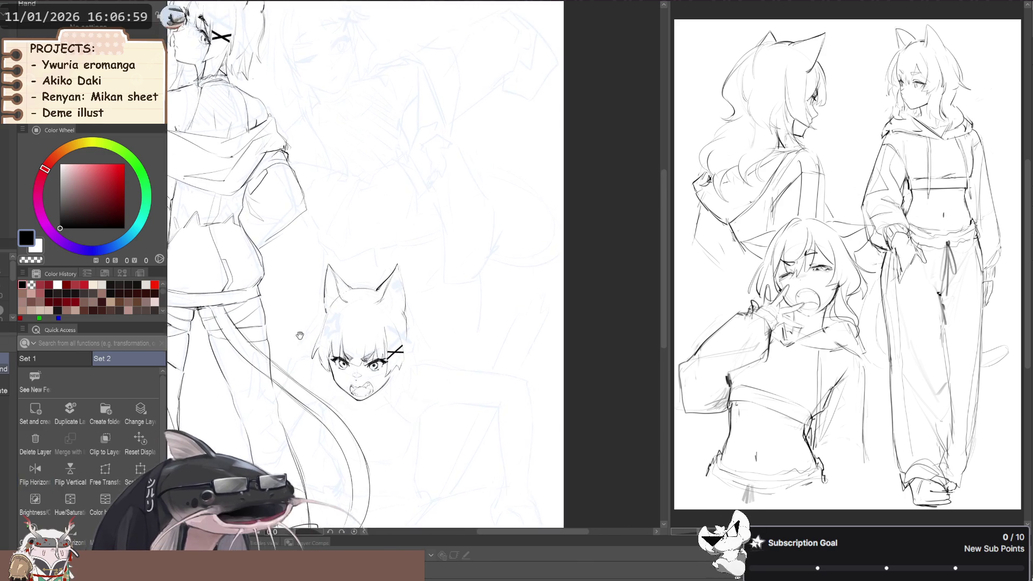
Pan around the page and hide the dark body and tail sketch lines.
key("p")
key("b")
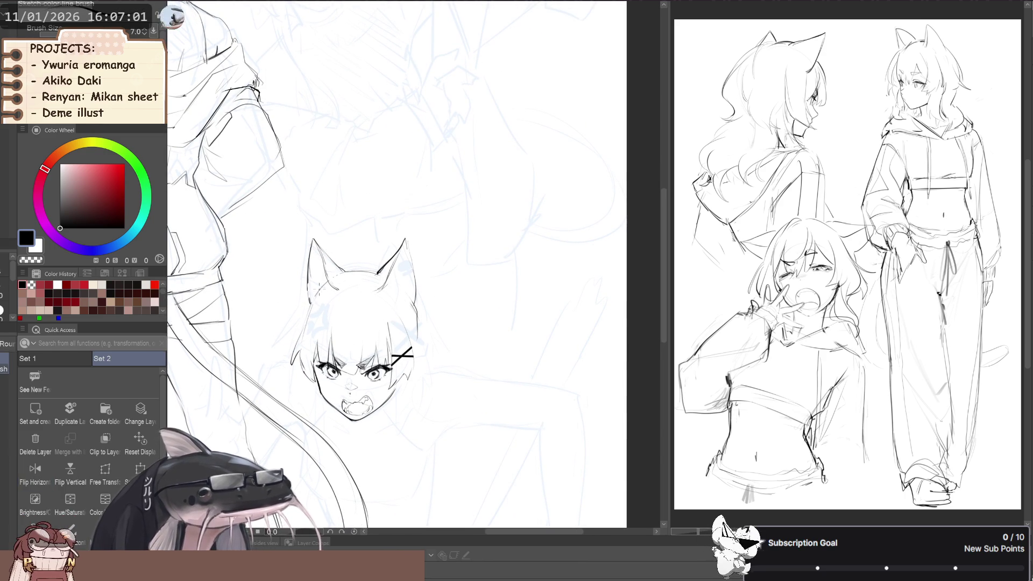
scroll(309, 316, "down", 2)
left_click_drag(310, 317, 361, 354)
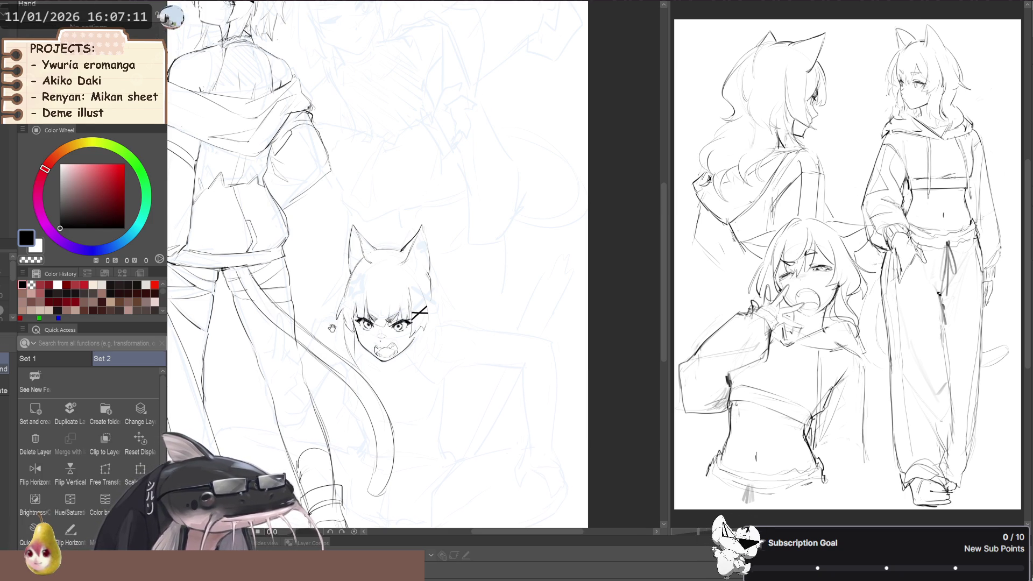
left_click_drag(352, 358, 352, 323)
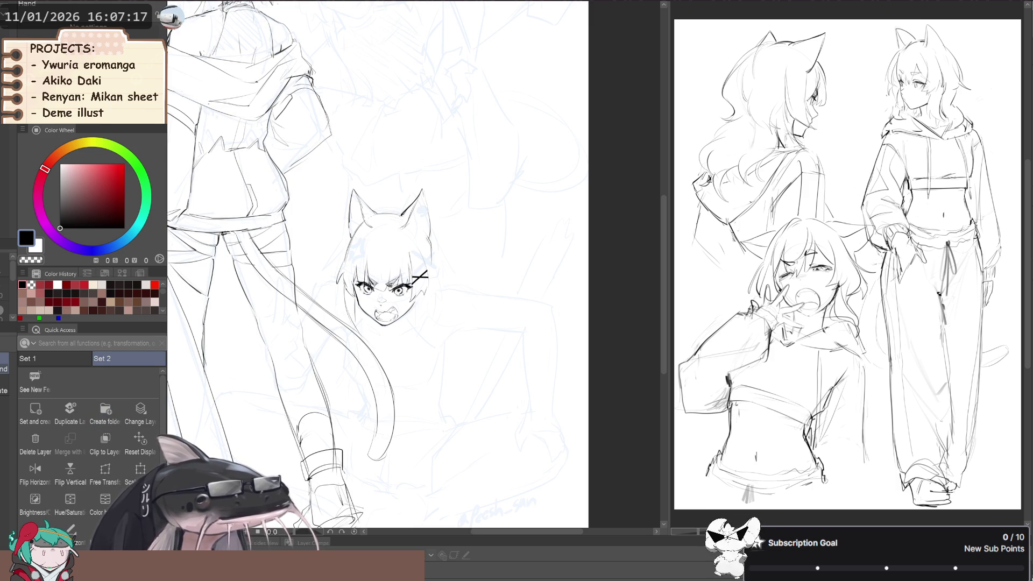
key("Delete")
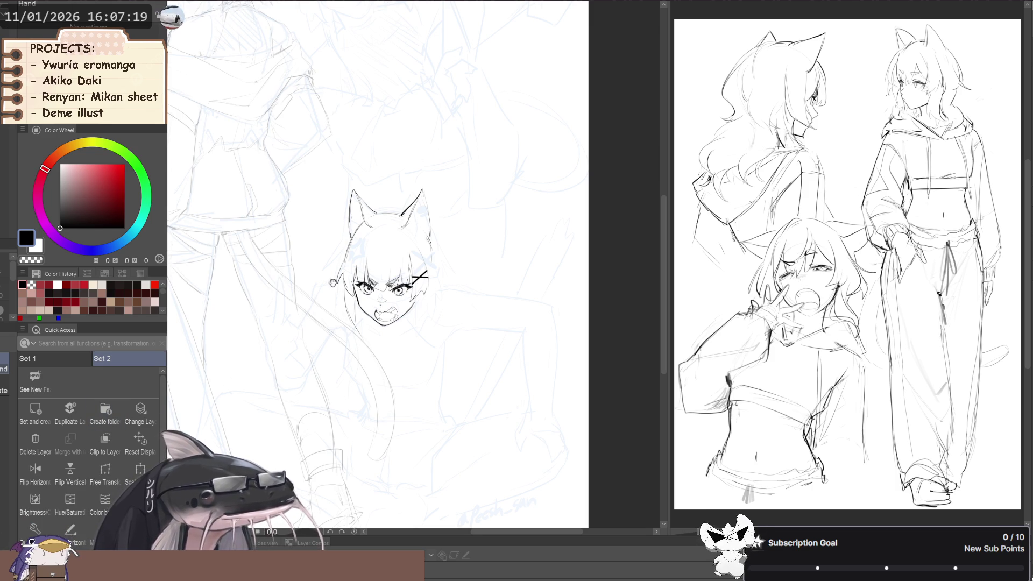
left_click_drag(520, 354, 546, 371)
scroll(395, 371, "up", 2)
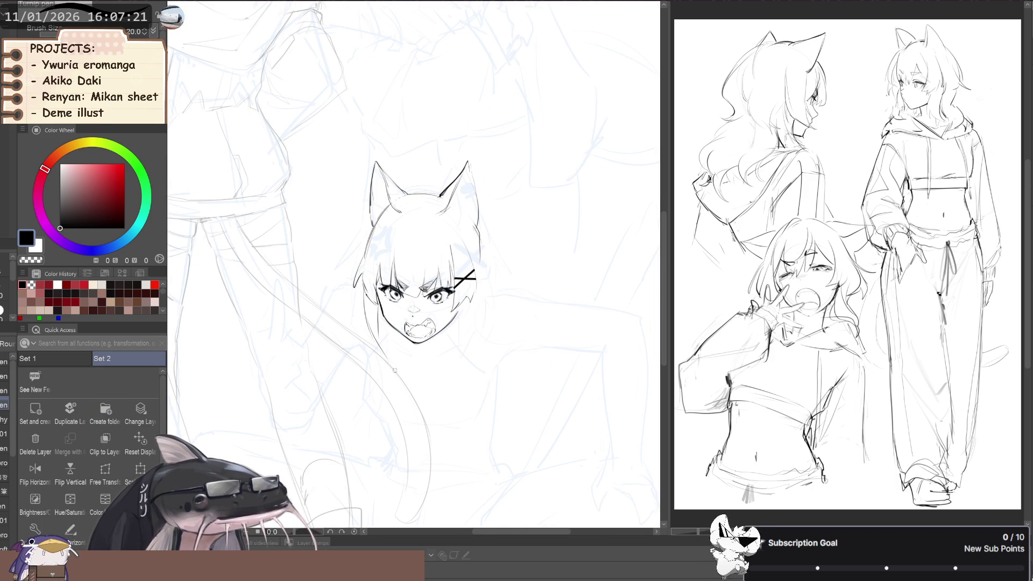
Ink a long curved hair strand falling below the head, retrying it several times.
key("b")
left_click_drag(391, 356, 379, 412)
key("ctrl+z")
key("ctrl+z")
left_click_drag(393, 364, 385, 413)
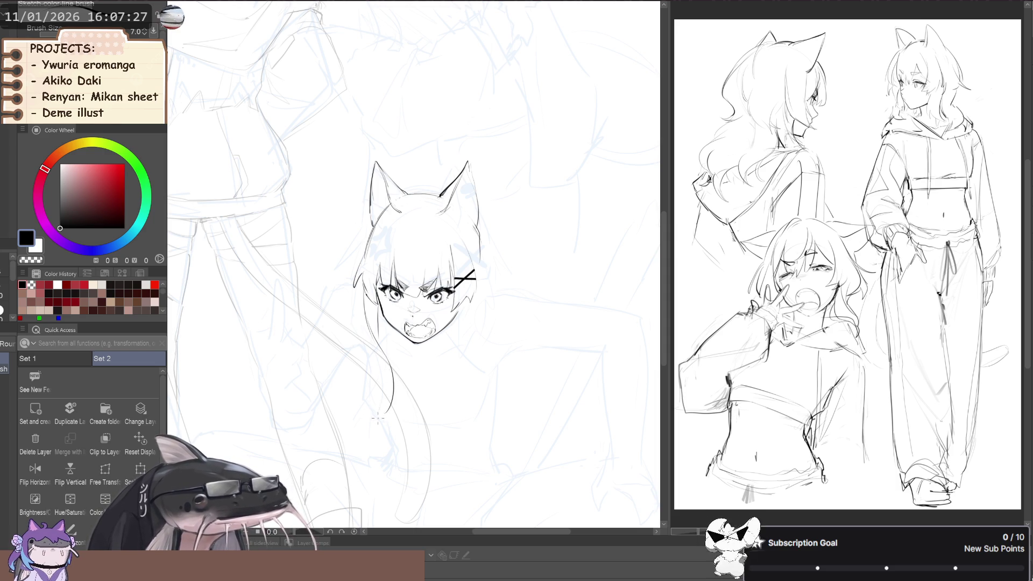
key("ctrl+z")
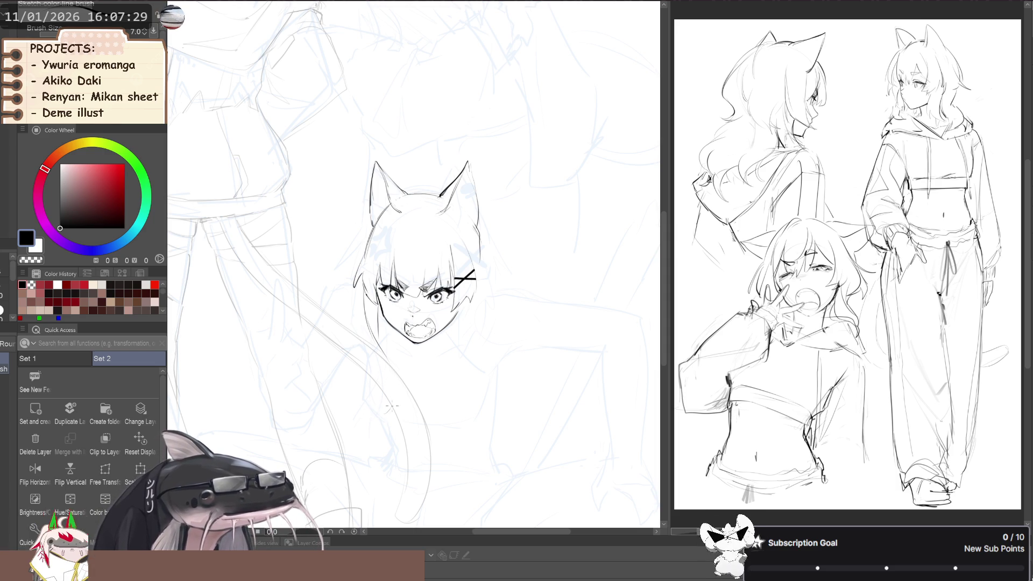
left_click_drag(393, 370, 387, 414)
left_click_drag(393, 352, 385, 425)
key("ctrl+z")
left_click_drag(388, 348, 378, 421)
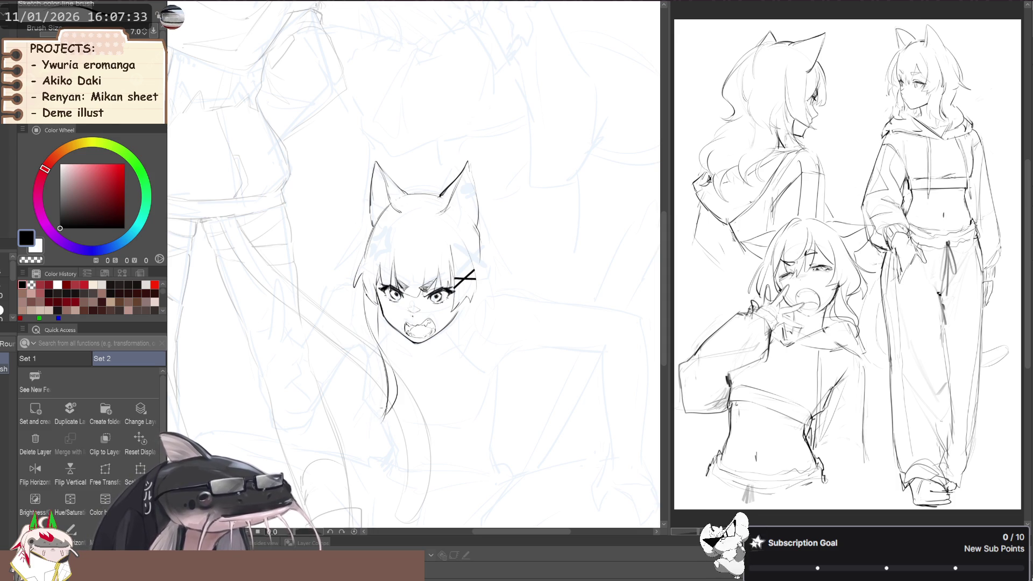
mouse_move(374, 349)
left_mouse_down()
mouse_move(390, 349)
mouse_move(385, 401)
left_mouse_up()
key("ctrl+z")
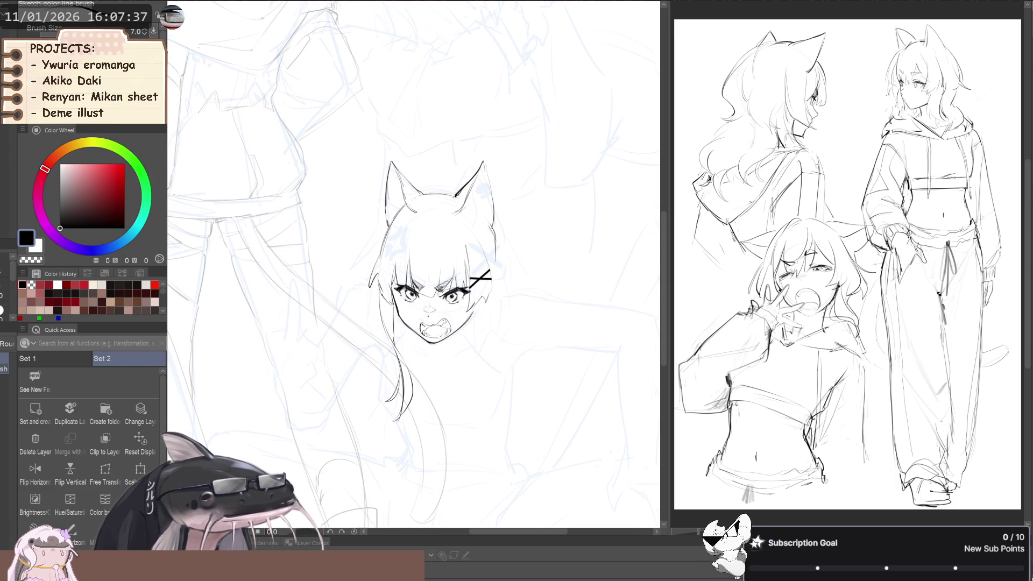
mouse_move(430, 309)
left_mouse_down()
mouse_move(380, 349)
mouse_move(365, 338)
left_mouse_up()
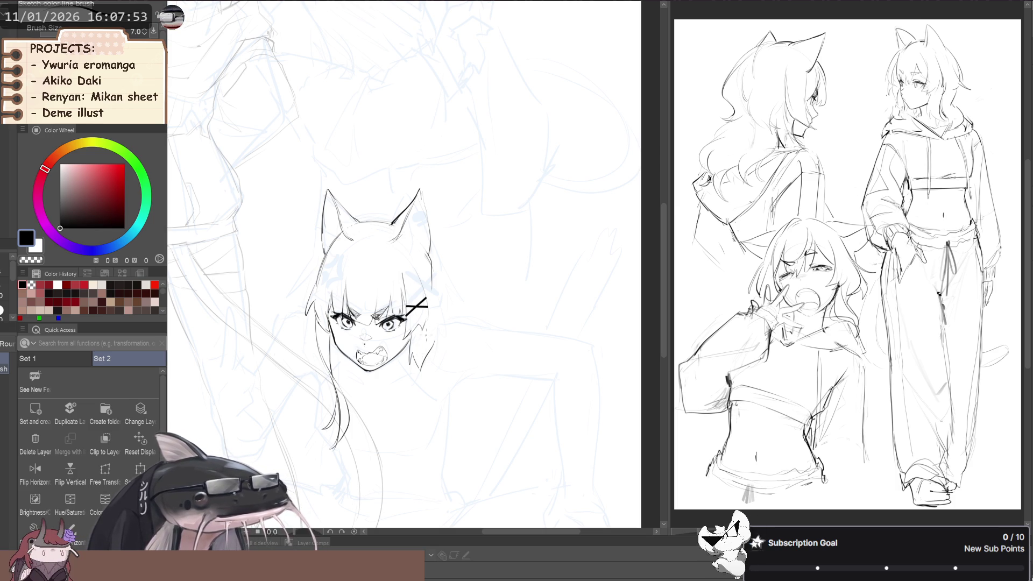
Try short hair lines at the face's right edge, then undo them.
left_click_drag(409, 347, 412, 365)
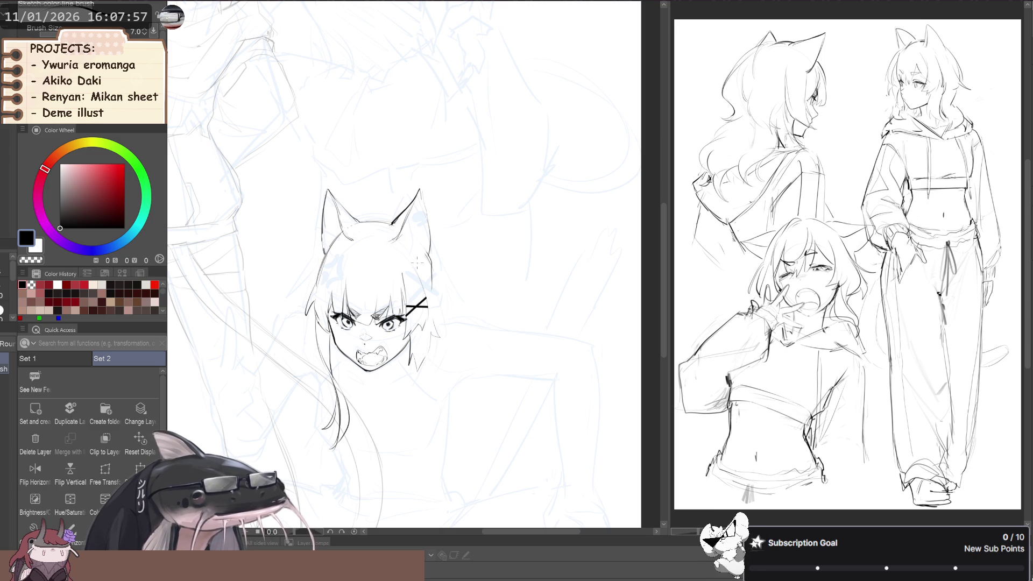
key("ctrl+z")
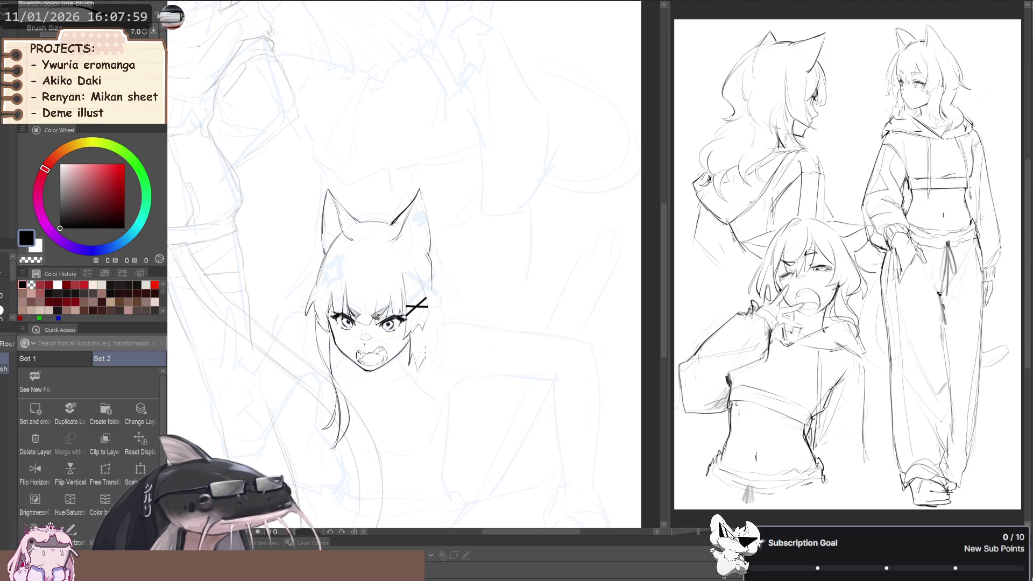
left_click_drag(432, 328, 438, 326)
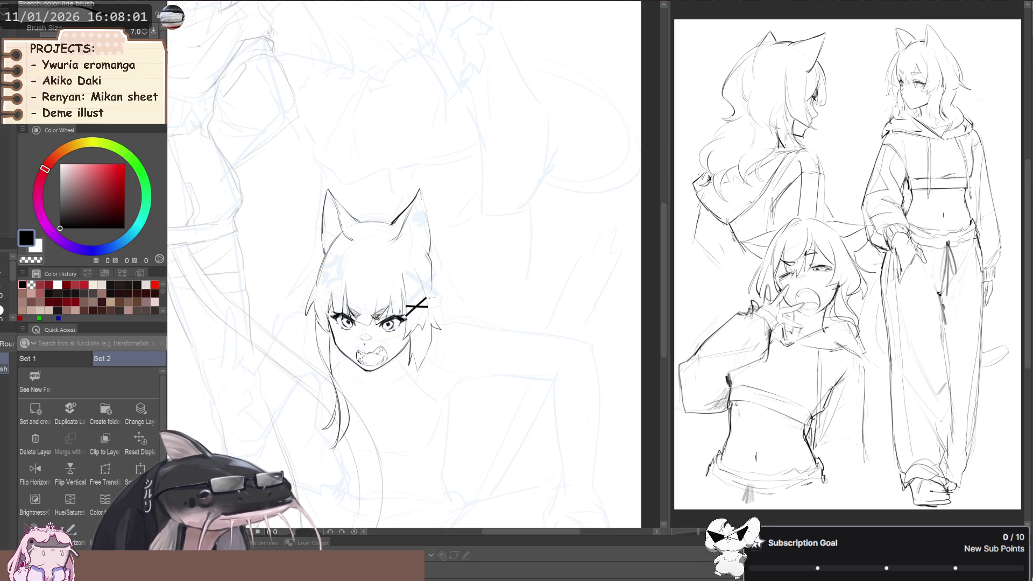
mouse_move(429, 274)
left_mouse_down()
mouse_move(410, 295)
mouse_move(442, 336)
left_mouse_up()
key("ctrl+z")
key("ctrl+z")
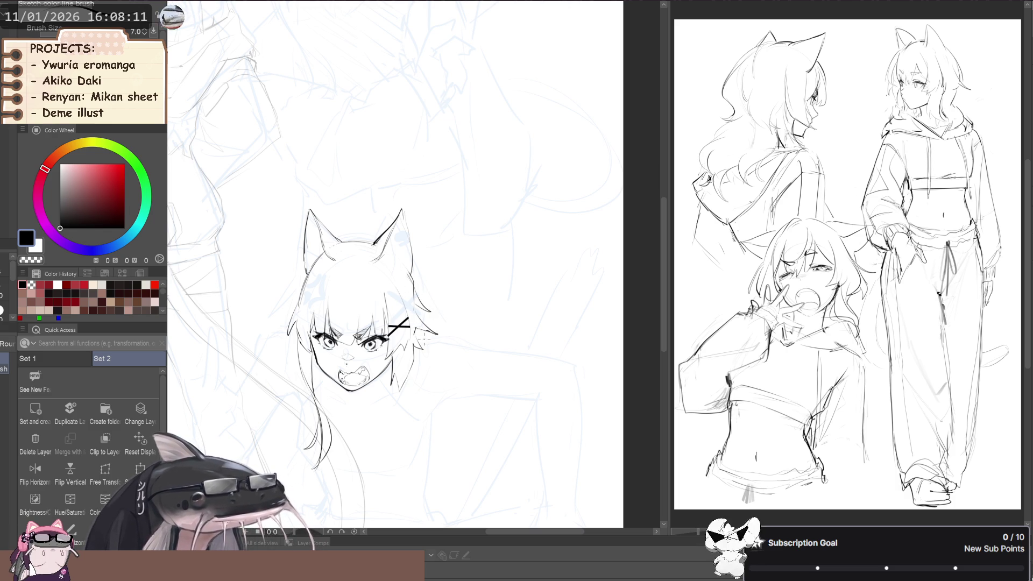
Ink the inner edge of the right cat ear and fur strokes along the left ear.
left_click_drag(417, 310, 473, 296)
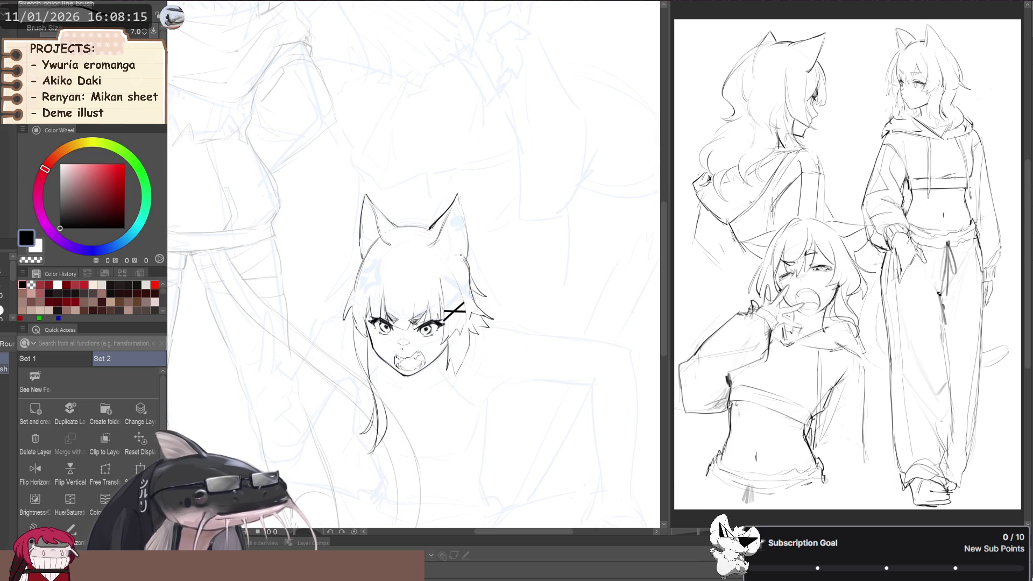
left_click_drag(458, 217, 439, 257)
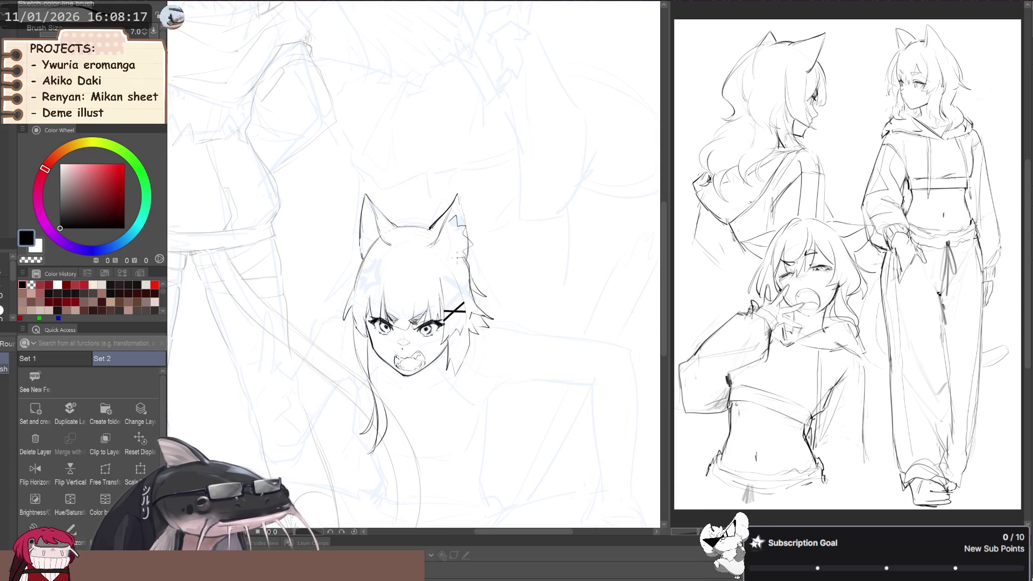
key("p")
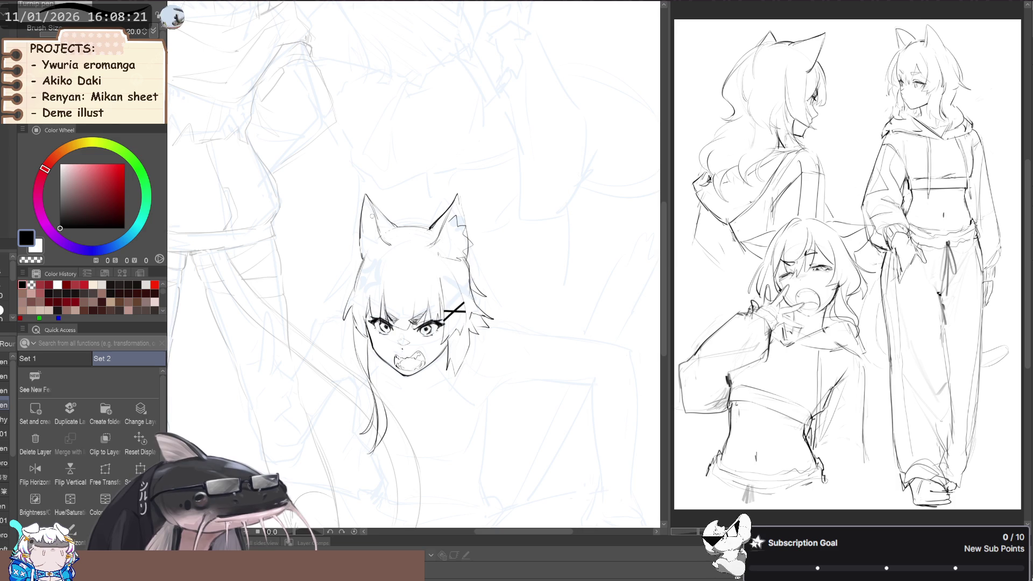
key("b")
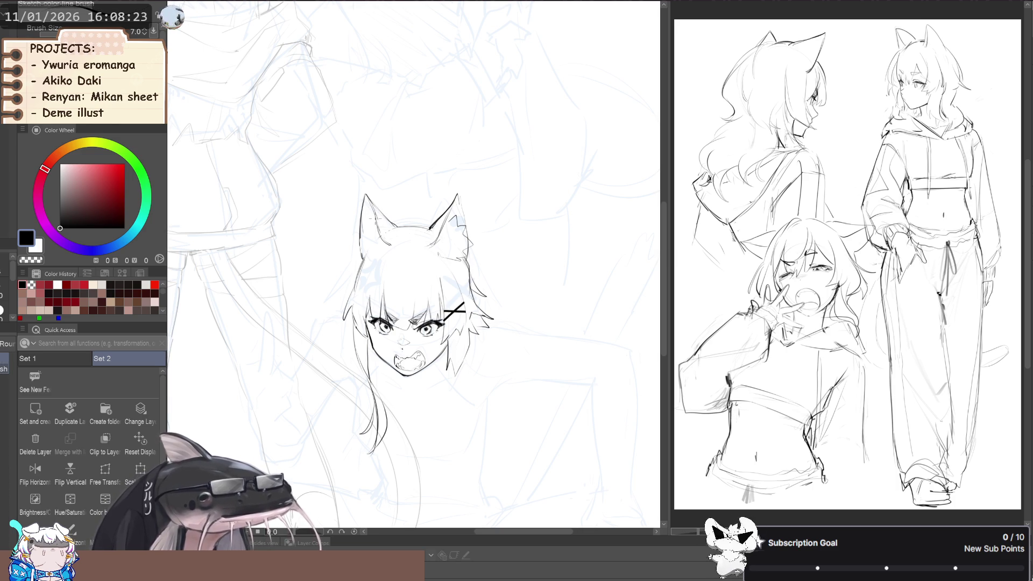
mouse_move(359, 226)
left_mouse_down()
mouse_move(351, 241)
mouse_move(366, 257)
left_mouse_up()
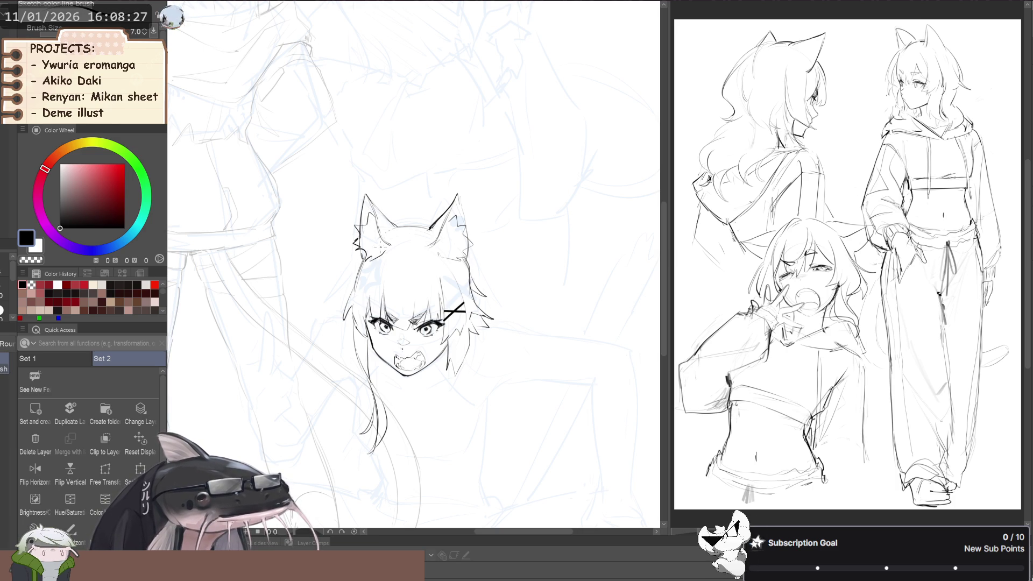
scroll(327, 295, "down", 3)
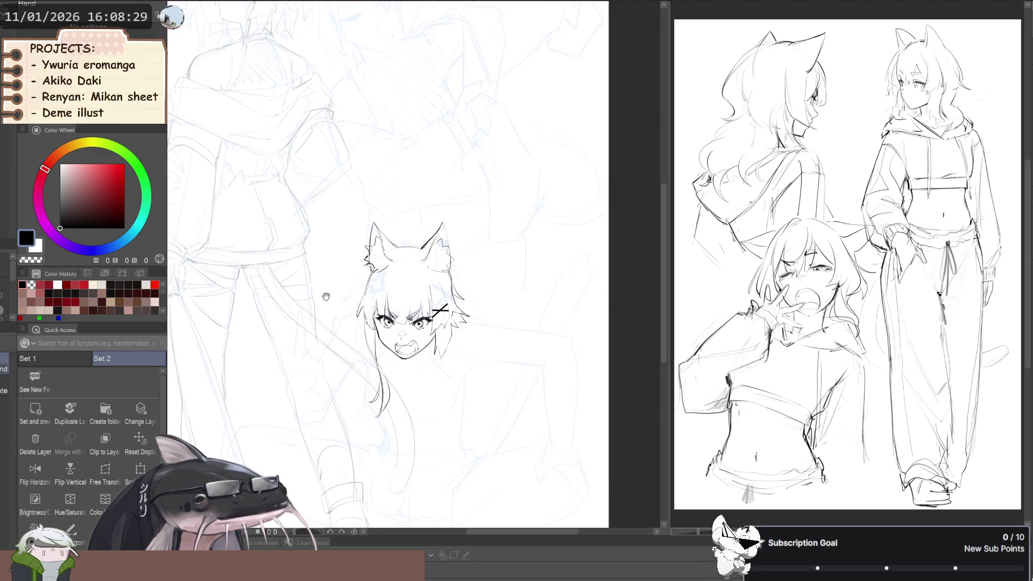
left_click_drag(358, 337, 338, 325)
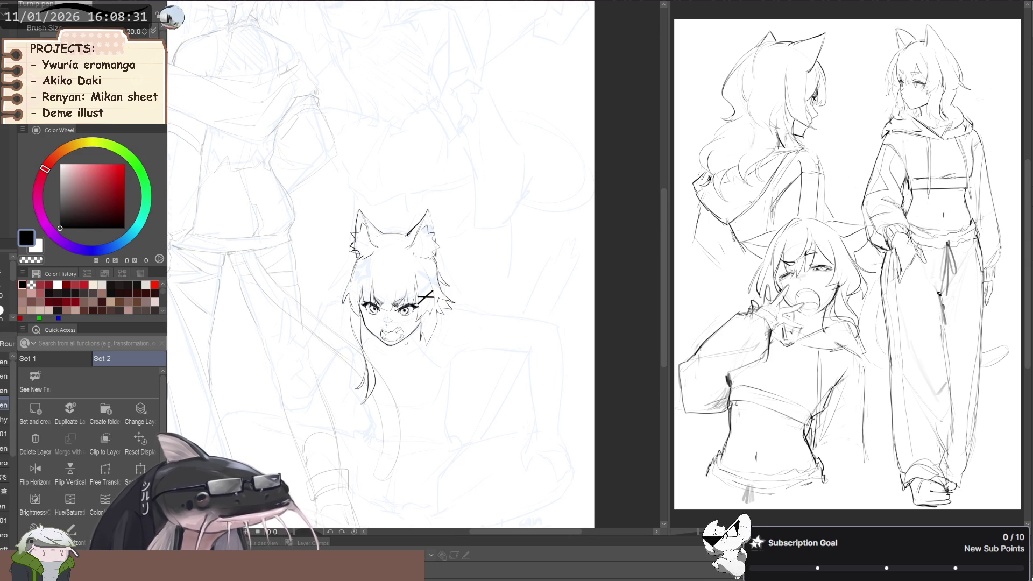
scroll(349, 286, "down", 3)
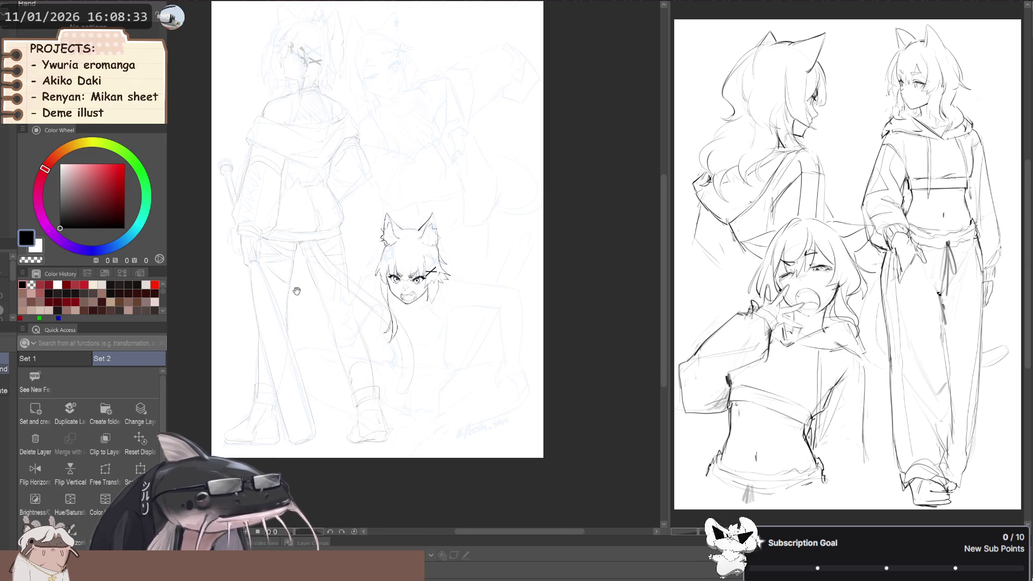
Zoom in and draw a short line beside the head's right side with the Sketch color line brush.
scroll(321, 281, "up", 2)
scroll(321, 281, "up", 2)
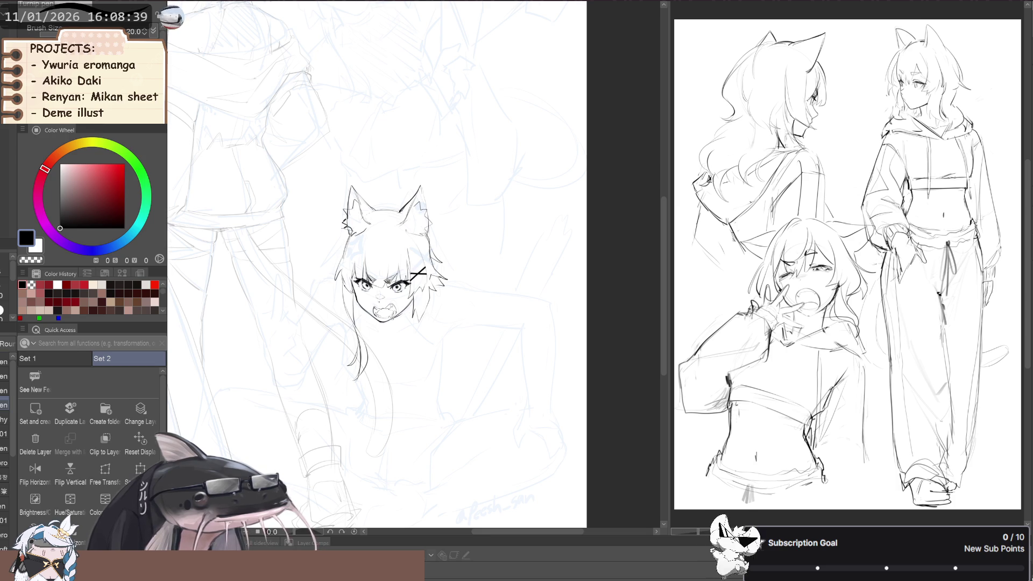
left_click(6, 368)
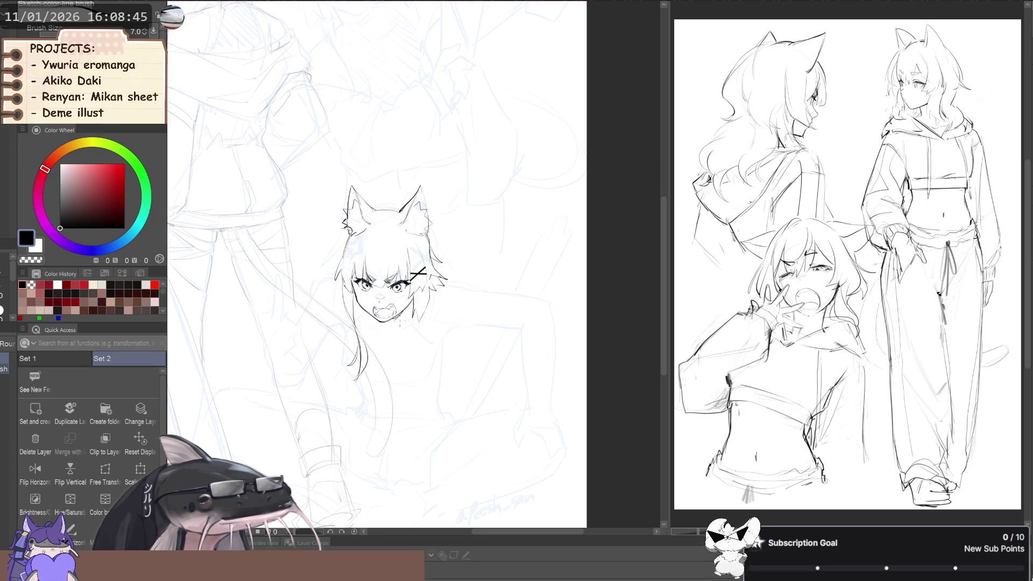
left_click_drag(316, 281, 354, 287)
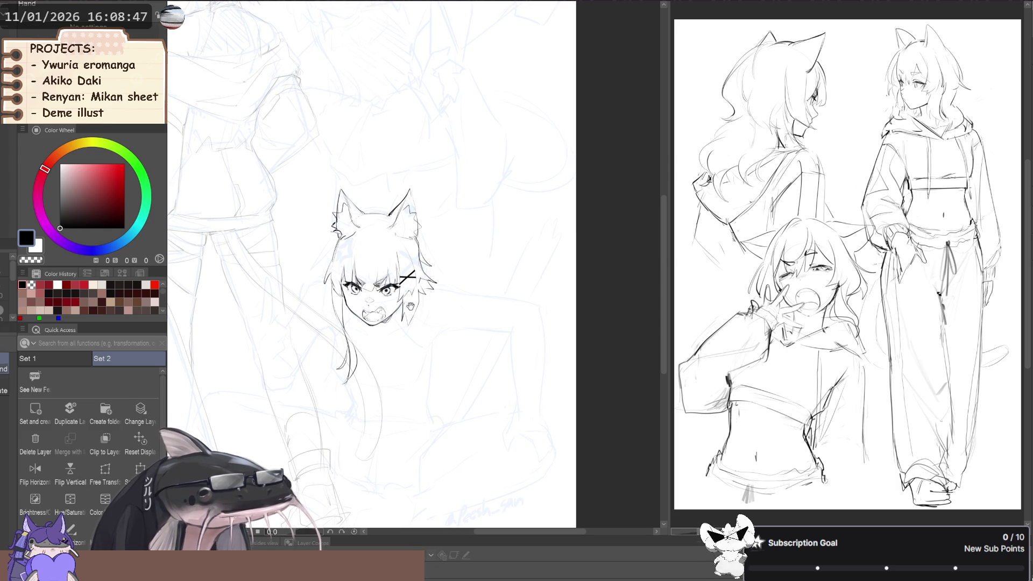
left_click_drag(415, 308, 408, 304)
key("b")
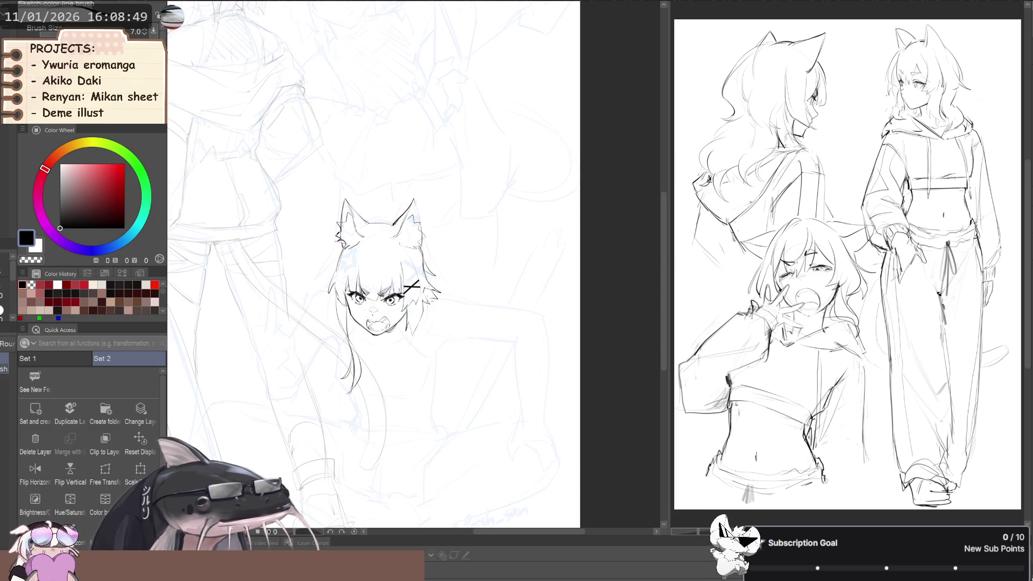
left_click_drag(462, 301, 303, 300)
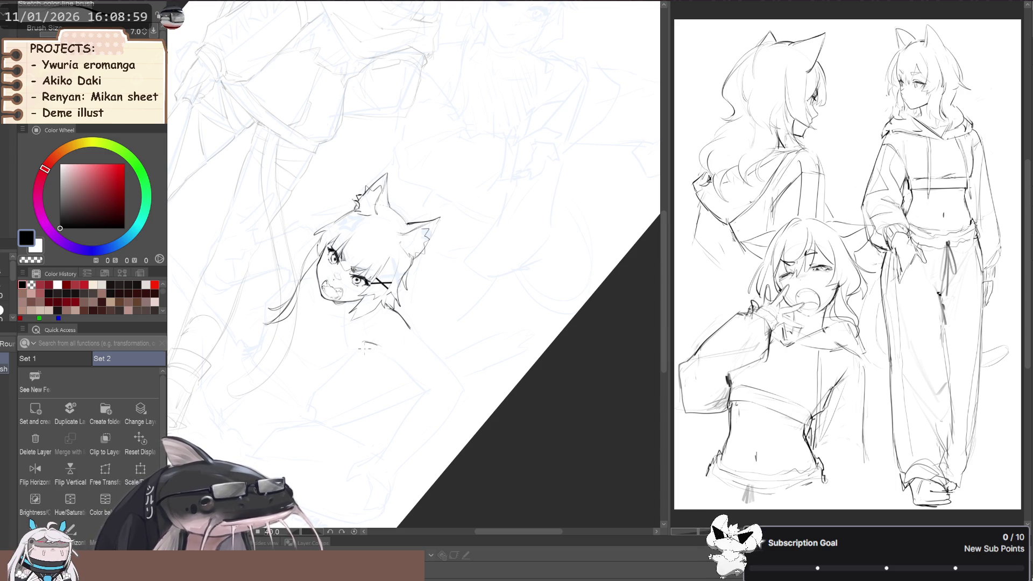
Ink two short lines just below the head to start the neck.
mouse_move(376, 343)
left_mouse_down()
mouse_move(353, 347)
mouse_move(430, 361)
left_mouse_up()
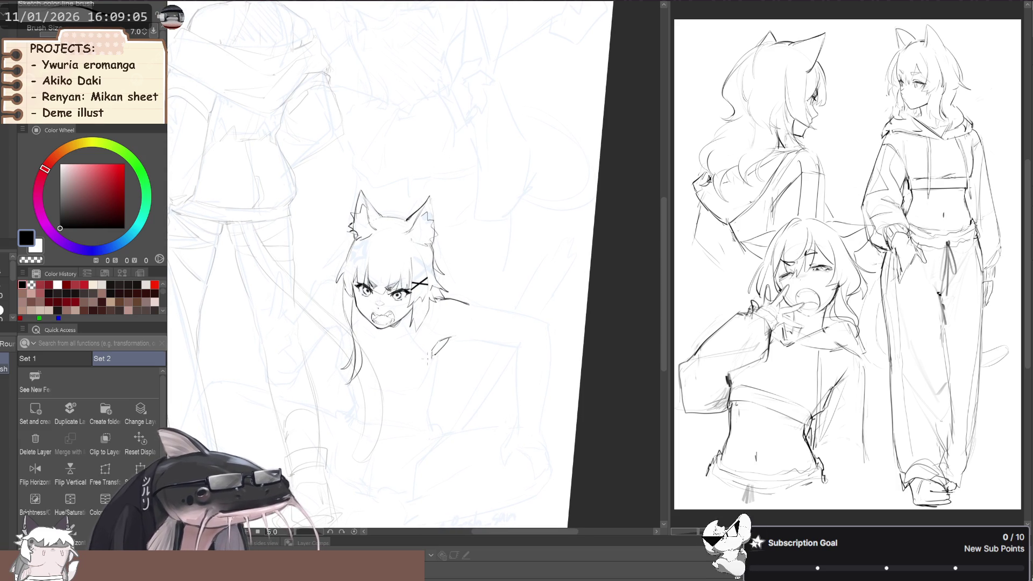
left_click_drag(437, 343, 432, 353)
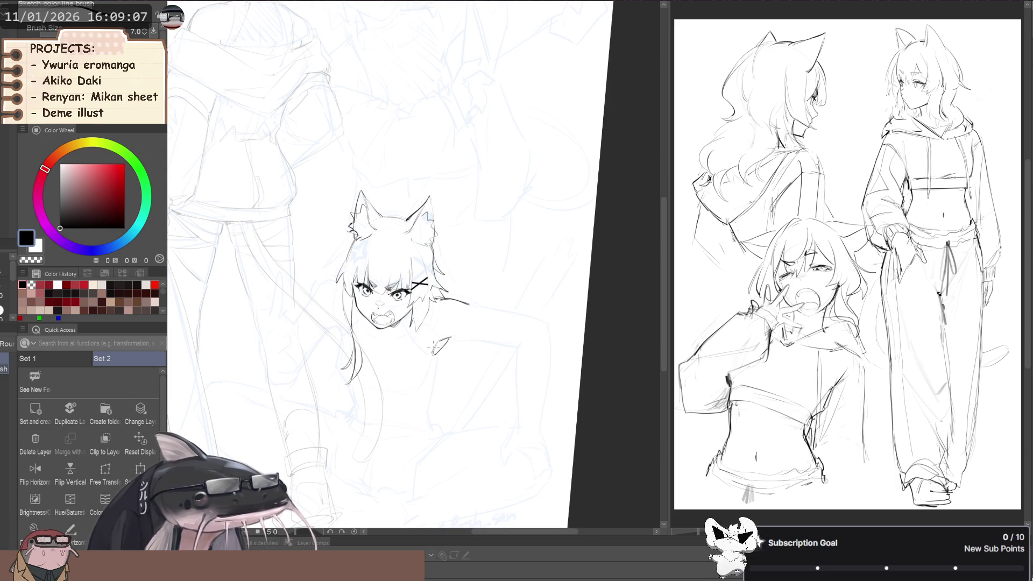
scroll(446, 360, "up", 2)
key("c")
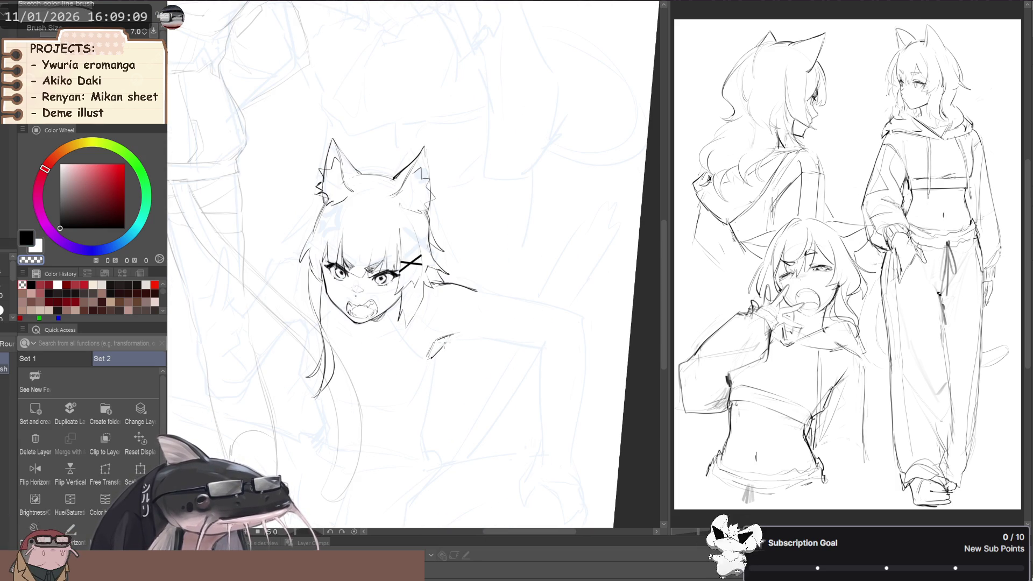
key("c")
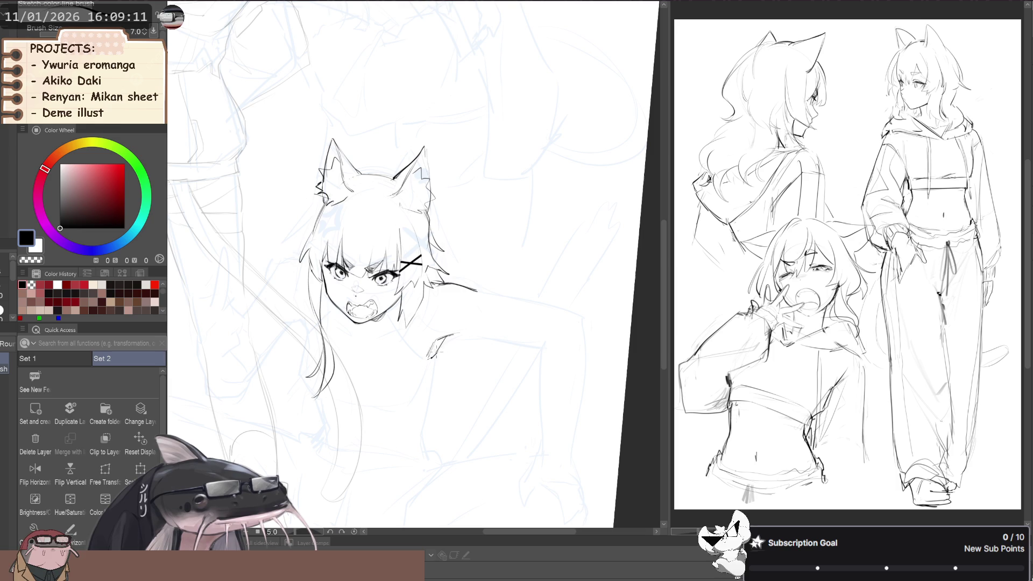
scroll(386, 336, "down", 2)
On a rotated canvas, draw the shoulder line and redraw the neck line until it fits.
left_click_drag(385, 336, 368, 334)
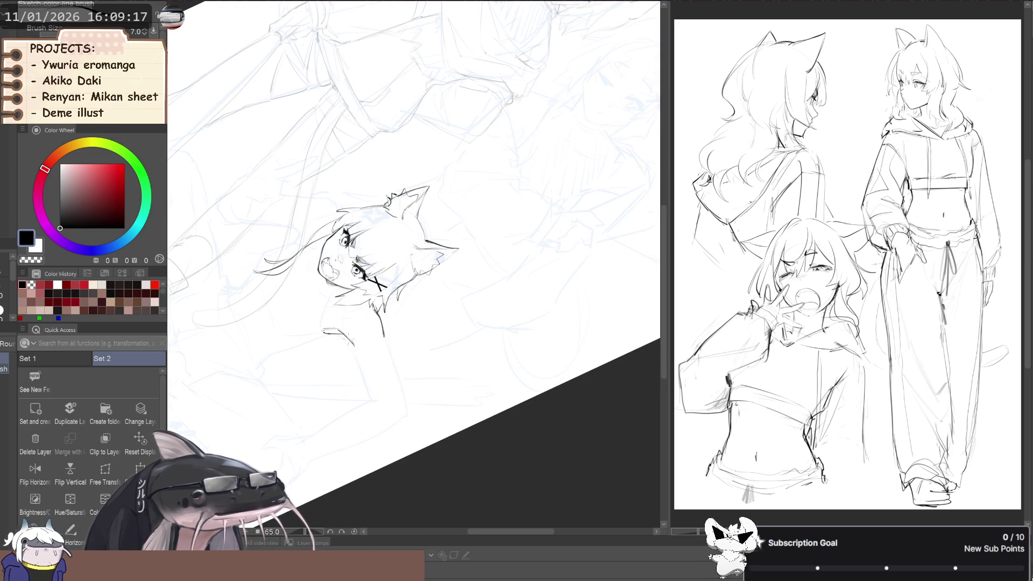
left_click_drag(353, 345, 370, 388)
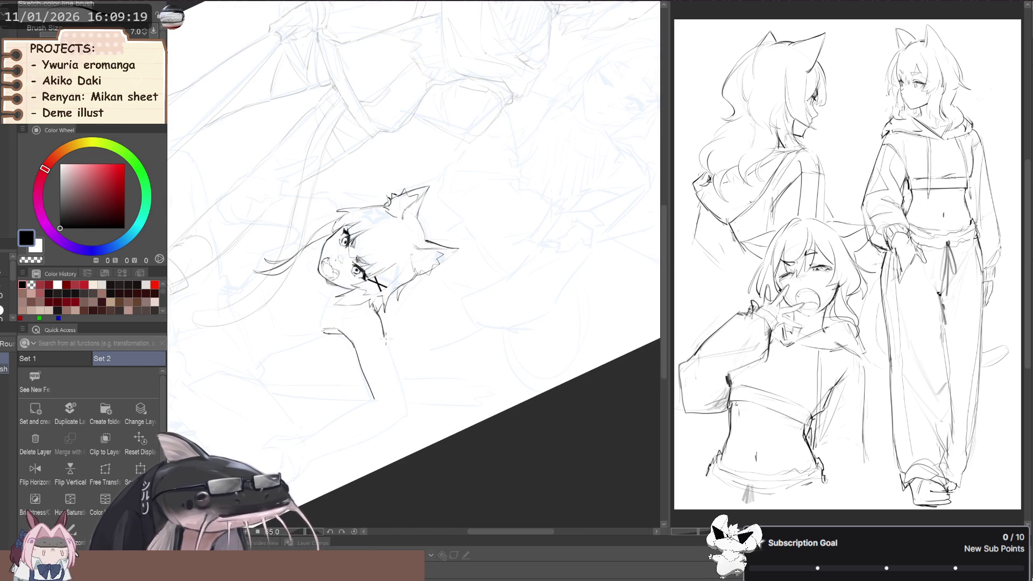
left_click_drag(385, 338, 406, 406)
key("ctrl+z")
left_click_drag(387, 340, 407, 407)
key("ctrl+z")
left_click_drag(383, 337, 400, 399)
left_click_drag(307, 317, 318, 296)
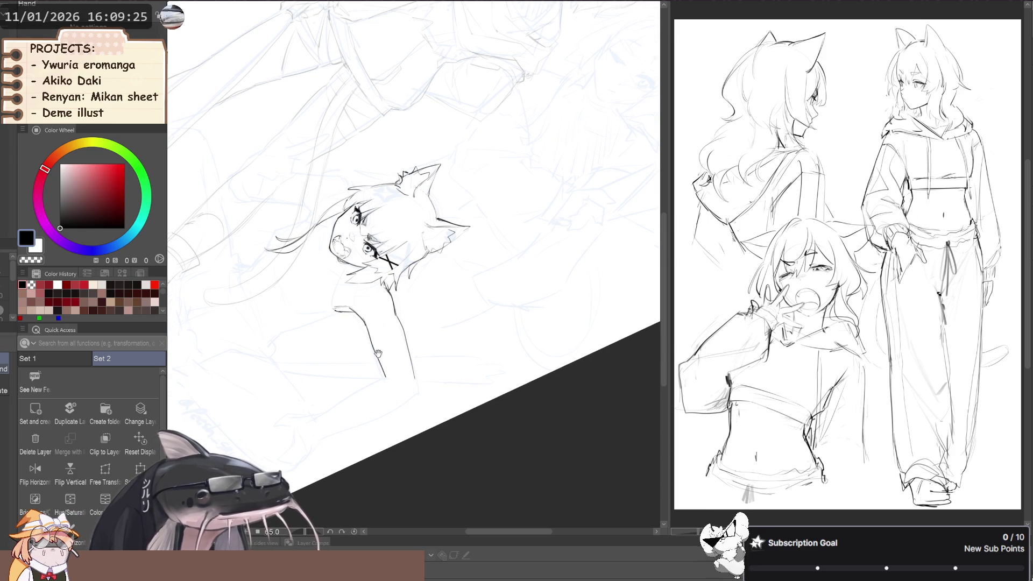
left_click_drag(415, 381, 417, 397)
key("ctrl+z")
Reset the canvas rotation and ink the reaching arm's outline down from the shoulder.
scroll(300, 319, "down", 3)
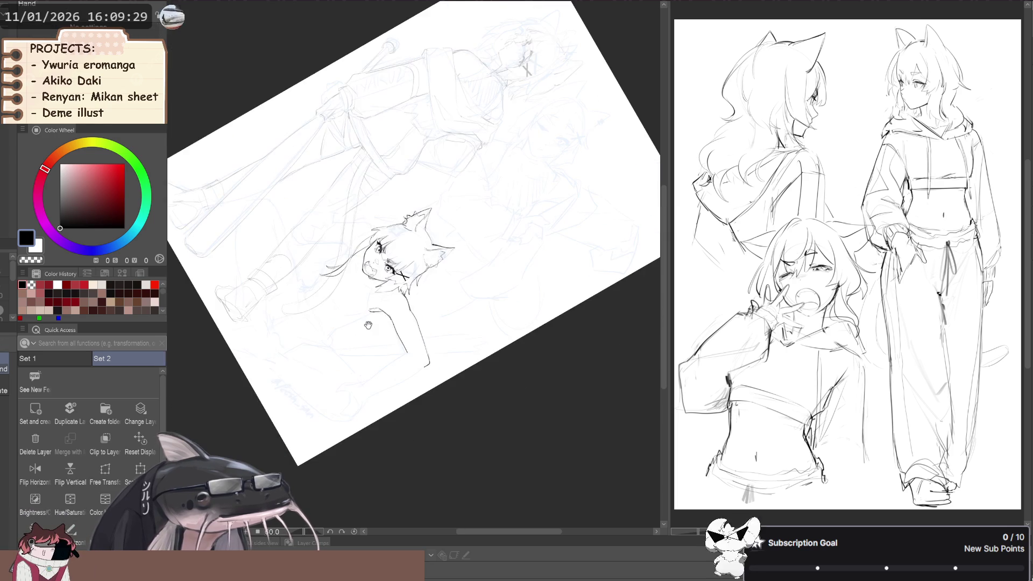
key("ctrl+@")
left_click_drag(300, 319, 283, 326)
scroll(452, 310, "up", 4)
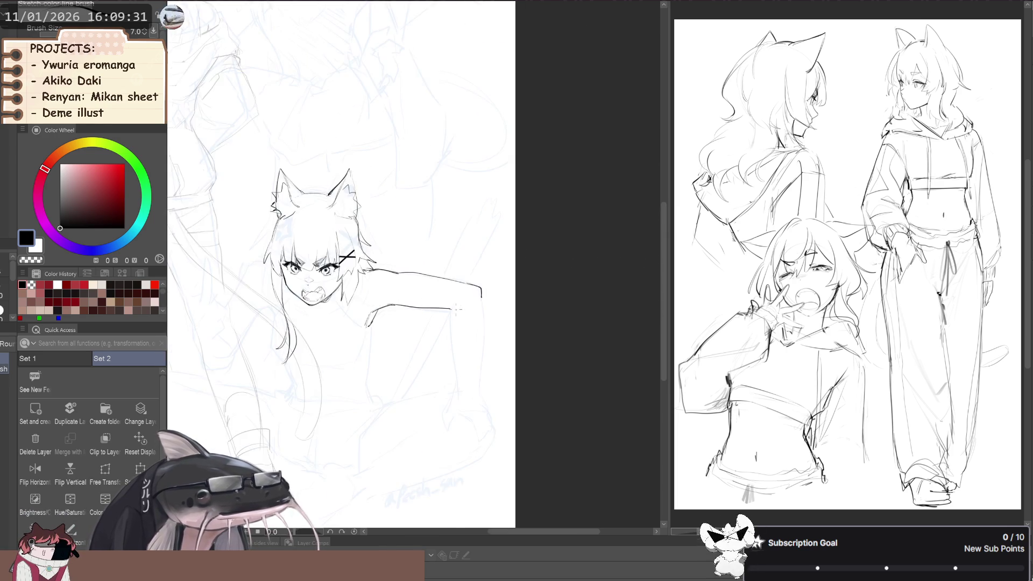
left_click_drag(452, 311, 464, 410)
left_click_drag(491, 296, 484, 418)
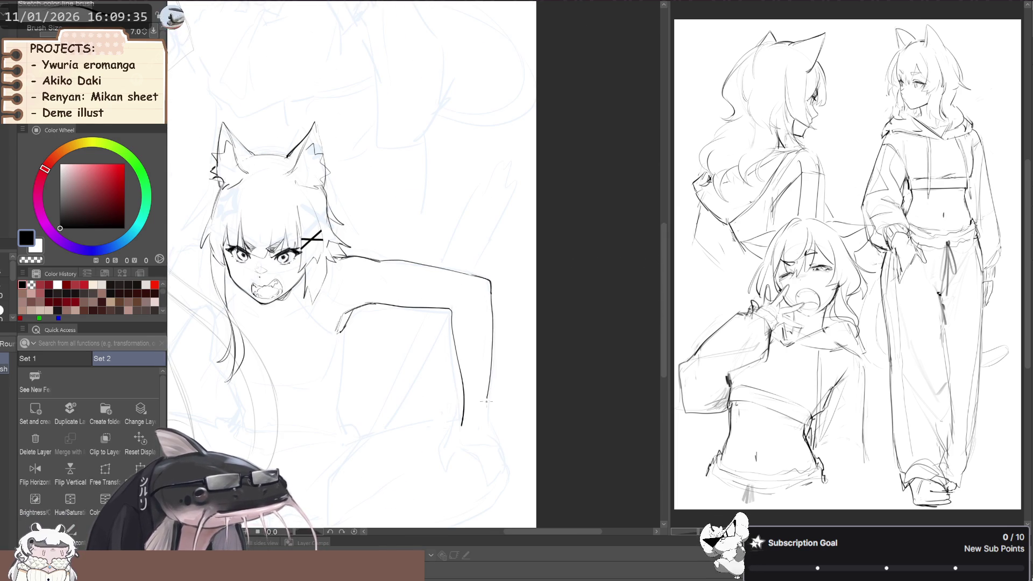
key("ctrl+z")
left_click_drag(491, 293, 488, 421)
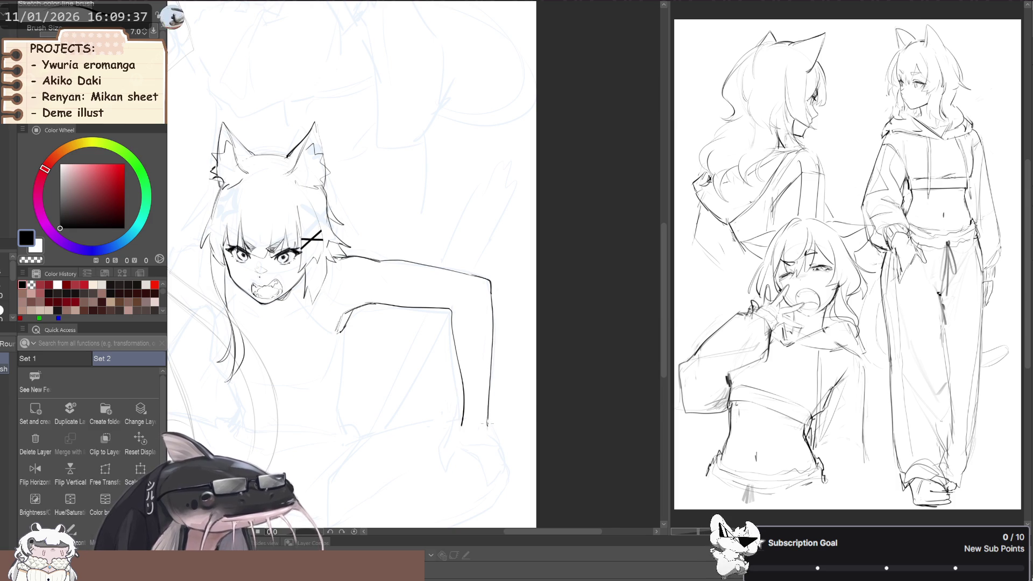
Mirror the canvas to check proportions, then return to a smaller fine sketch brush.
scroll(487, 423, "down", 5)
key("l")
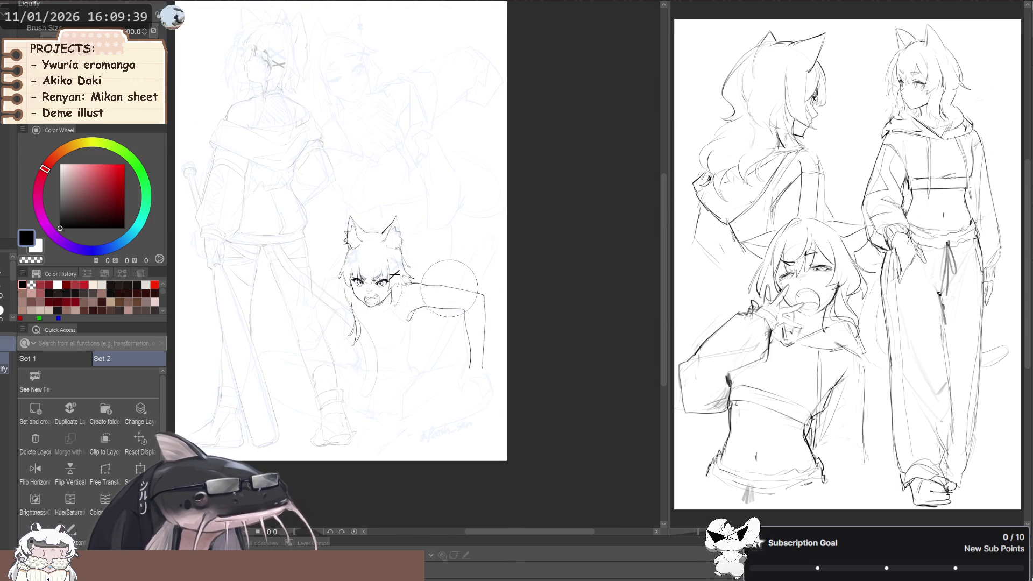
left_click(35, 471)
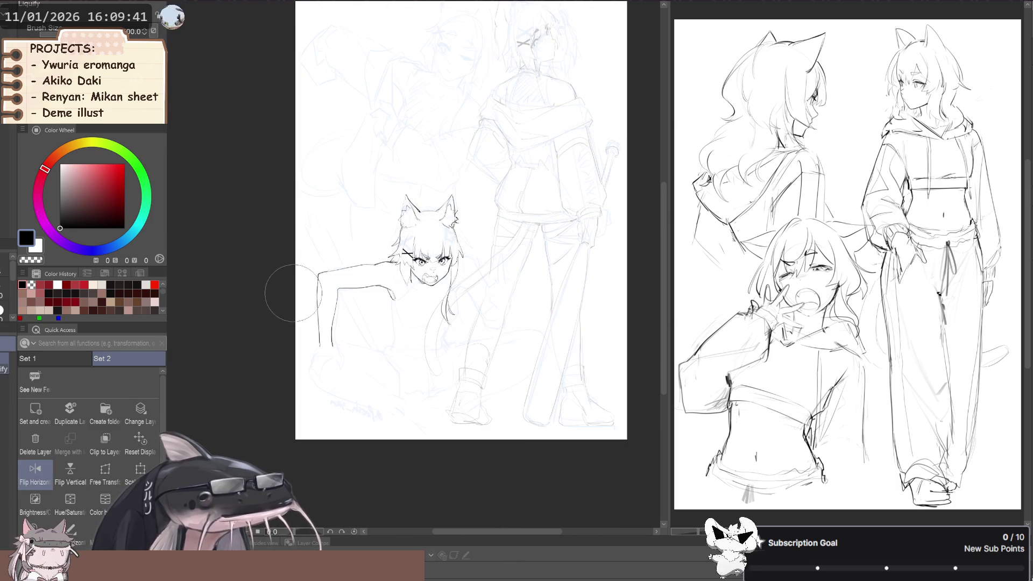
left_click_drag(265, 291, 272, 296)
key("h")
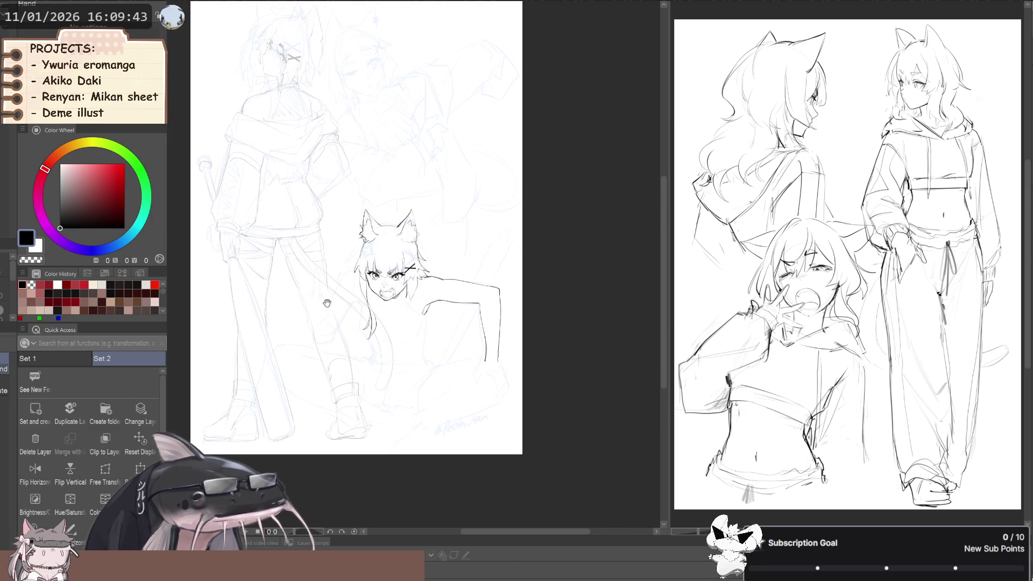
key("p")
scroll(361, 315, "up", 2)
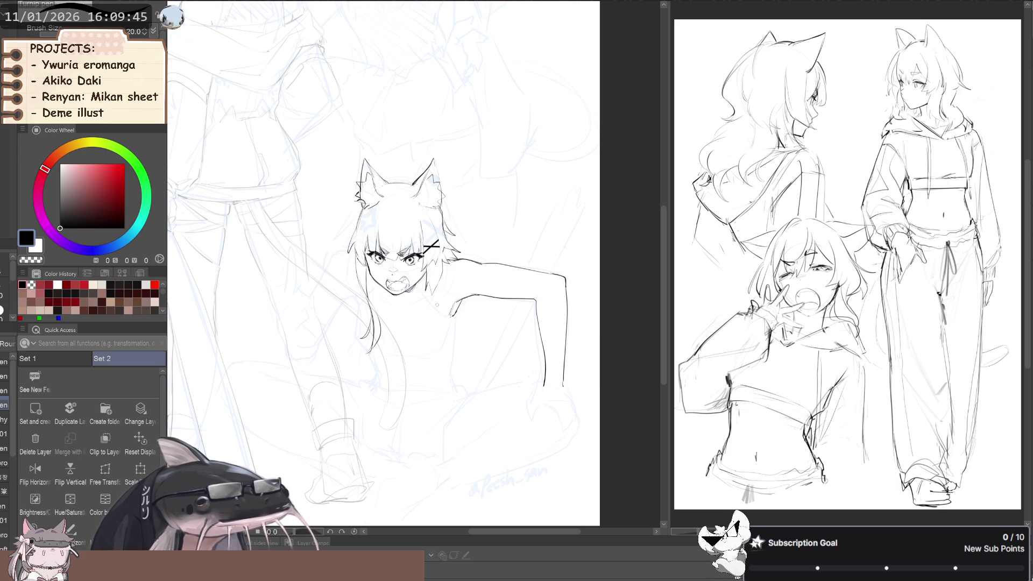
scroll(435, 301, "up", 1)
scroll(436, 323, "up", 1)
key("bracketleft")
key("bracketleft")
key("bracketleft")
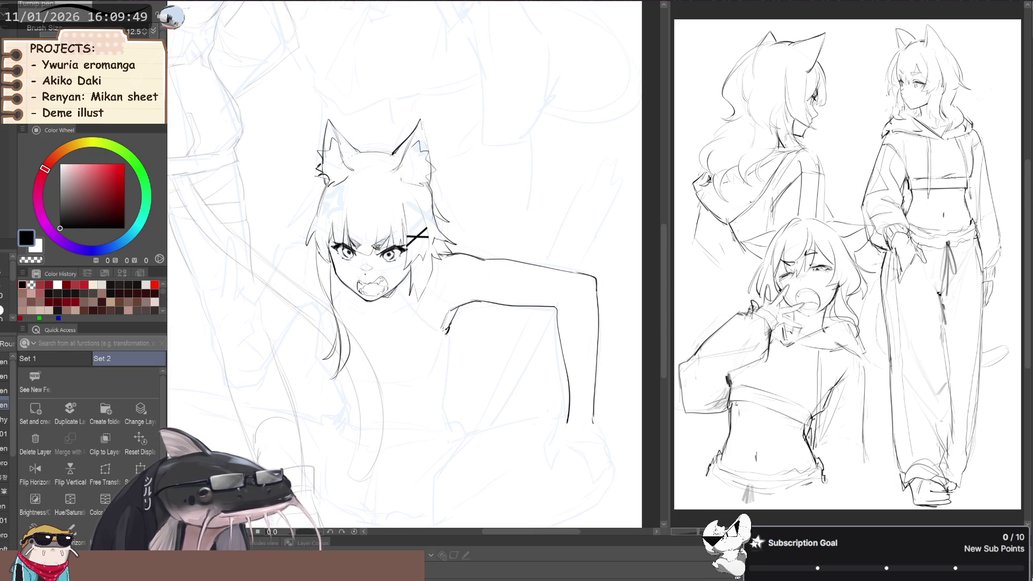
key("b")
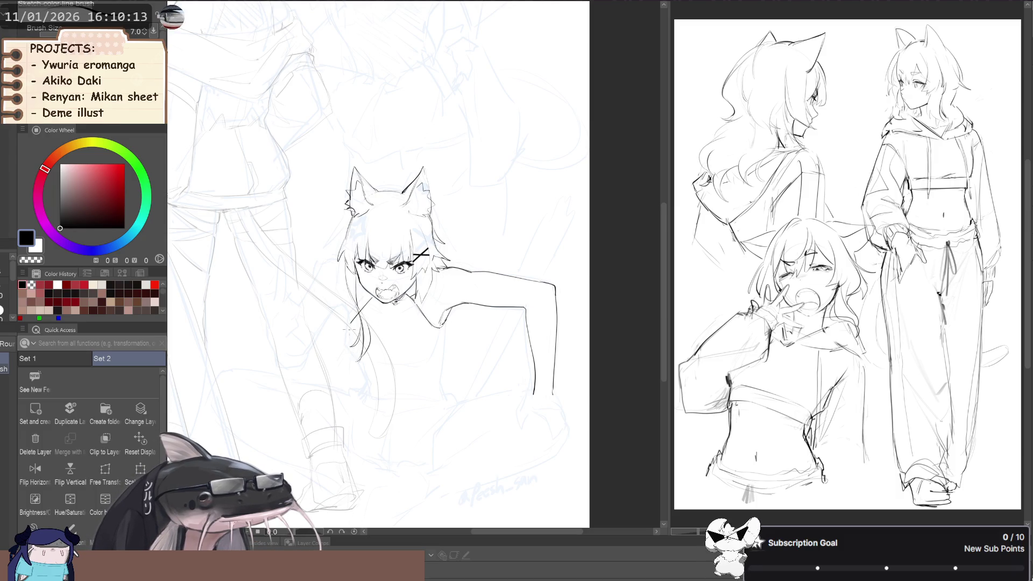
Ink a short hair strand beside the face and curved lines on the chest and shoulder.
left_click_drag(348, 327, 351, 351)
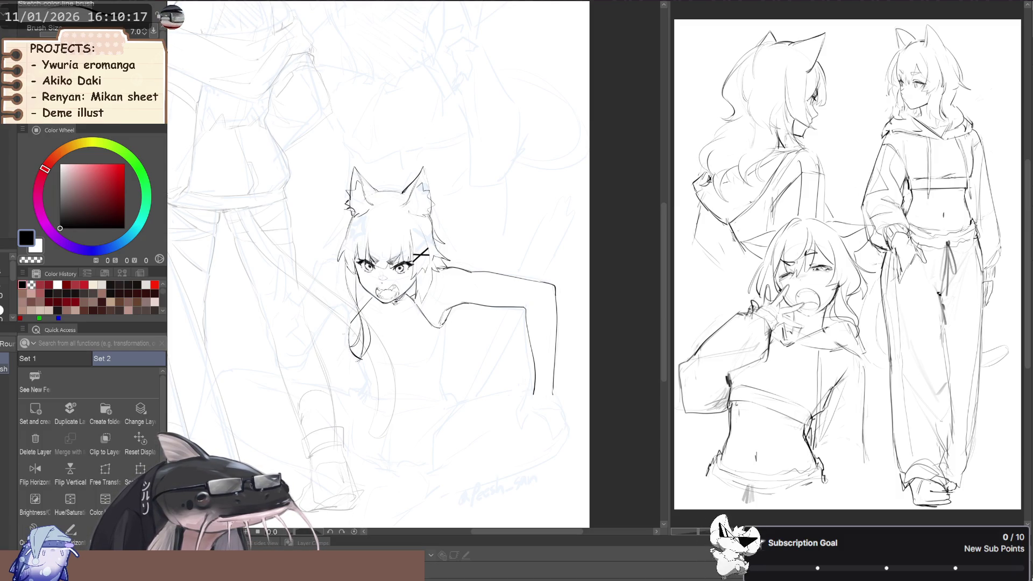
left_click_drag(424, 354, 424, 365)
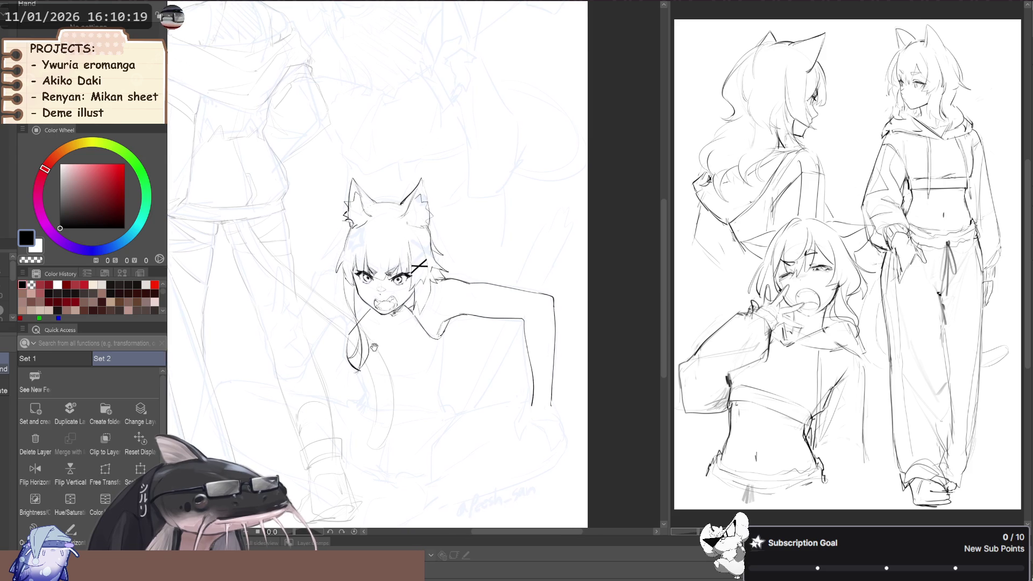
left_click_drag(432, 360, 413, 374)
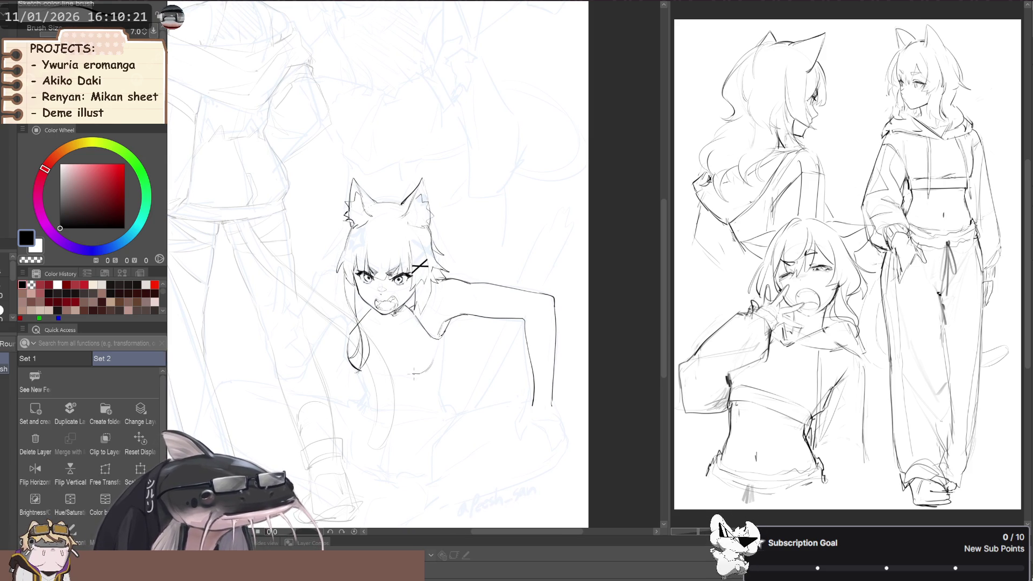
left_click_drag(377, 301, 316, 308)
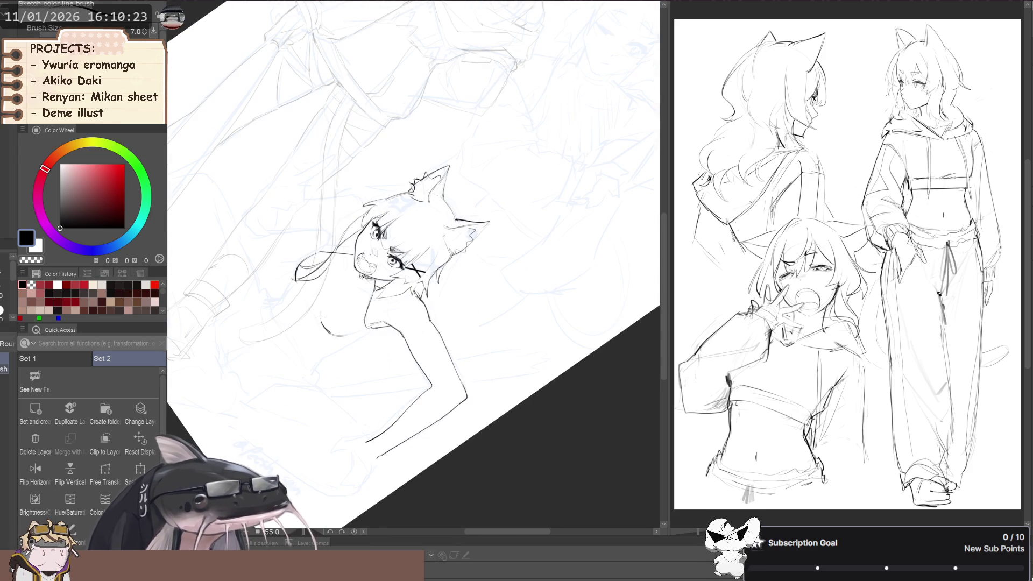
mouse_move(313, 305)
left_mouse_down()
mouse_move(324, 325)
mouse_move(421, 361)
left_mouse_up()
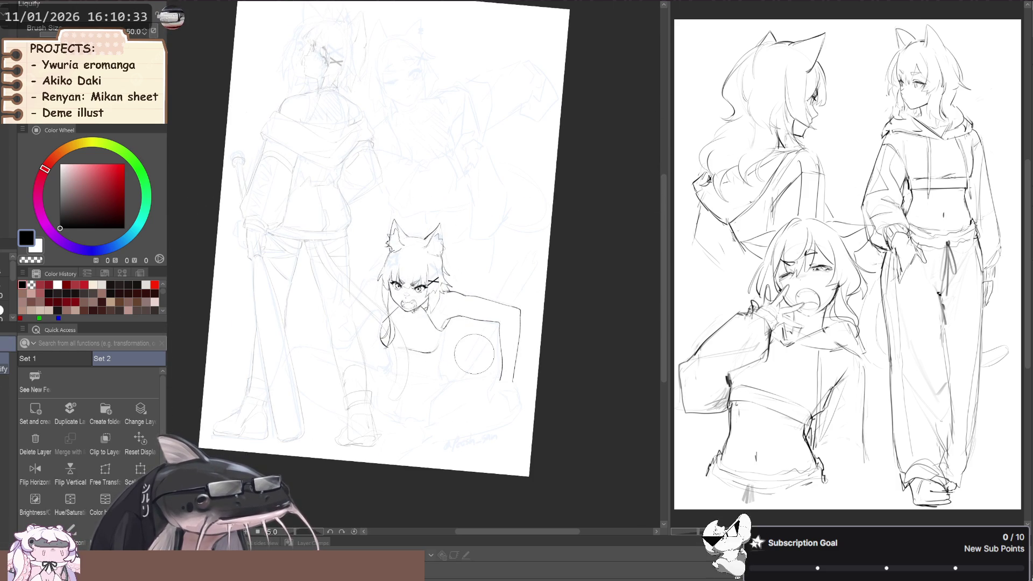
Rotate the canvas and ink the crop top's contour line below the chest.
key("b")
scroll(477, 353, "up", 3)
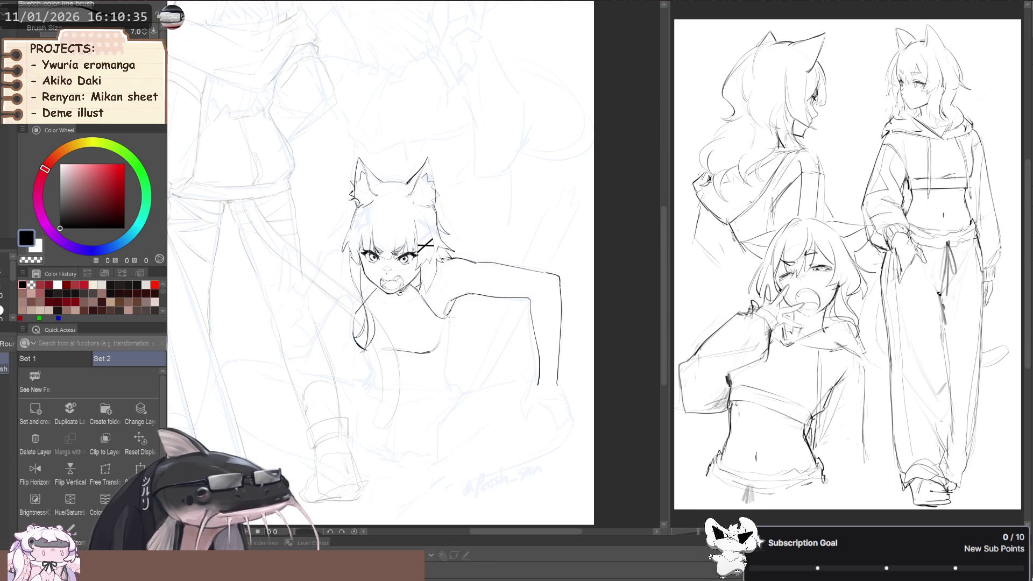
key("p")
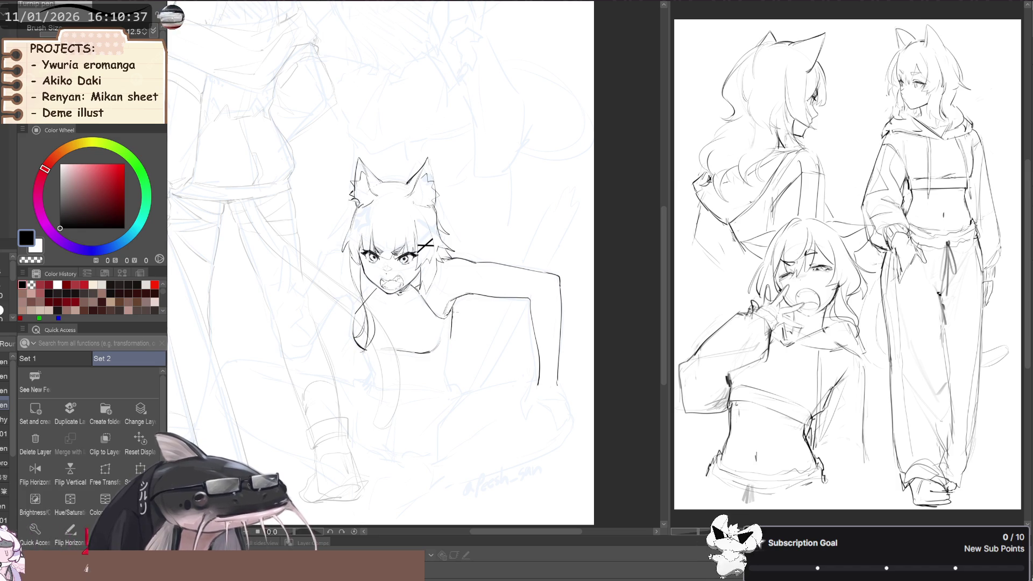
key("b")
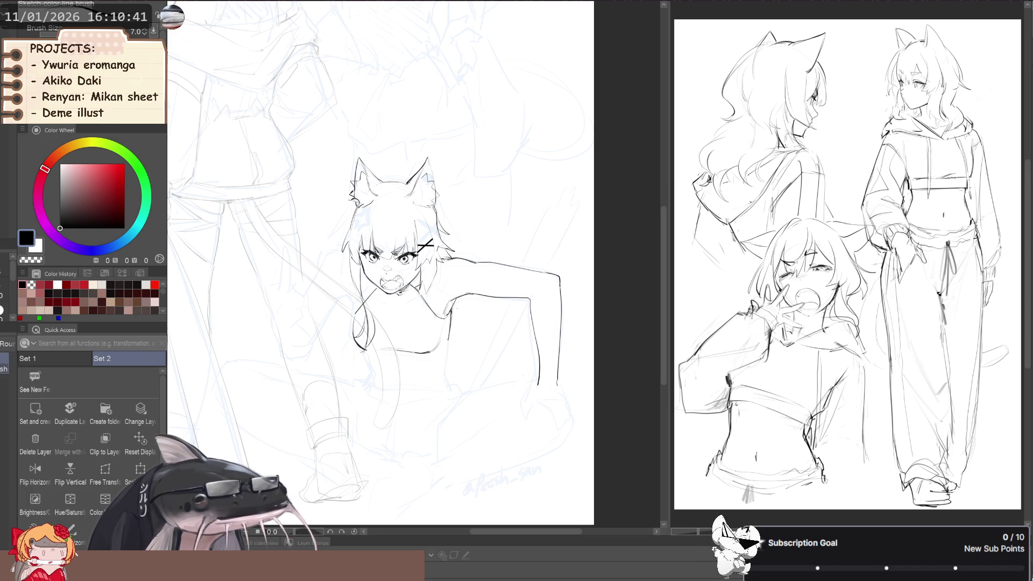
left_click_drag(338, 315, 364, 325)
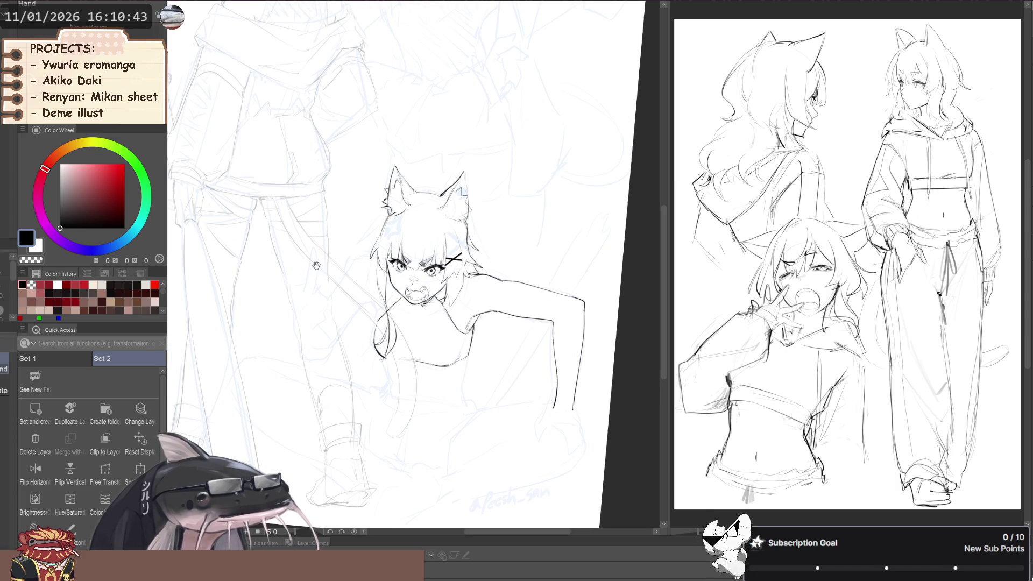
left_click_drag(316, 266, 328, 328)
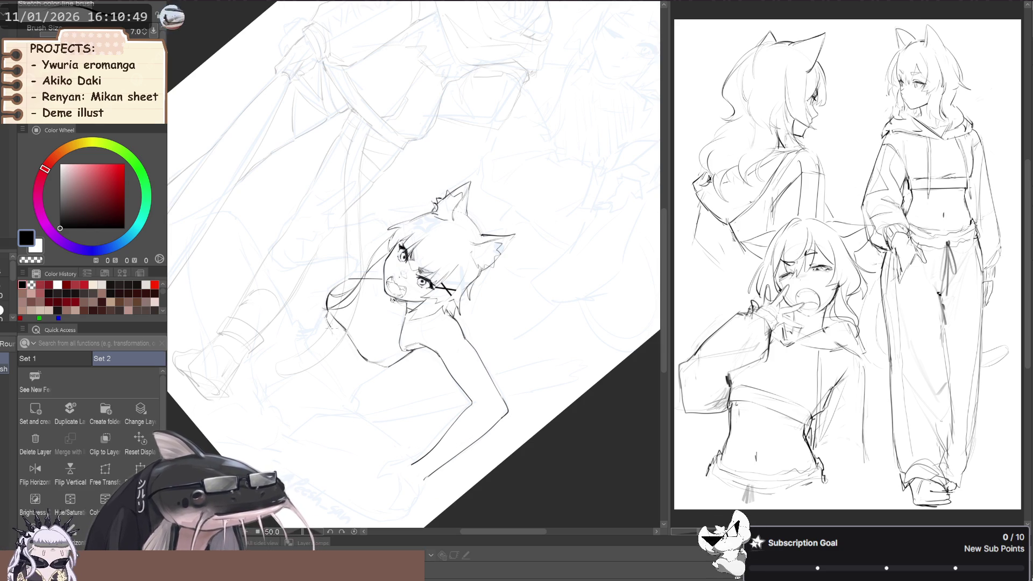
left_click_drag(345, 341, 372, 367)
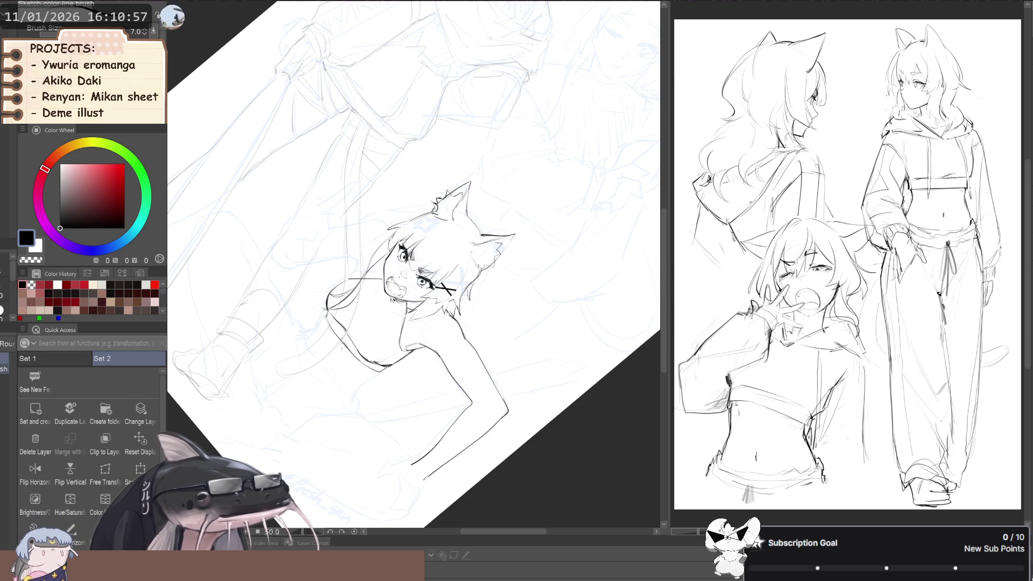
mouse_move(339, 345)
left_mouse_down()
mouse_move(265, 299)
mouse_move(242, 302)
left_mouse_up()
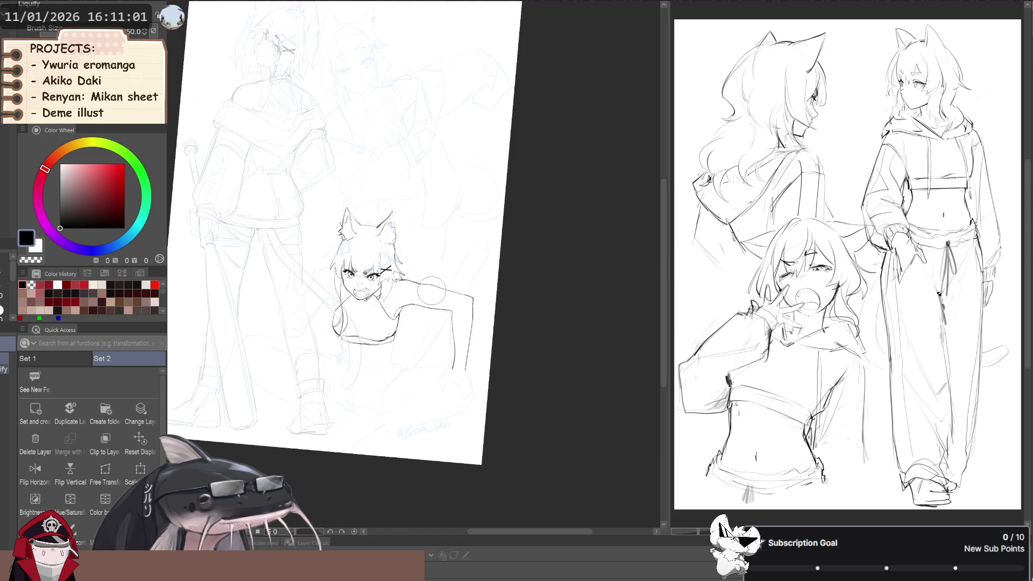
Reposition the view and start a freehand lasso selection around the chest area.
key("p")
left_click_drag(363, 252, 374, 264)
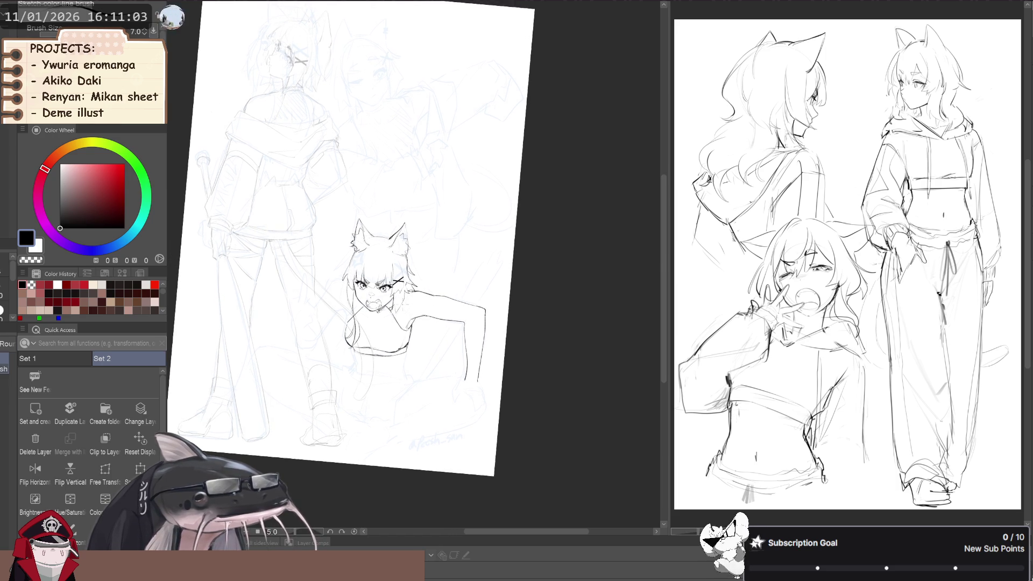
key("p")
scroll(406, 296, "up", 2)
key("p")
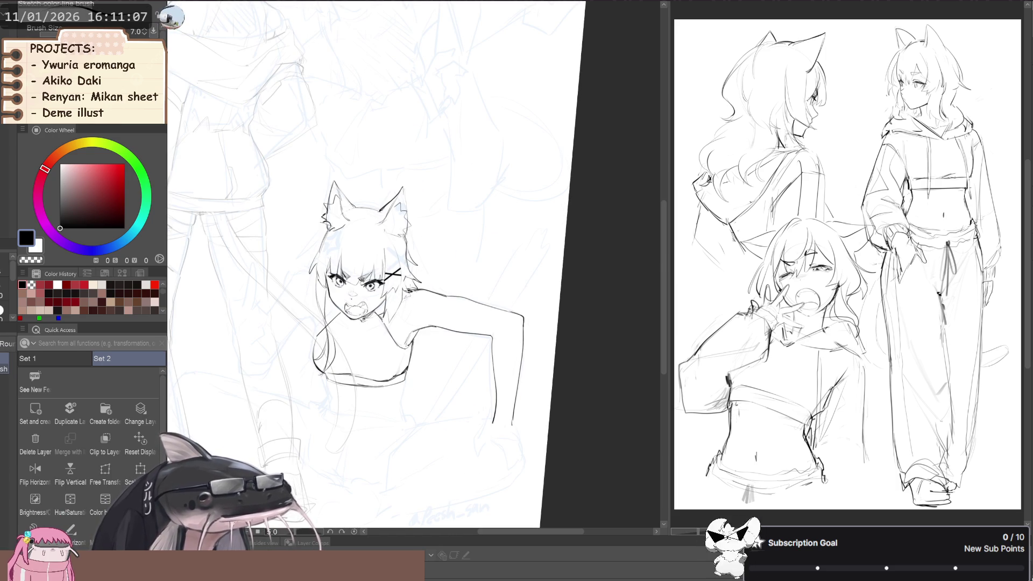
scroll(360, 319, "down", 3)
scroll(360, 318, "up", 4)
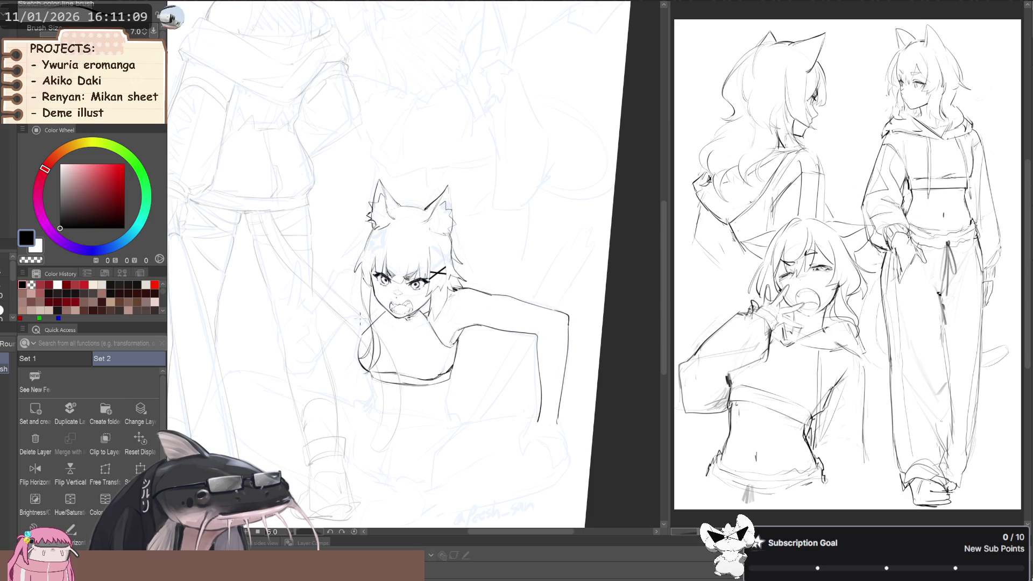
left_click_drag(339, 322, 331, 329)
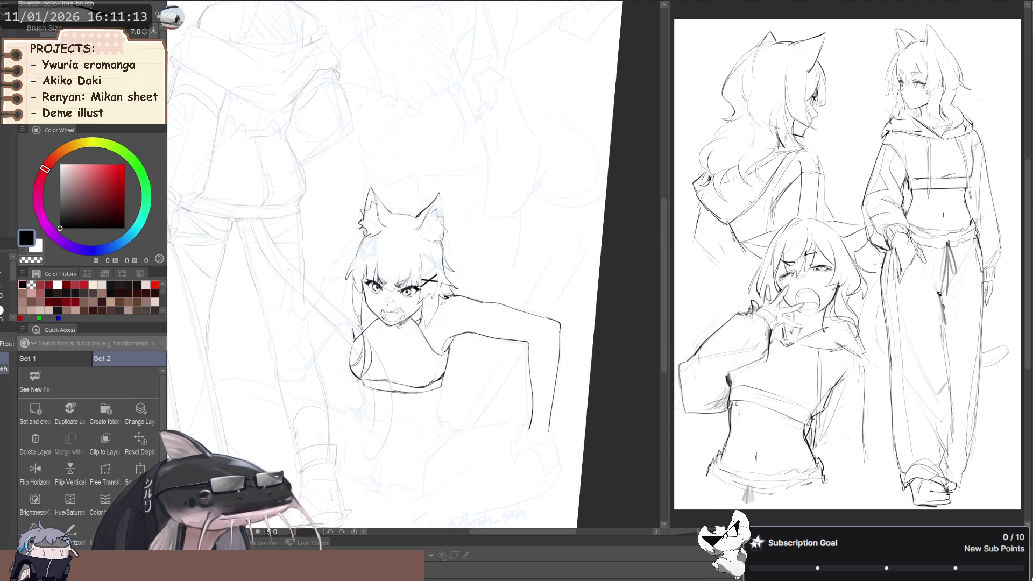
scroll(322, 304, "down", 3)
key("m")
mouse_move(334, 332)
left_mouse_down()
mouse_move(347, 365)
mouse_move(391, 315)
mouse_move(333, 319)
left_mouse_up()
Scale the selected chest area slightly downward and commit the transform.
left_click(105, 474)
left_click(140, 471)
left_click_drag(377, 379, 376, 382)
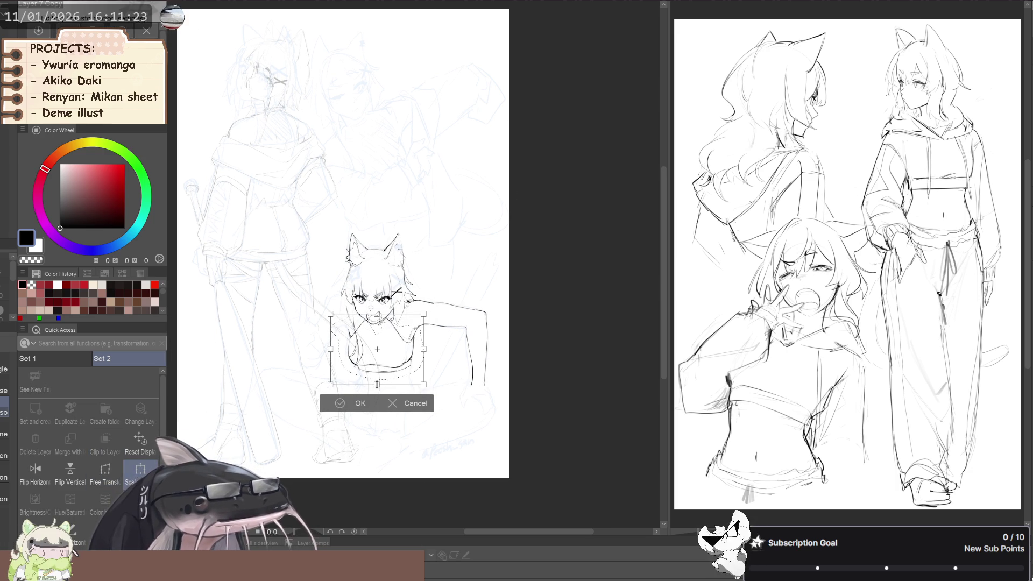
left_click(344, 404)
Ink a short line just below the crop top's hem.
left_click_drag(257, 383, 252, 375)
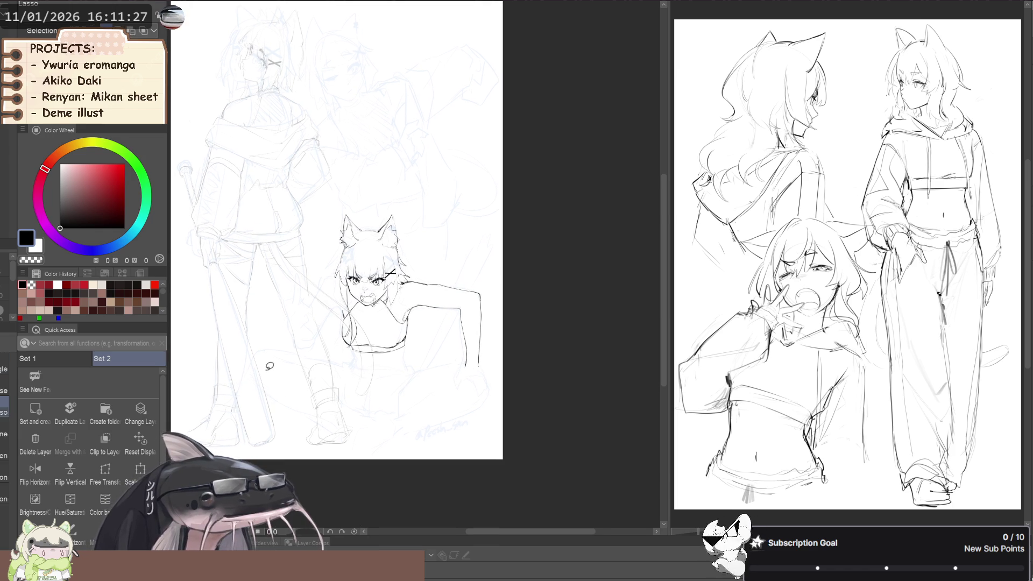
scroll(349, 353, "up", 2)
left_click_drag(348, 345, 353, 360)
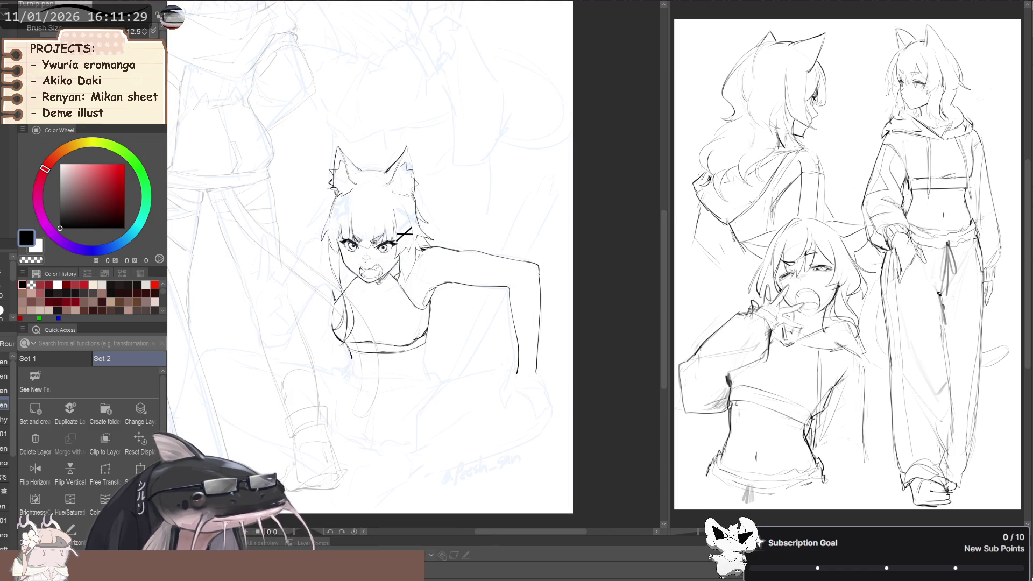
scroll(212, 275, "down", 2)
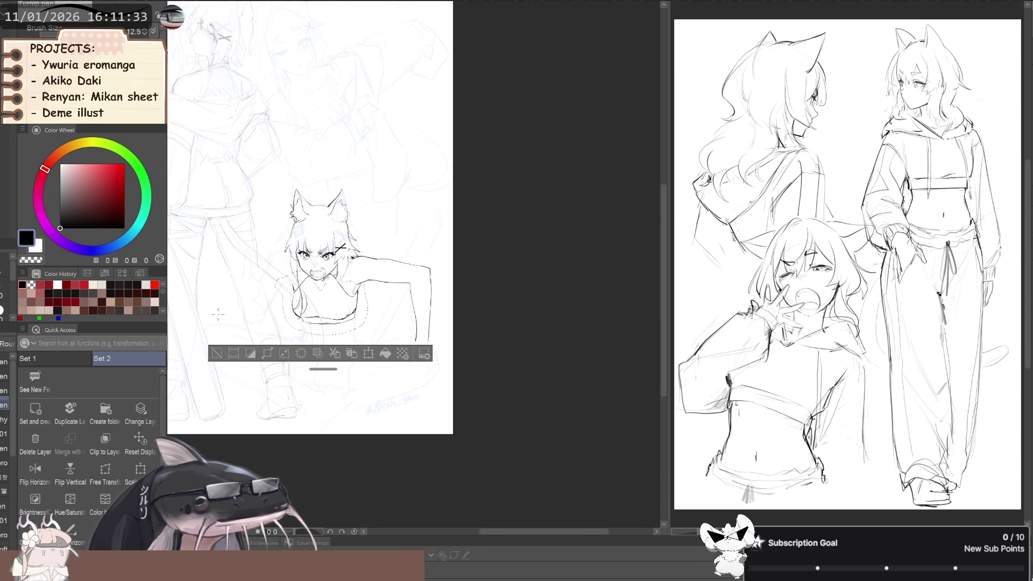
Clear the torso selection and lasso the area below the crop top's hem.
left_click(216, 353)
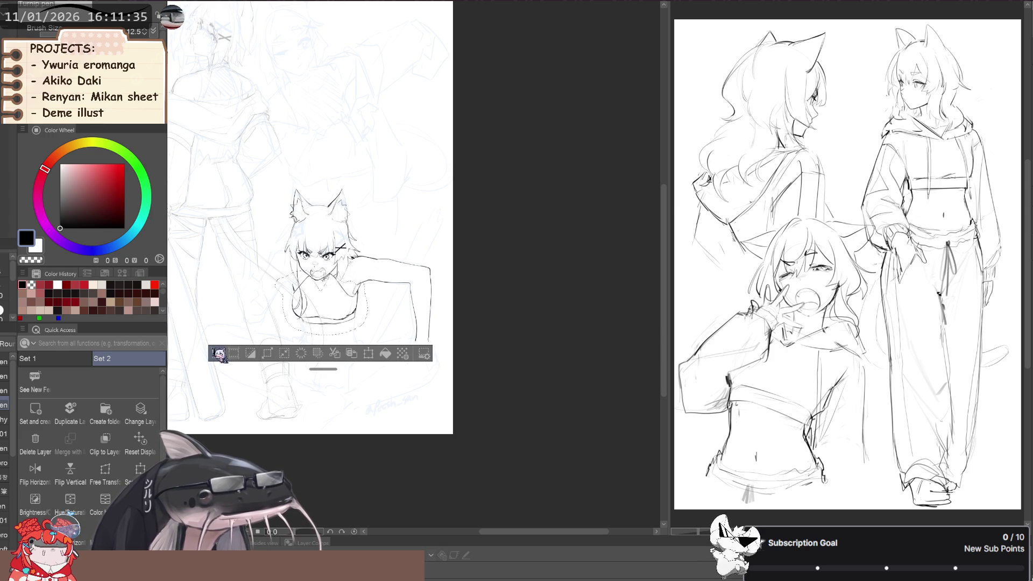
scroll(310, 319, "up", 2)
scroll(310, 319, "up", 2)
key("m")
mouse_move(289, 310)
left_mouse_down()
mouse_move(400, 302)
mouse_move(291, 312)
left_mouse_up()
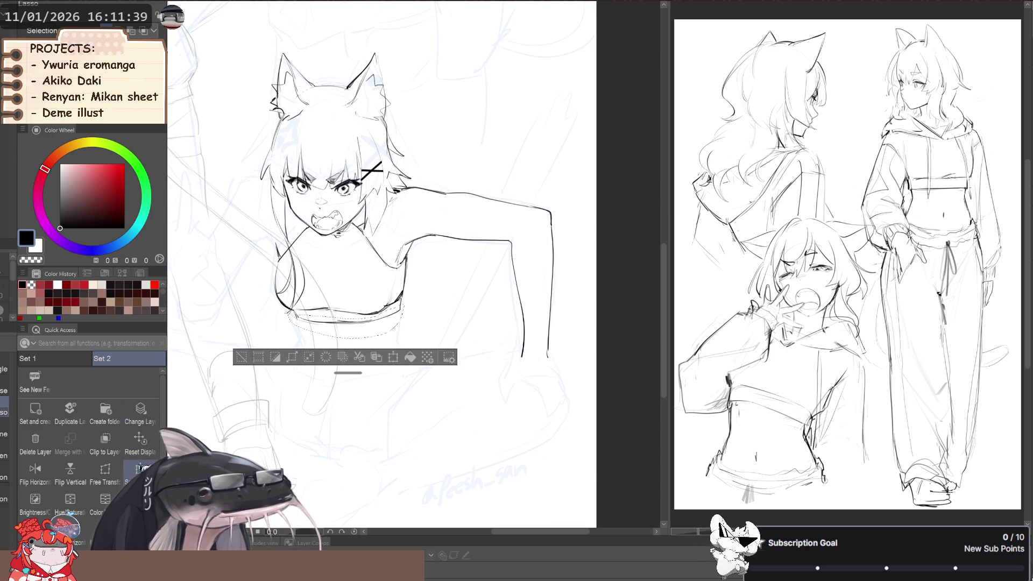
Deselect, rotate the canvas to 20°, and add a light sketch guide stroke.
left_click(242, 357)
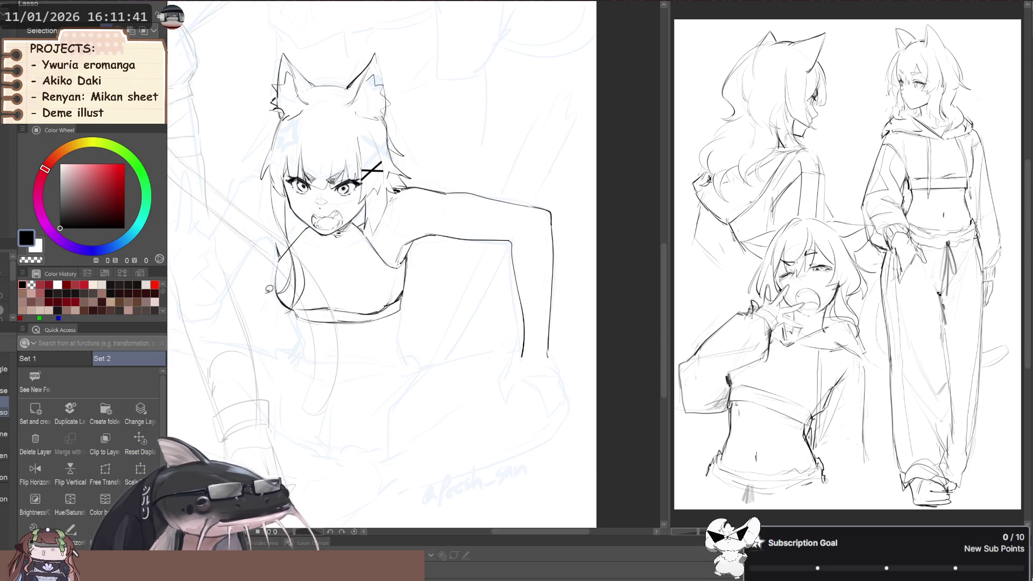
left_click_drag(266, 319, 300, 343)
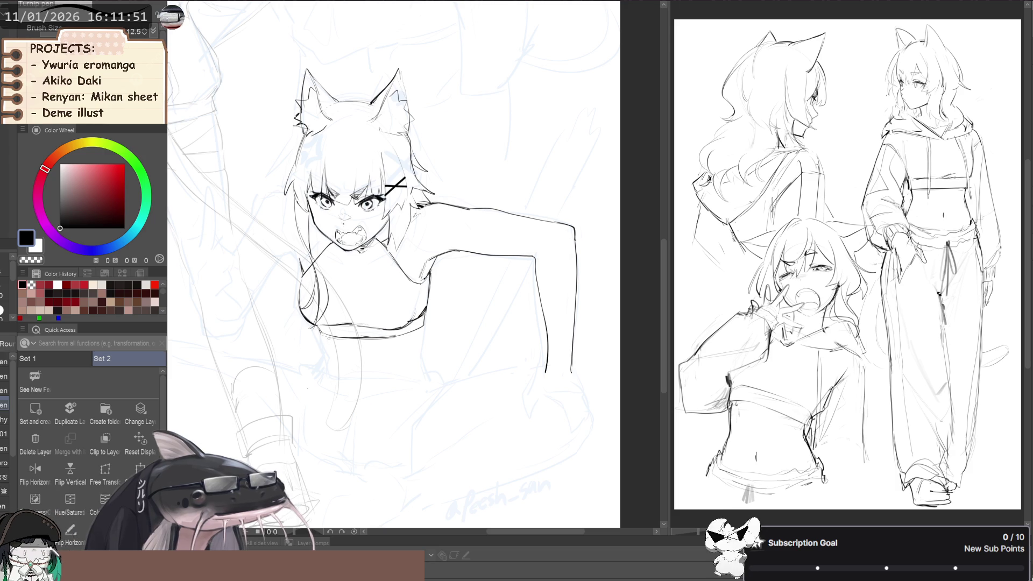
key("p")
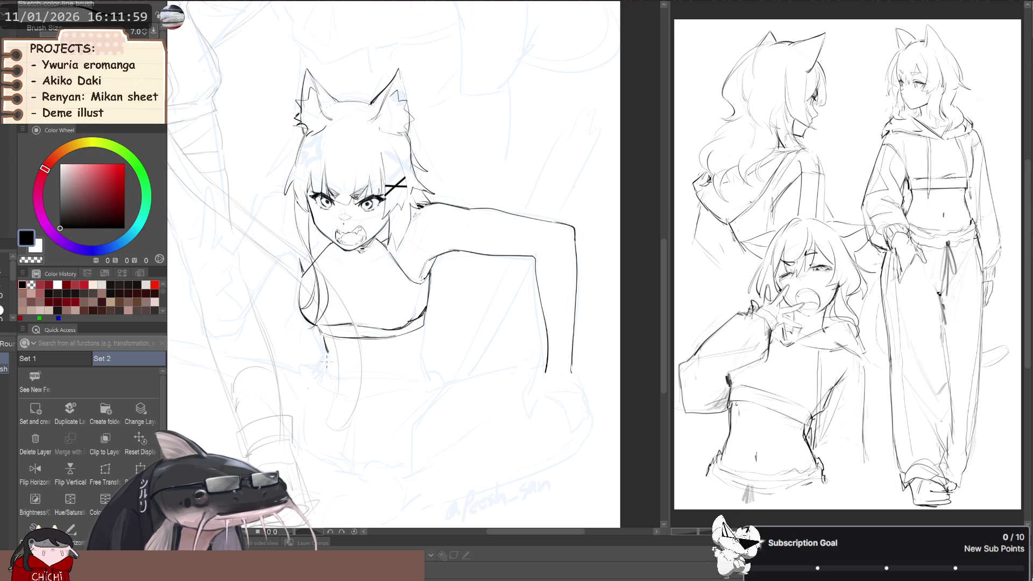
left_click_drag(250, 320, 266, 312)
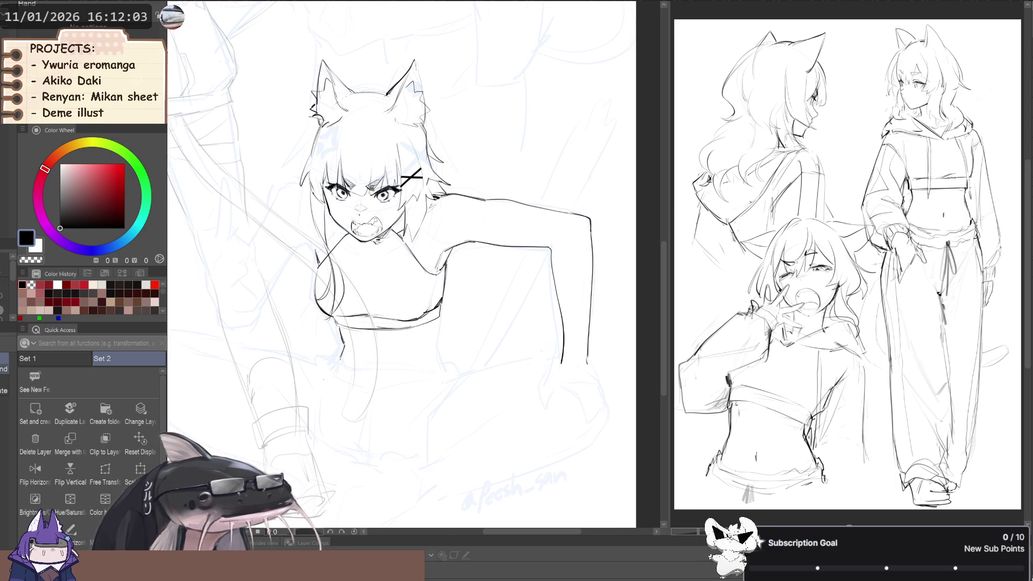
left_click_drag(323, 379, 303, 329)
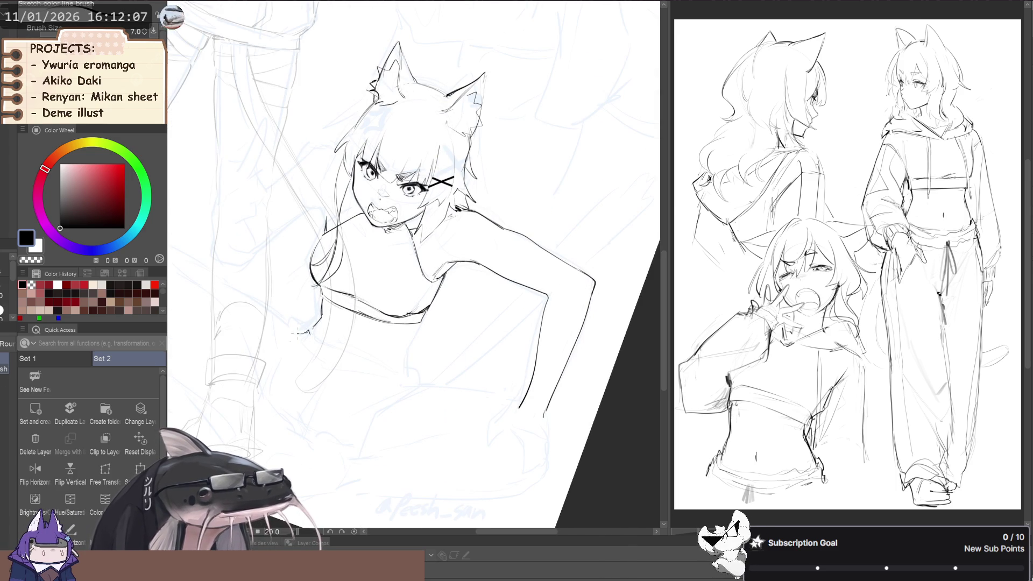
left_click_drag(300, 334, 347, 367)
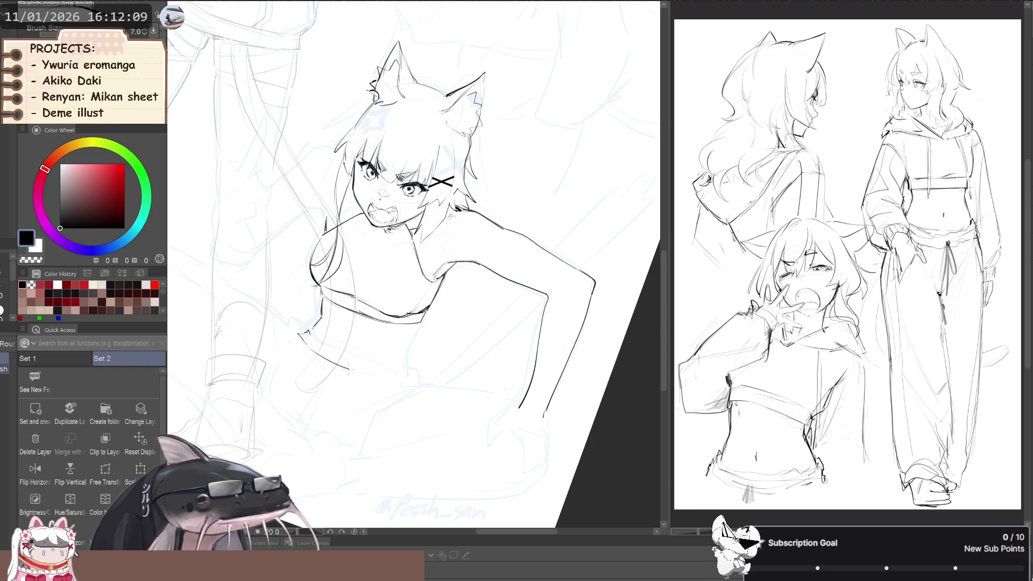
Straighten the view to 0°, sketch a short vertical waist line, and zoom out to the full page.
mouse_move(291, 341)
left_mouse_down()
mouse_move(319, 325)
mouse_move(324, 333)
left_mouse_up()
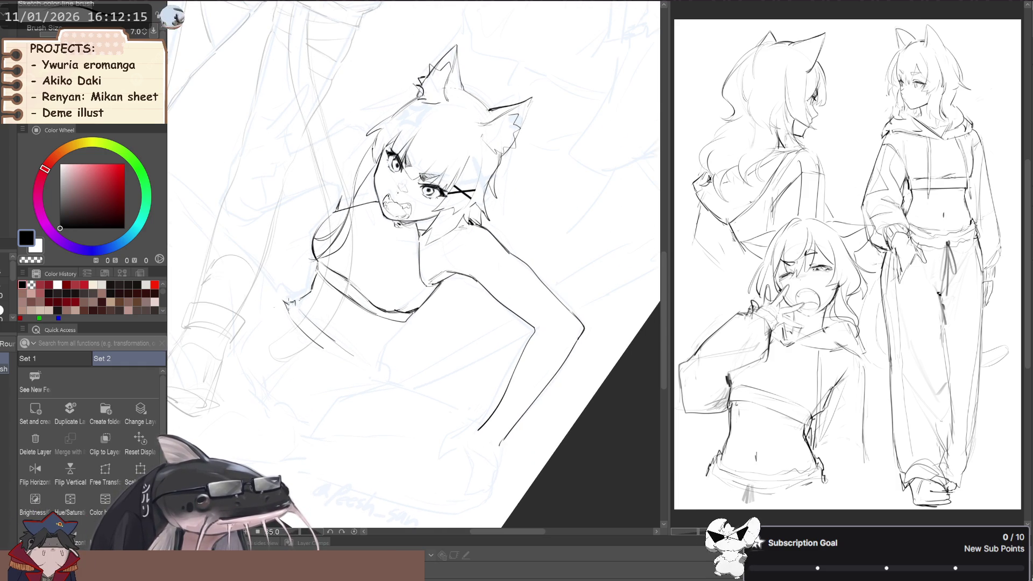
mouse_move(235, 262)
left_mouse_down()
mouse_move(393, 369)
mouse_move(376, 372)
left_mouse_up()
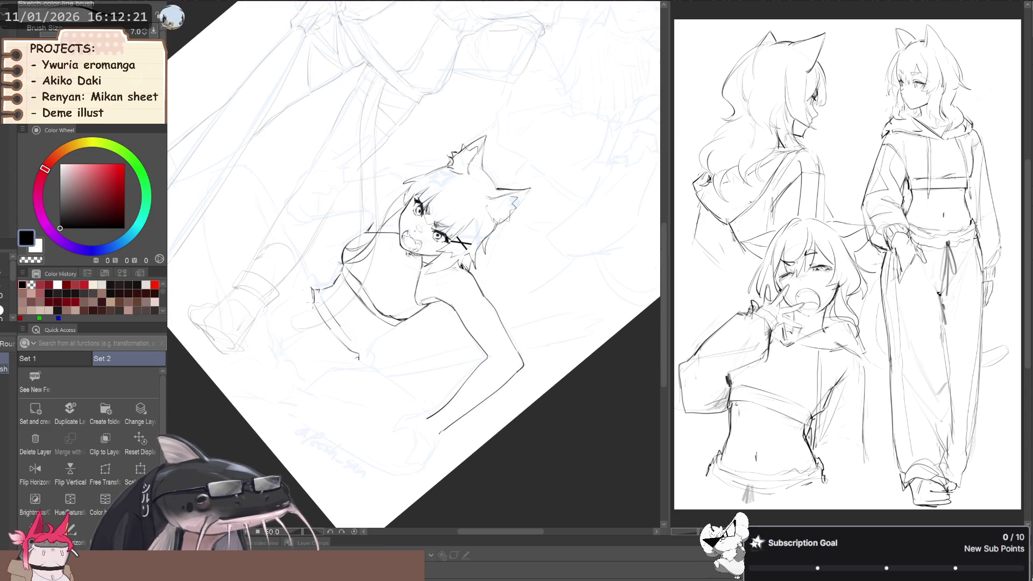
mouse_move(361, 354)
left_mouse_down()
mouse_move(296, 343)
mouse_move(280, 361)
left_mouse_up()
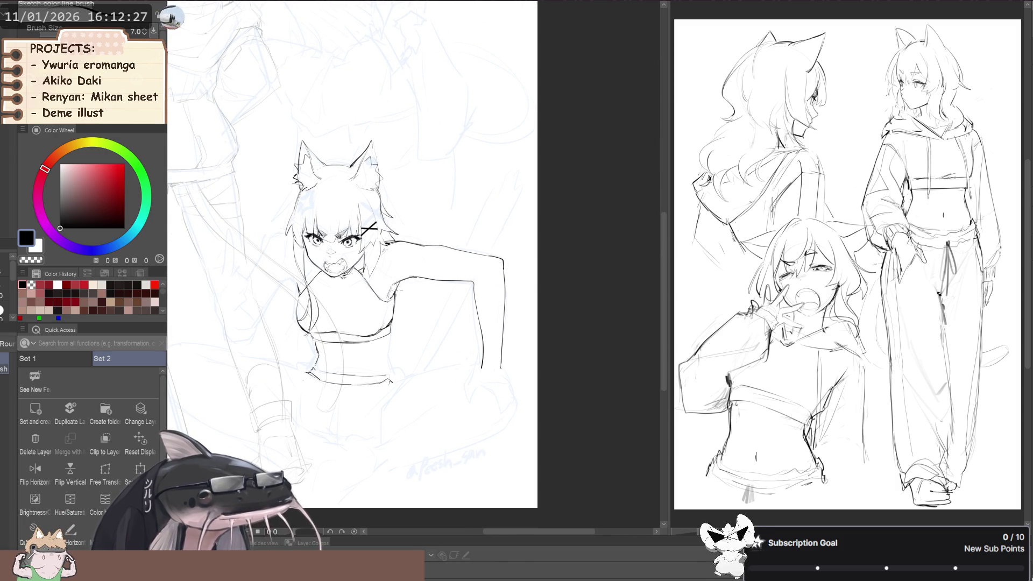
left_click_drag(388, 337, 386, 357)
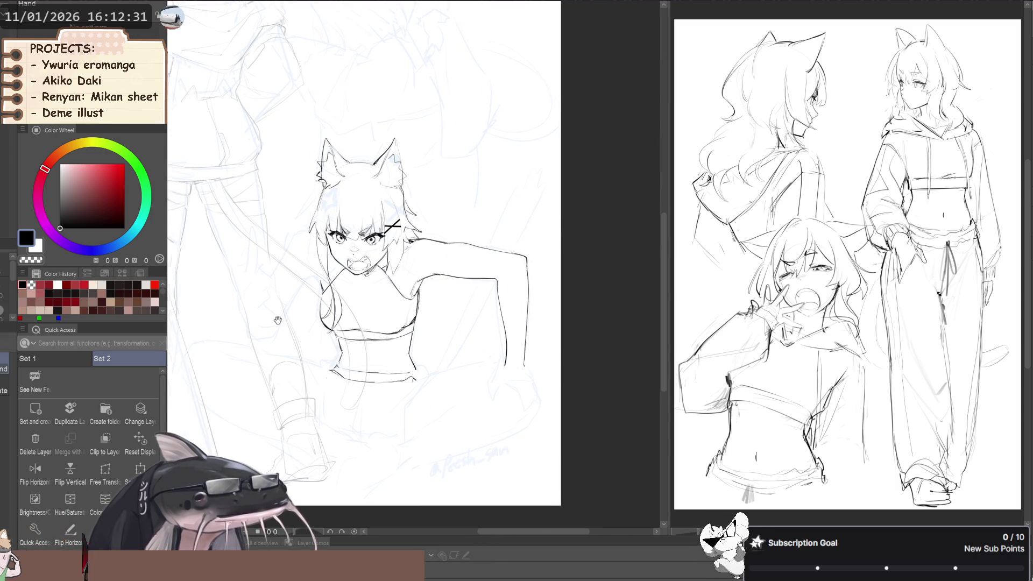
scroll(306, 308, "down", 3)
left_click_drag(276, 319, 306, 308)
scroll(306, 308, "down", 1)
With the canvas mirrored, lasso the lower torso, free-transform and apply it, then flip back.
key("h")
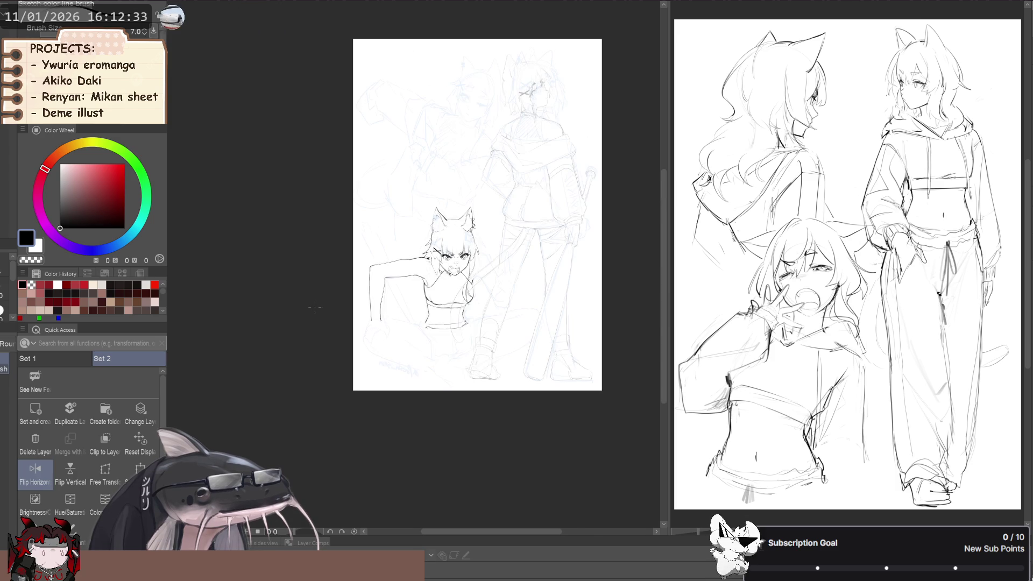
scroll(351, 355, "up", 2)
key("m")
mouse_move(352, 355)
left_mouse_down()
mouse_move(447, 287)
mouse_move(403, 272)
mouse_move(358, 286)
left_mouse_up()
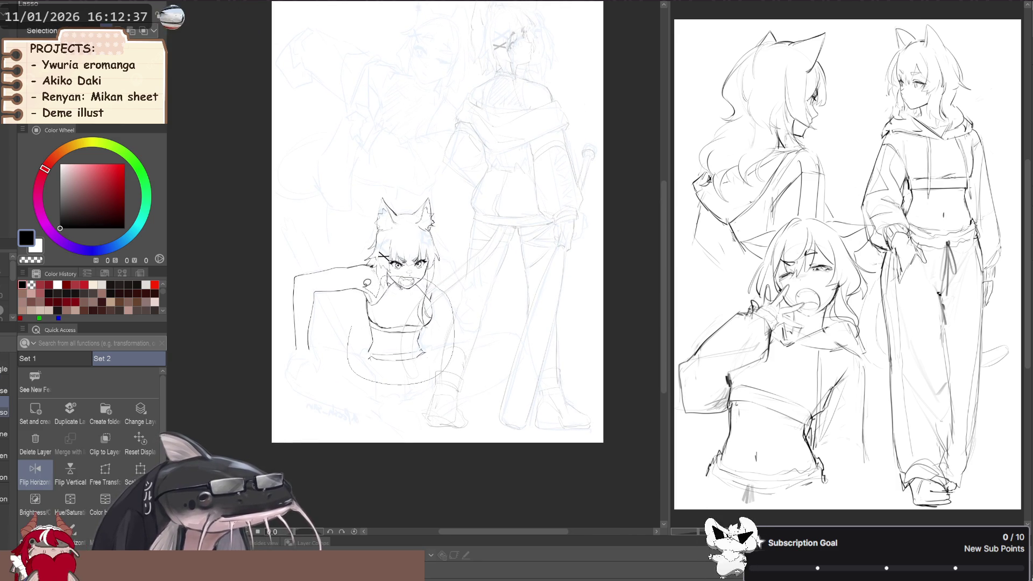
left_click(105, 473)
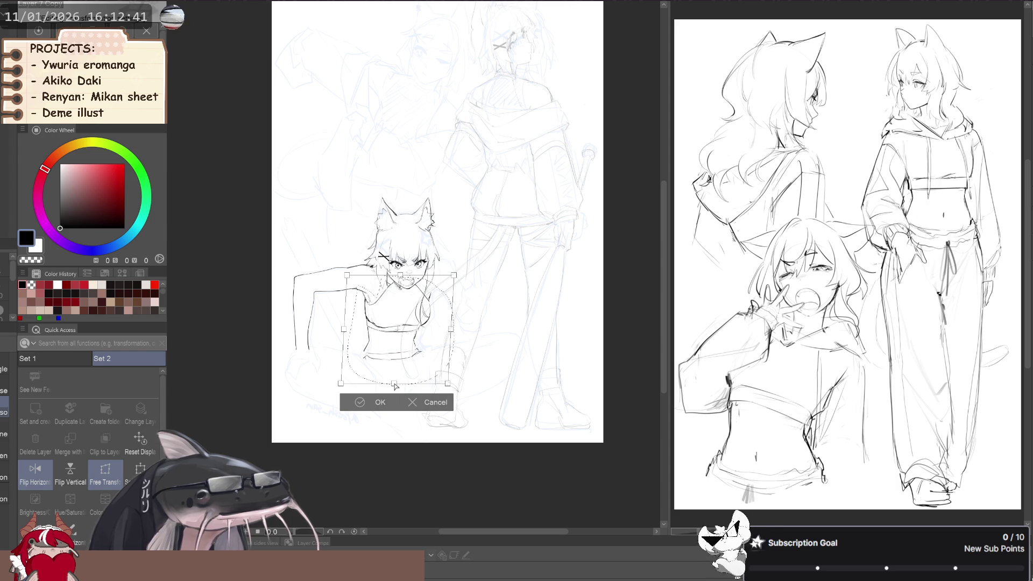
left_click(379, 404)
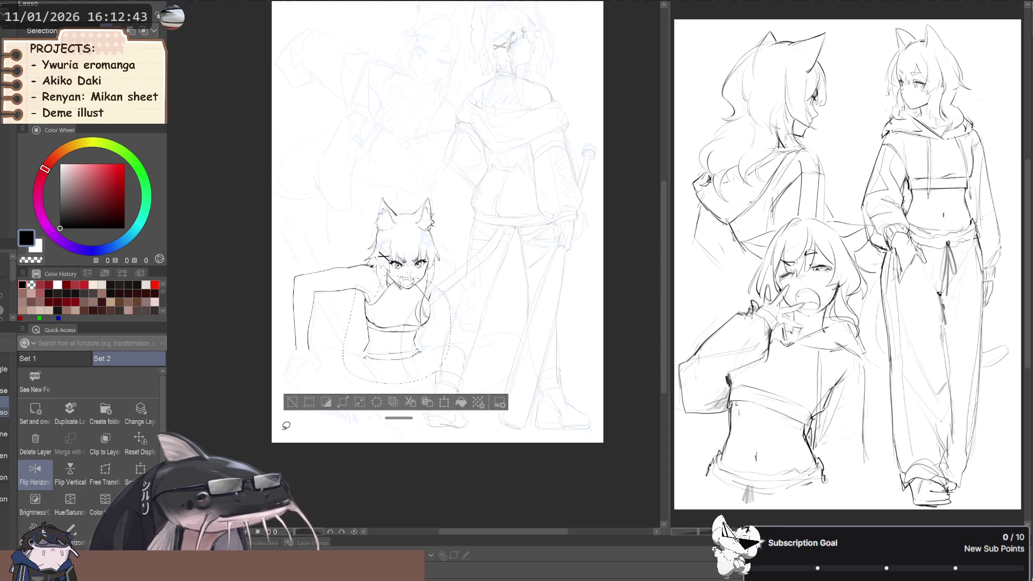
key("ctrl+d")
key("h")
key("j")
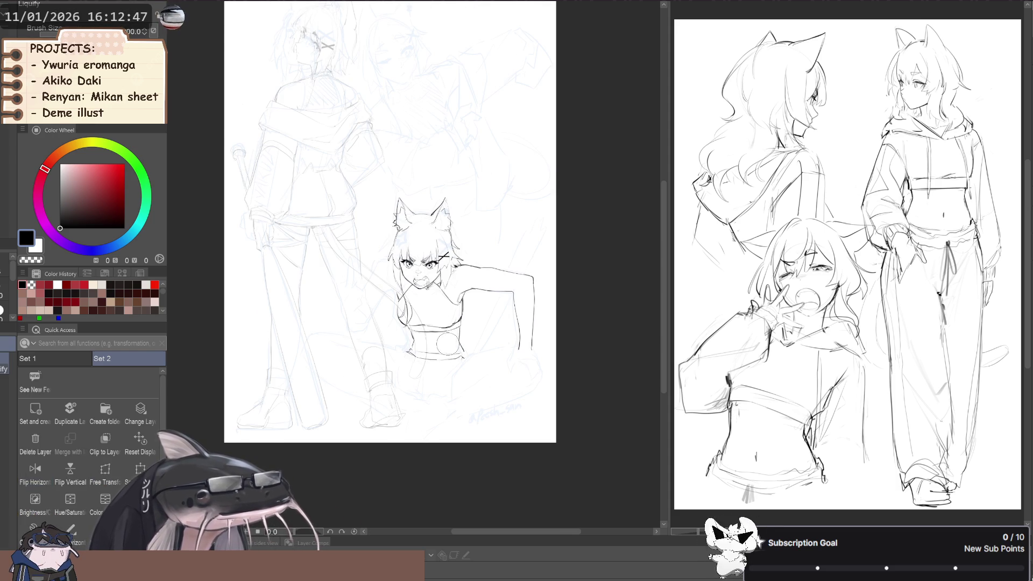
key("p")
scroll(448, 344, "up", 5)
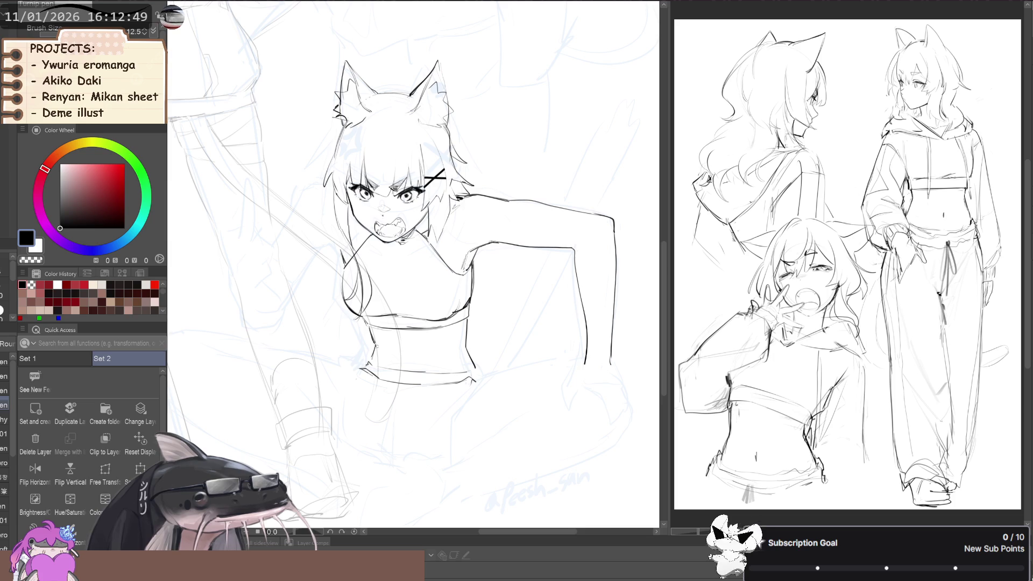
Sketch a short vertical line on the midriff below the crop top.
key("b")
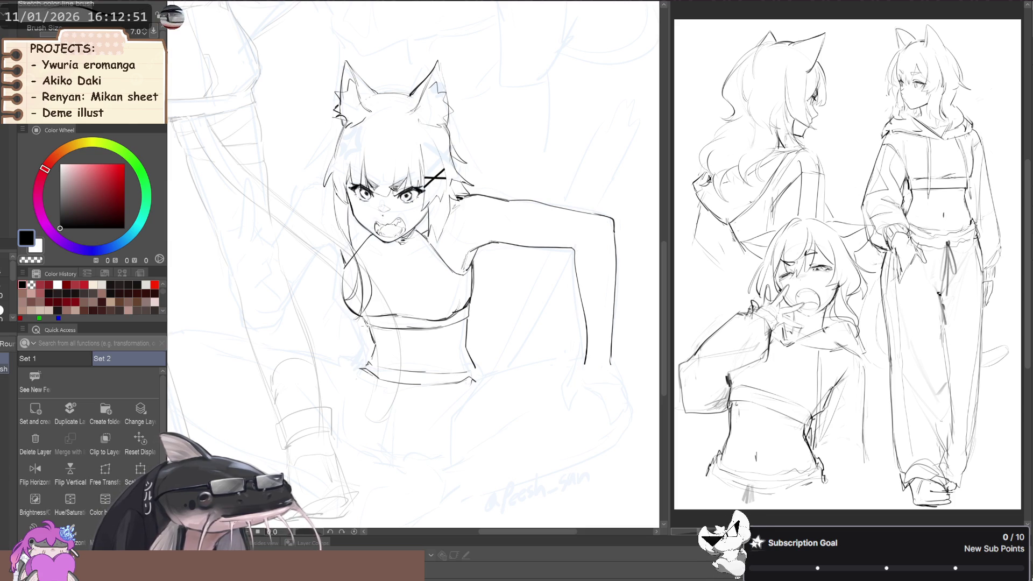
left_click_drag(367, 319, 344, 332)
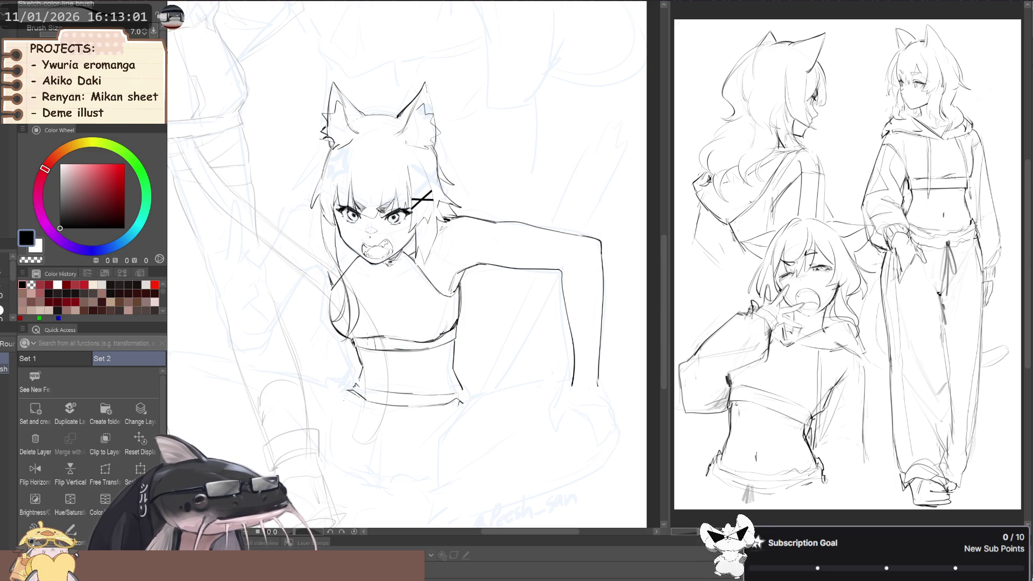
left_click_drag(419, 354, 385, 371)
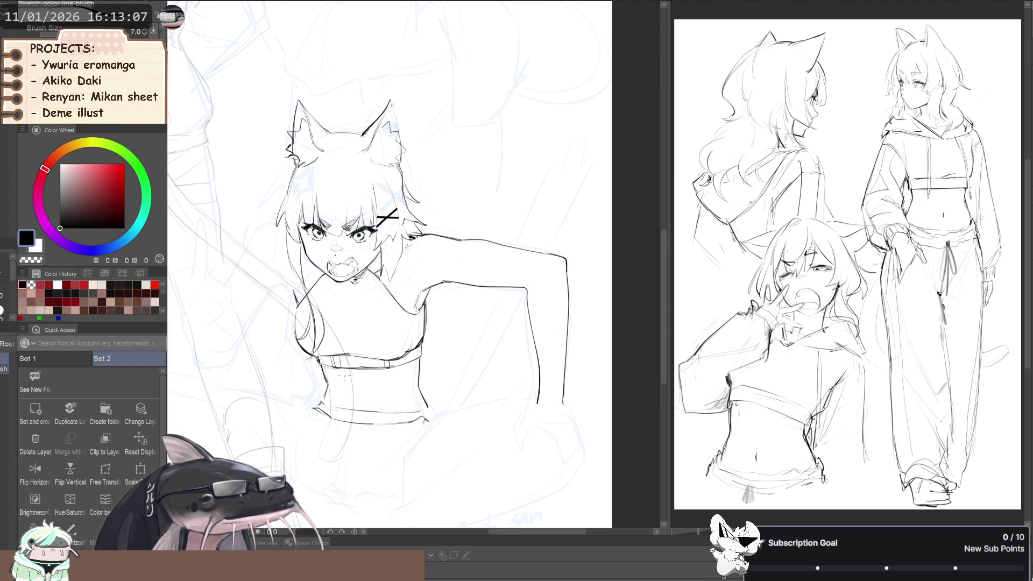
left_click_drag(332, 357, 335, 370)
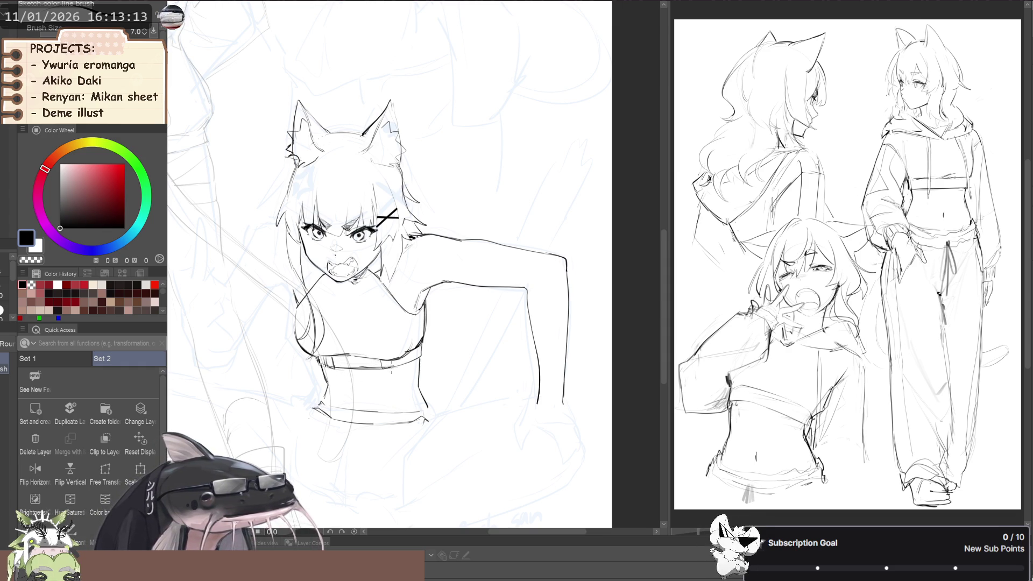
scroll(367, 360, "down", 2)
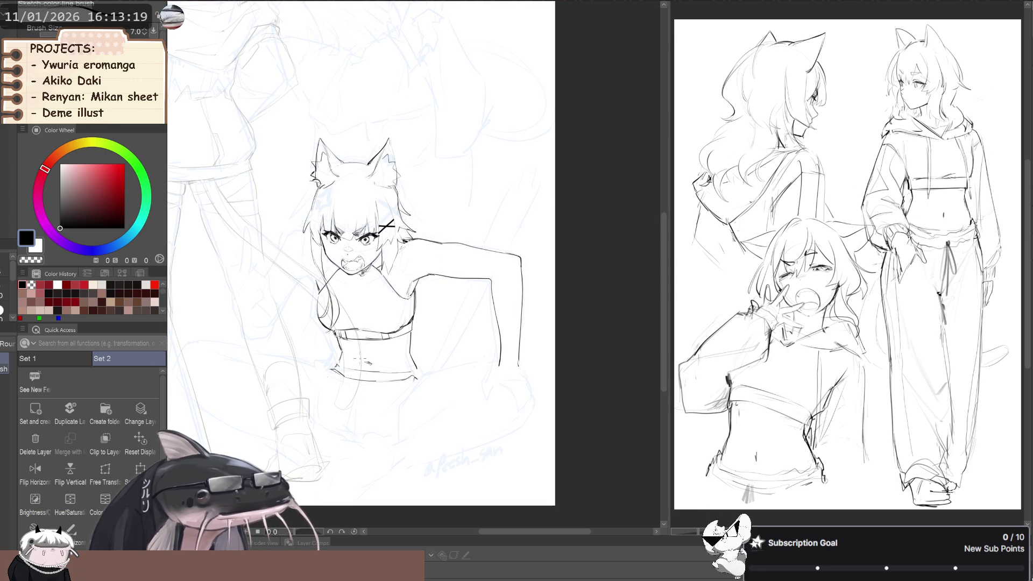
left_click_drag(368, 363, 386, 355)
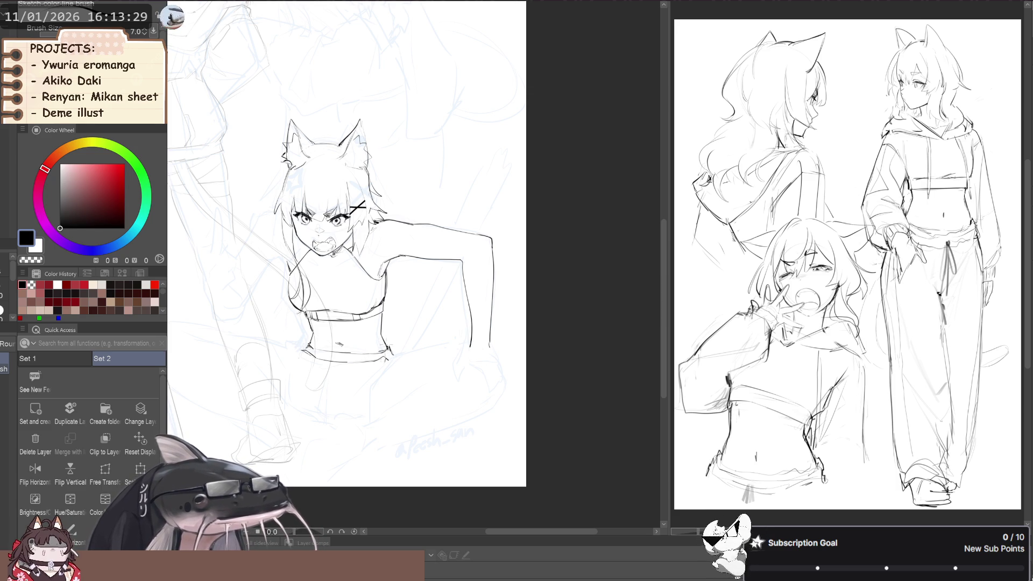
scroll(301, 296, "down", 4)
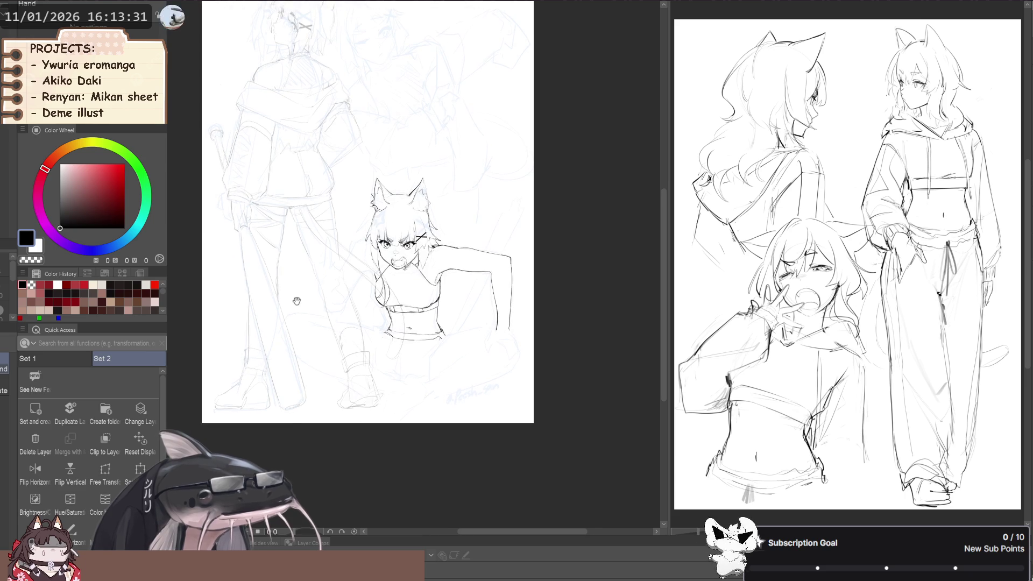
On the mirrored canvas, push the waist lines into shape with Liquify, then unmirror.
key("h")
key("j")
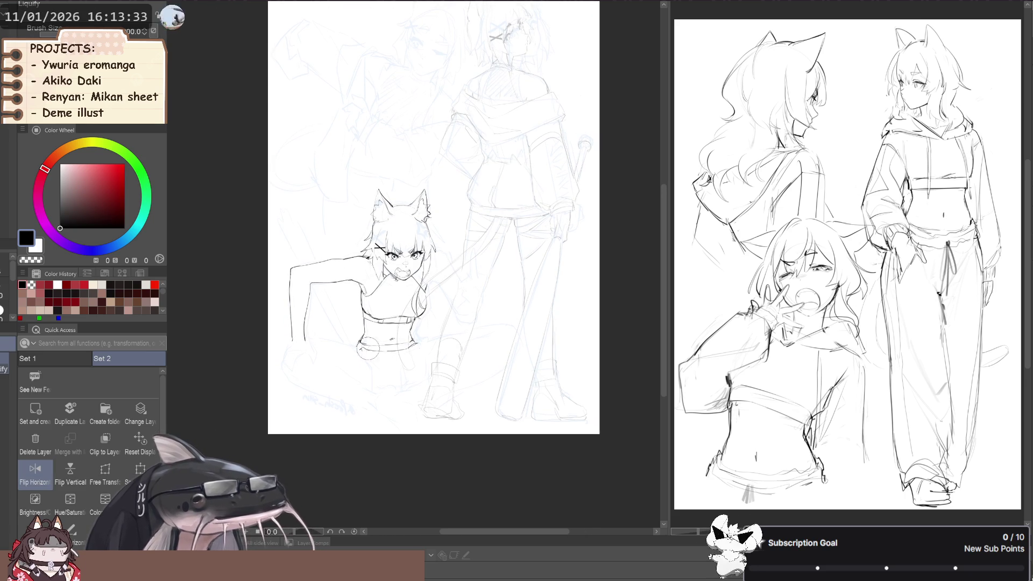
left_click_drag(366, 352, 358, 337)
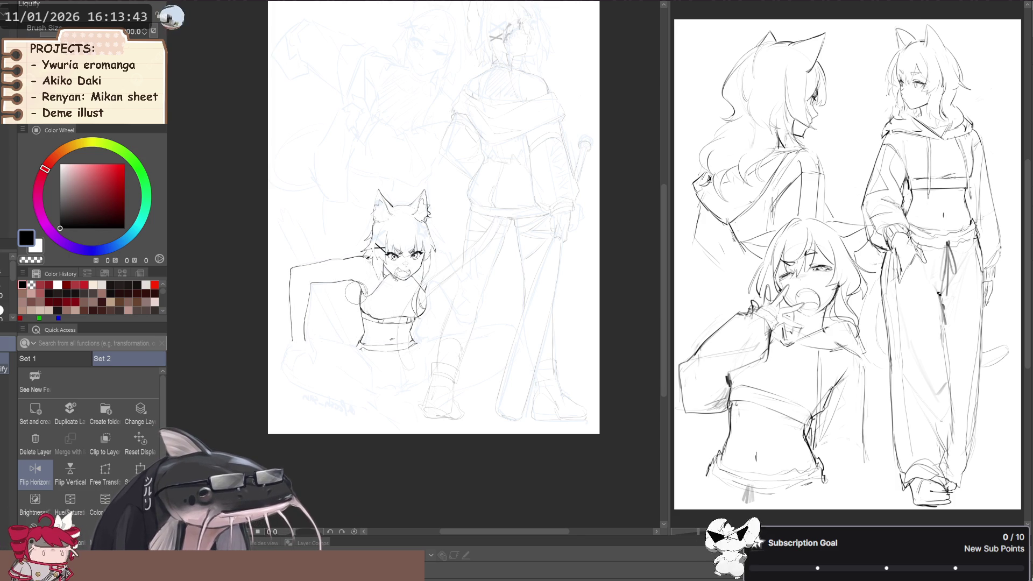
key("h")
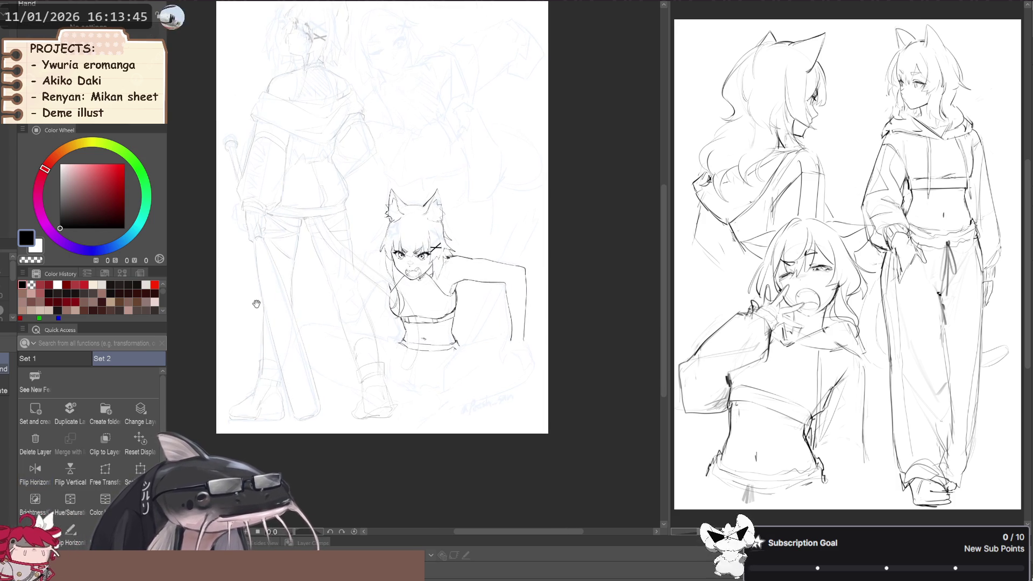
Add a short sketch stroke at the waist and rotate the view about 20°.
left_click_drag(371, 315, 307, 286)
key("p")
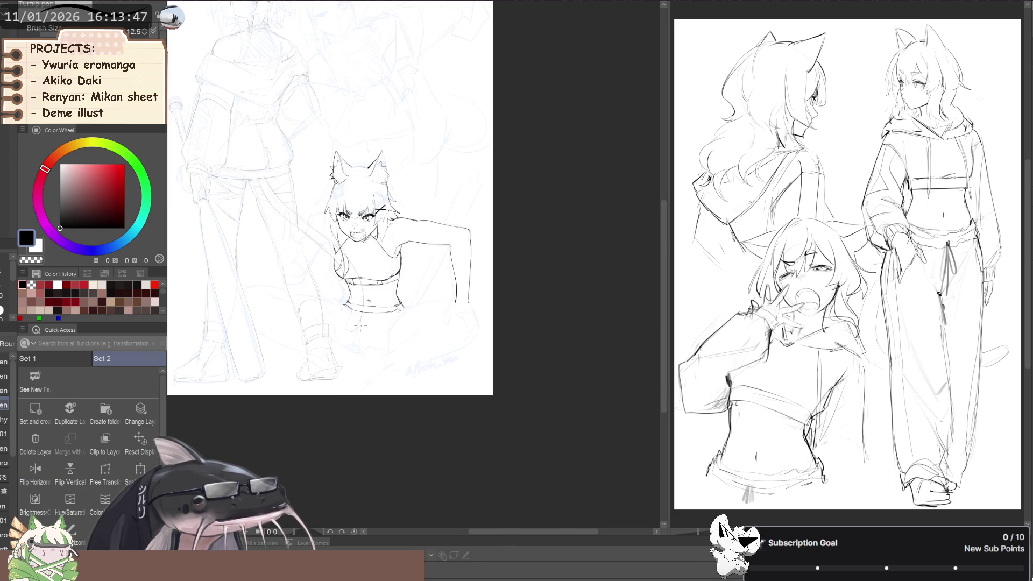
scroll(383, 315, "up", 2)
key("p")
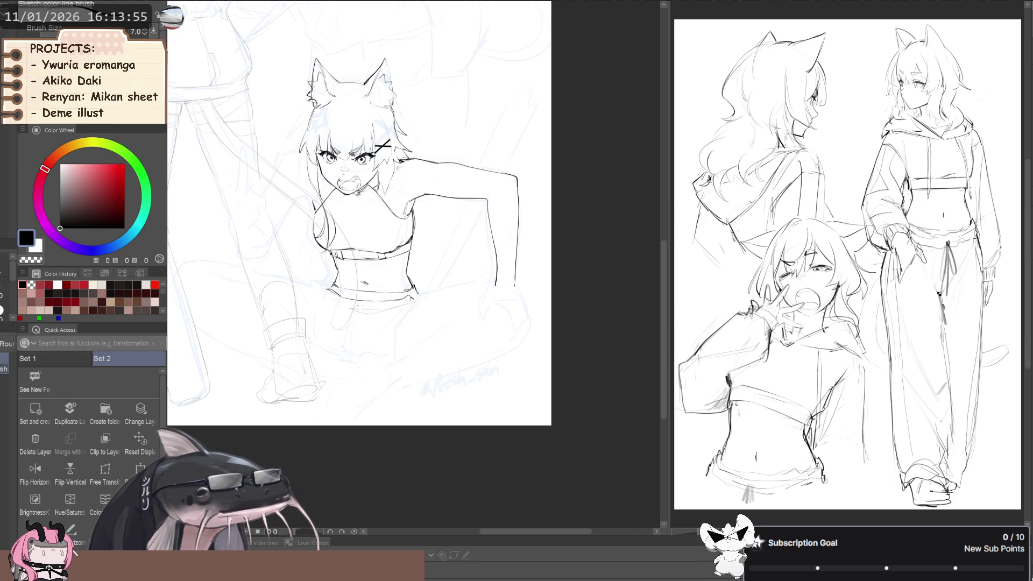
left_click_drag(360, 301, 359, 312)
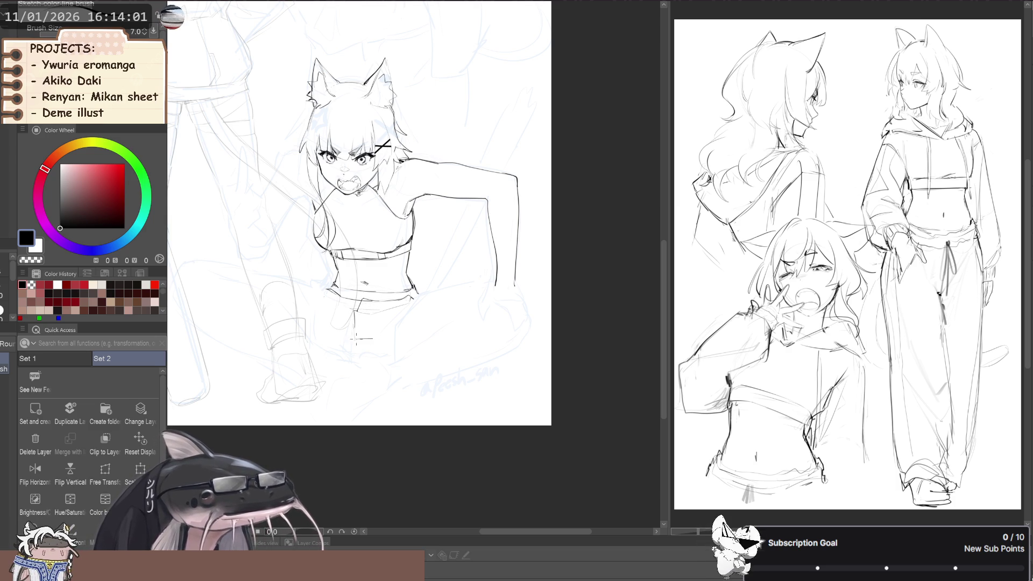
left_click_drag(362, 342, 390, 307)
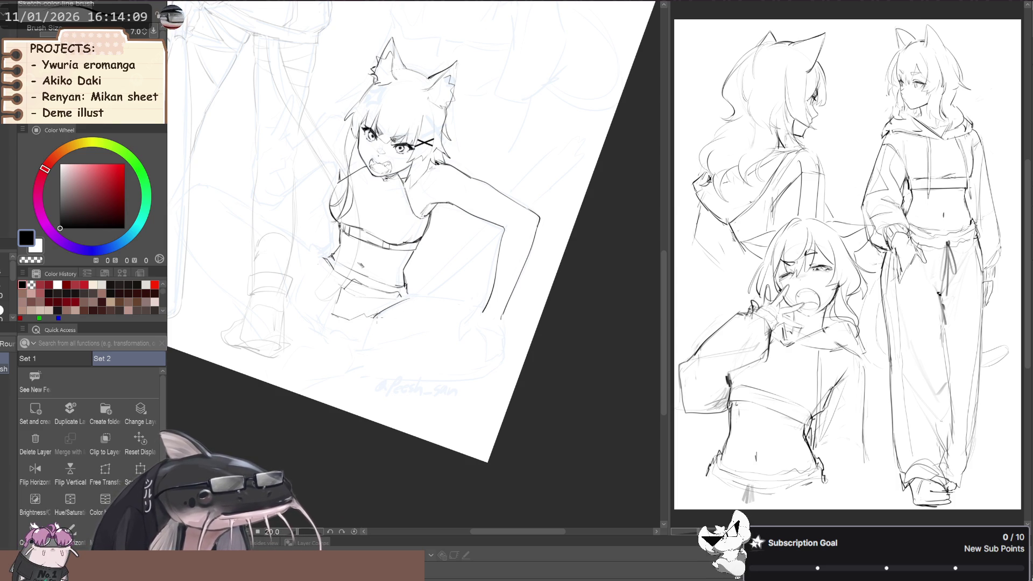
left_click_drag(375, 322, 398, 332)
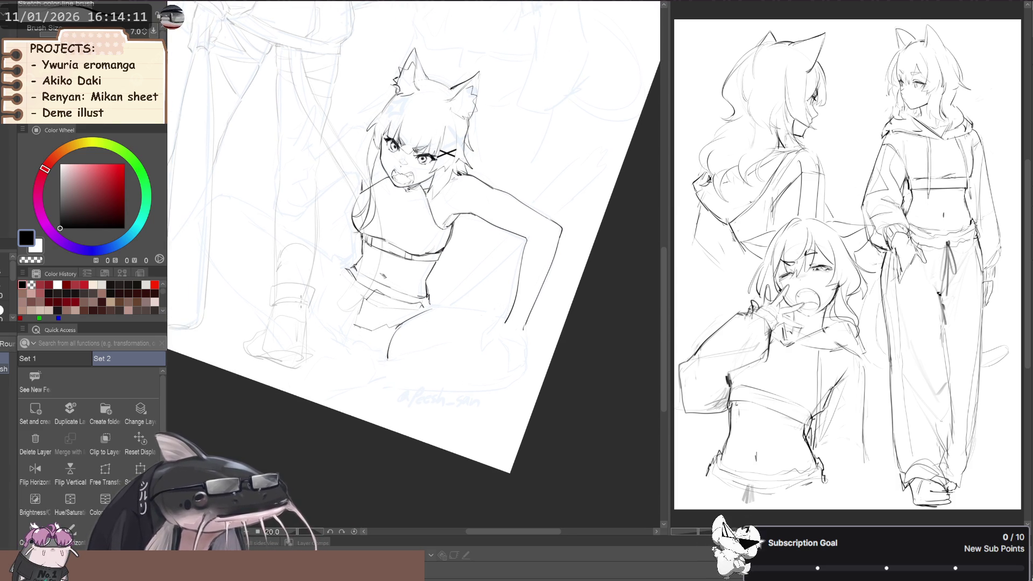
left_click_drag(311, 306, 301, 333)
key("h")
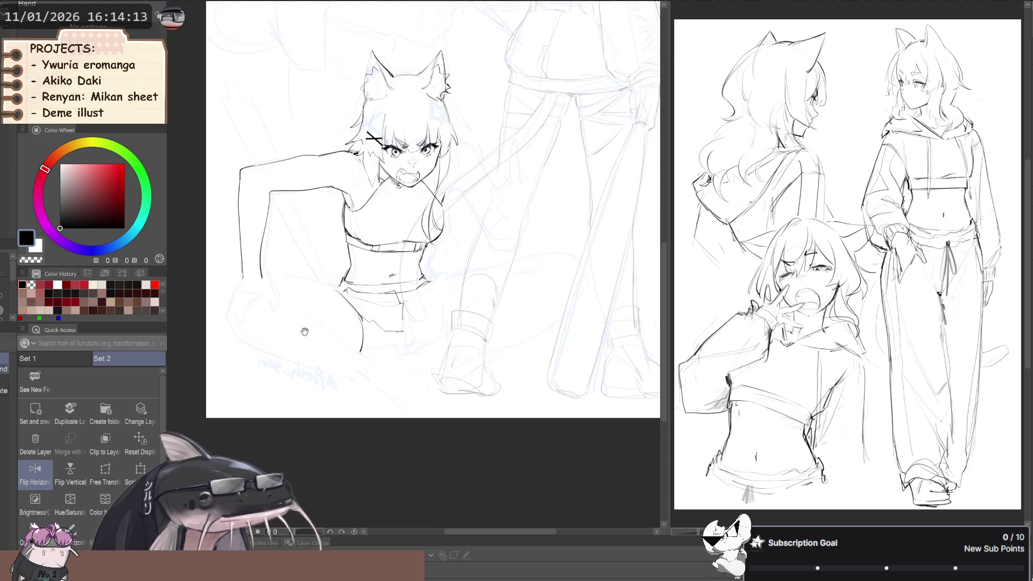
key("h")
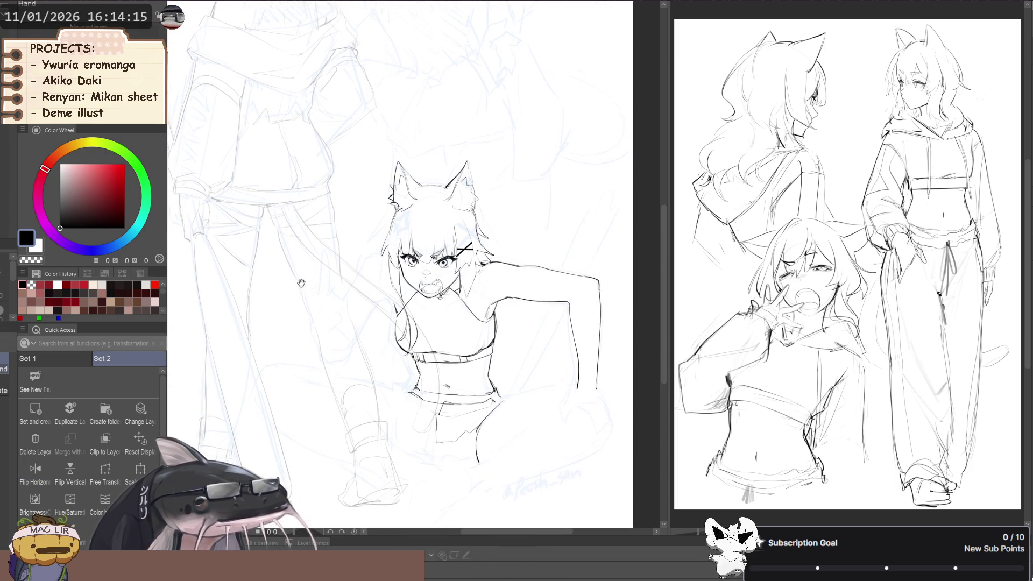
scroll(307, 298, "down", 2)
scroll(323, 306, "right", 3)
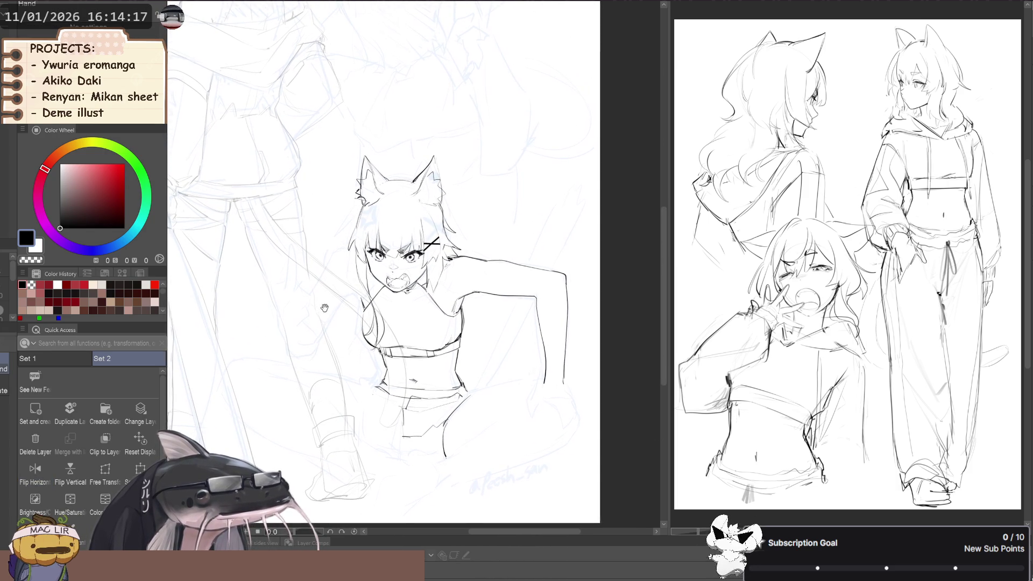
key("j")
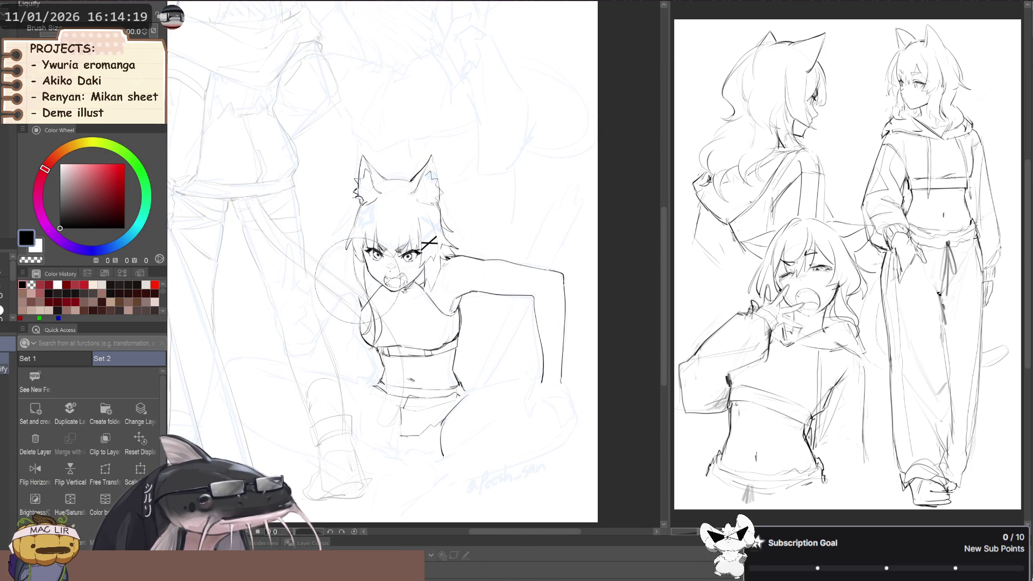
key("bracketleft")
key("bracketleft")
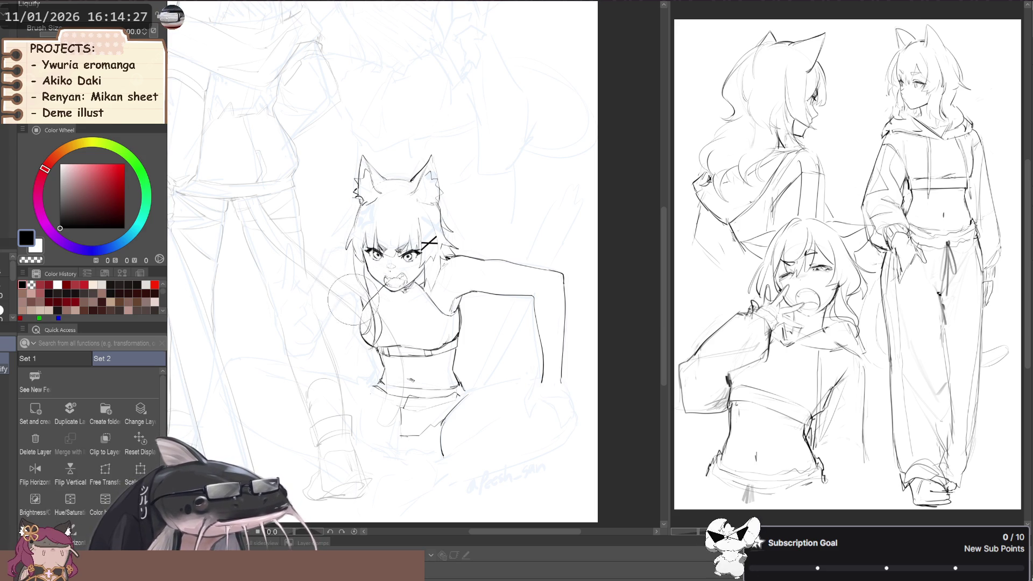
scroll(349, 304, "down", 4)
key("h")
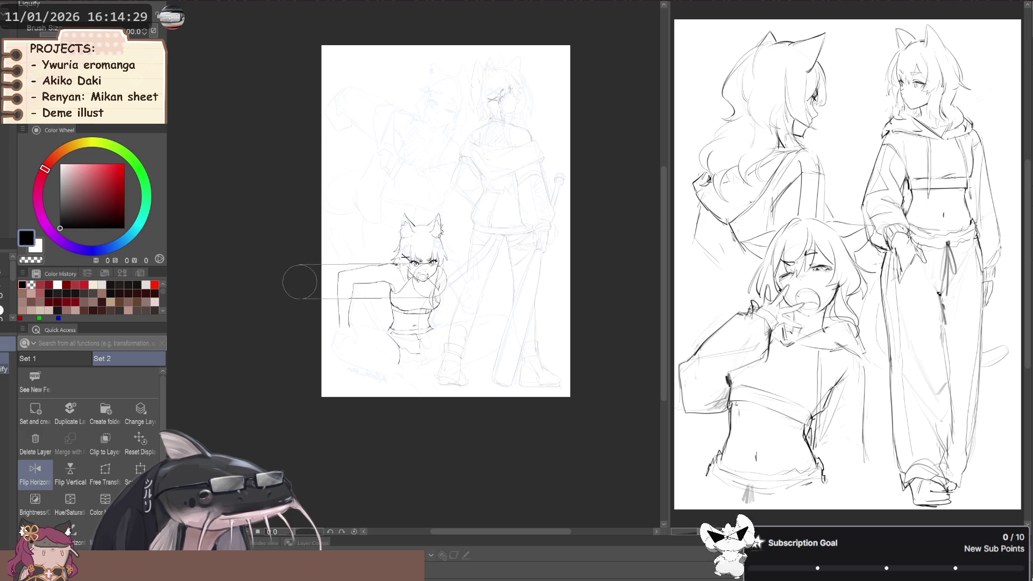
key("h")
key("p")
left_click_drag(382, 290, 348, 304)
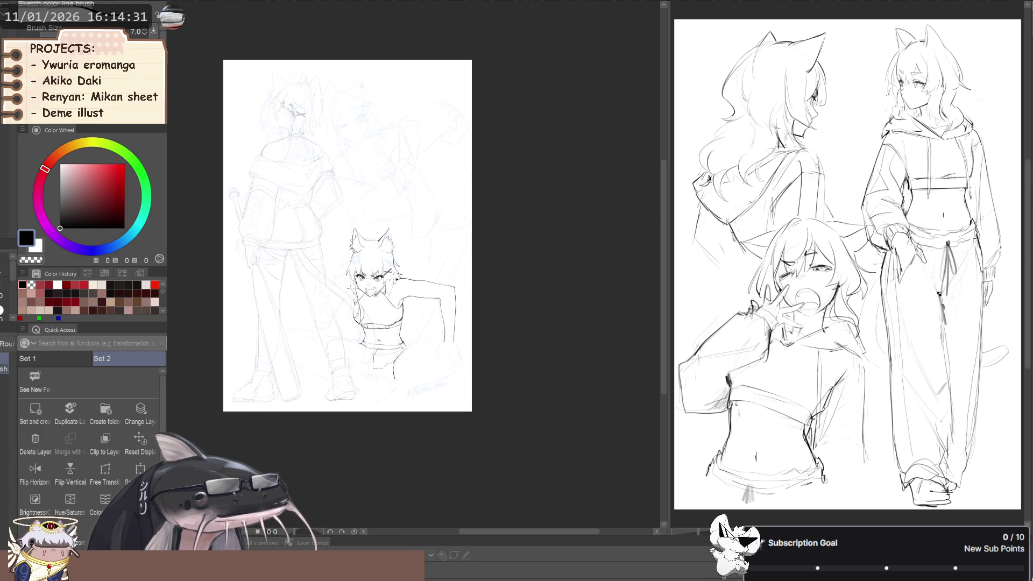
scroll(274, 267, "up", 2)
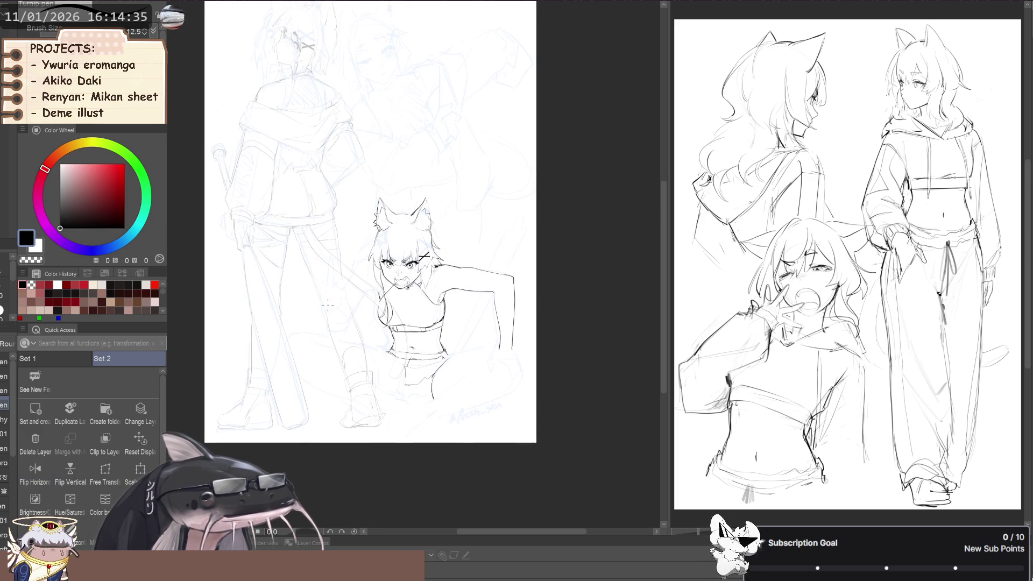
key("h")
key("h")
left_click_drag(291, 294, 204, 279)
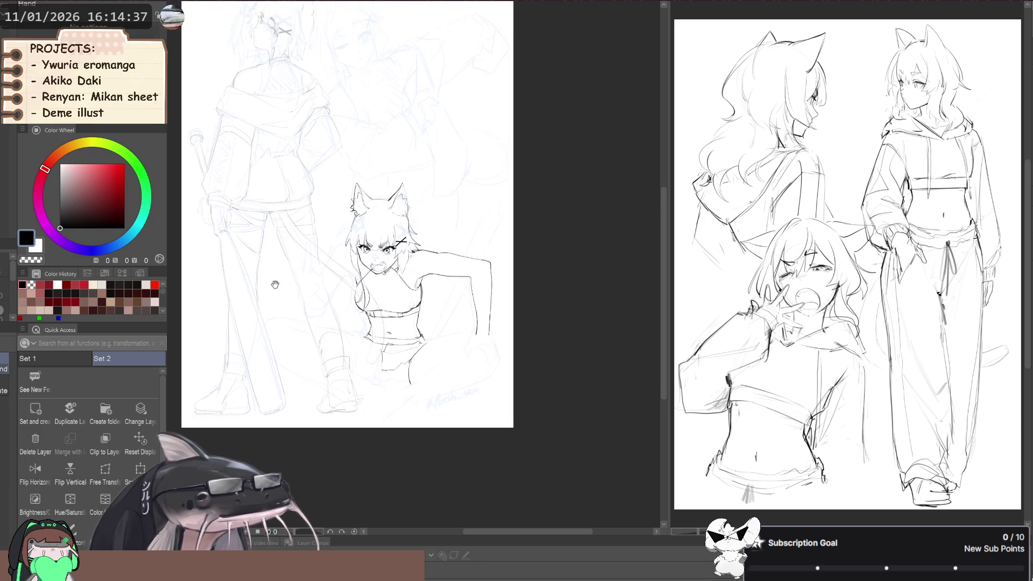
scroll(323, 269, "down", 1)
key("p")
left_click_drag(405, 323, 274, 290)
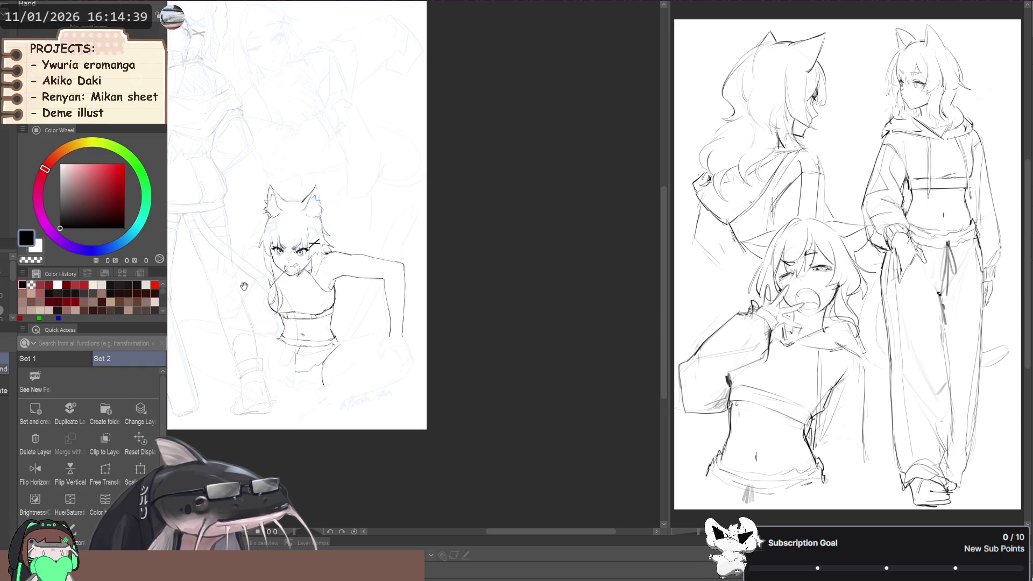
scroll(325, 326, "up", 3)
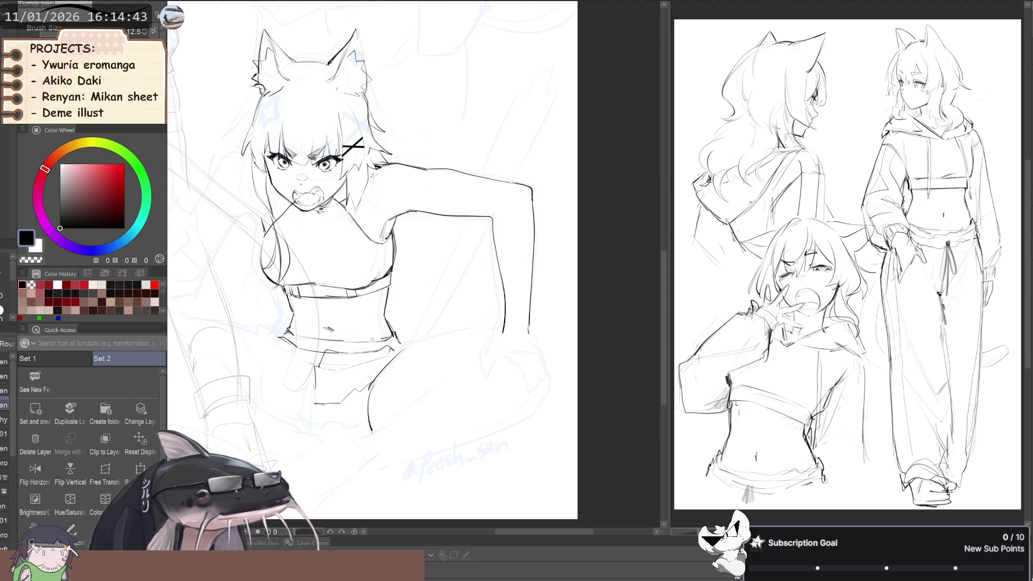
Frame the waist and draw two belt loops on the belt with the sketch line brush.
key("b")
left_click_drag(309, 324, 329, 323)
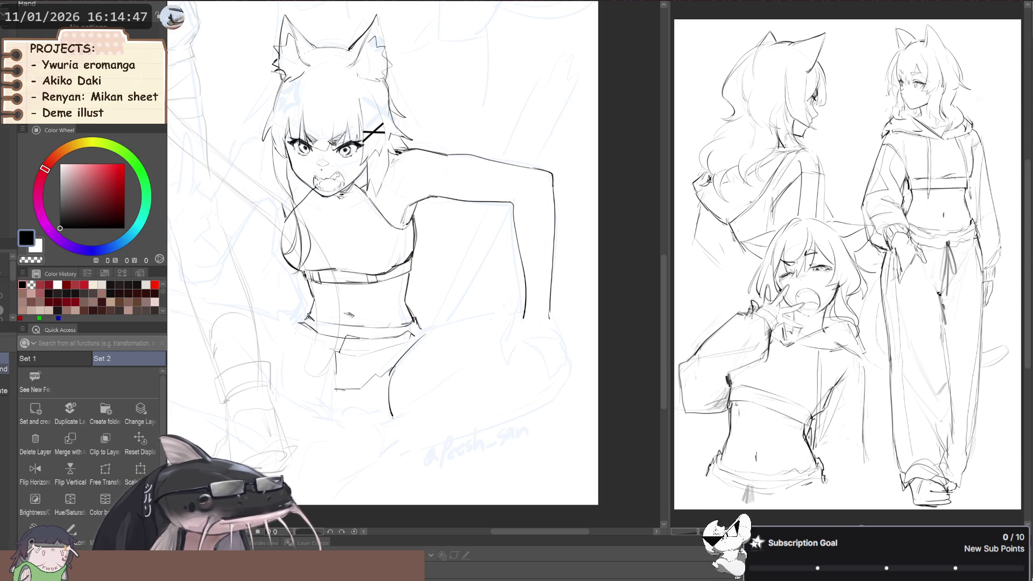
key("b")
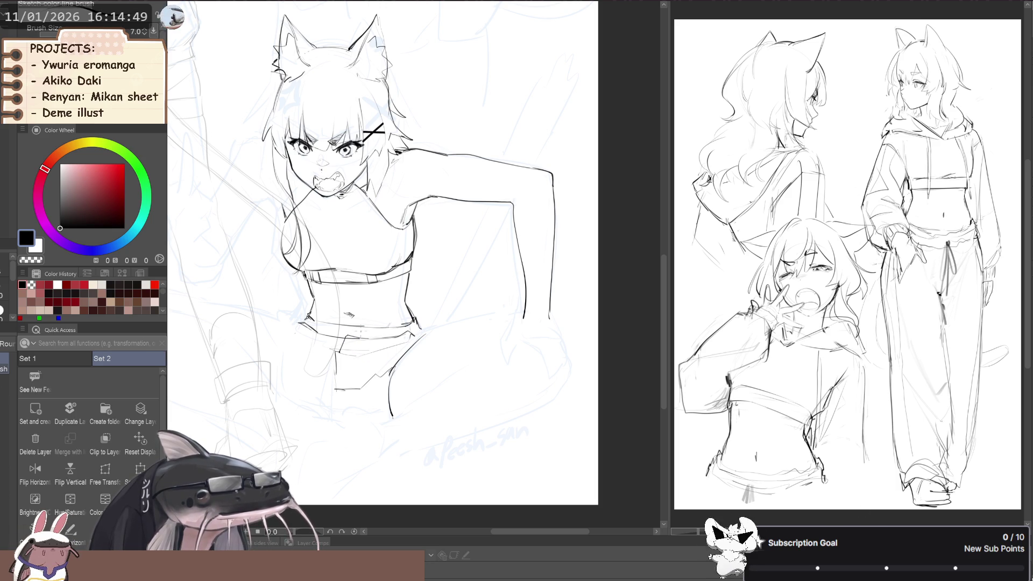
key("p")
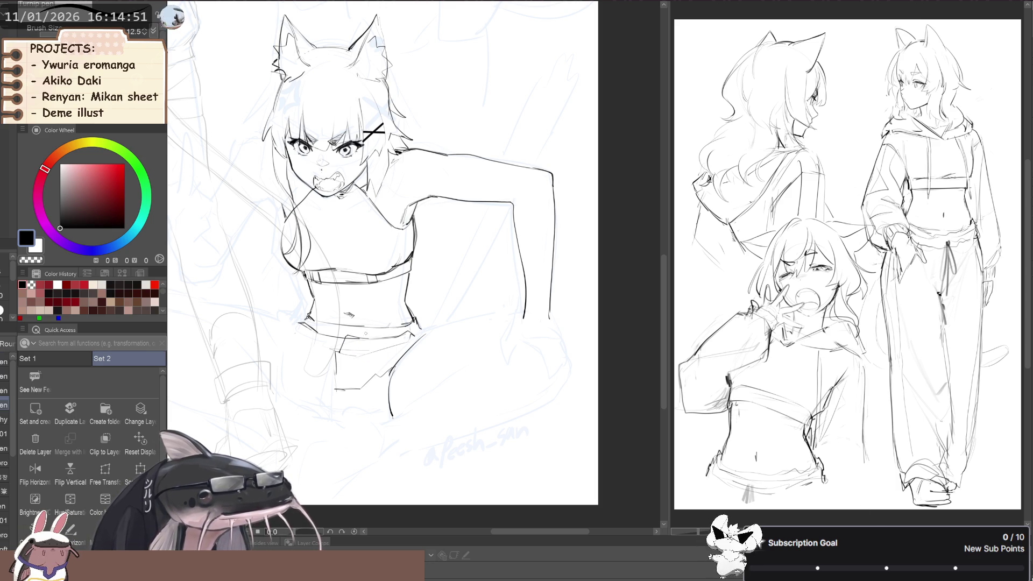
key("b")
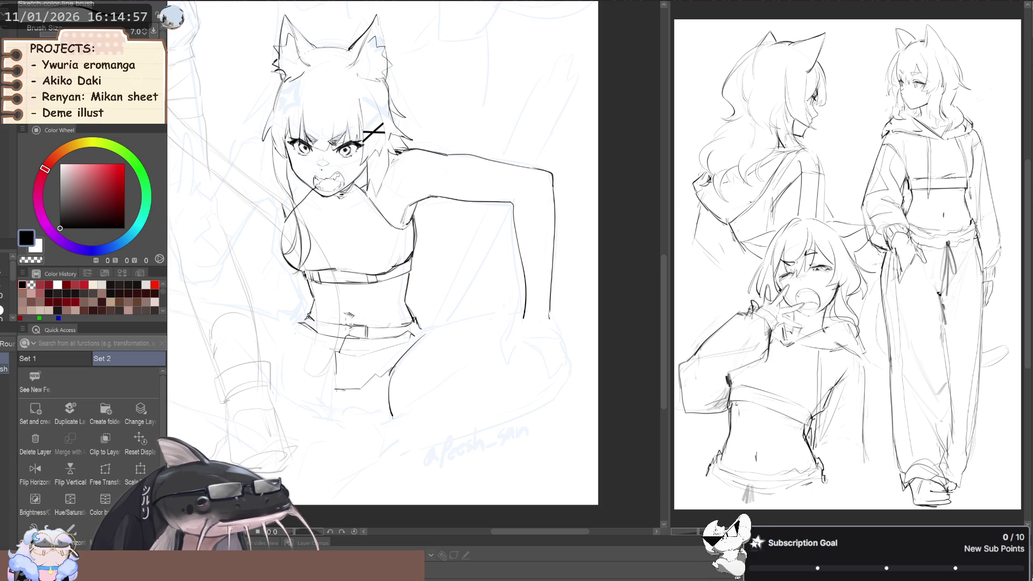
scroll(377, 253, "right", 1)
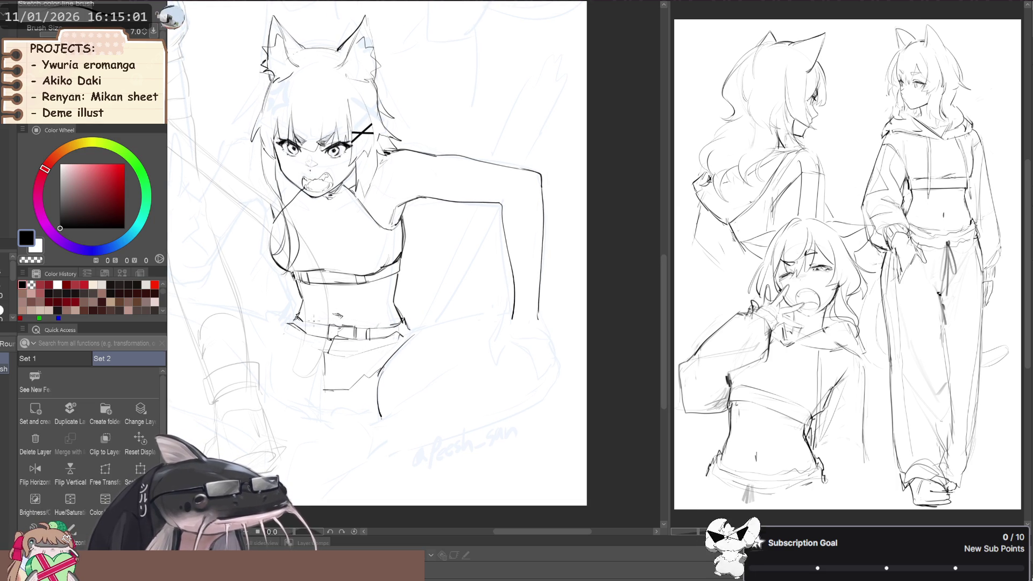
scroll(385, 332, "right", 1)
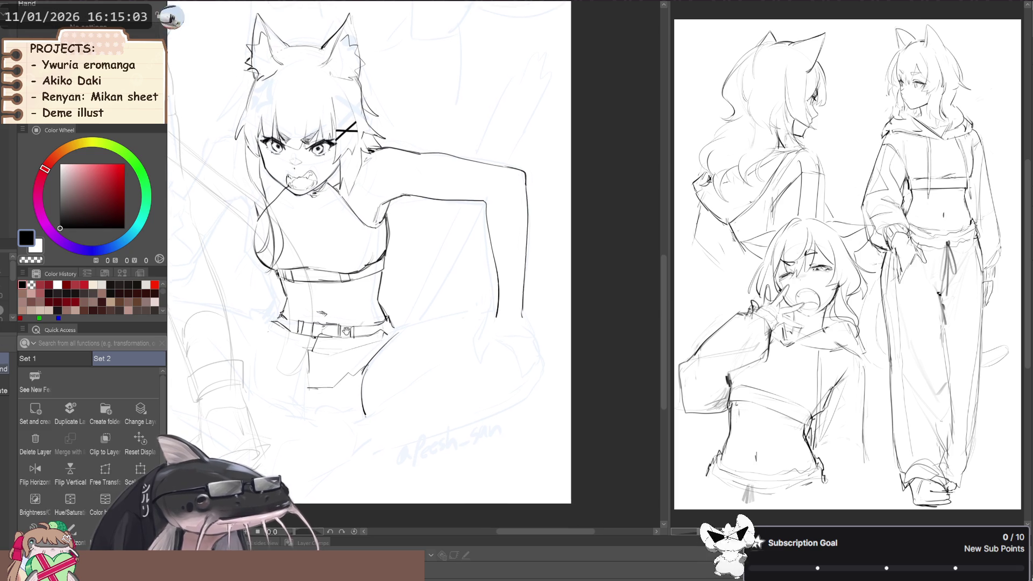
left_click_drag(364, 323, 364, 334)
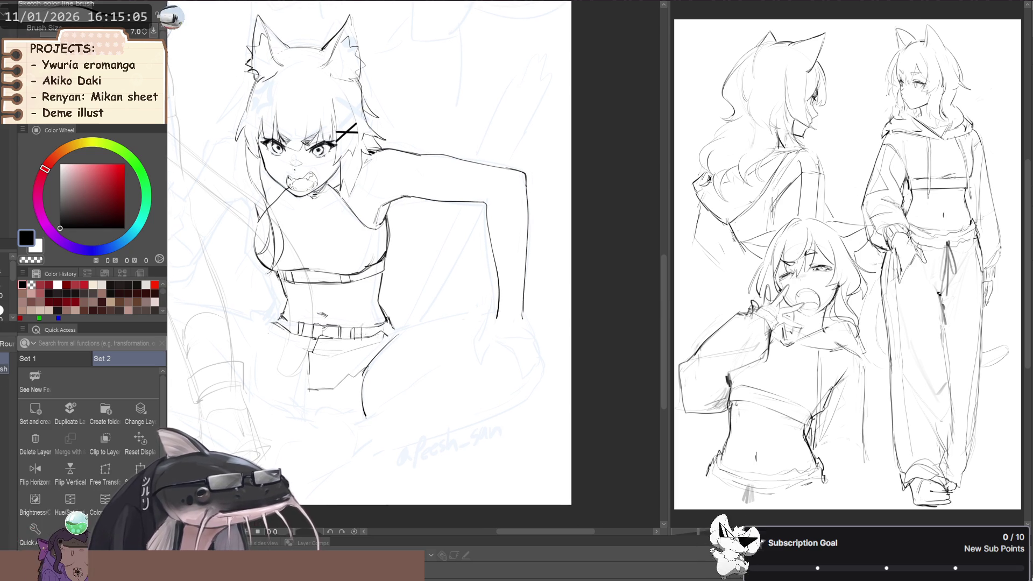
left_click_drag(295, 322, 295, 334)
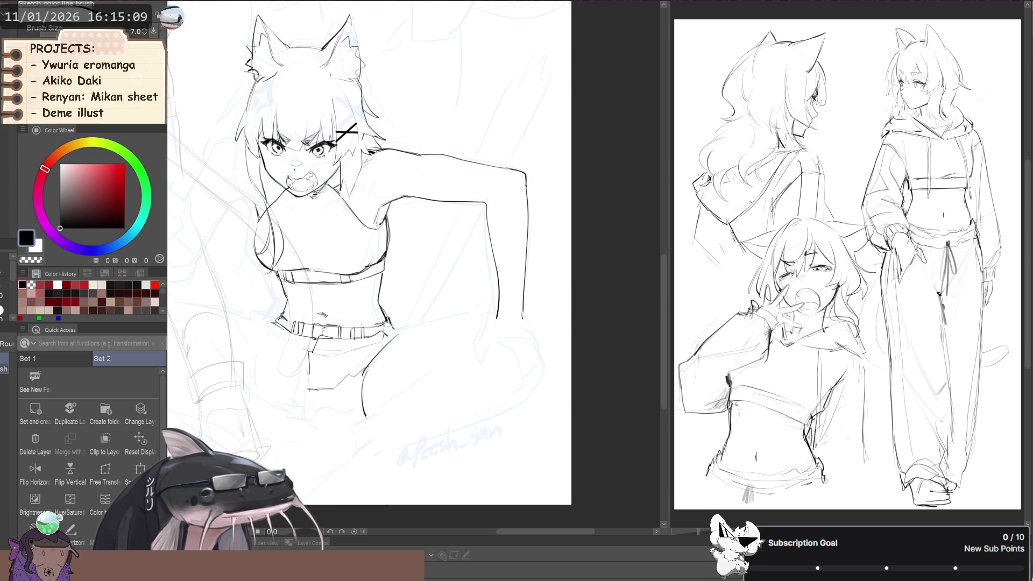
left_click_drag(383, 327, 409, 330)
scroll(255, 288, "down", 2)
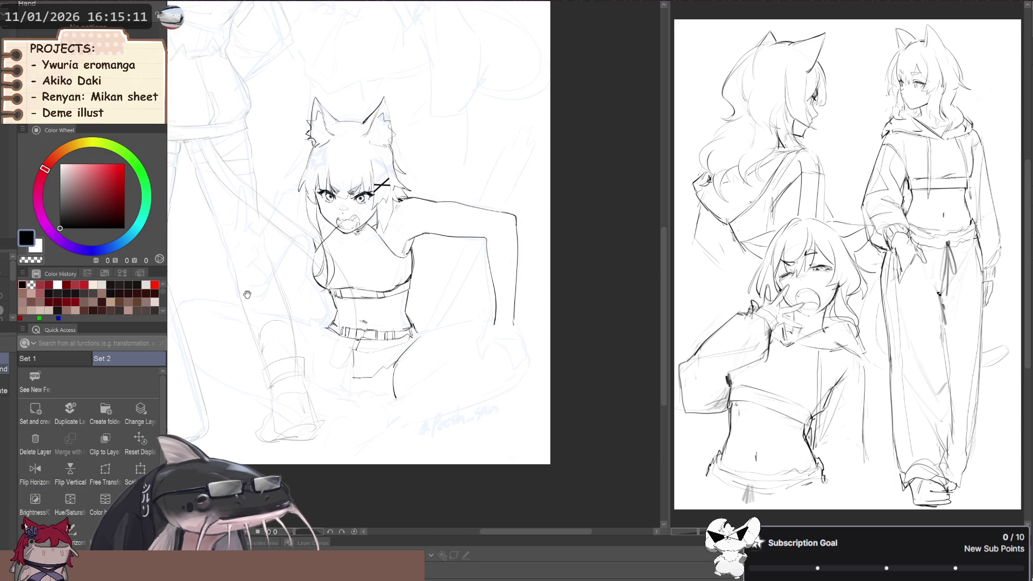
key("j")
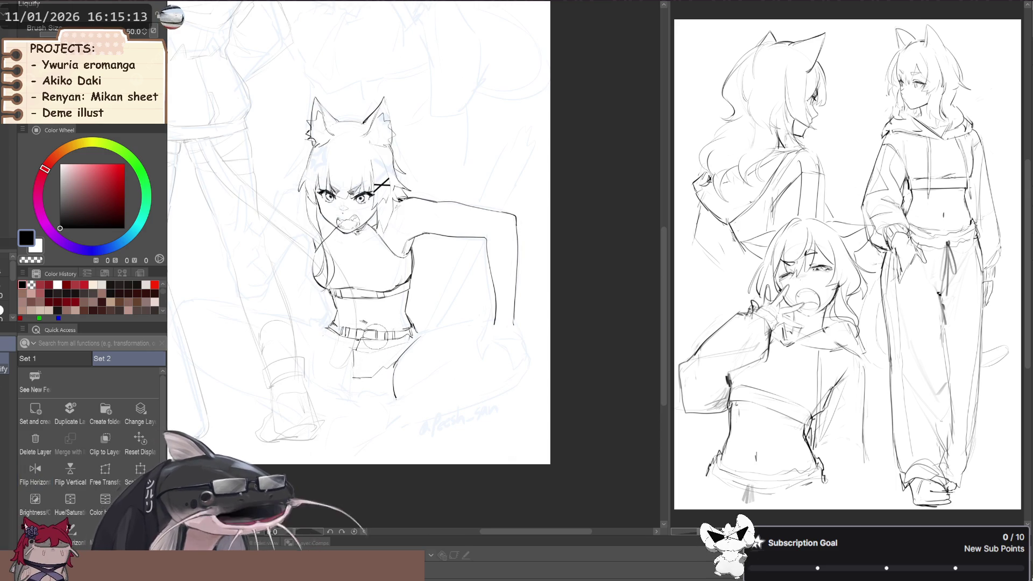
key("space")
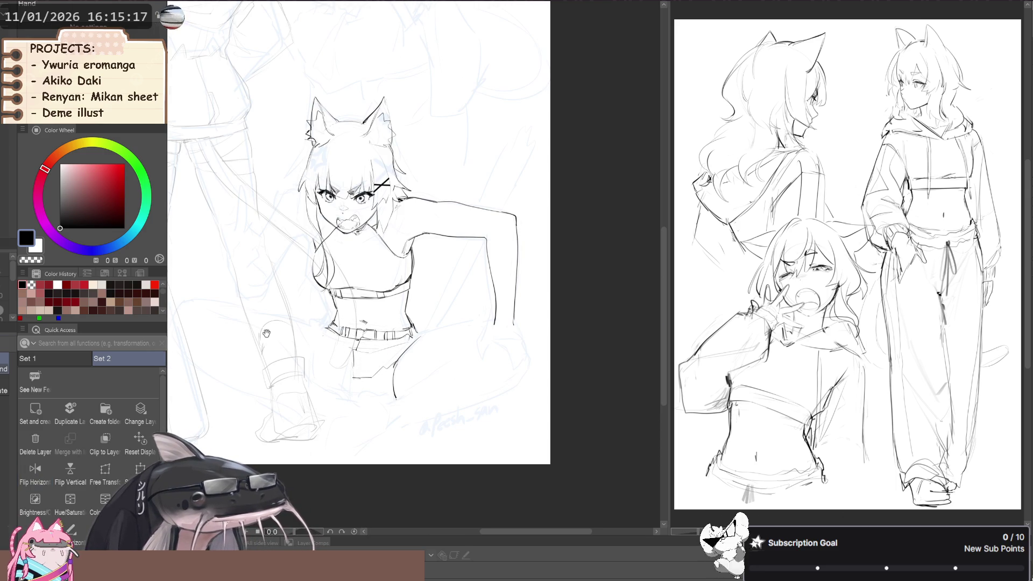
Mirror, pan and rotate the canvas to check the figure and find a comfortable drawing angle.
key("h")
key("h")
left_click_drag(280, 293, 265, 269)
left_click_drag(426, 323, 387, 327)
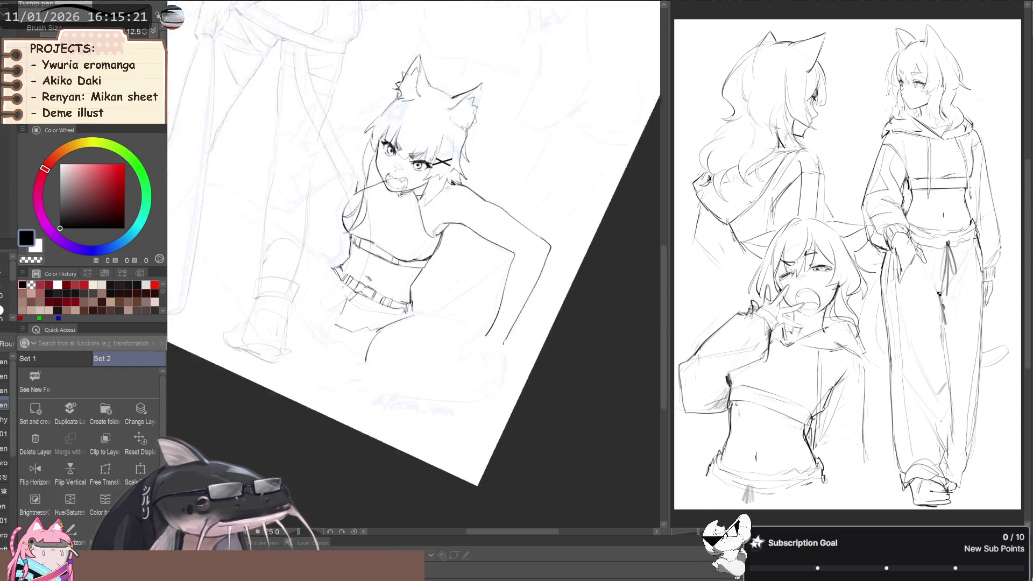
key("p")
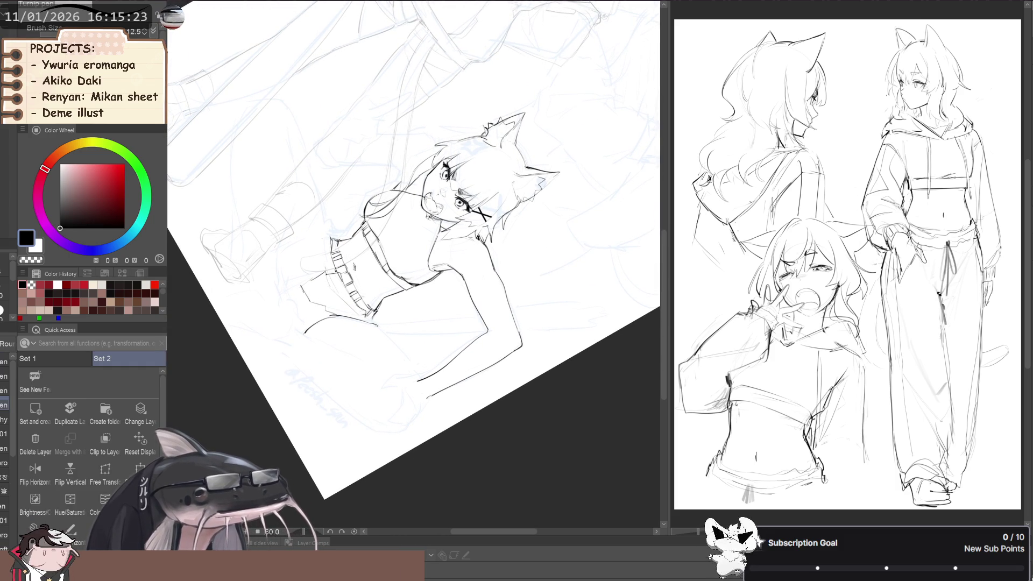
key("b")
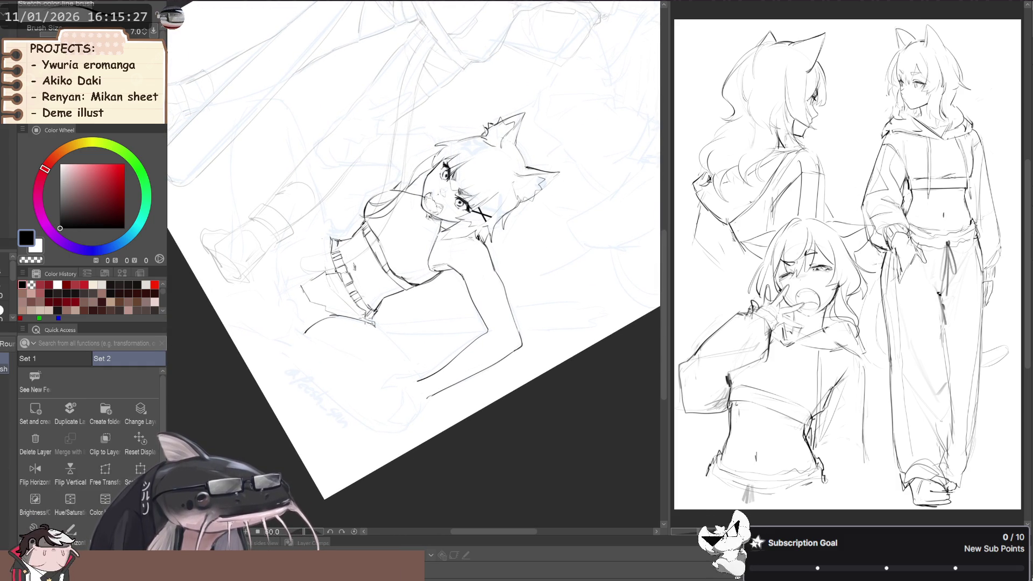
scroll(322, 288, "down", 2)
key("minus")
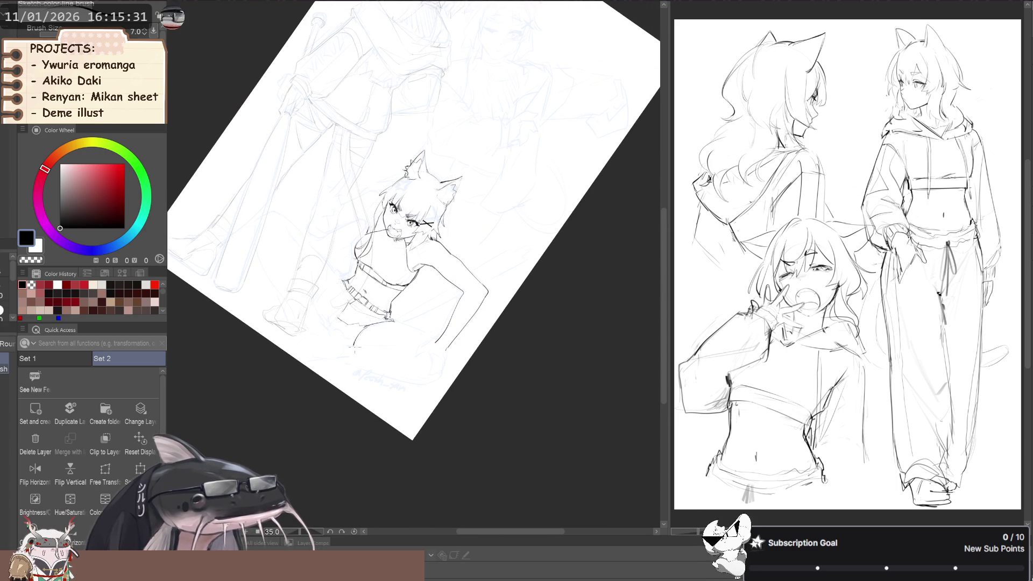
Flip the canvas back, turn it nearly upright, and draw a line down the shorts' thigh.
key("ctrl+shift+h")
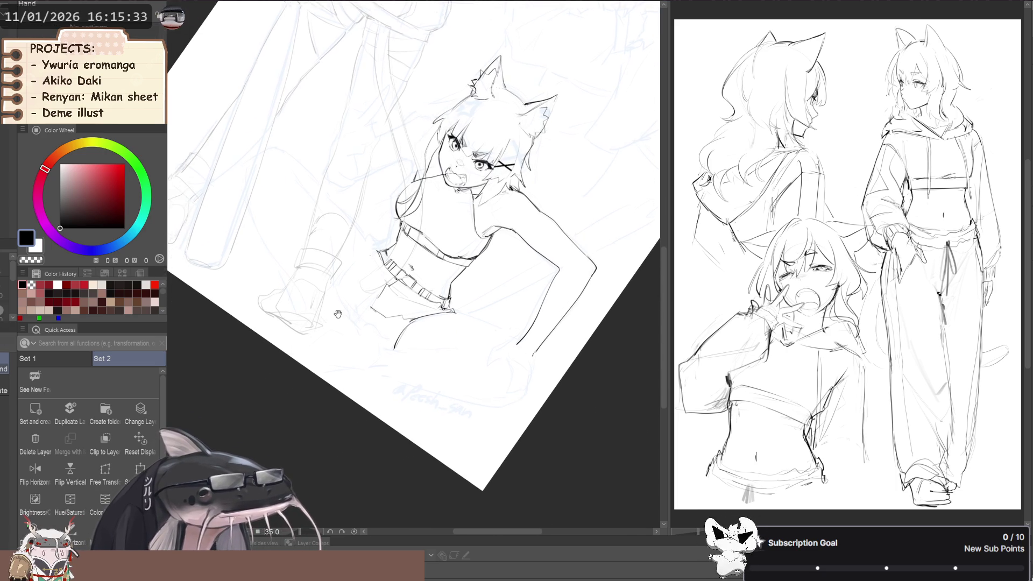
scroll(327, 326, "up", 2)
left_click_drag(328, 326, 417, 329)
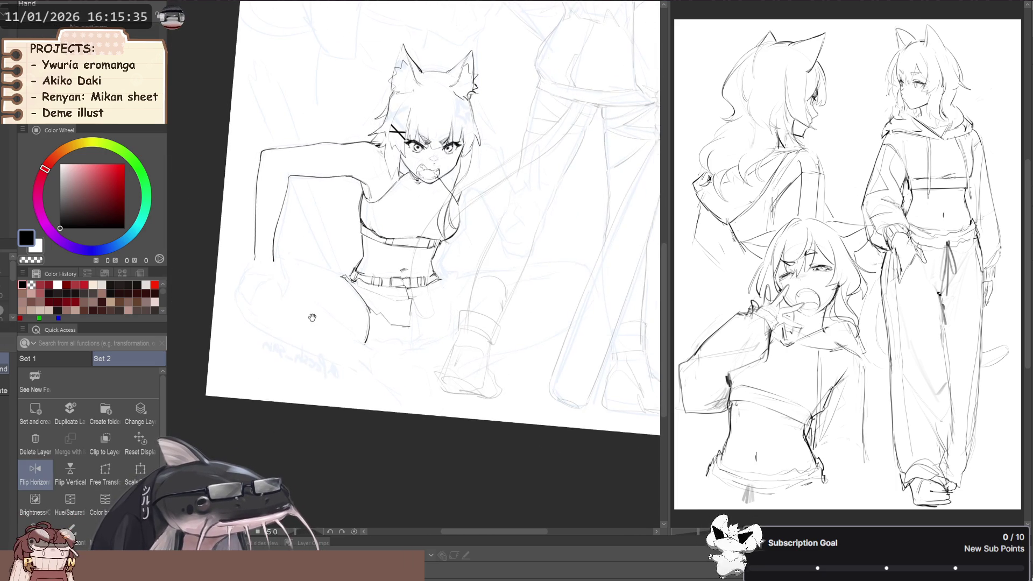
key("p")
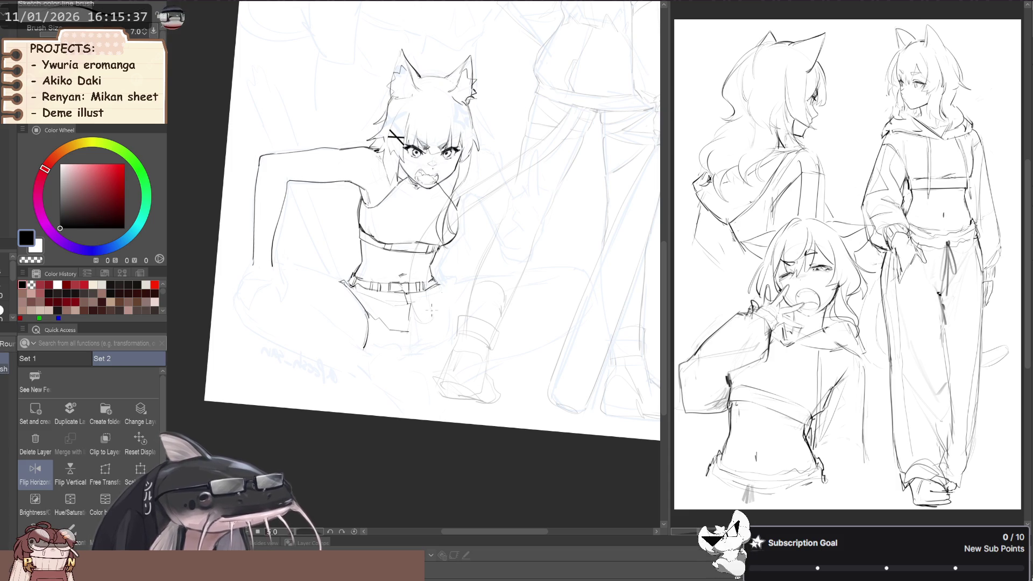
mouse_move(429, 318)
left_mouse_down()
mouse_move(411, 346)
mouse_move(398, 346)
left_mouse_up()
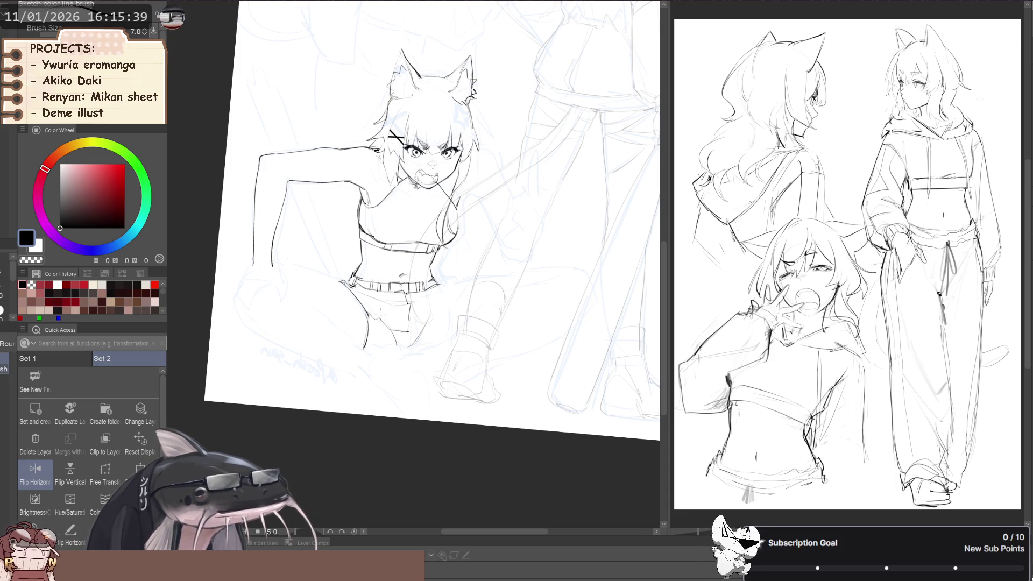
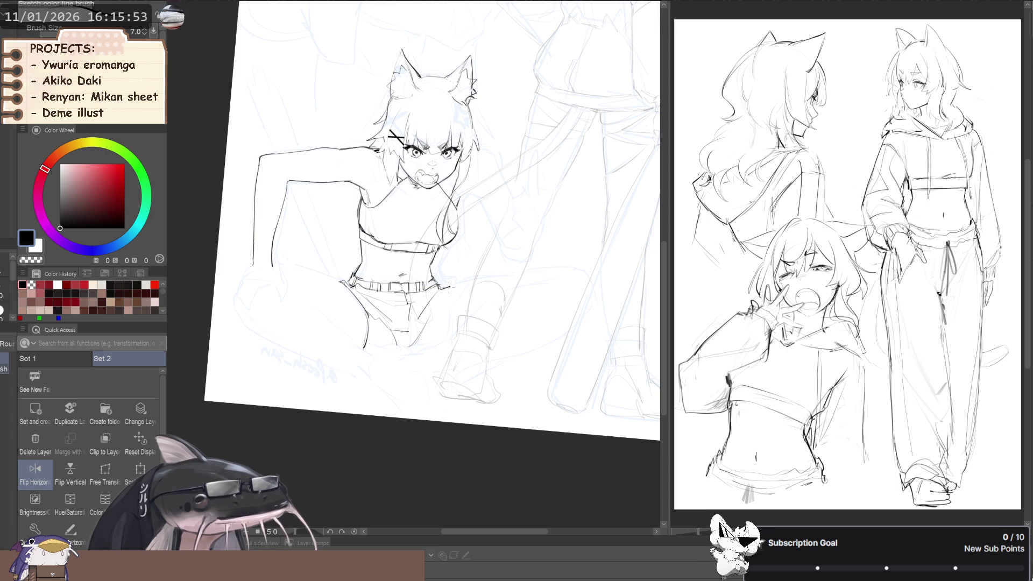
Extend the right end of the belt with a short black stroke, then zoom out and tilt the view.
left_click_drag(445, 284, 457, 295)
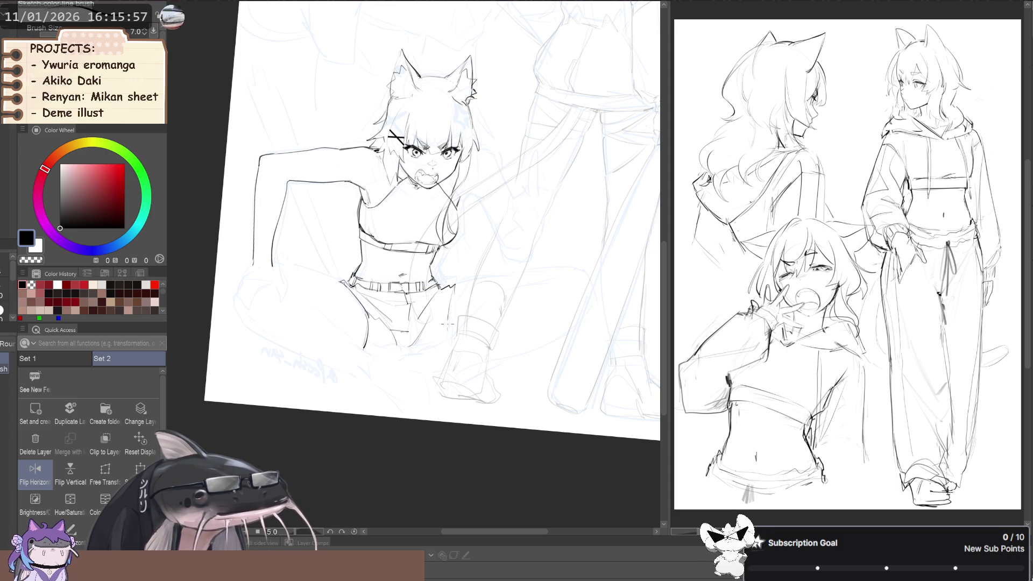
key("h")
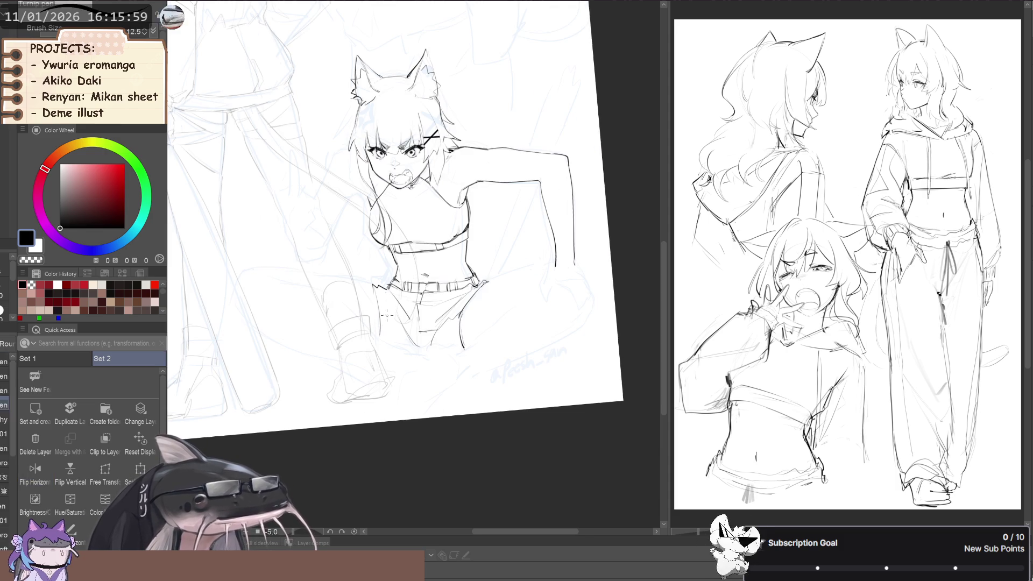
key("ctrl+minus")
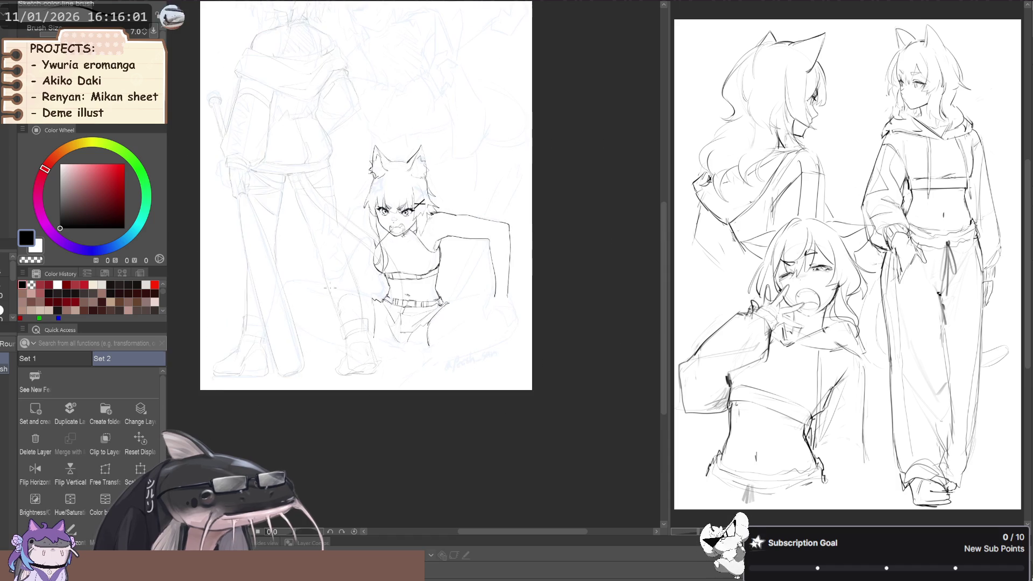
key("minus")
key("minus")
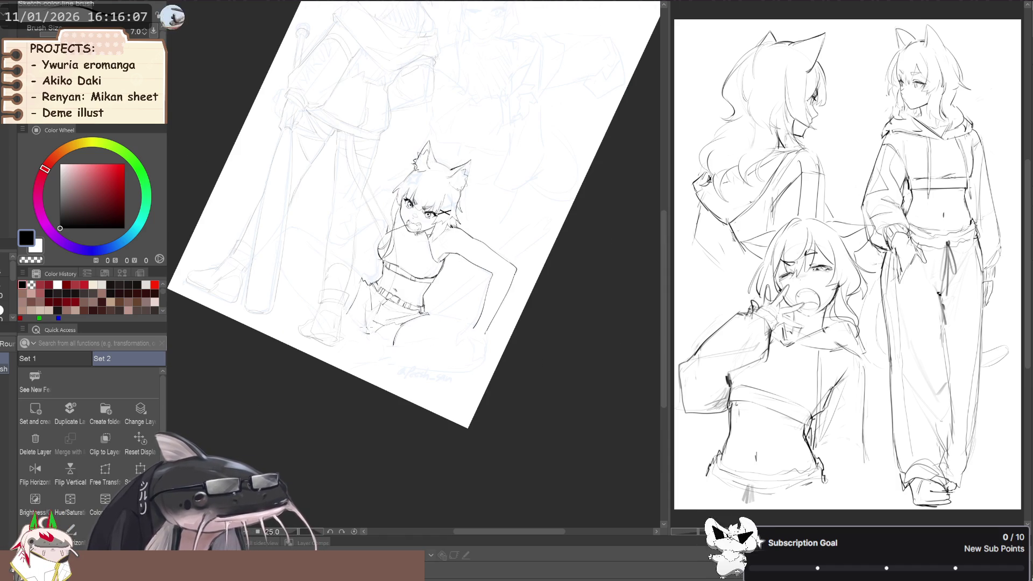
key("b")
key("p")
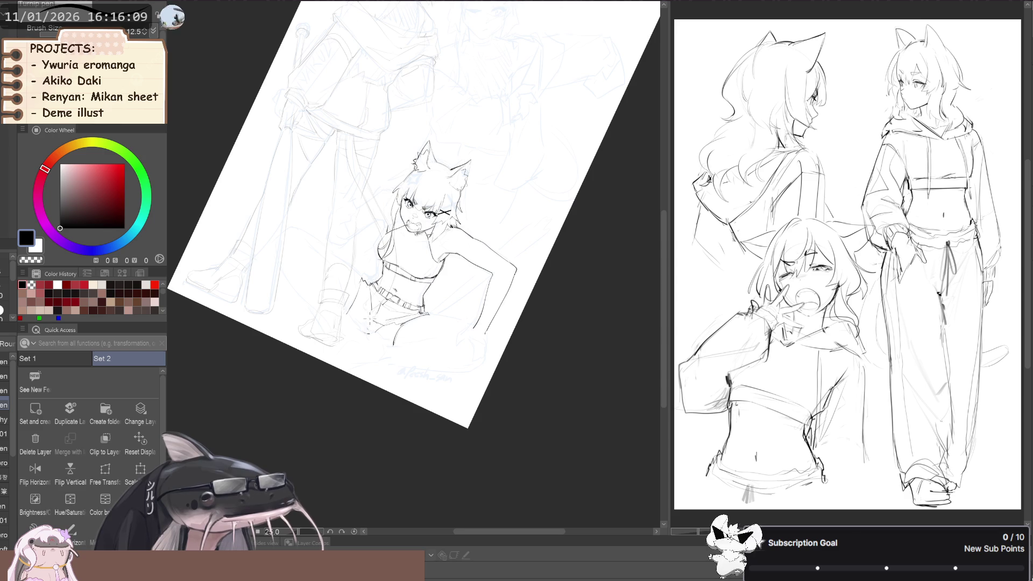
key("b")
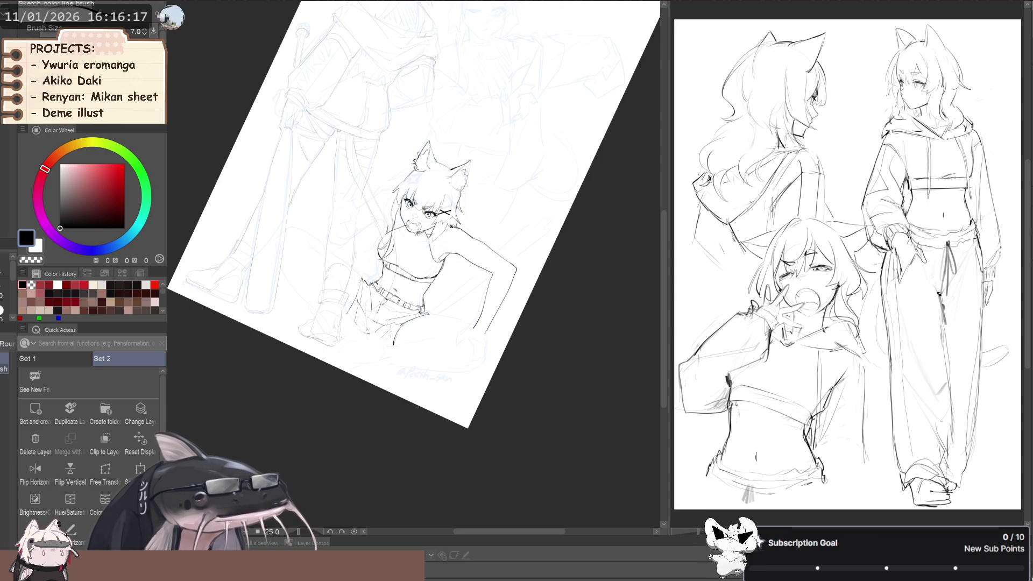
mouse_move(260, 302)
left_mouse_down()
mouse_move(287, 297)
mouse_move(323, 237)
left_mouse_up()
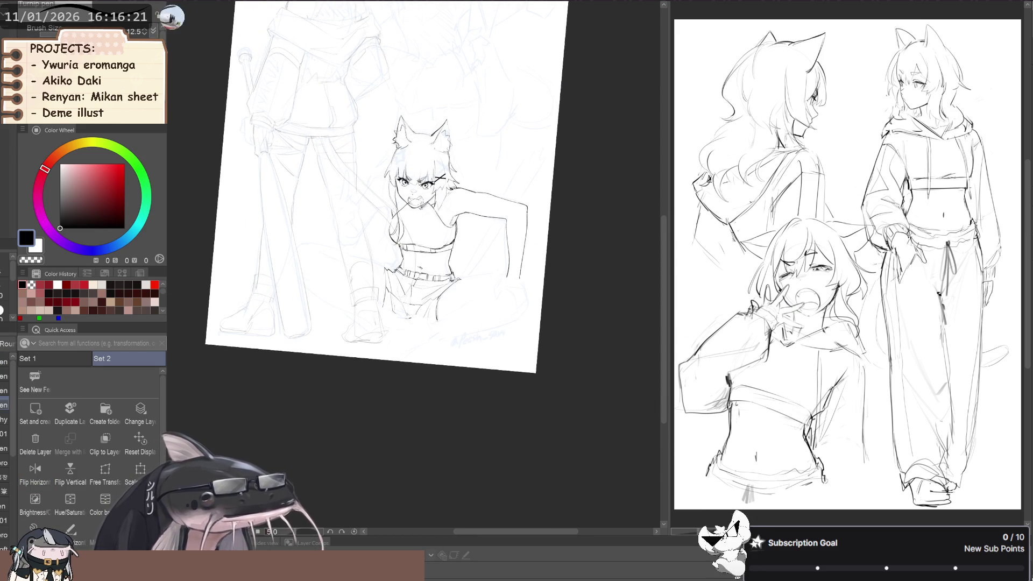
scroll(295, 290, "up", 3)
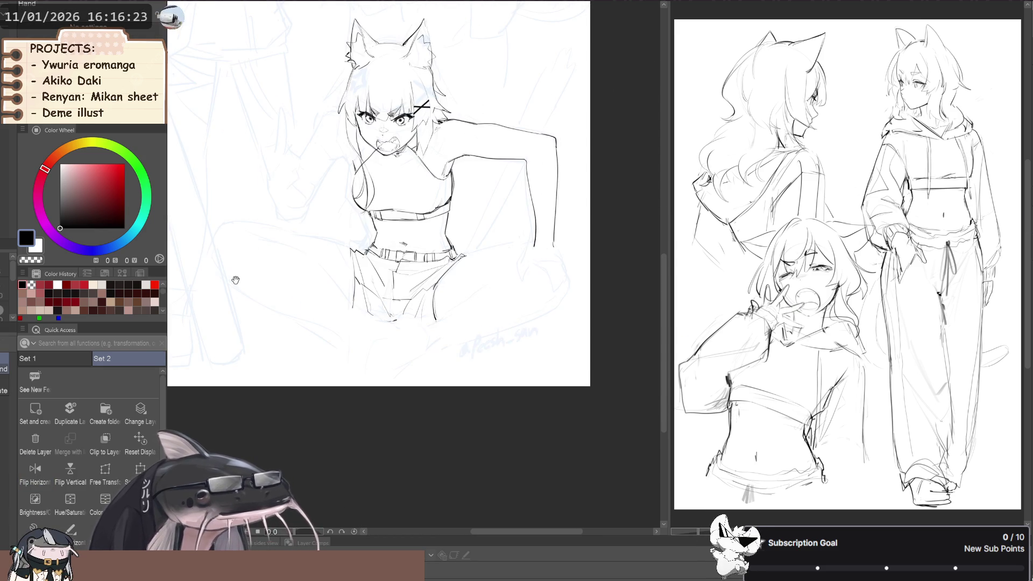
scroll(296, 290, "down", 3)
Flip the canvas horizontally several times and zoom in and out to check the figure's pose.
key("h")
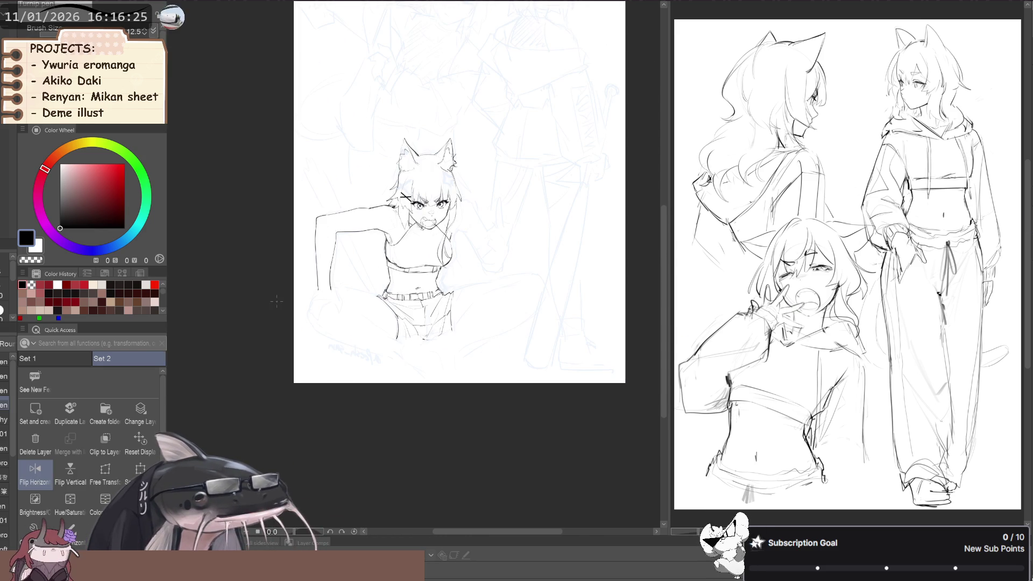
left_click_drag(296, 316, 283, 314)
key("ctrl+plus")
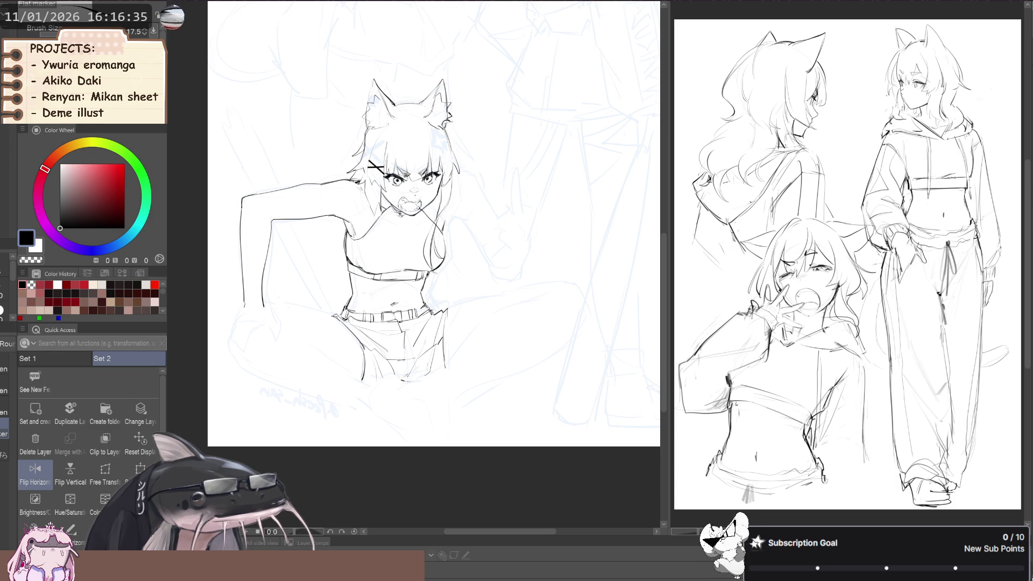
key("ctrl+minus")
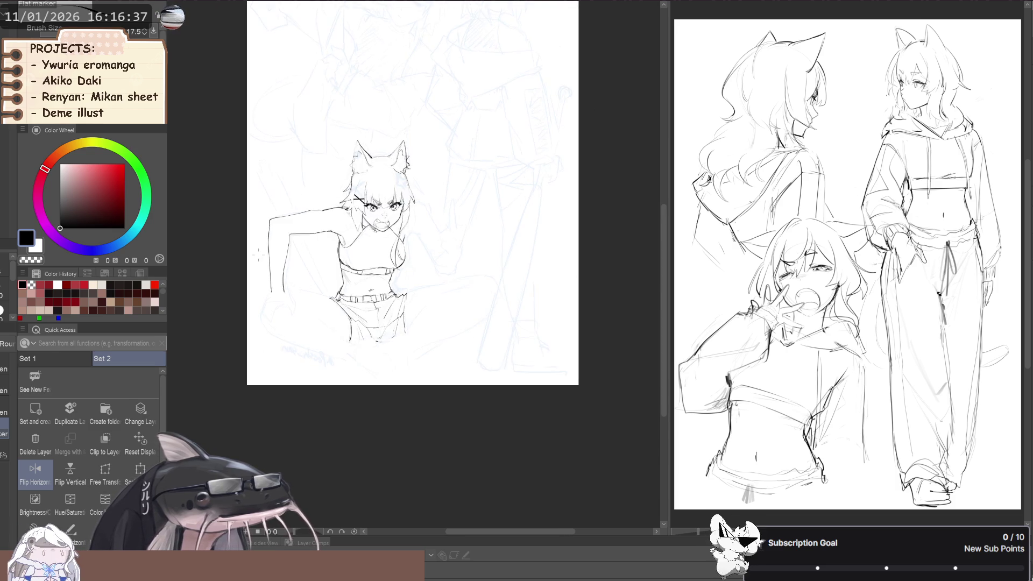
key("h")
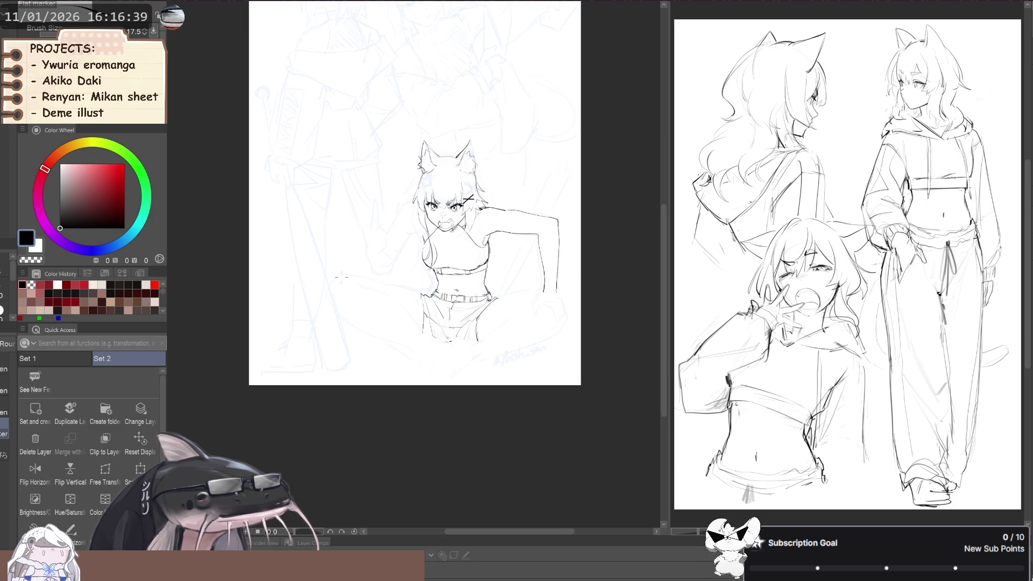
key("h")
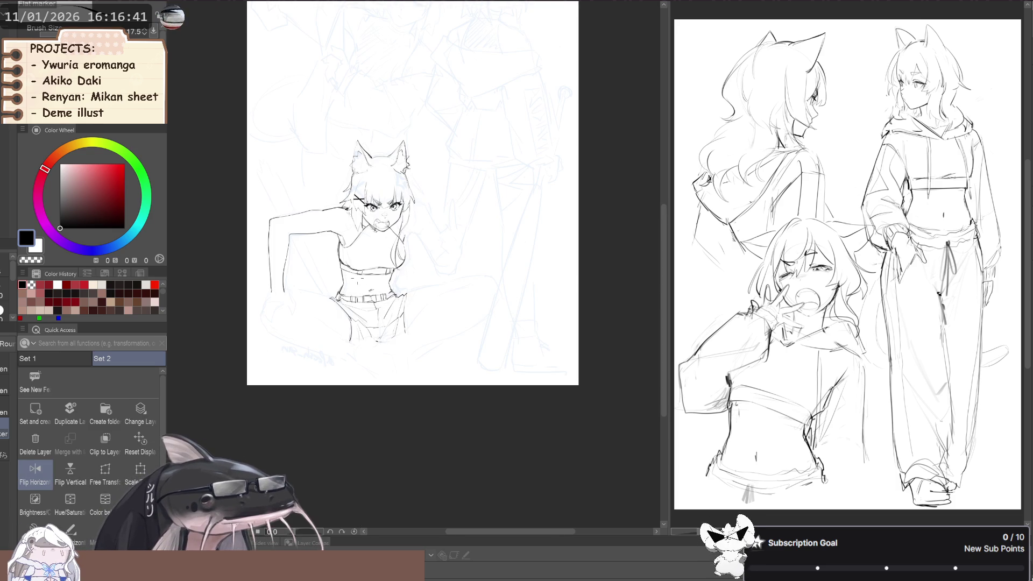
scroll(353, 275, "up", 2)
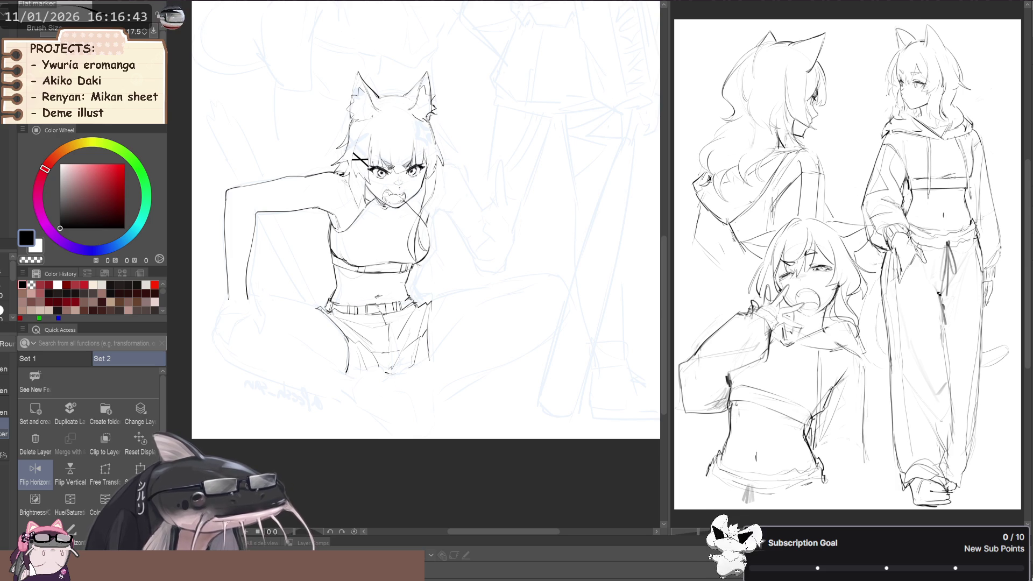
key("h")
scroll(291, 261, "down", 2)
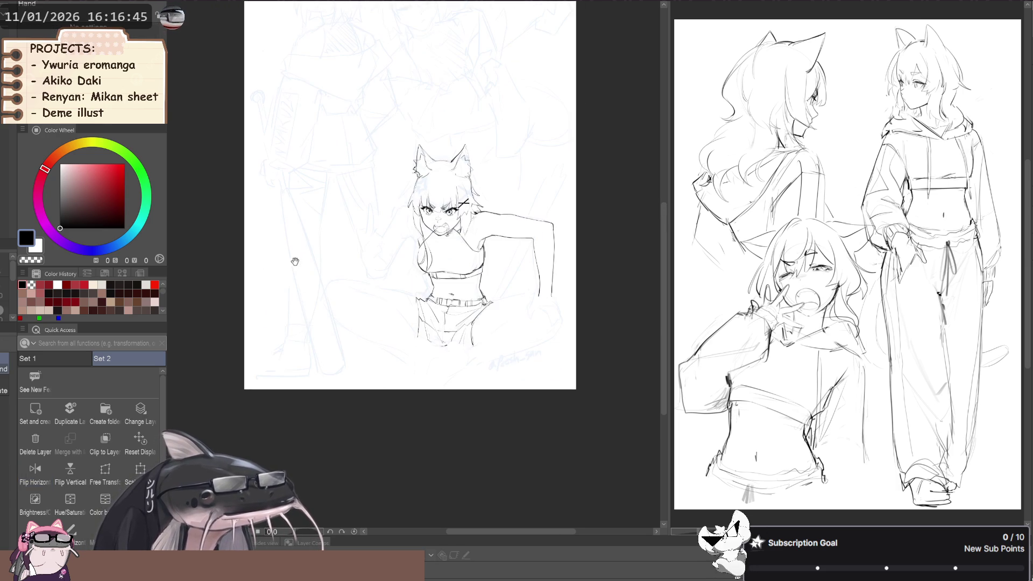
mouse_move(281, 273)
left_mouse_down()
mouse_move(259, 271)
mouse_move(294, 269)
mouse_move(270, 290)
left_mouse_up()
key("h")
key("h")
key("b")
key("h")
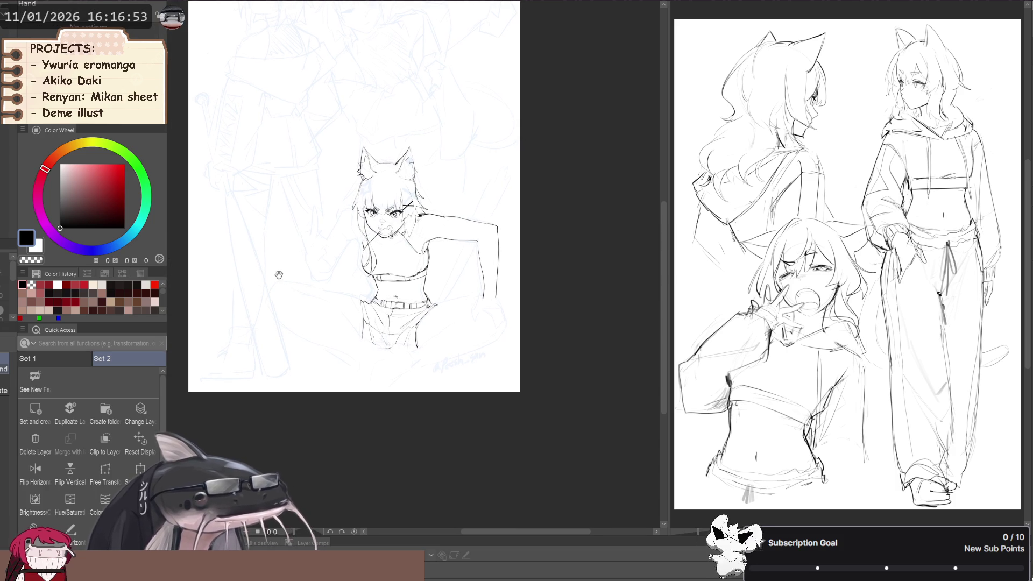
Shrink the whole girl figure slightly with Scale/Rotate and confirm.
key("p")
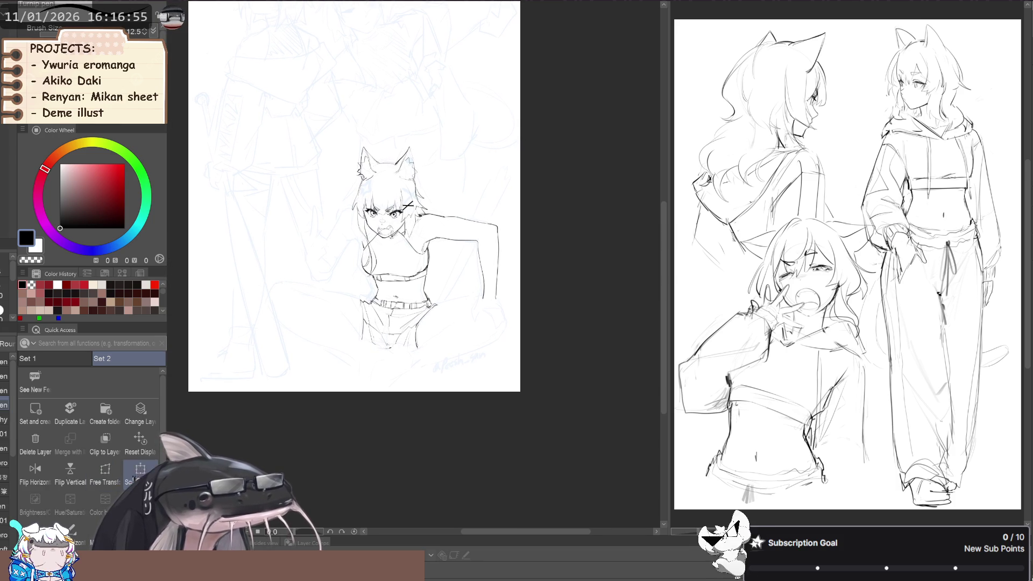
left_click(140, 469)
left_click_drag(349, 246, 361, 302)
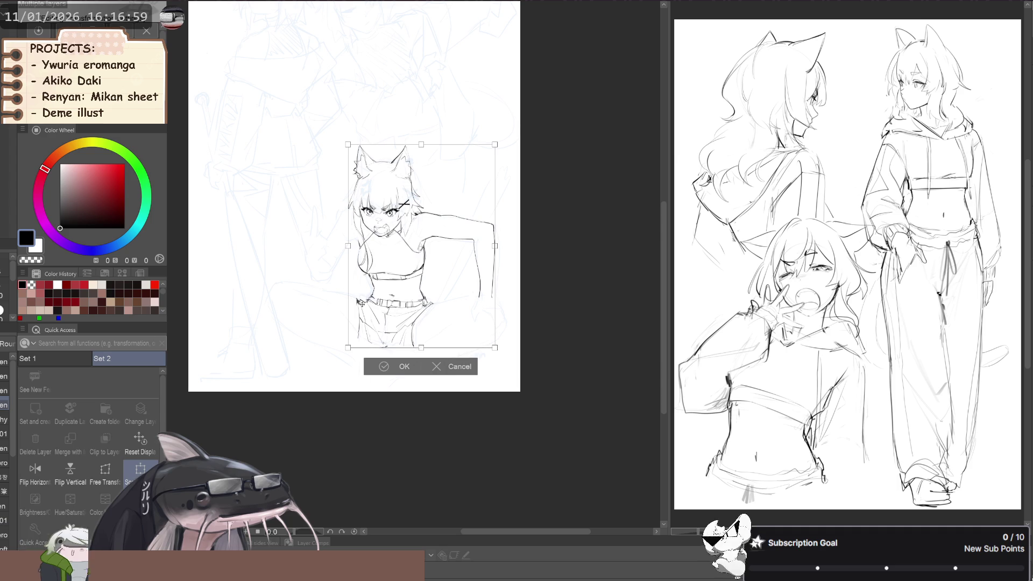
left_click(377, 367)
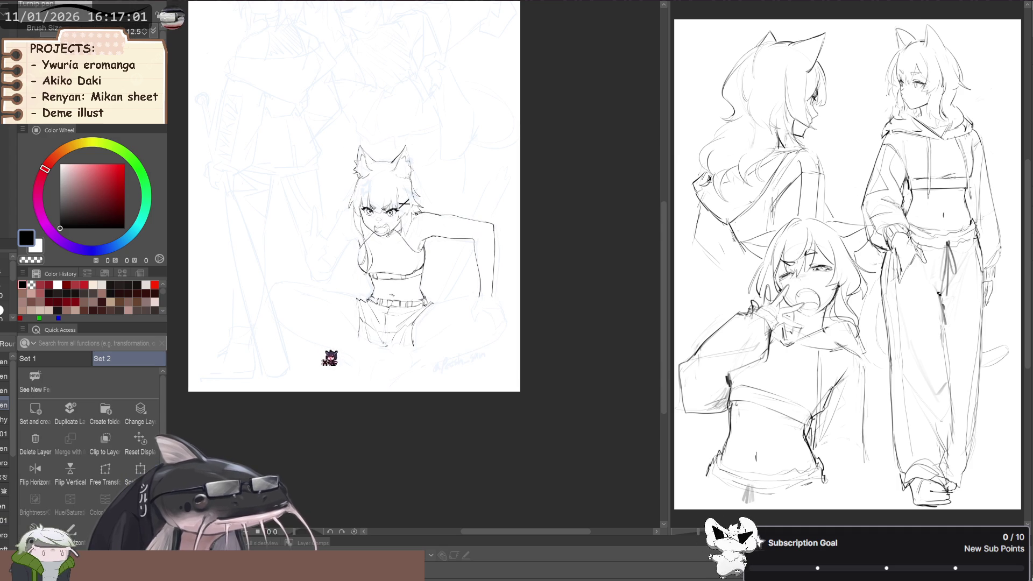
Lasso the shorts and lower body and enlarge them slightly with Ctrl+T.
key("m")
mouse_move(343, 304)
left_mouse_down()
mouse_move(413, 281)
mouse_move(356, 286)
left_mouse_up()
key("ctrl+t")
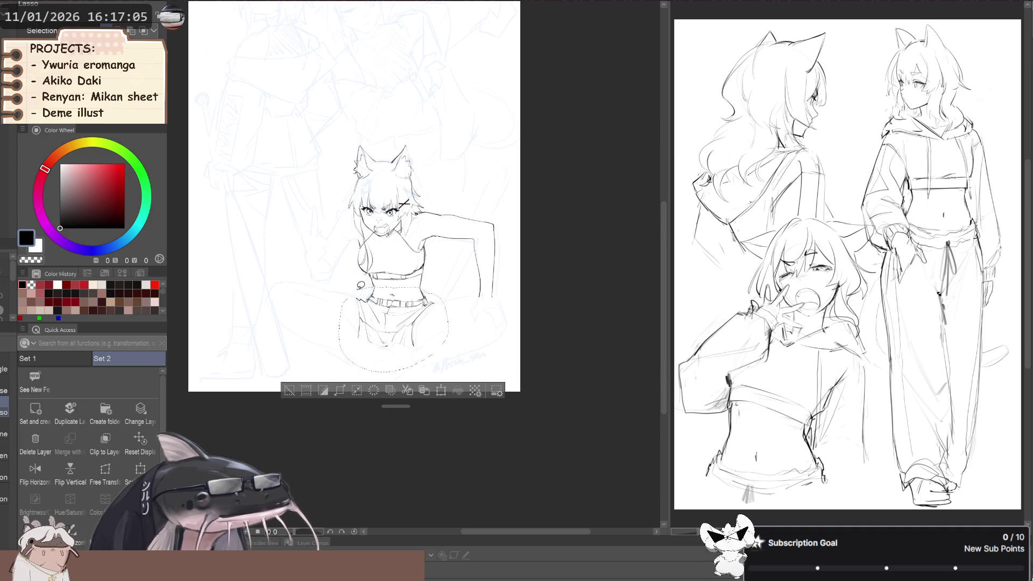
left_click_drag(349, 336, 353, 343)
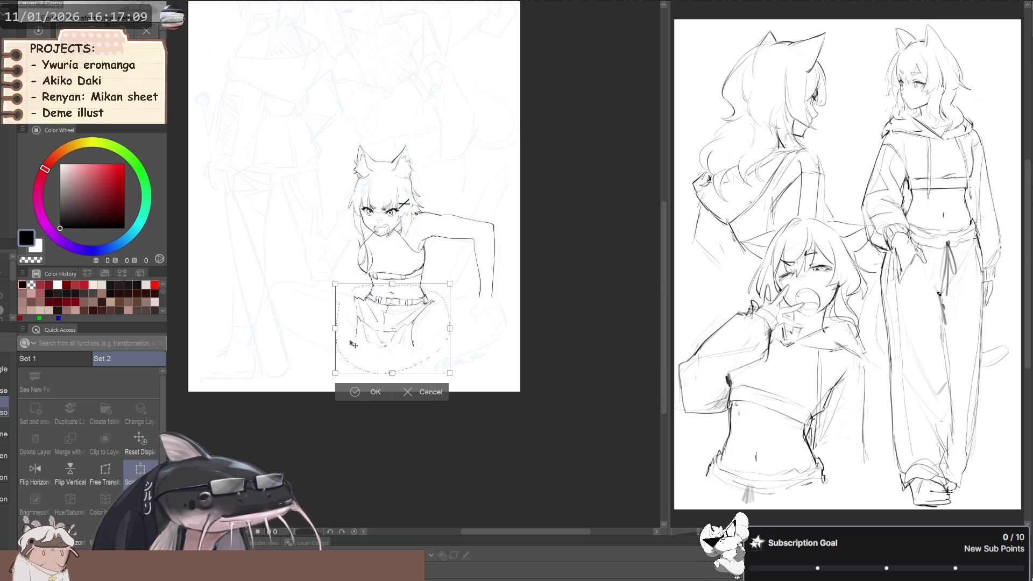
left_click(352, 397)
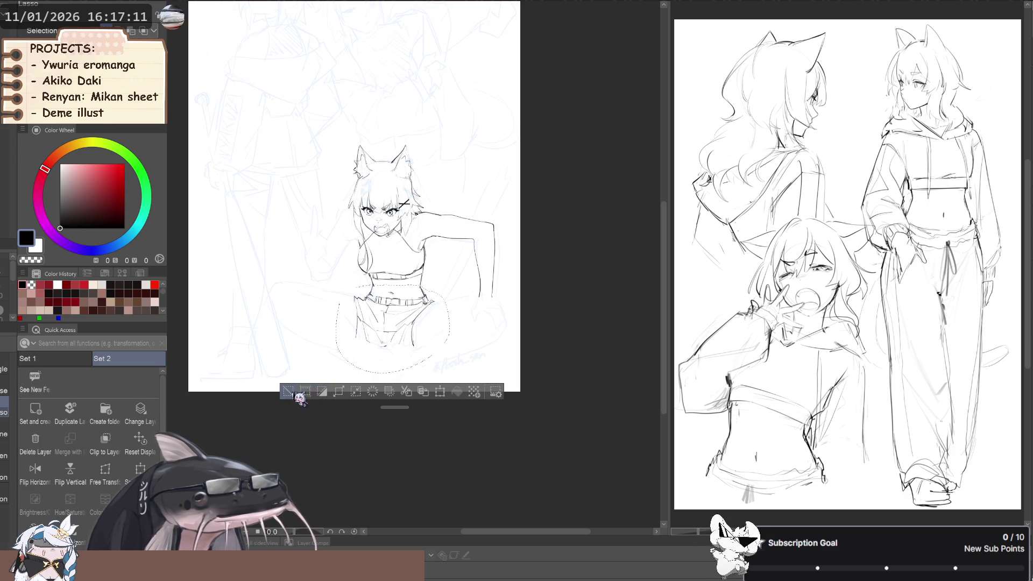
Mirror the view to check proportions, then return to the black sketch line brush.
key("h")
key("h")
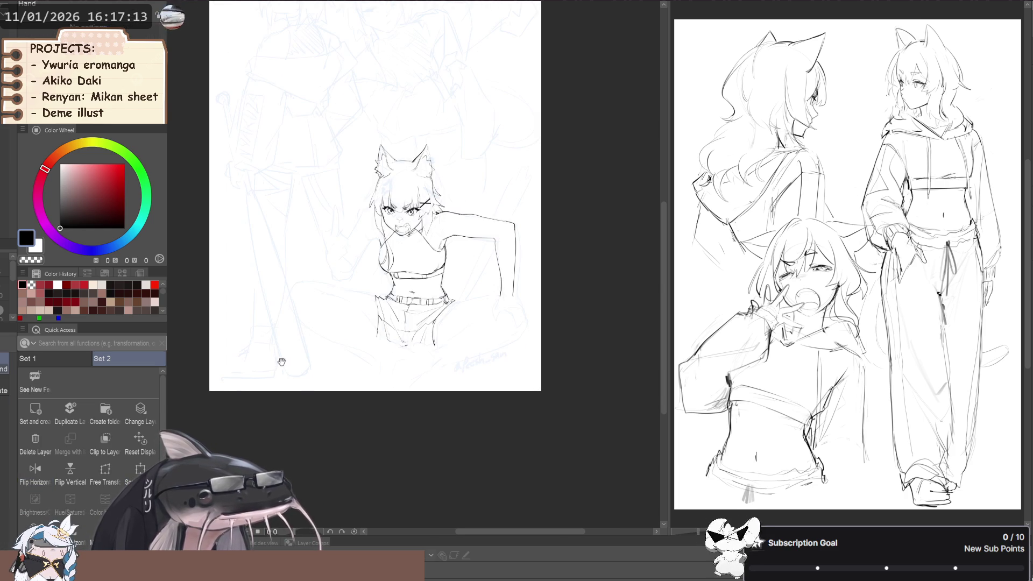
scroll(393, 289, "up", 3)
scroll(393, 289, "down", 2)
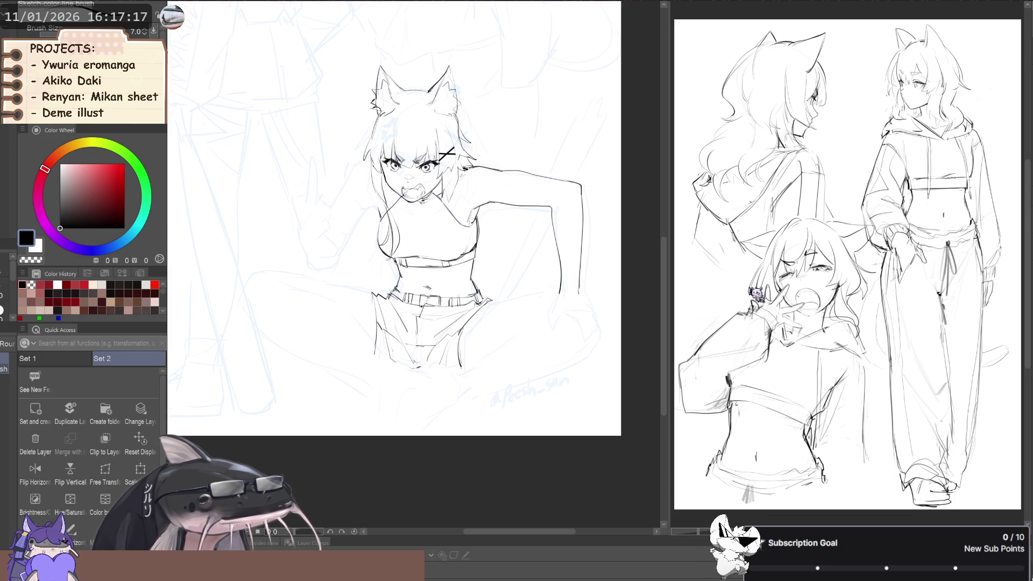
scroll(407, 281, "up", 1)
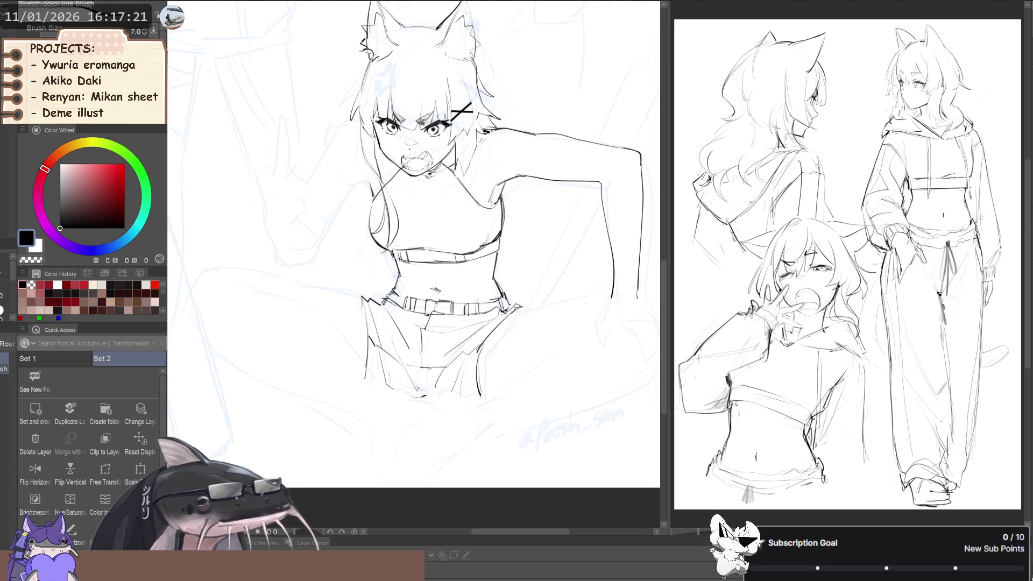
scroll(343, 292, "down", 2)
key("h")
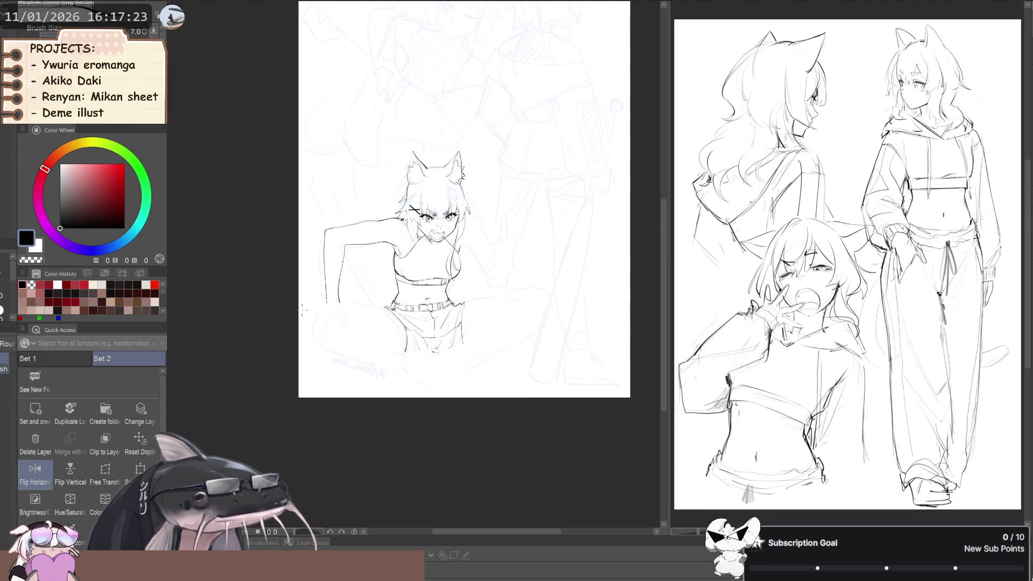
left_click_drag(305, 312, 280, 343)
key("h")
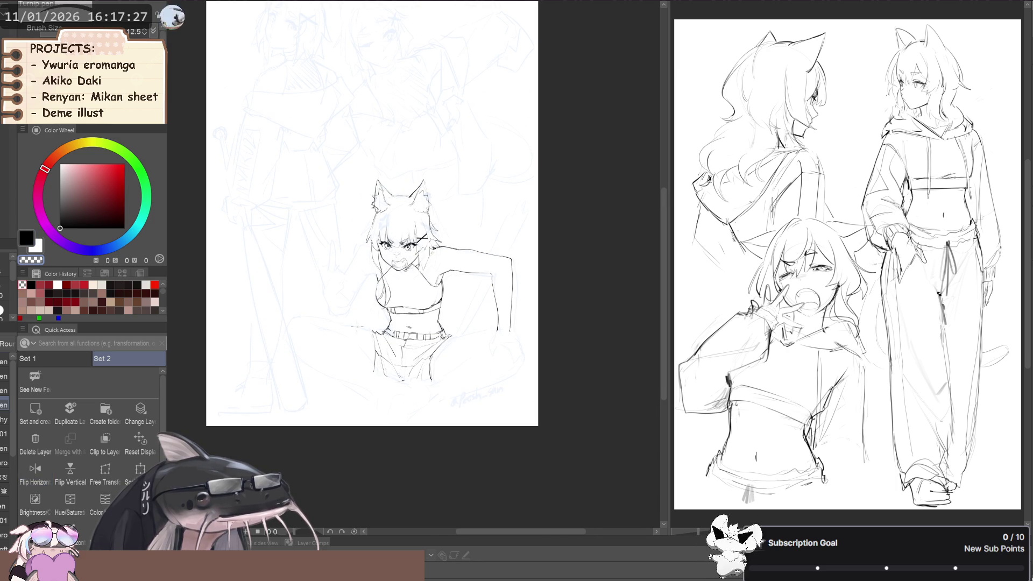
key("c")
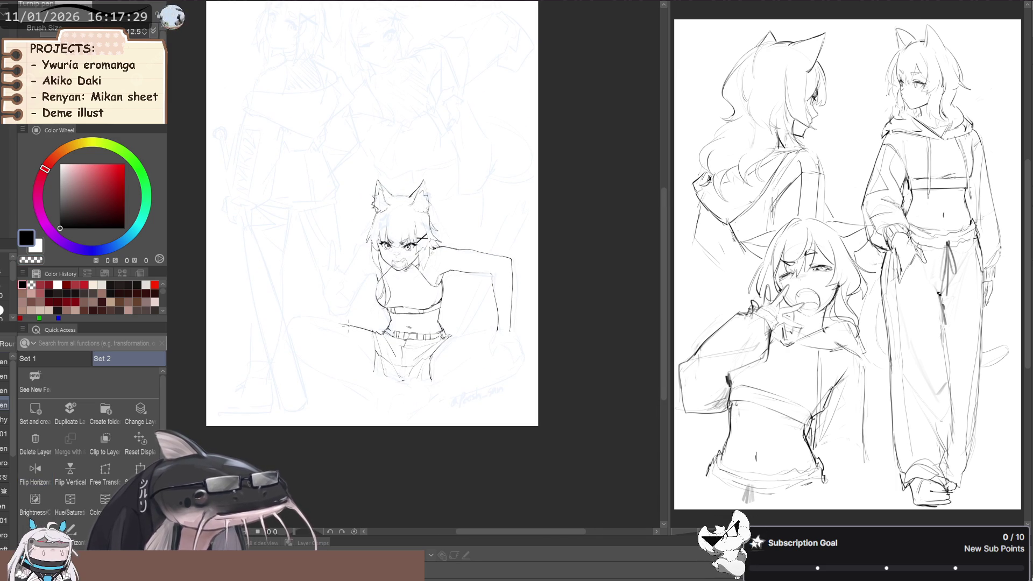
key("b")
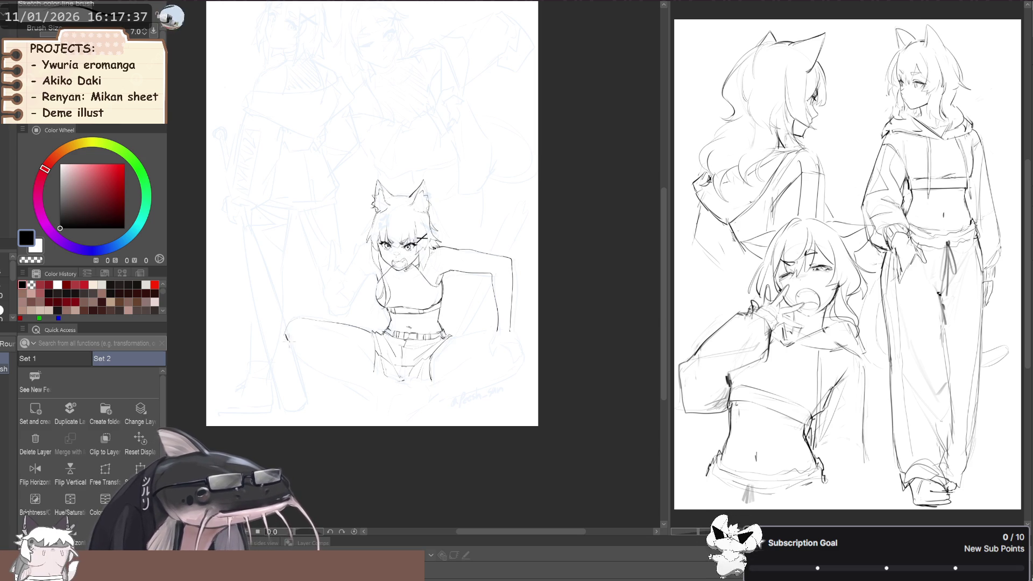
Redraw the knee line and add light strokes along the thigh.
mouse_move(287, 340)
left_mouse_down()
mouse_move(367, 389)
mouse_move(362, 359)
left_mouse_up()
key("ctrl+z")
key("c")
key("c")
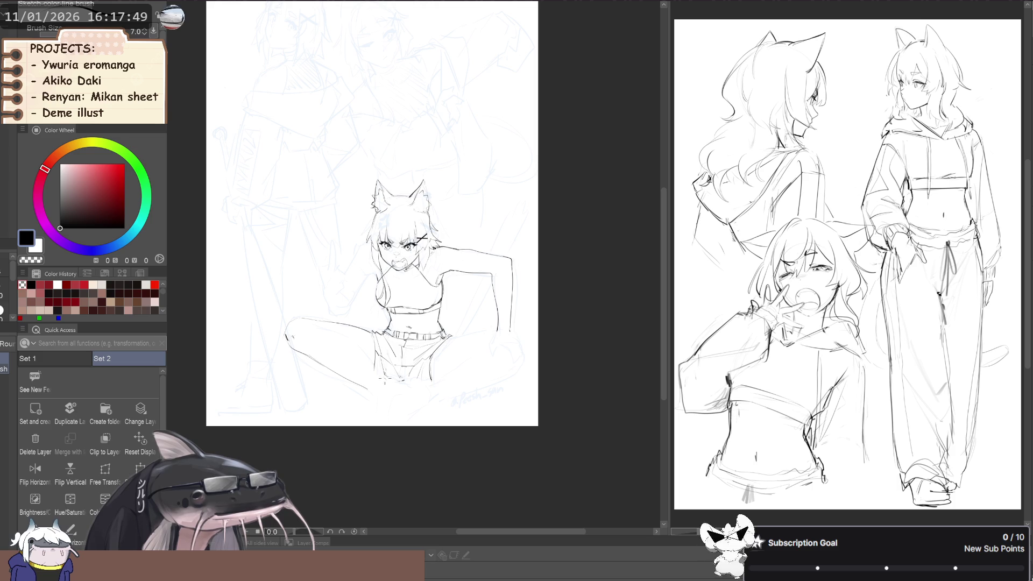
left_click_drag(367, 365, 337, 334)
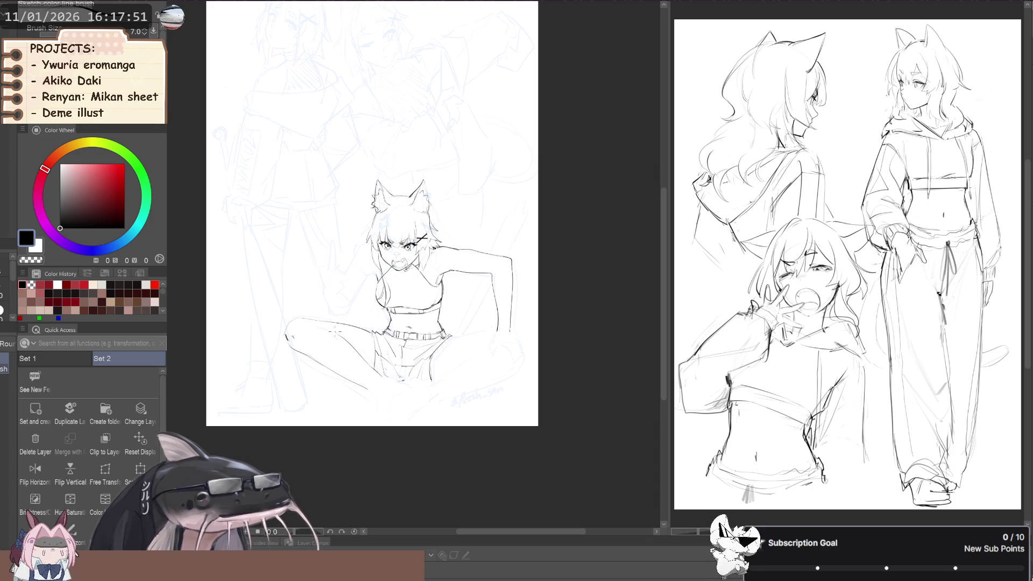
left_click_drag(266, 286, 281, 279)
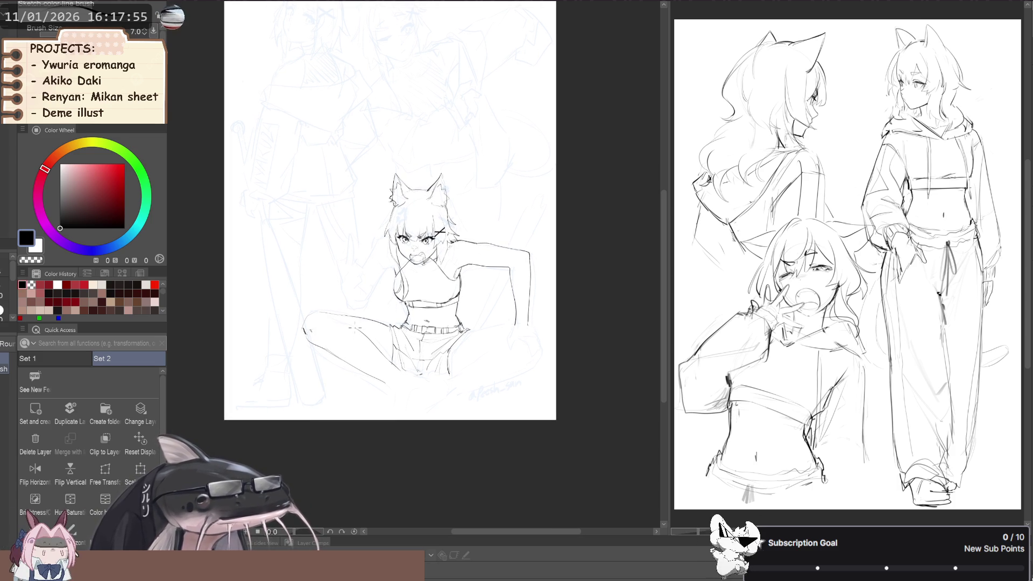
left_click_drag(350, 325, 335, 323)
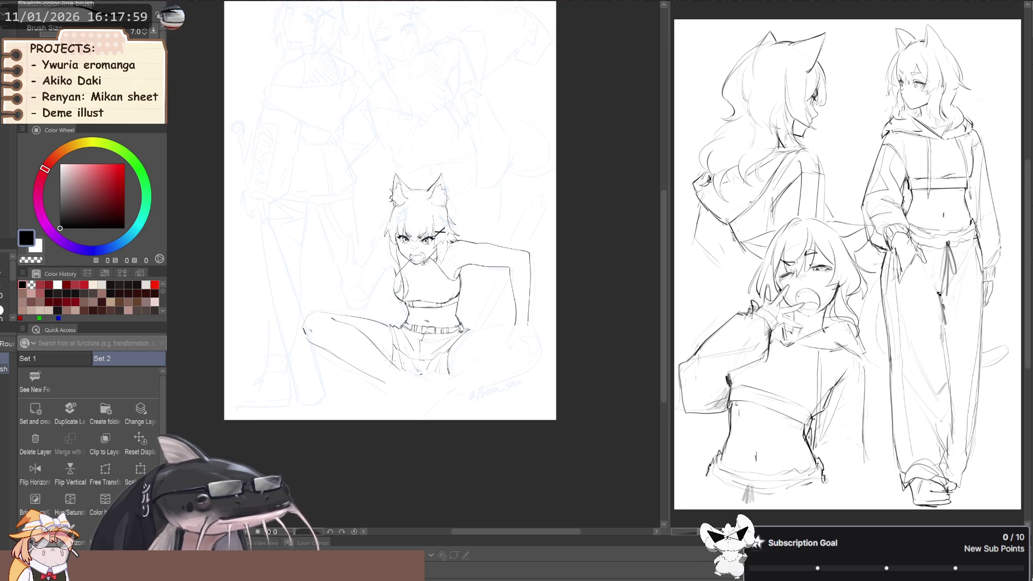
left_click_drag(331, 305, 337, 317)
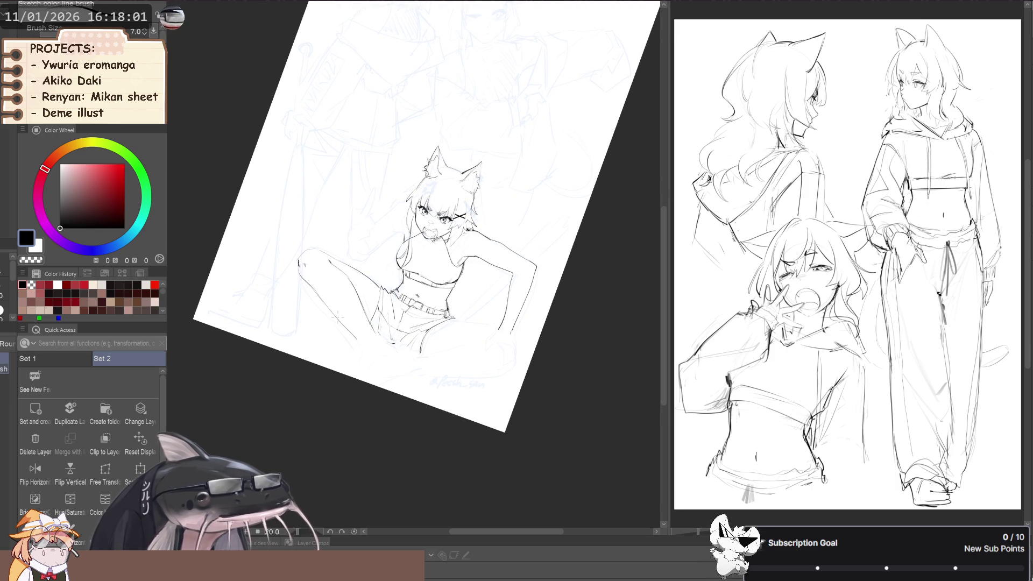
Reset the canvas rotation, zoom in, and draw short strokes at the shorts' crotch.
key("c")
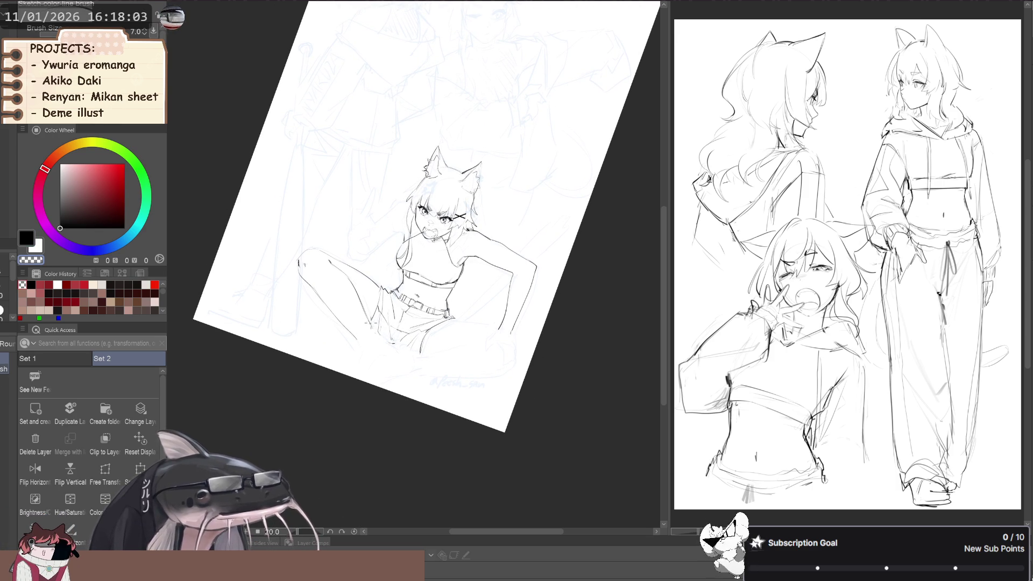
key("c")
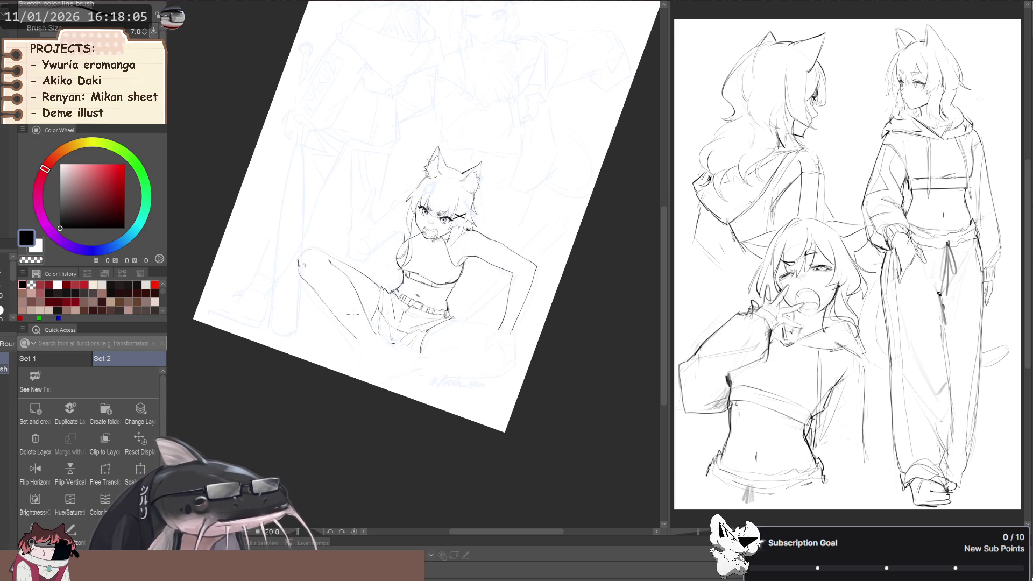
left_click_drag(360, 315, 371, 311)
key("ctrl+0")
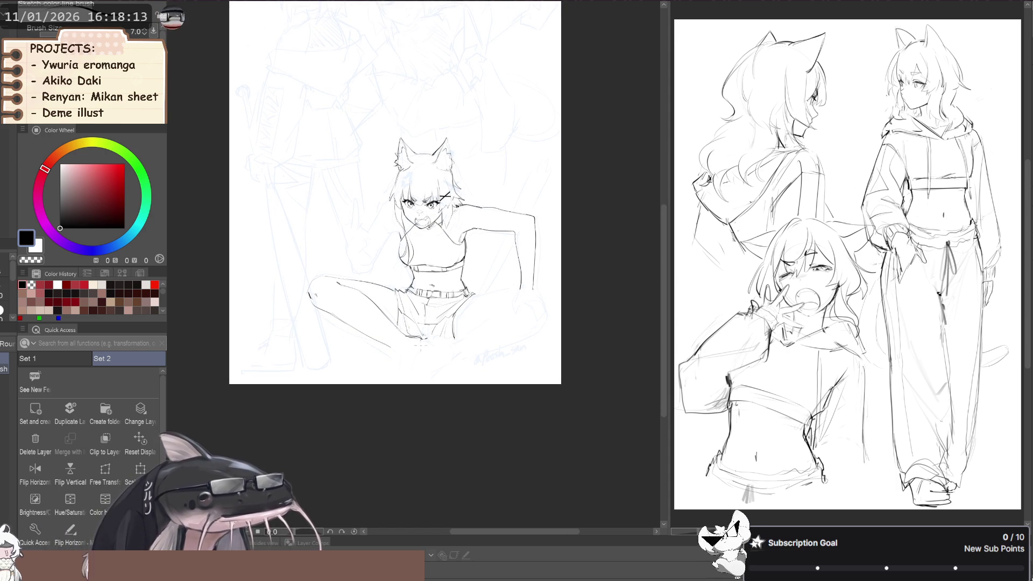
scroll(392, 331, "up", 2)
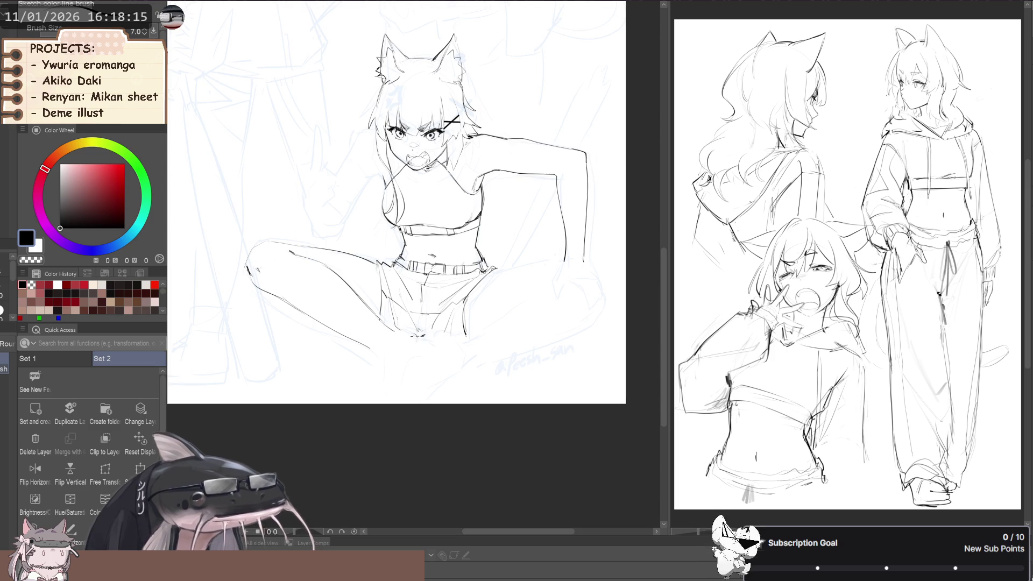
left_click_drag(414, 334, 391, 327)
left_click_drag(397, 362, 405, 367)
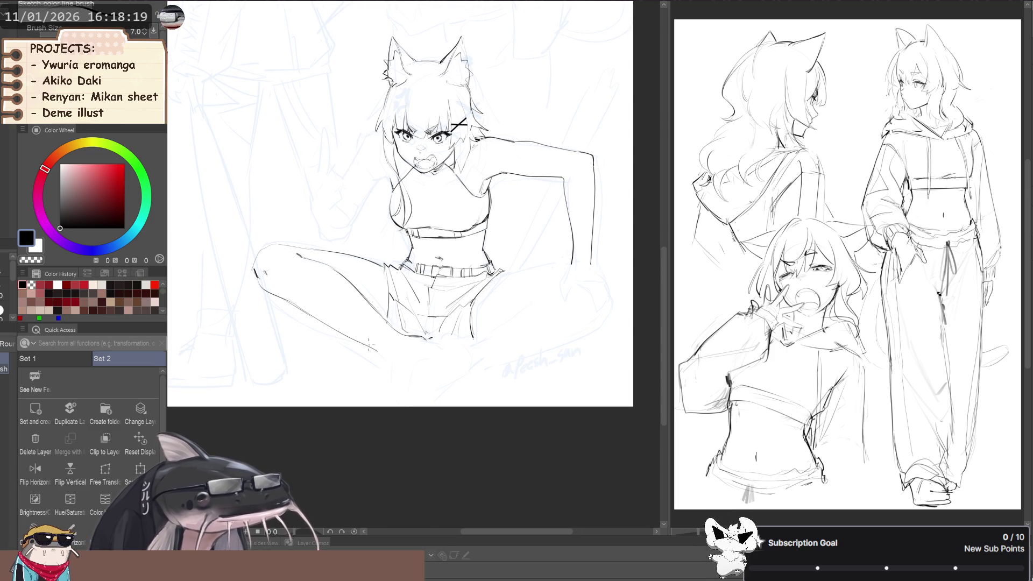
Draw and touch up the lower leg line running down to the foot.
left_click_drag(384, 352, 392, 370)
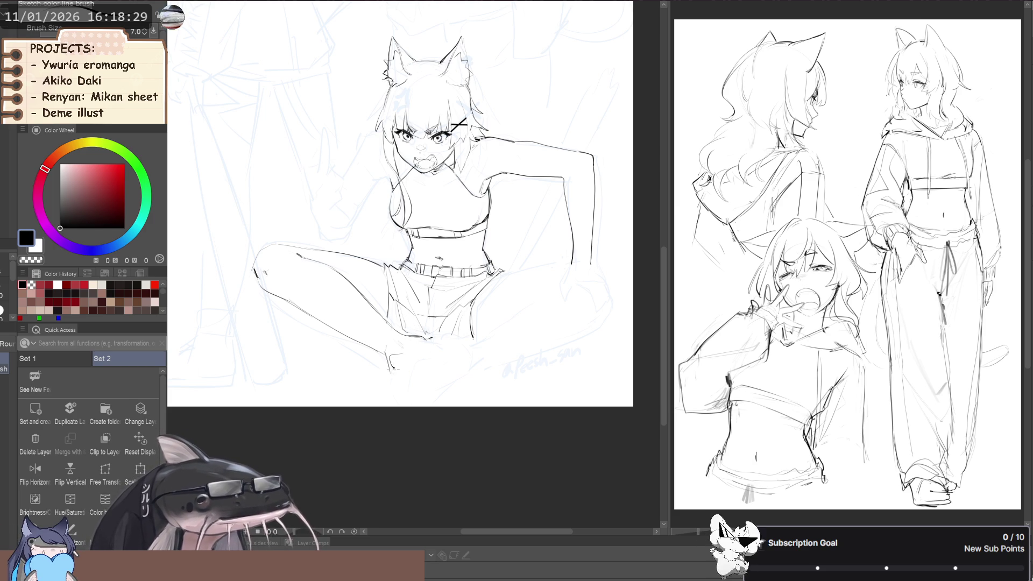
left_click_drag(391, 370, 398, 383)
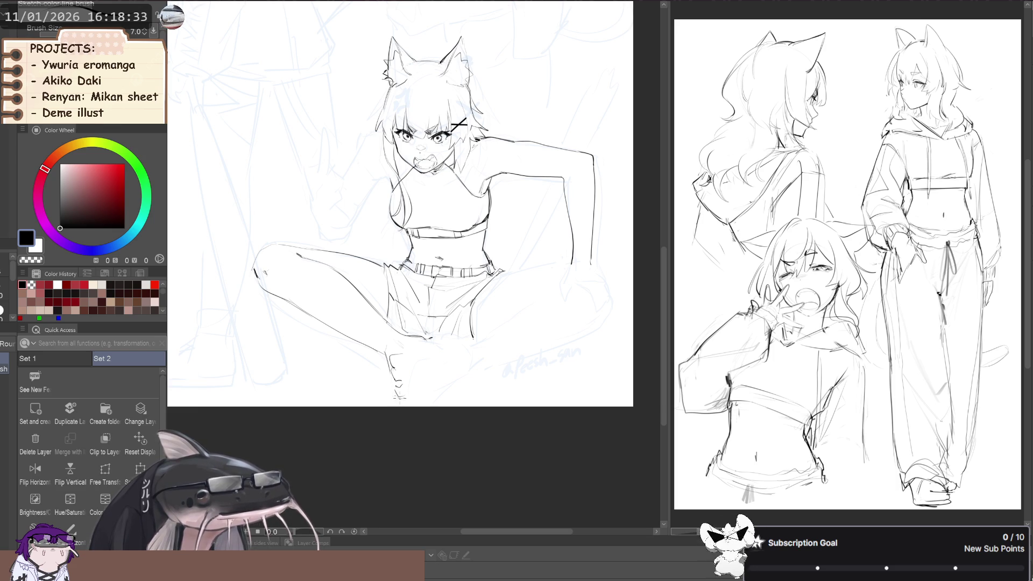
left_click_drag(395, 383, 388, 380)
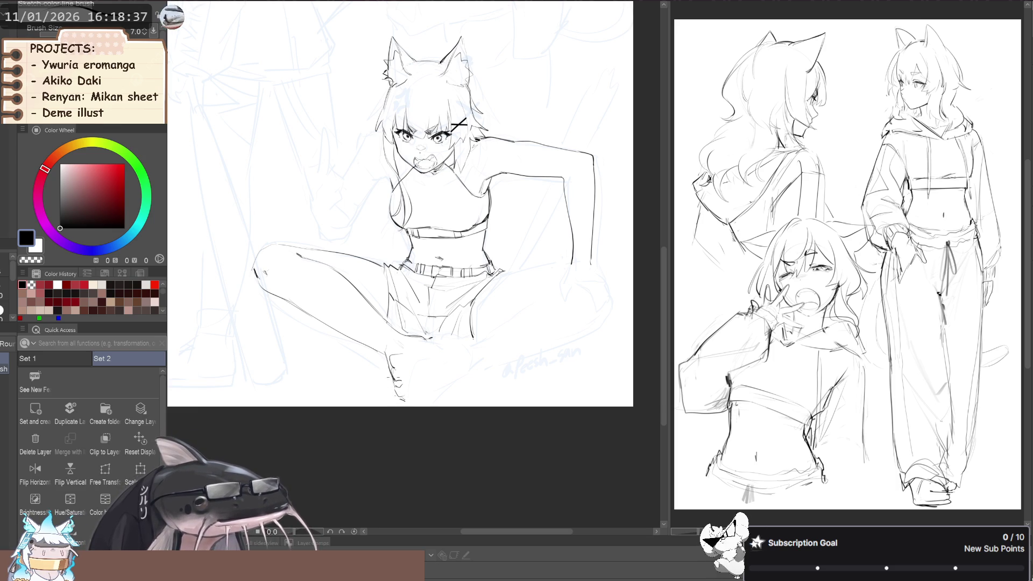
left_click_drag(453, 350, 439, 345)
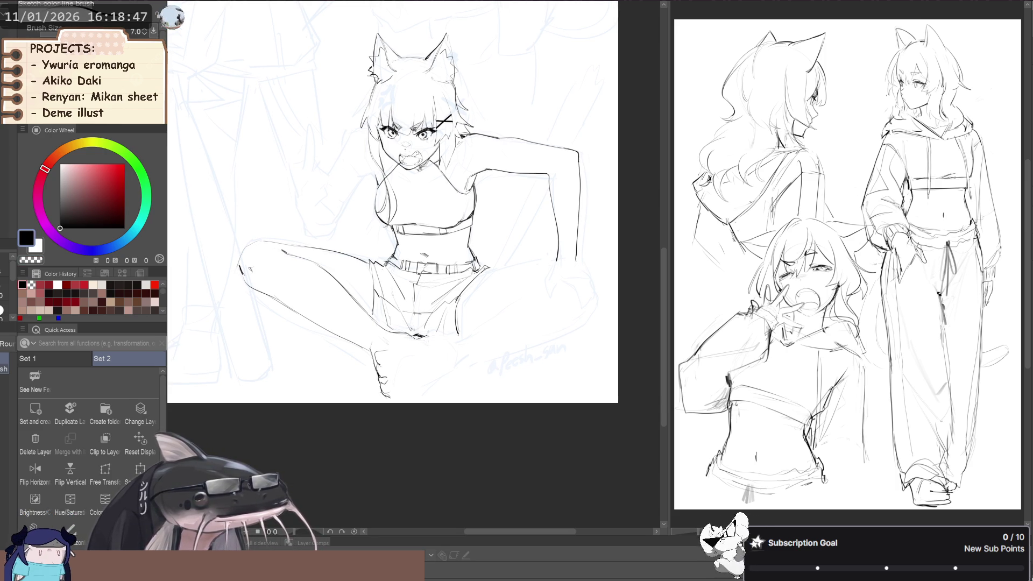
left_click_drag(323, 353, 329, 347)
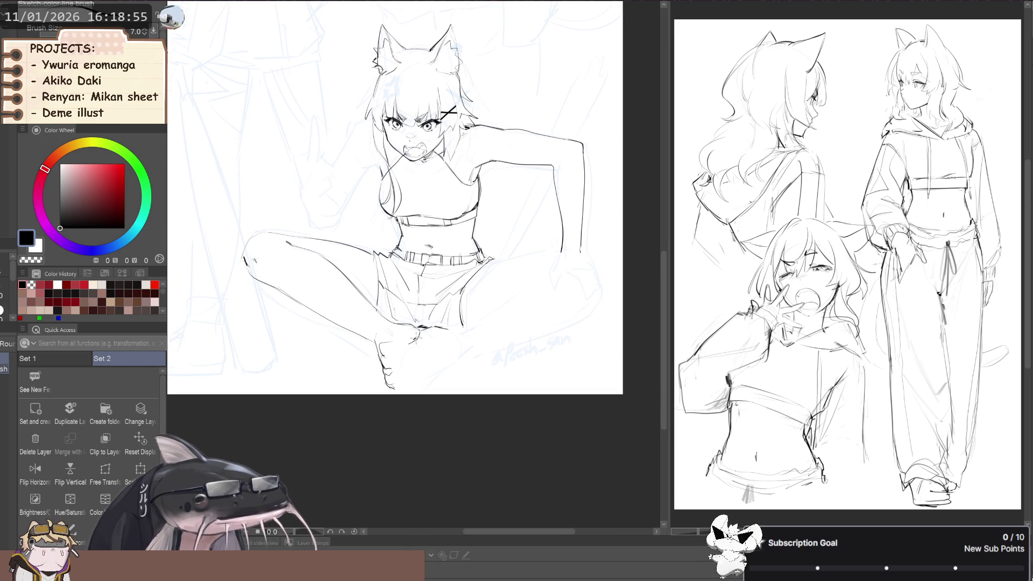
left_click_drag(402, 339, 381, 320)
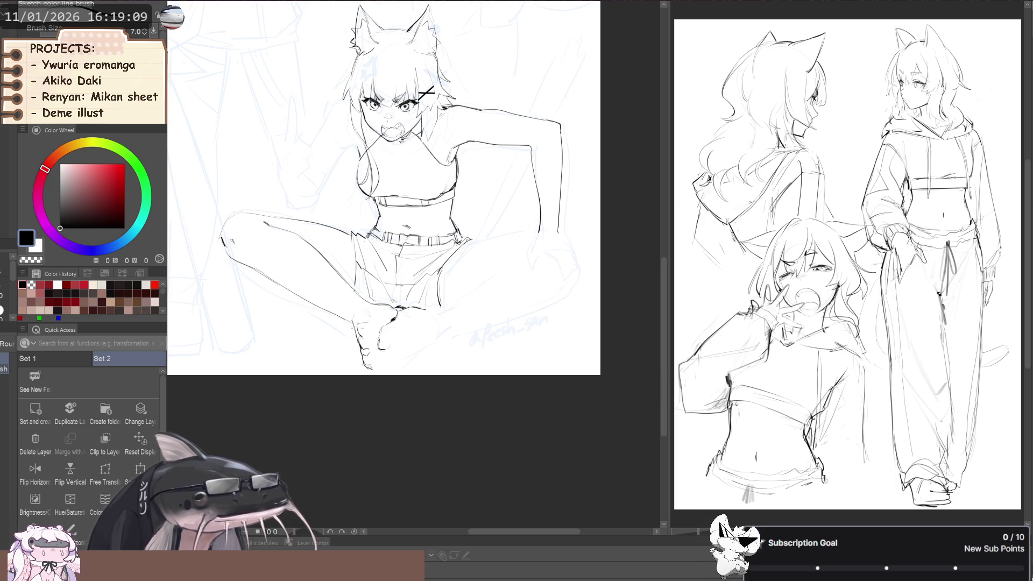
Scale the selected foot with Ctrl+T, confirm, and clear the selection.
key("ctrl+t")
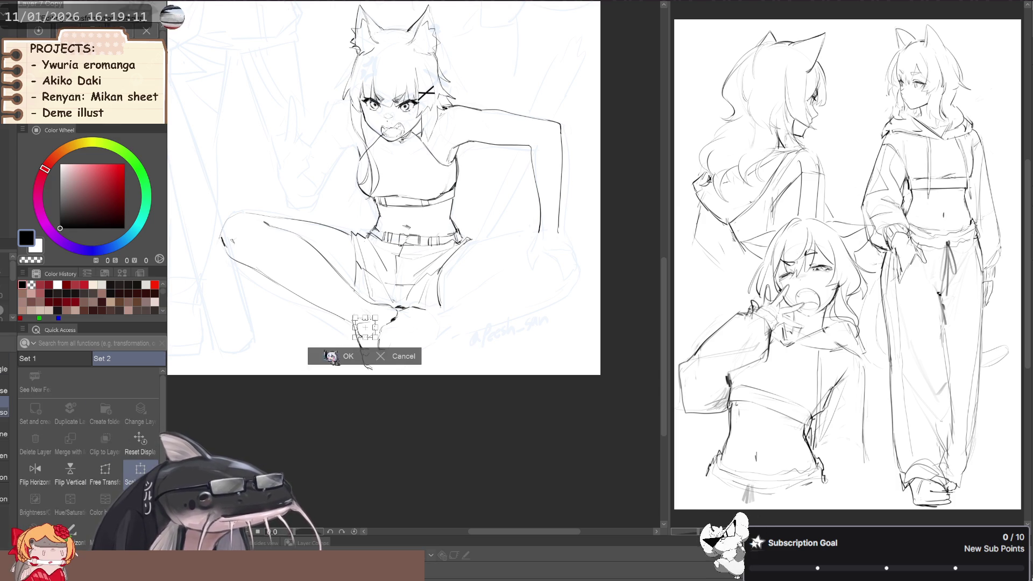
scroll(366, 333, "up", 2)
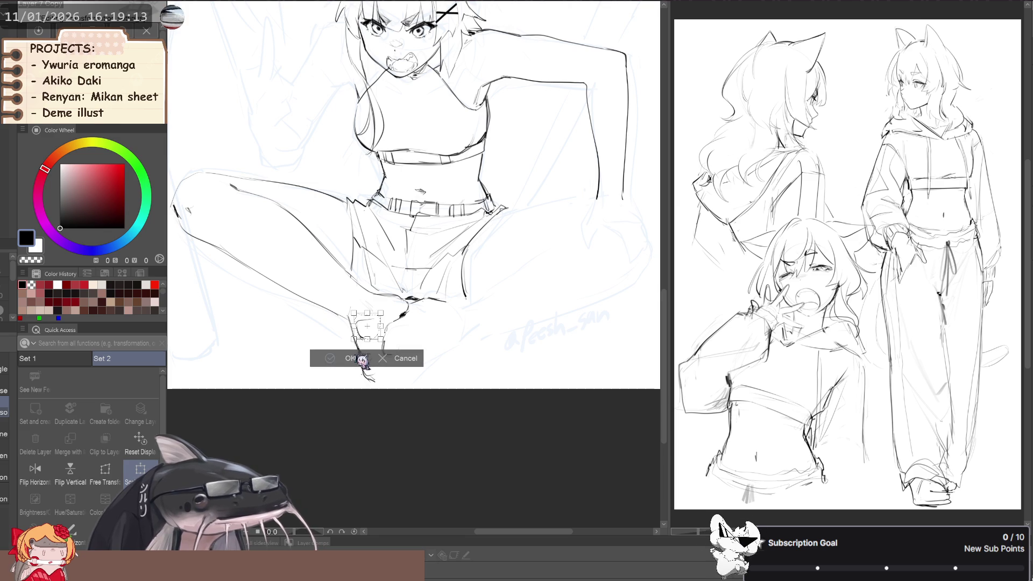
left_click(338, 356)
key("ctrl+d")
key("p")
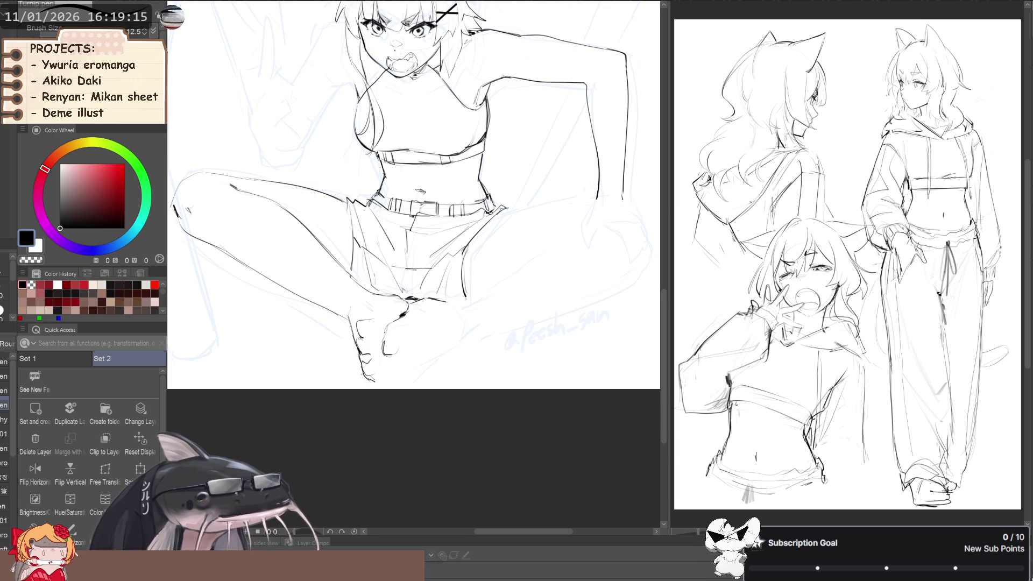
scroll(350, 344, "down", 1)
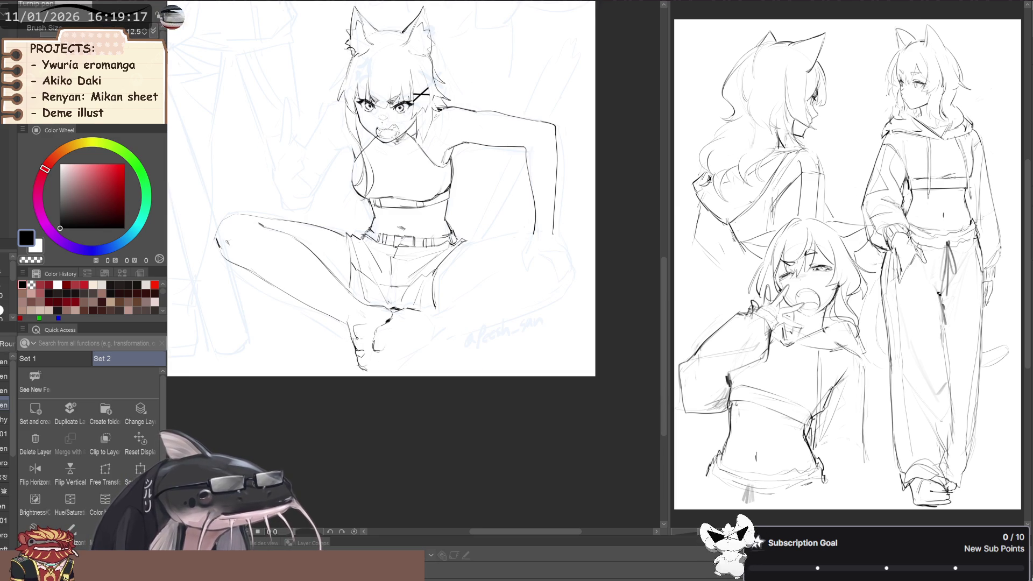
key("b")
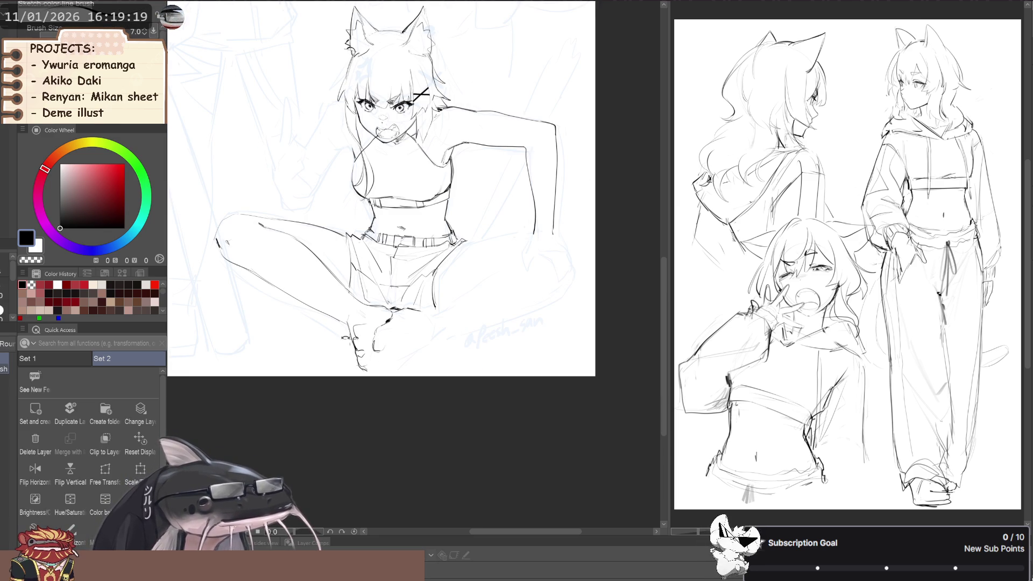
scroll(269, 323, "down", 2)
key("h")
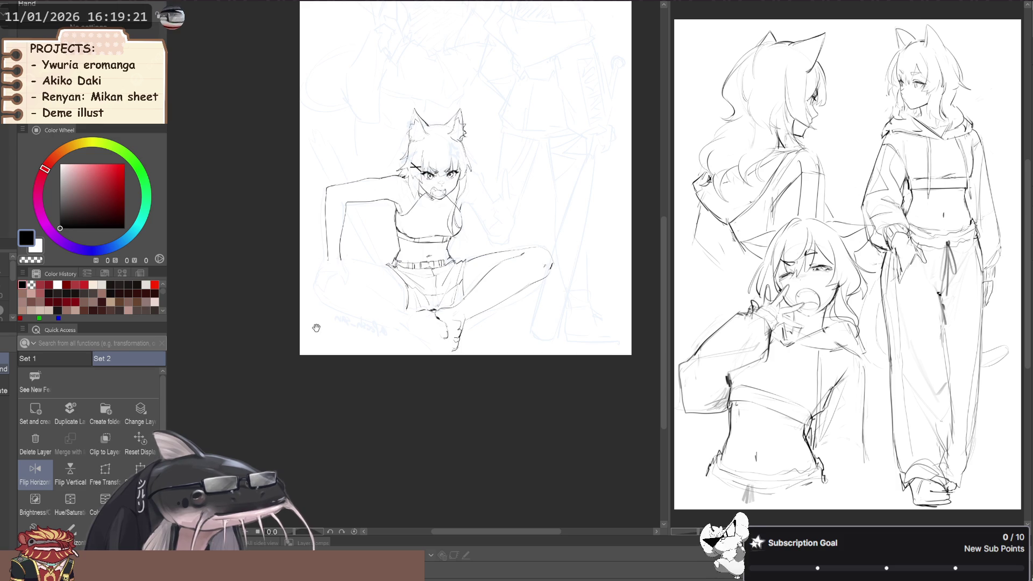
key("h")
Move the lasso-selected foot slightly left and free-distort it to raise its bottom edge.
key("m")
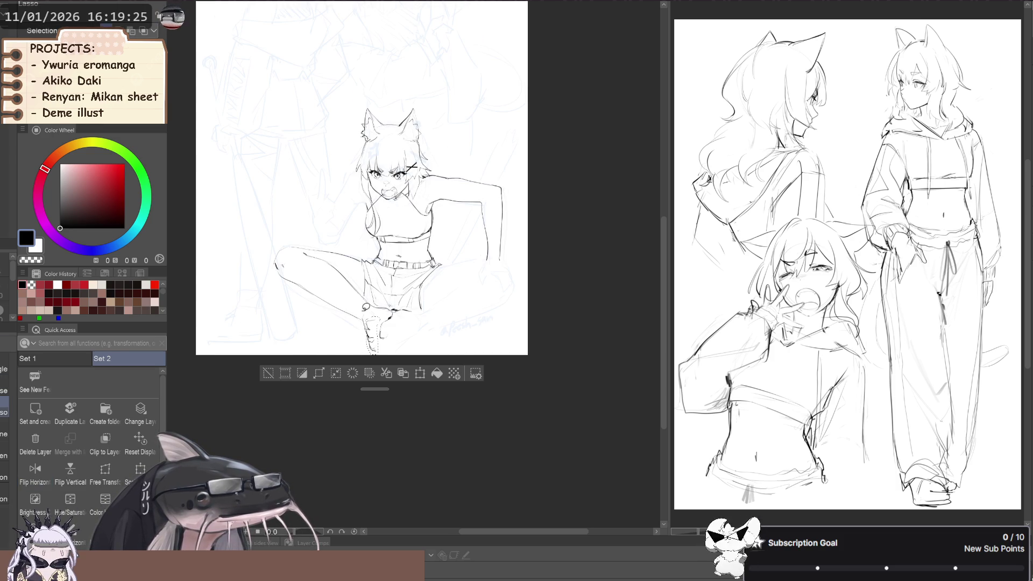
key("ctrl+t")
scroll(375, 350, "up", 2)
left_click_drag(376, 346, 372, 341)
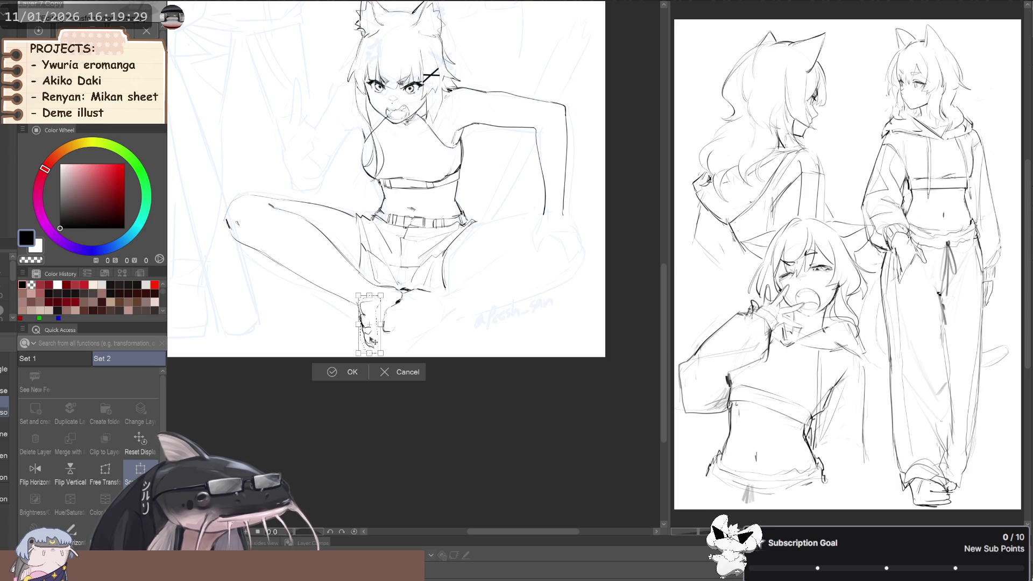
left_click_drag(369, 346, 371, 347)
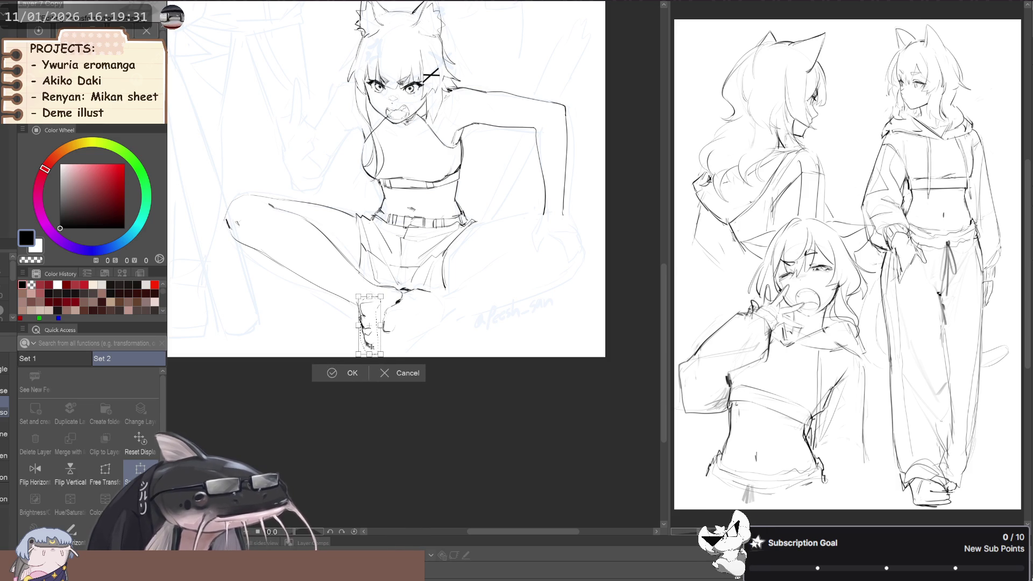
left_click(106, 471)
left_click_drag(370, 354, 356, 353)
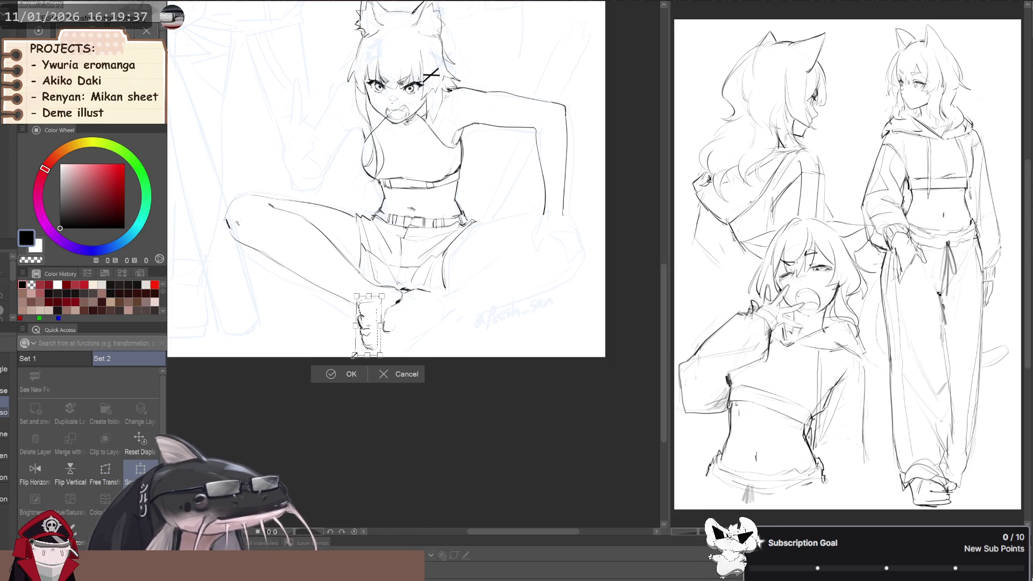
left_click(348, 371)
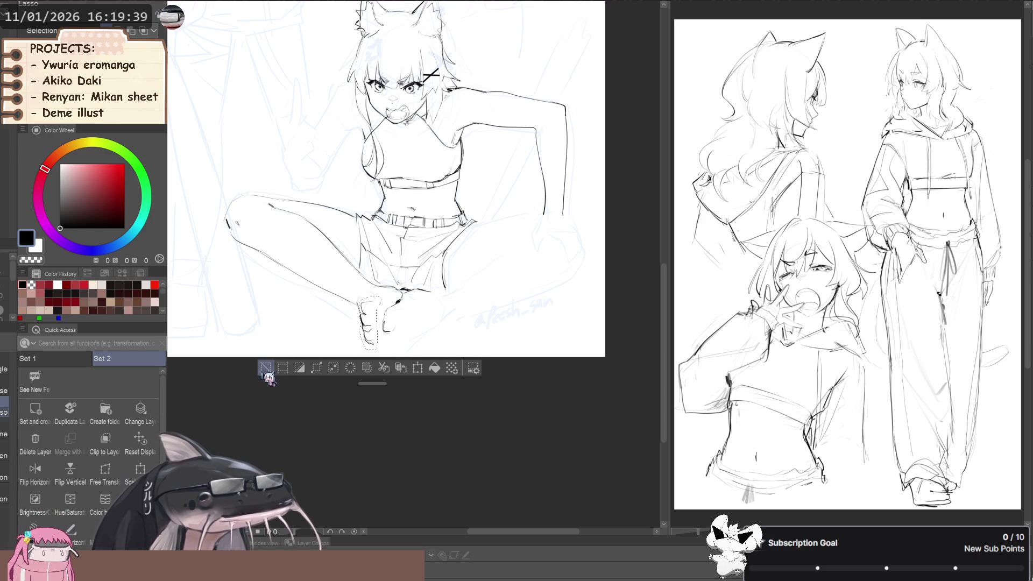
Draw the underside line of the left thigh with the sketch brush.
key("p")
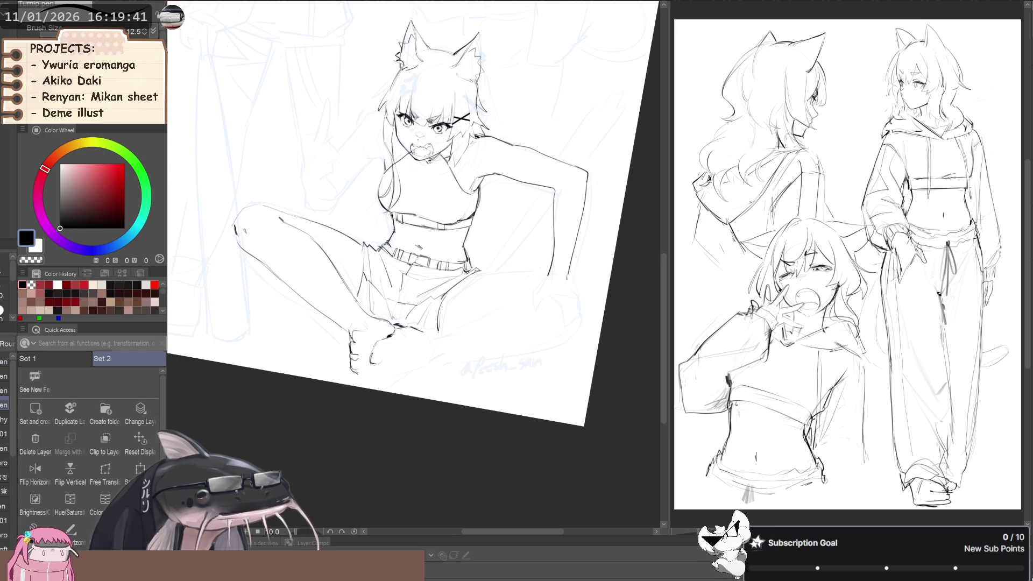
key("b")
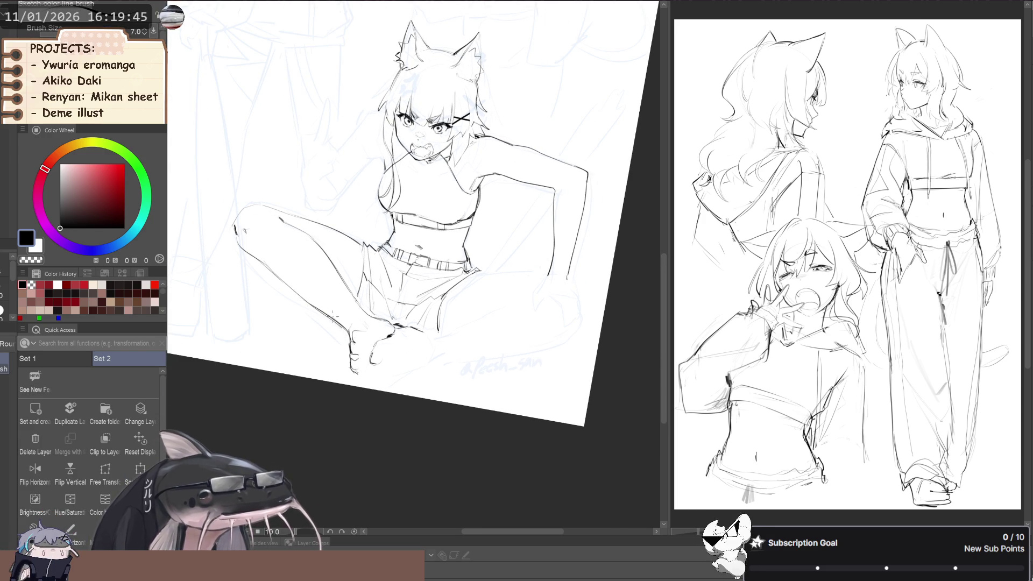
left_click_drag(320, 311, 256, 260)
key("ctrl+z")
mouse_move(313, 309)
left_mouse_down()
mouse_move(245, 253)
mouse_move(338, 335)
left_mouse_up()
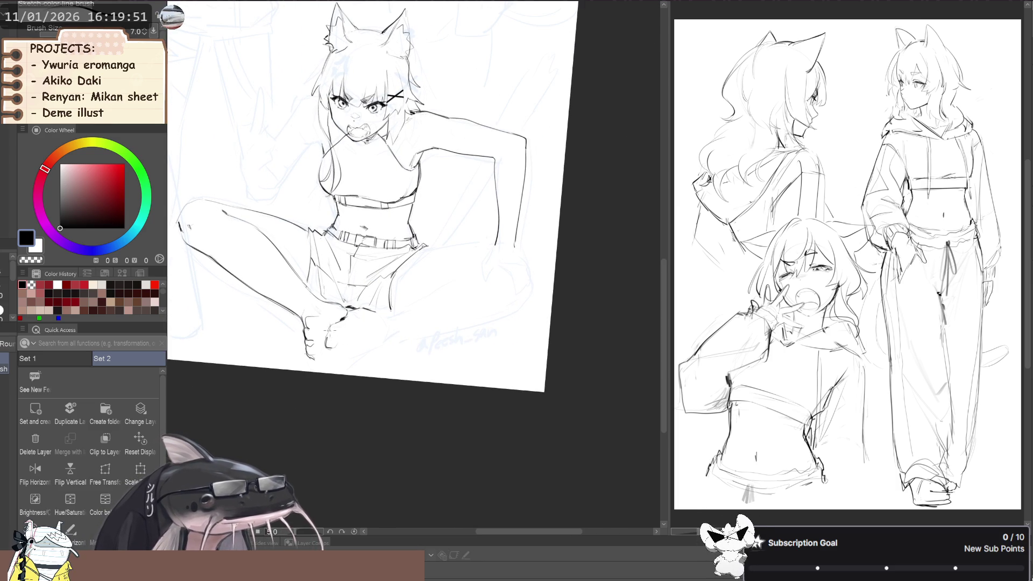
Lasso the foot, nudge it down with Free Transform, commit, and reset the canvas rotation.
key("m")
left_click_drag(349, 323, 337, 320)
left_click(120, 484)
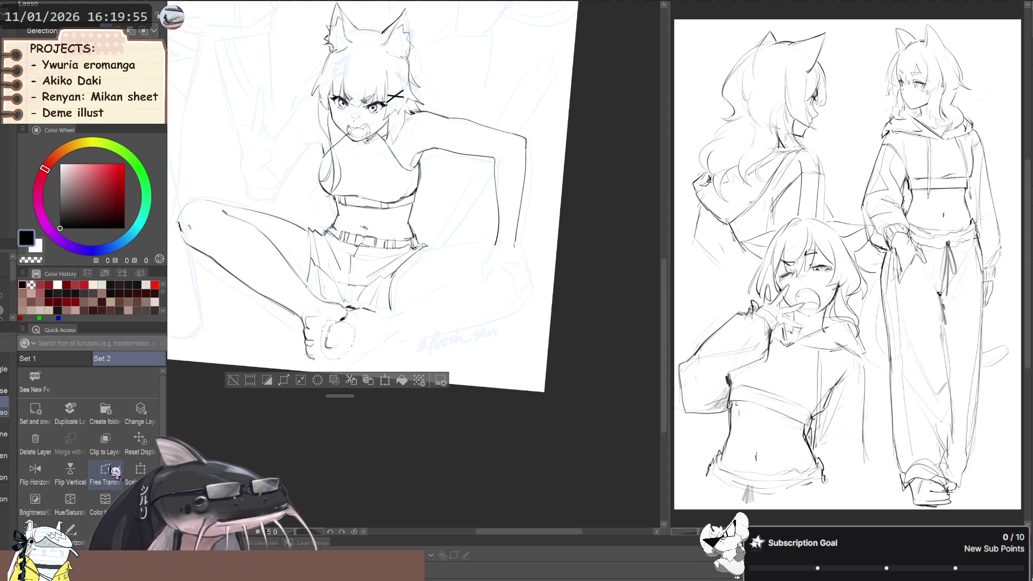
left_click_drag(328, 340, 328, 341)
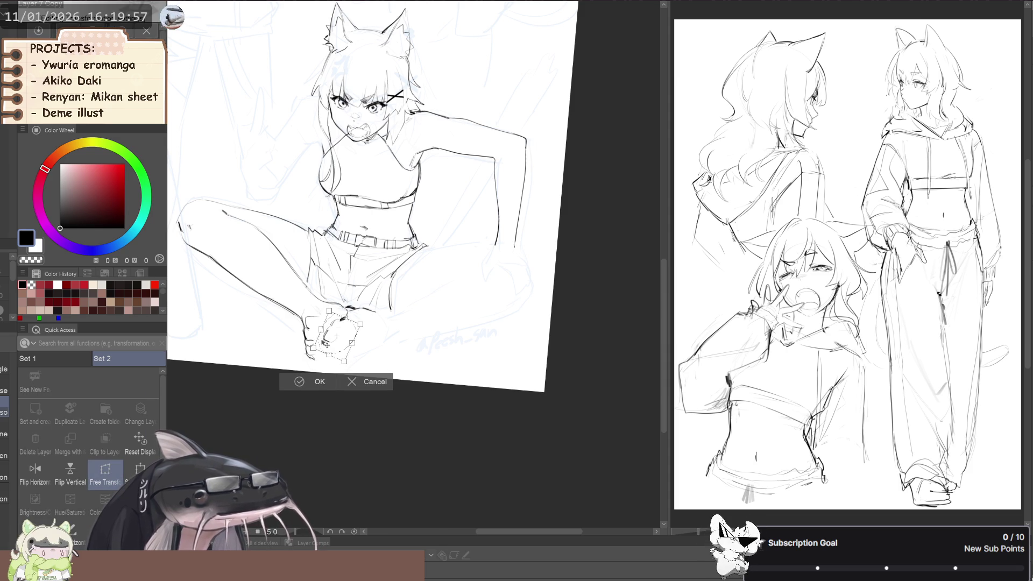
key("Return")
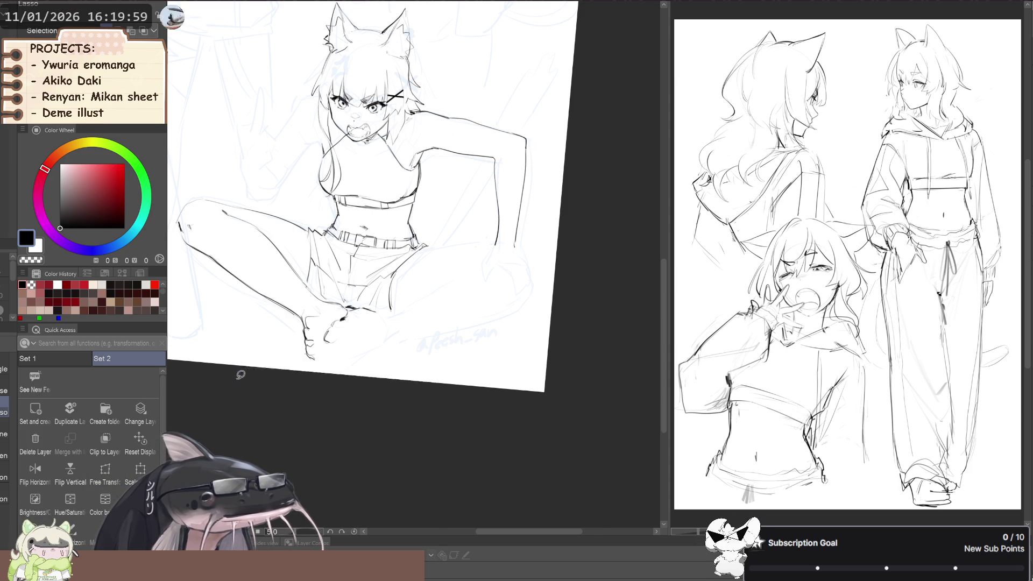
key("ctrl+0")
Lasso the foot, rotate and reposition it with Scale/Rotate, then deselect.
key("p")
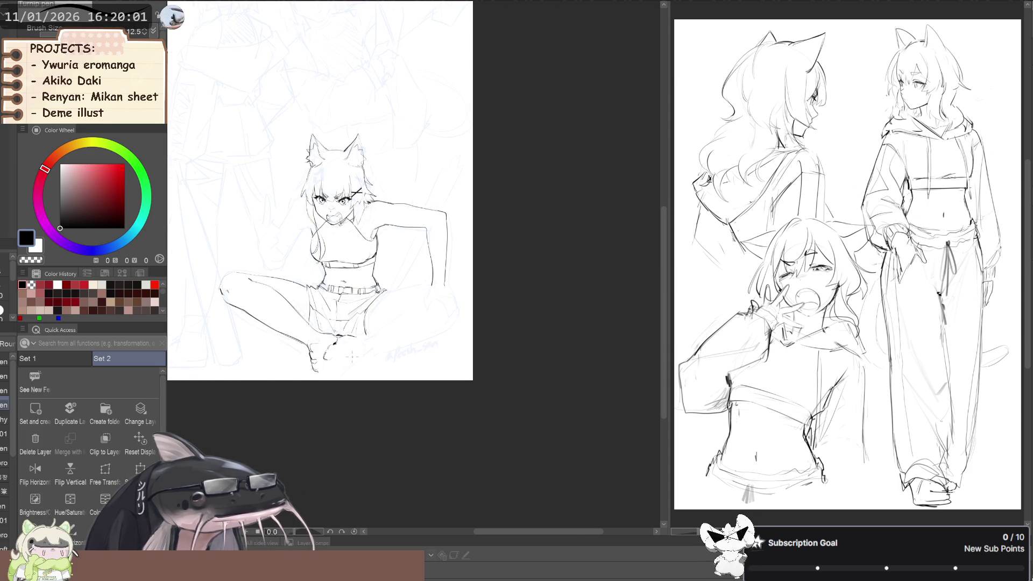
key("b")
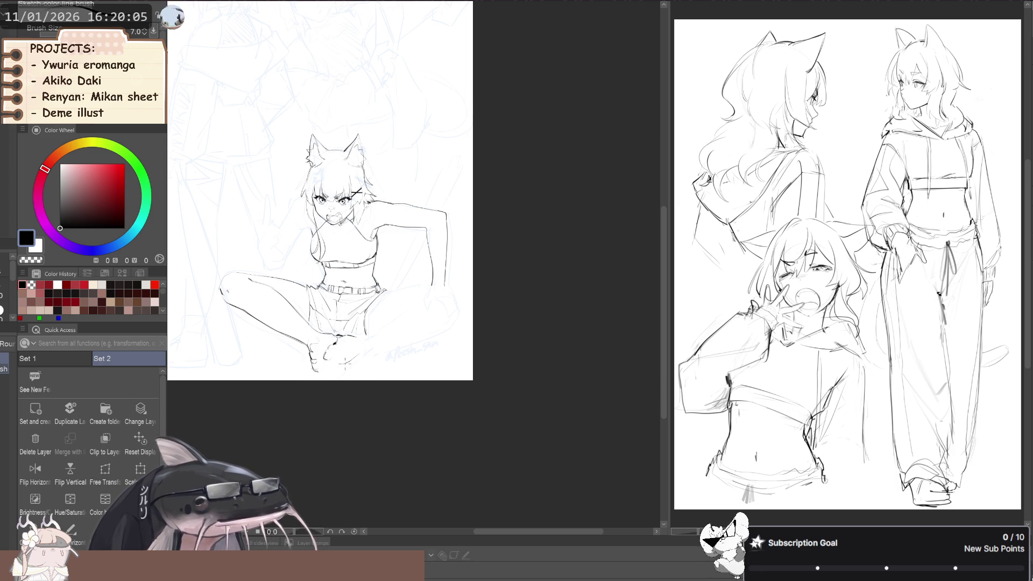
scroll(309, 367, "up", 2)
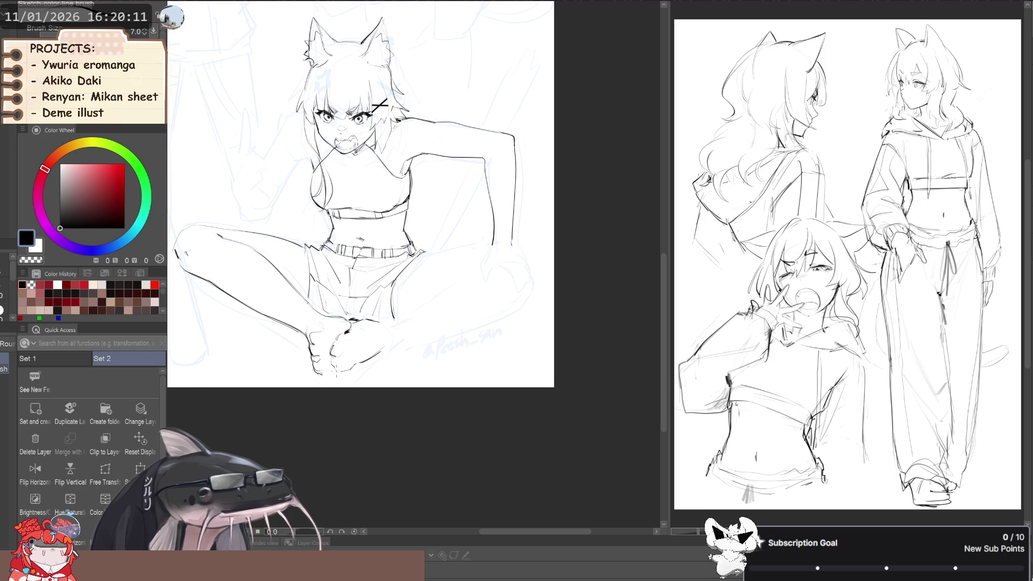
left_click_drag(355, 204, 340, 227)
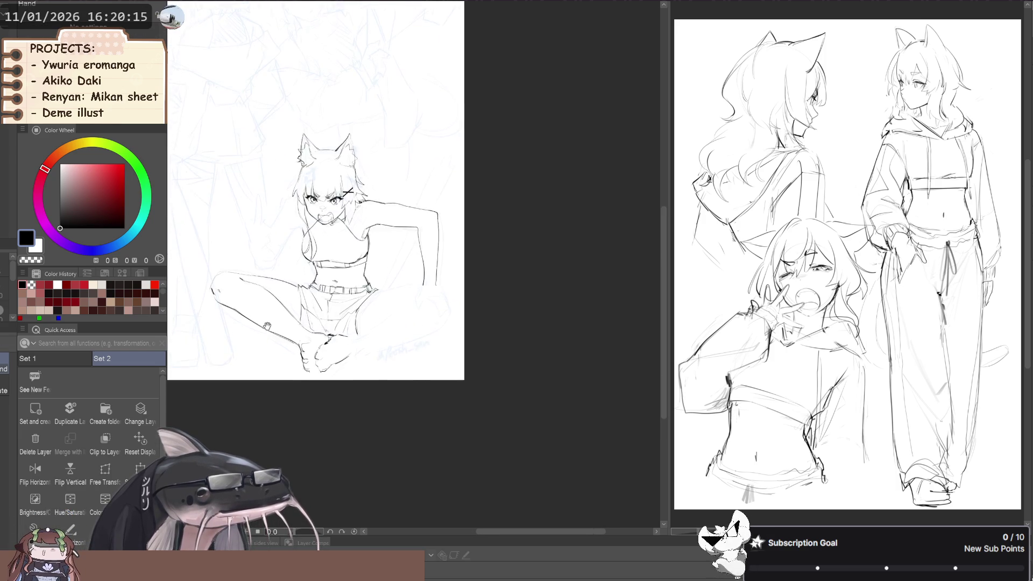
left_click_drag(374, 346, 406, 335)
key("m")
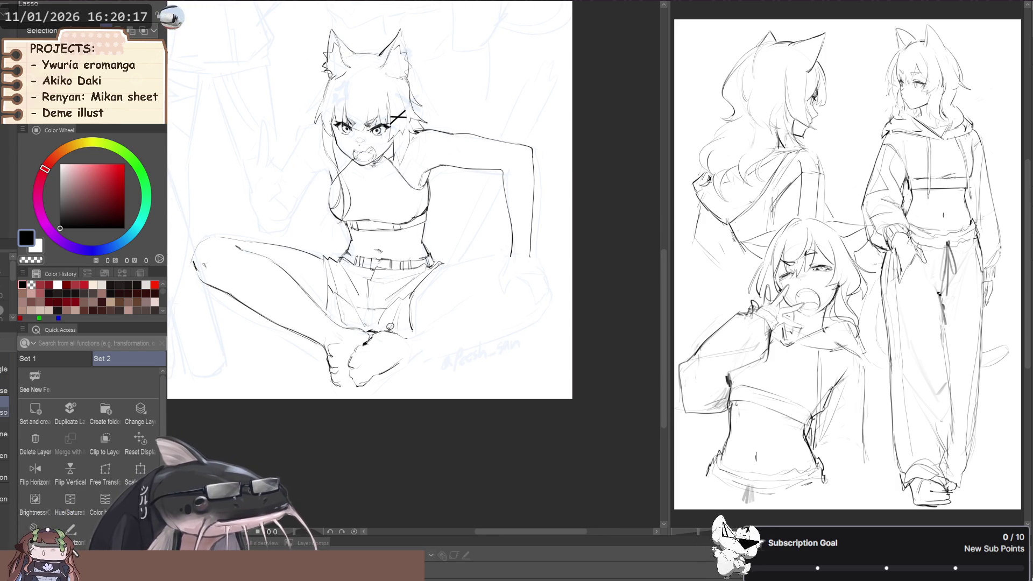
left_click_drag(356, 341, 371, 336)
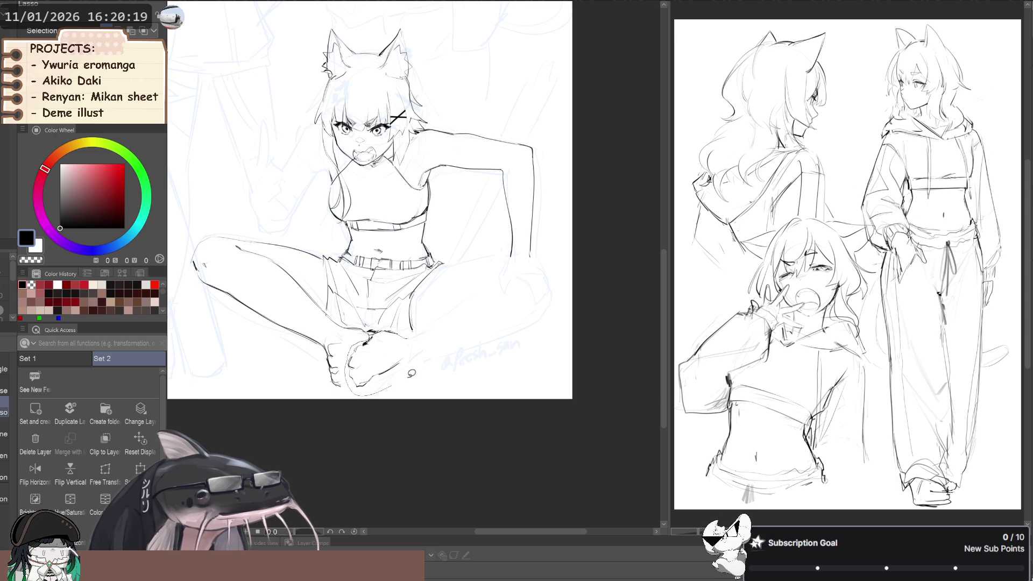
left_click(140, 470)
left_click_drag(357, 385, 376, 393)
left_click(350, 416)
left_click(265, 415)
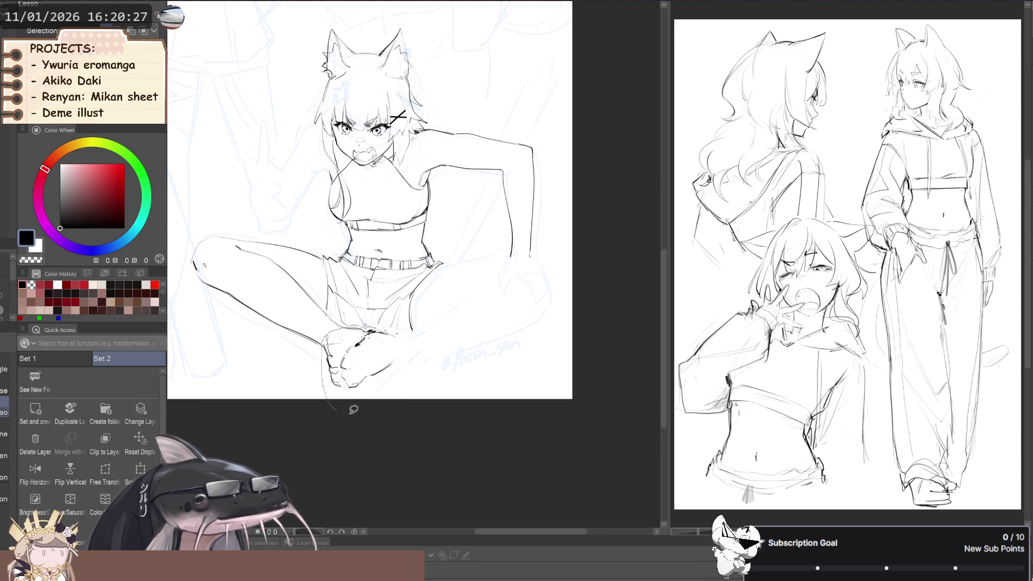
Reselect the foot and nudge it slightly up and left with a transform.
left_click_drag(330, 336, 324, 358)
left_click(141, 471)
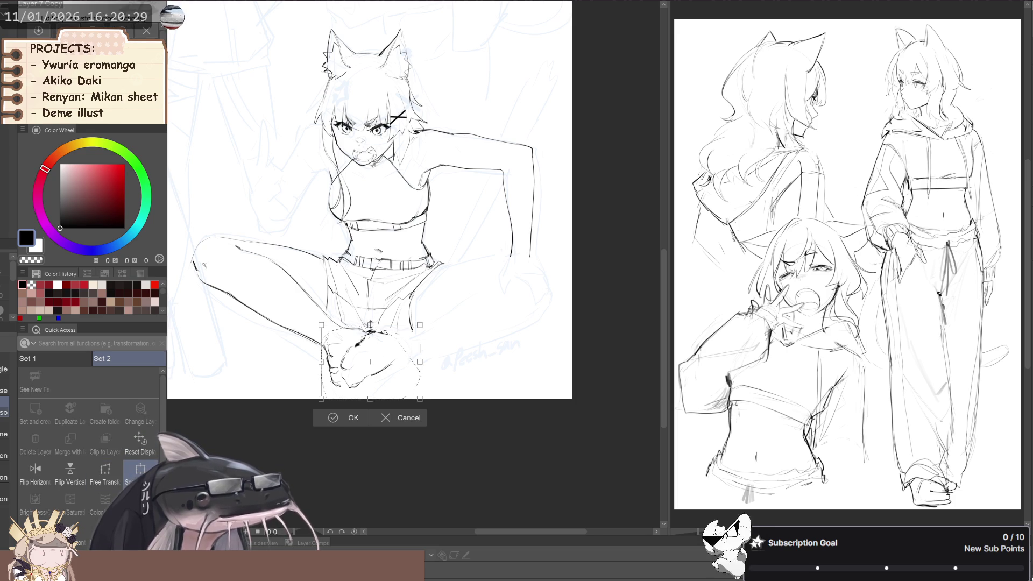
left_click_drag(323, 375, 316, 367)
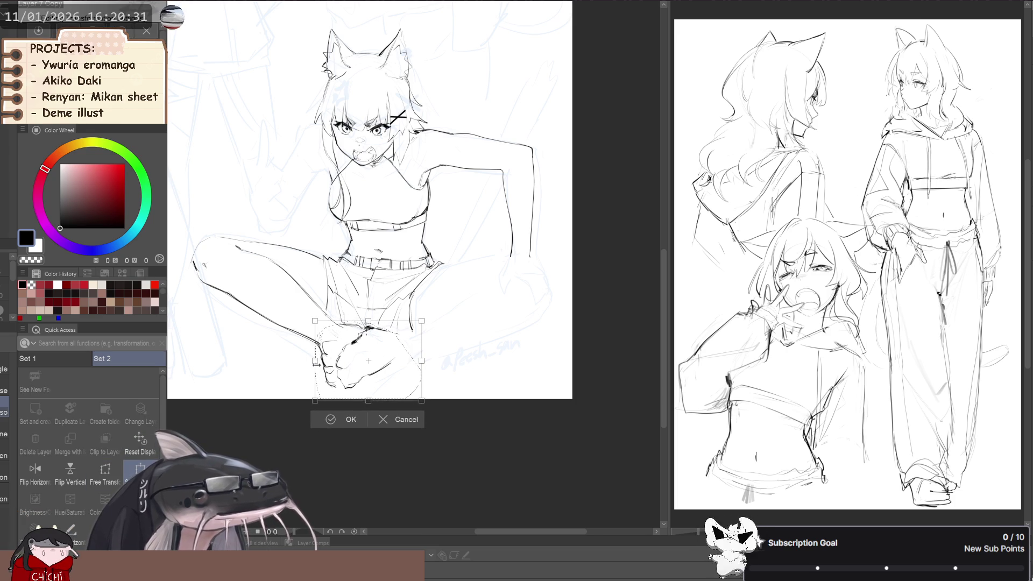
left_click(339, 417)
left_click(264, 418)
With the view rotated about 25 degrees, free-transform the foot once more and mirror-check it.
scroll(280, 357, "down", 2)
key("p")
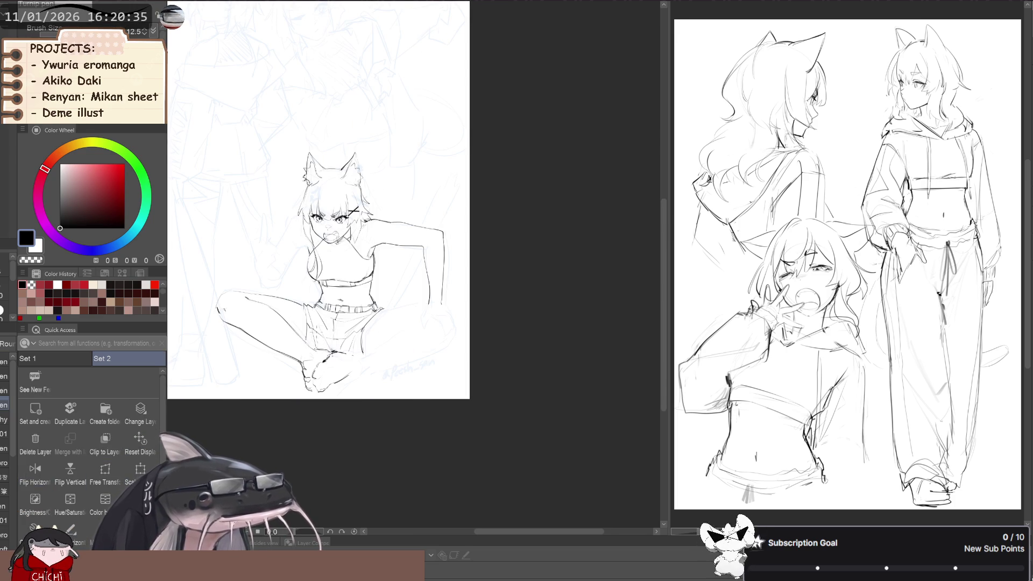
scroll(310, 346, "up", 2)
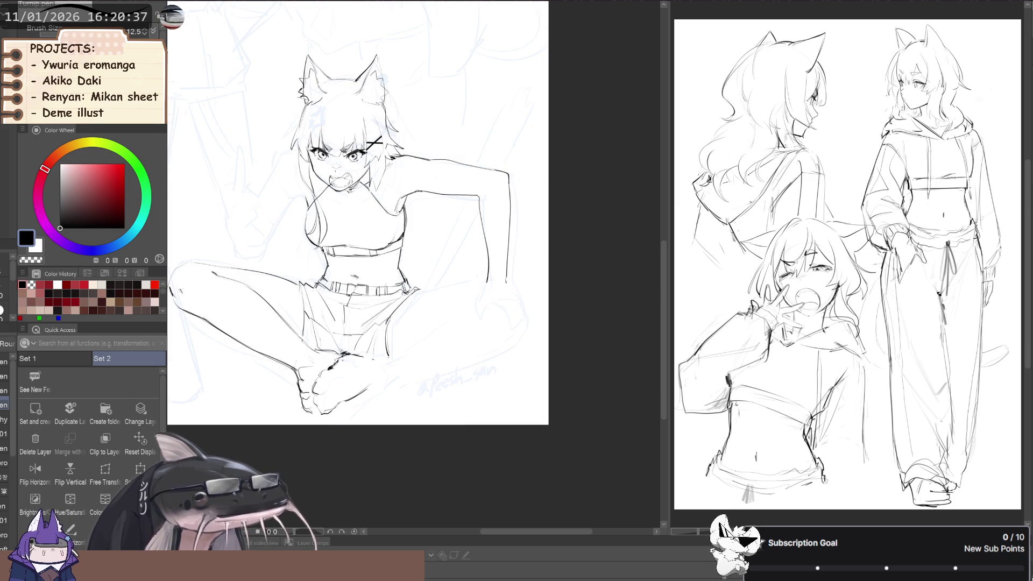
key("b")
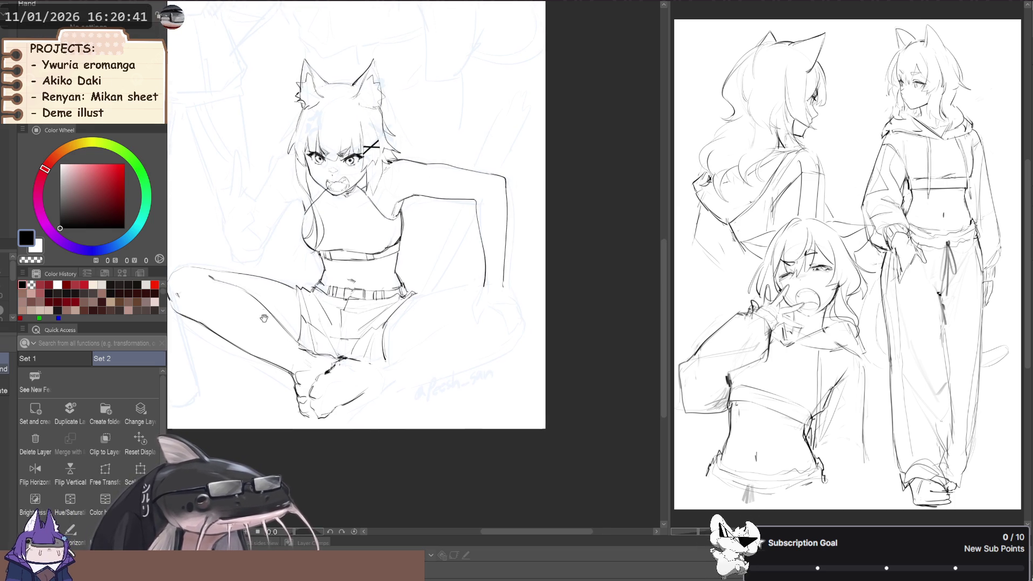
left_click_drag(355, 215, 387, 161)
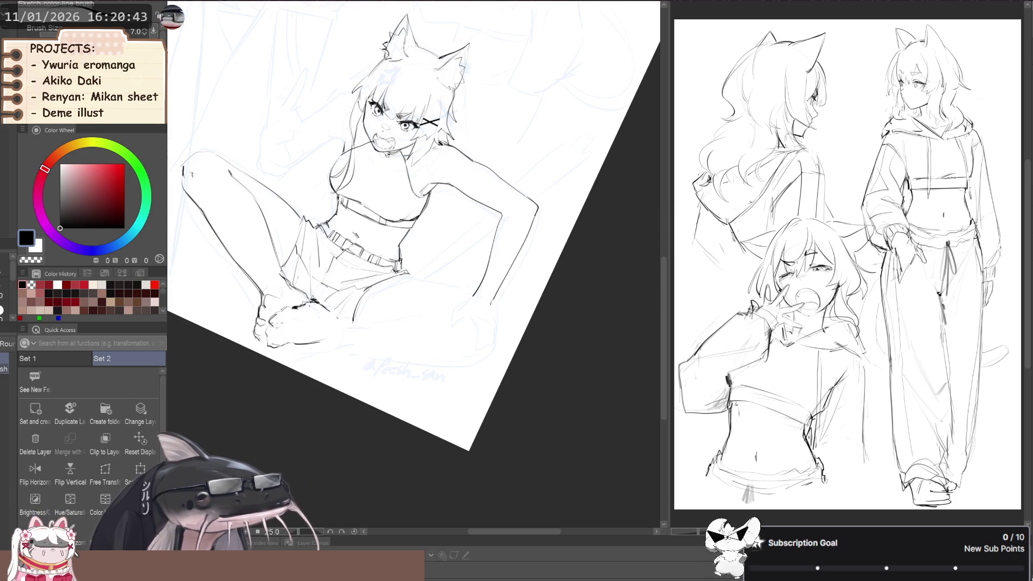
key("m")
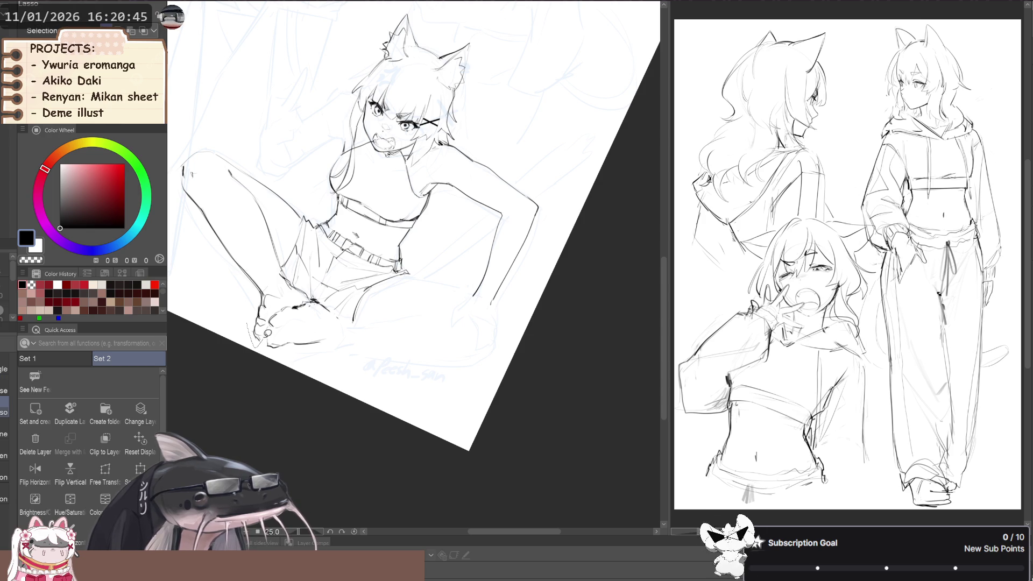
left_click_drag(253, 344, 249, 309)
left_click(106, 474)
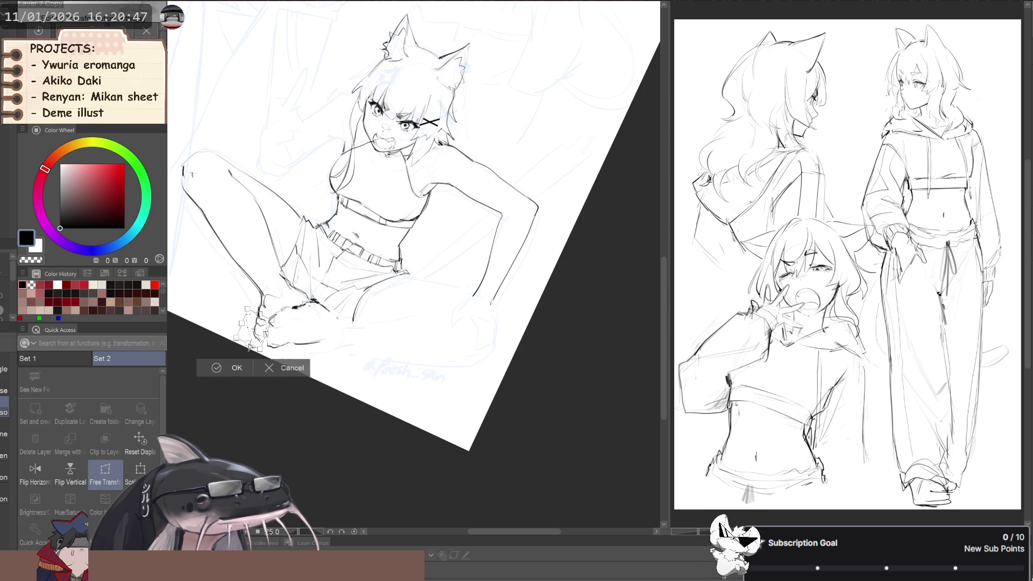
left_click(236, 371)
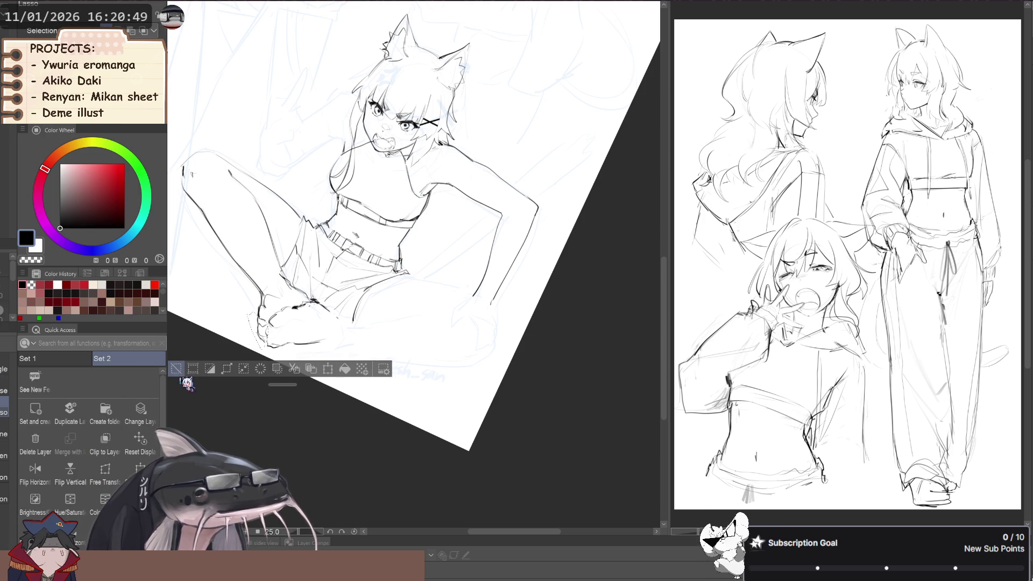
key("h")
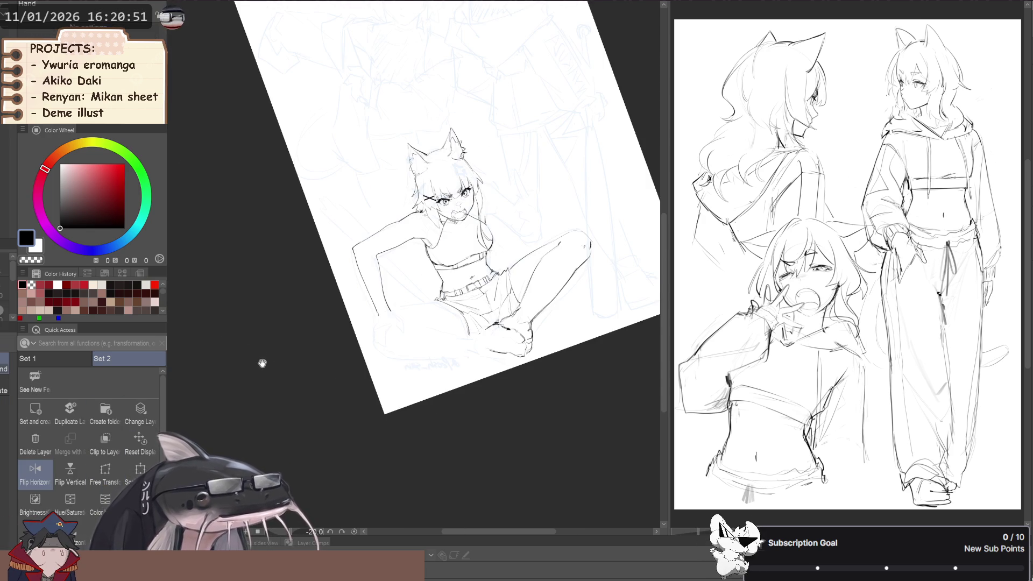
key("h")
left_click_drag(262, 364, 259, 336)
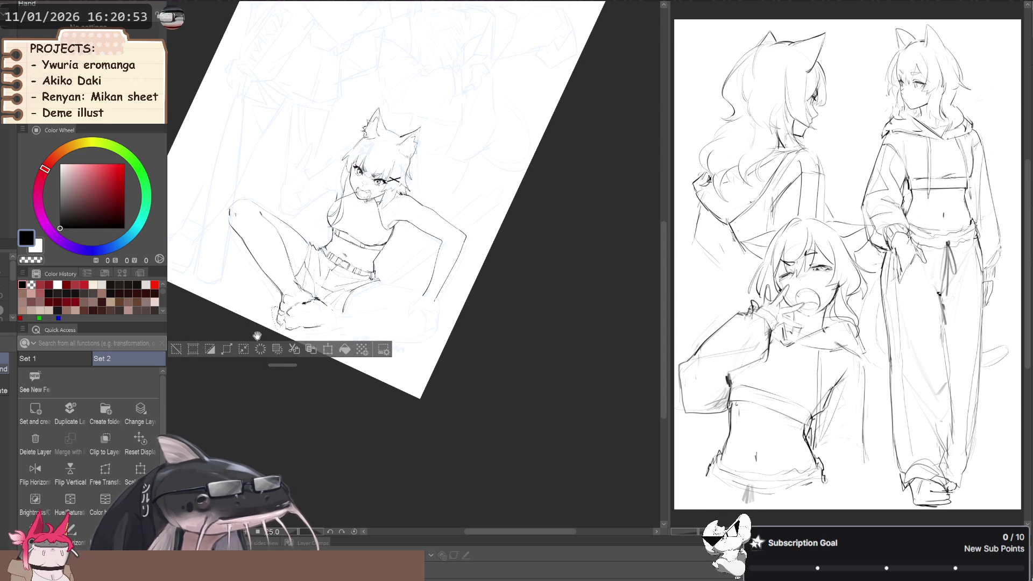
Rotate the view to about 50 degrees and draw a firm line along the arm.
scroll(249, 347, "up", 2)
key("p")
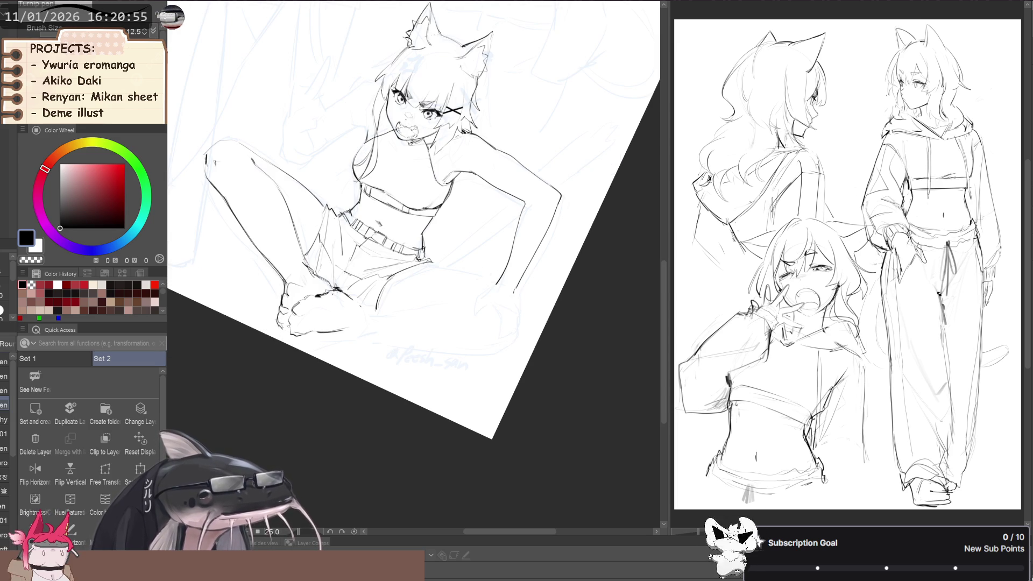
key("p")
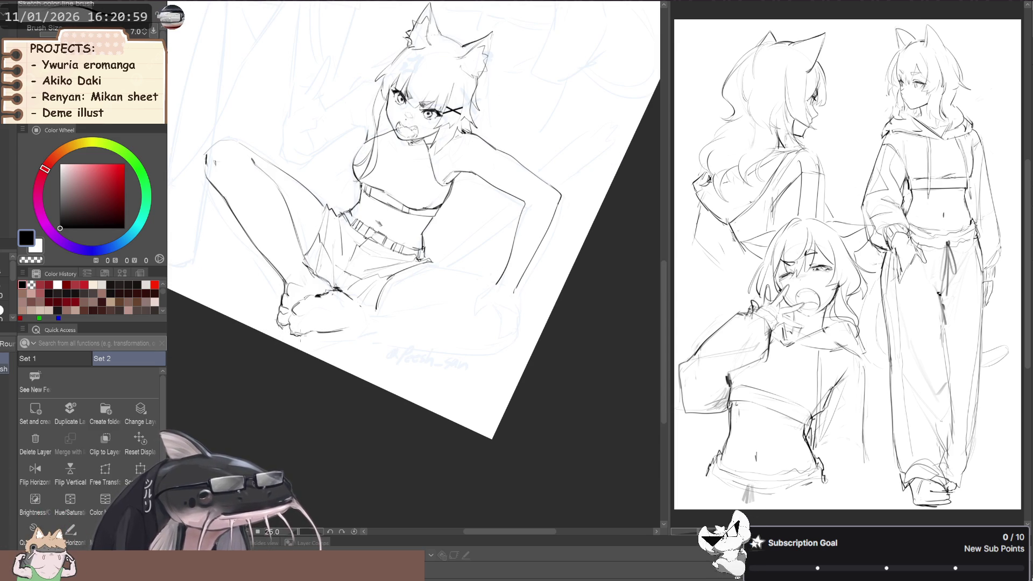
key("h")
key("minus")
key("p")
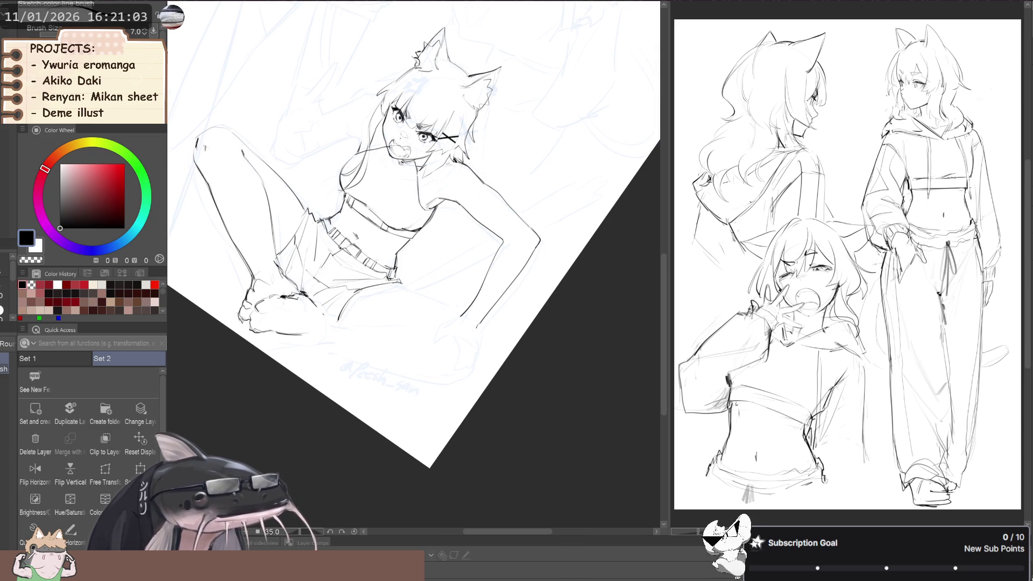
key("minus")
scroll(333, 322, "down", 2)
scroll(333, 322, "up", 1)
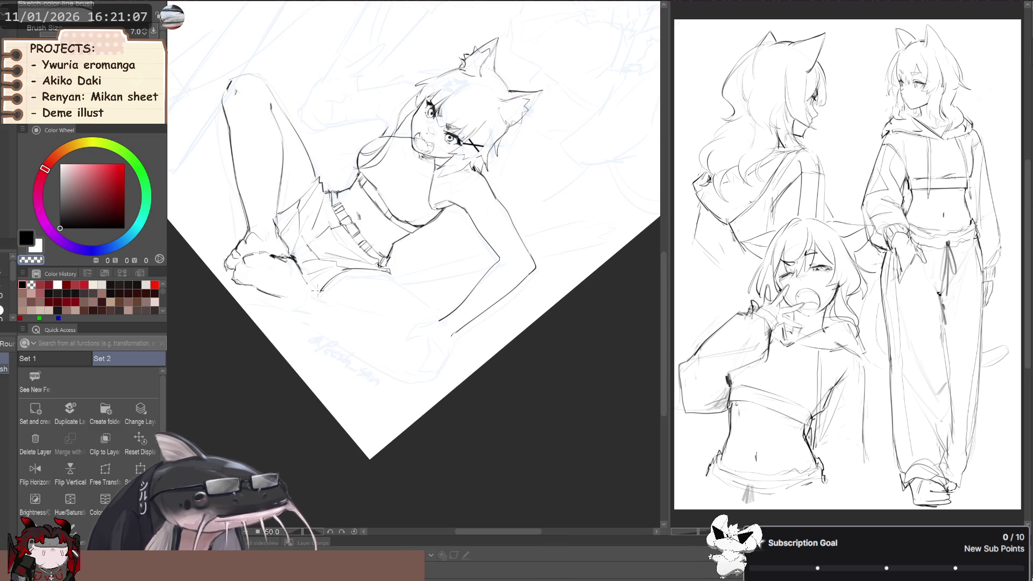
scroll(311, 291, "up", 1)
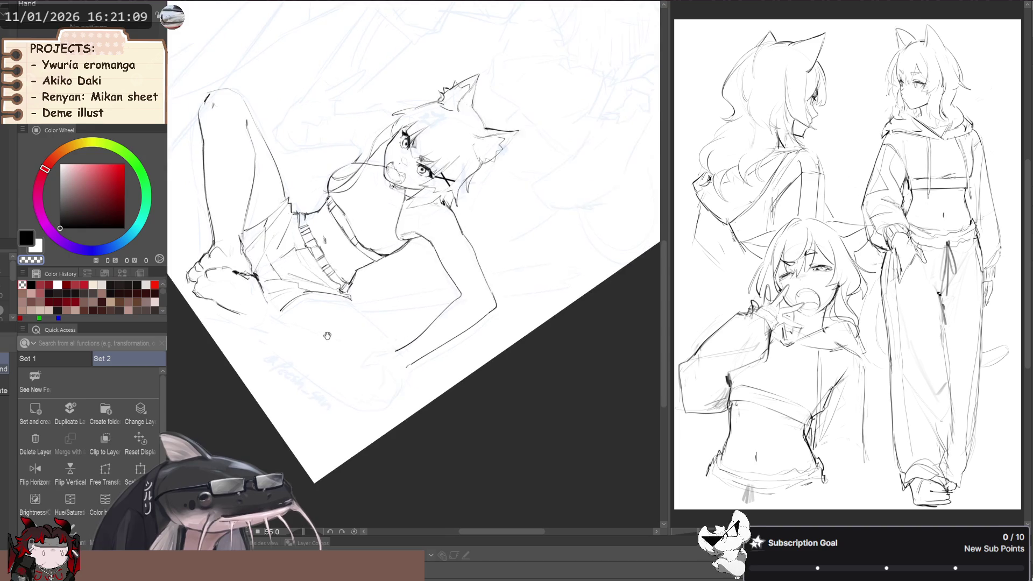
mouse_move(311, 291)
left_mouse_down()
mouse_move(316, 321)
mouse_move(297, 316)
left_mouse_up()
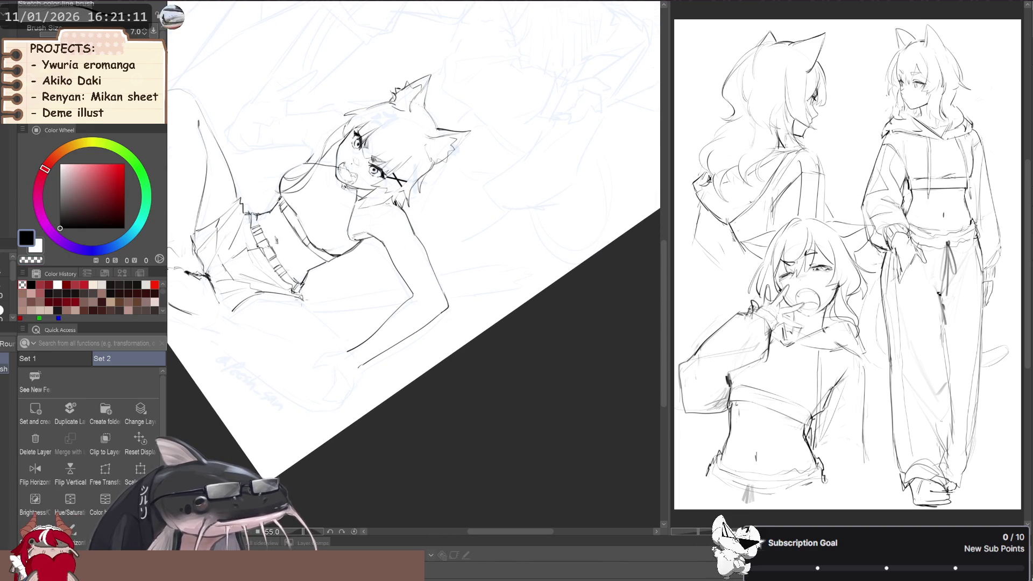
left_click_drag(300, 299, 346, 348)
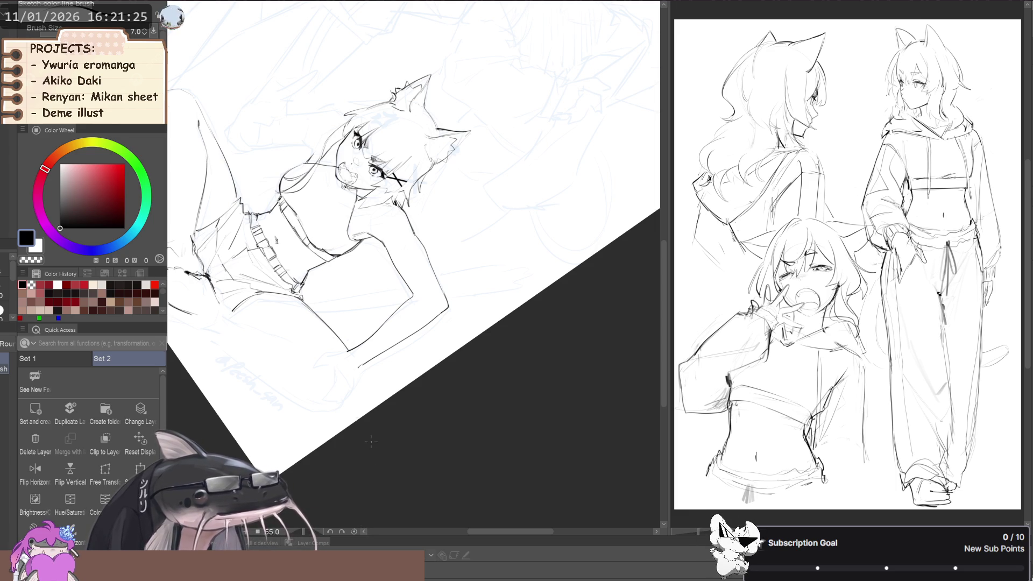
Turn the view back so the figure stands upright, ready with the thinner sketch brush.
scroll(284, 329, "down", 2)
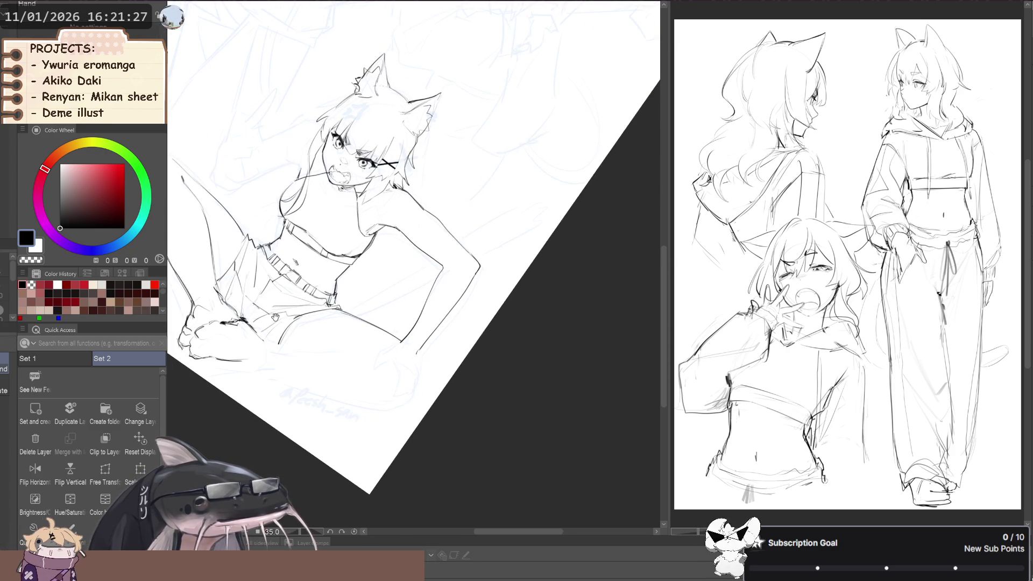
mouse_move(242, 349)
left_mouse_down()
mouse_move(390, 356)
mouse_move(365, 338)
left_mouse_up()
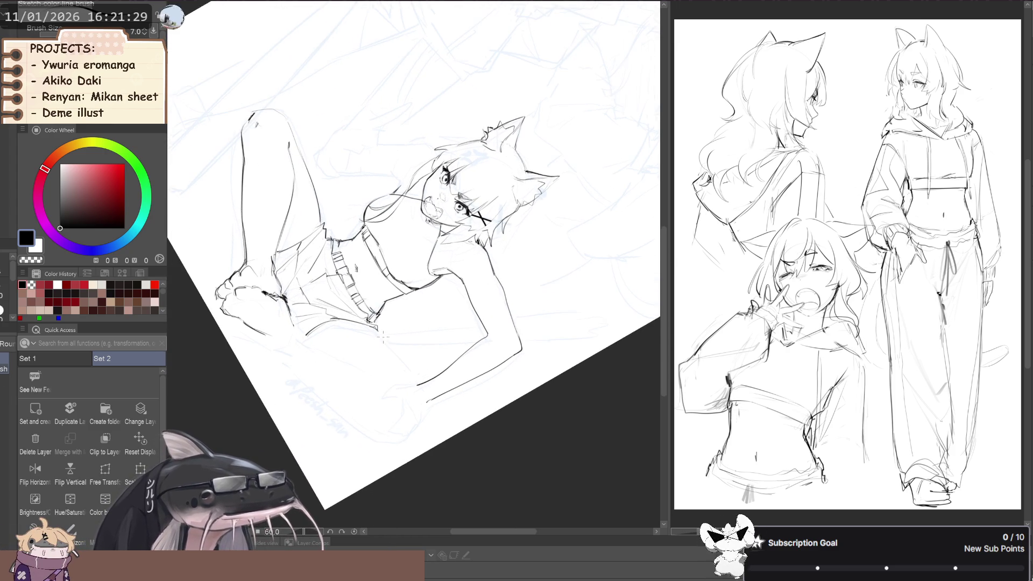
key("j")
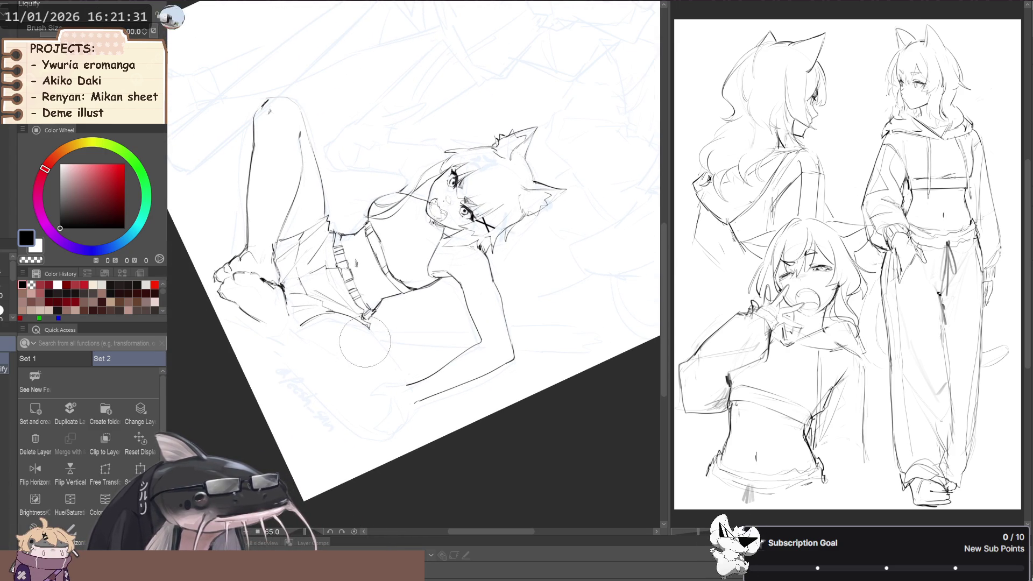
key("p")
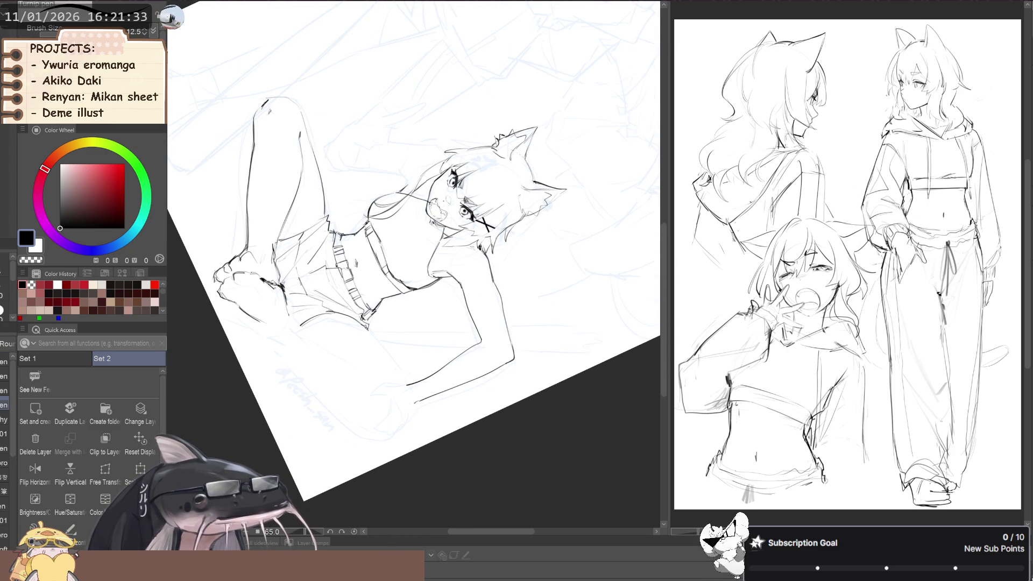
key("b")
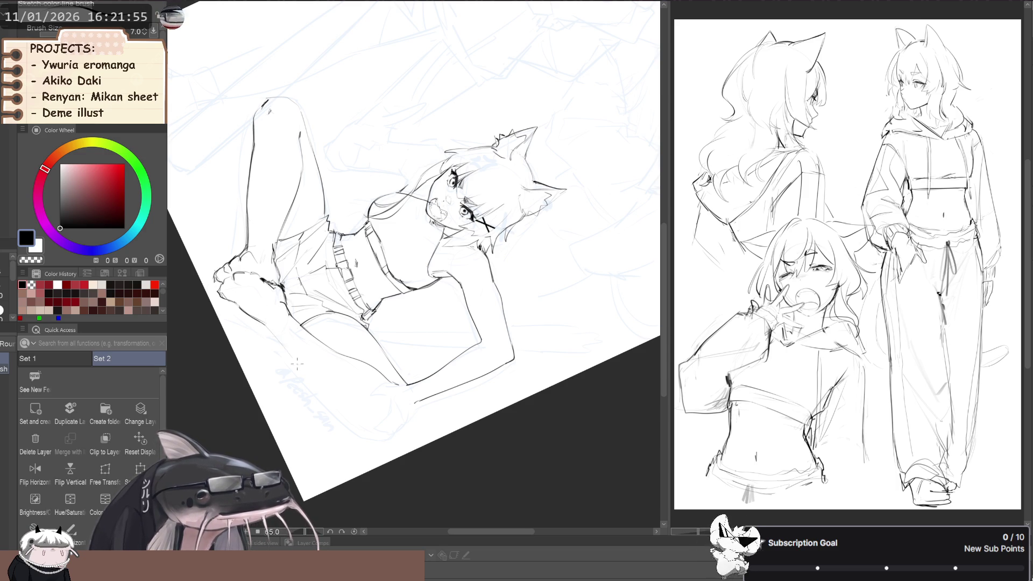
mouse_move(290, 354)
left_mouse_down()
mouse_move(263, 315)
mouse_move(325, 369)
left_mouse_up()
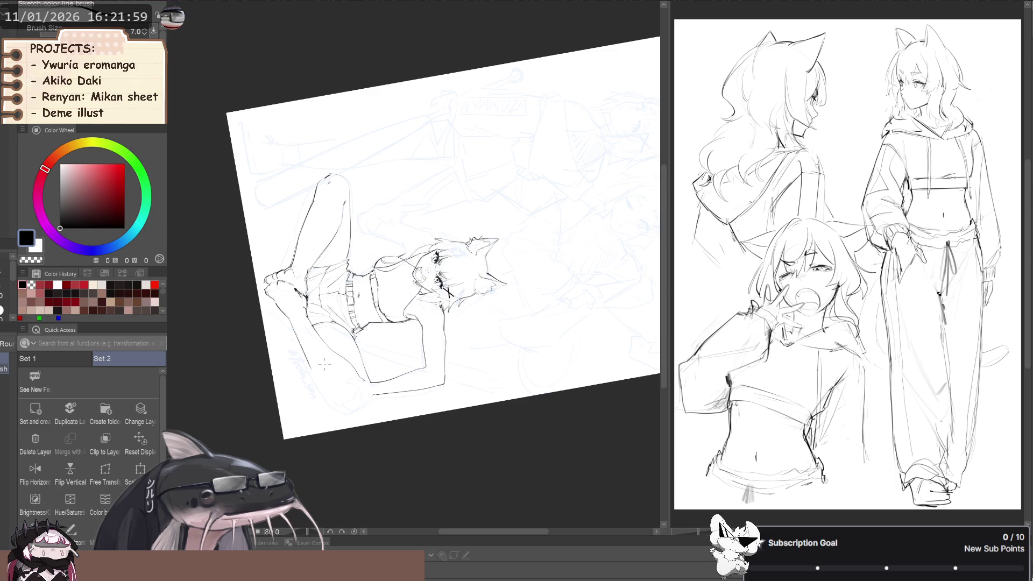
Lasso the right knee and lower leg and free-transform them slightly narrower, inward.
key("p")
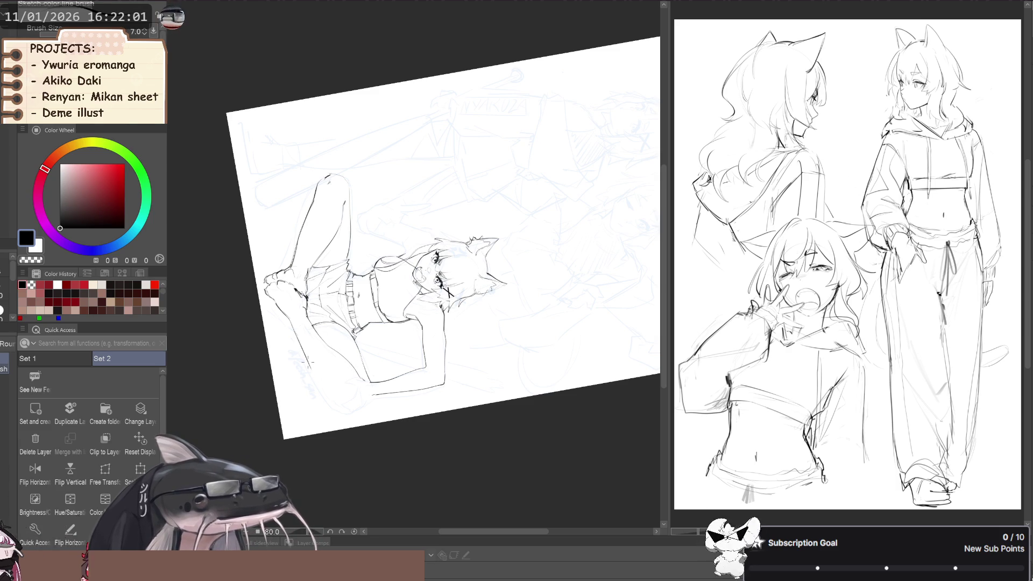
key("b")
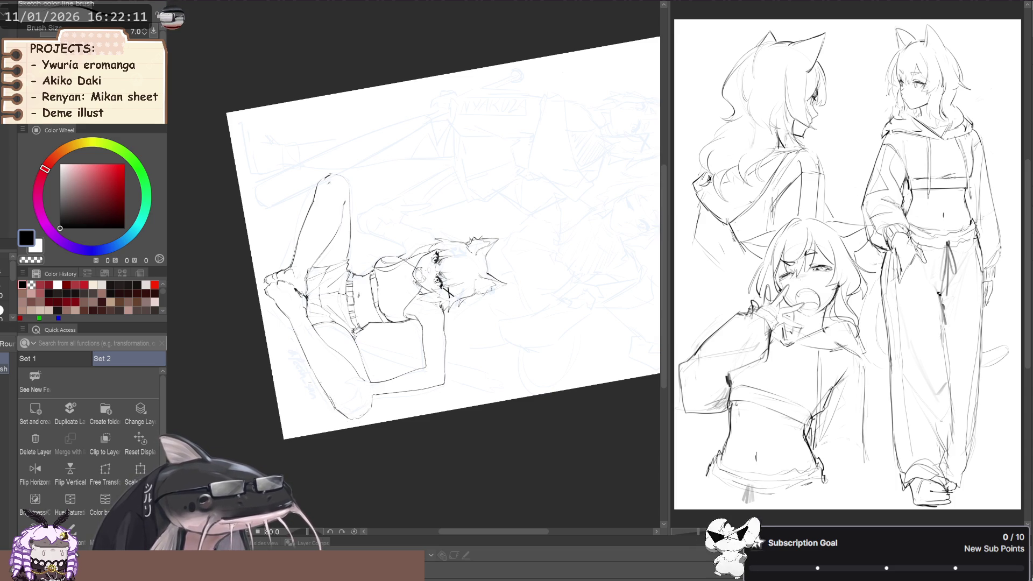
mouse_move(298, 336)
left_mouse_down()
mouse_move(359, 361)
mouse_move(284, 338)
mouse_move(238, 345)
left_mouse_up()
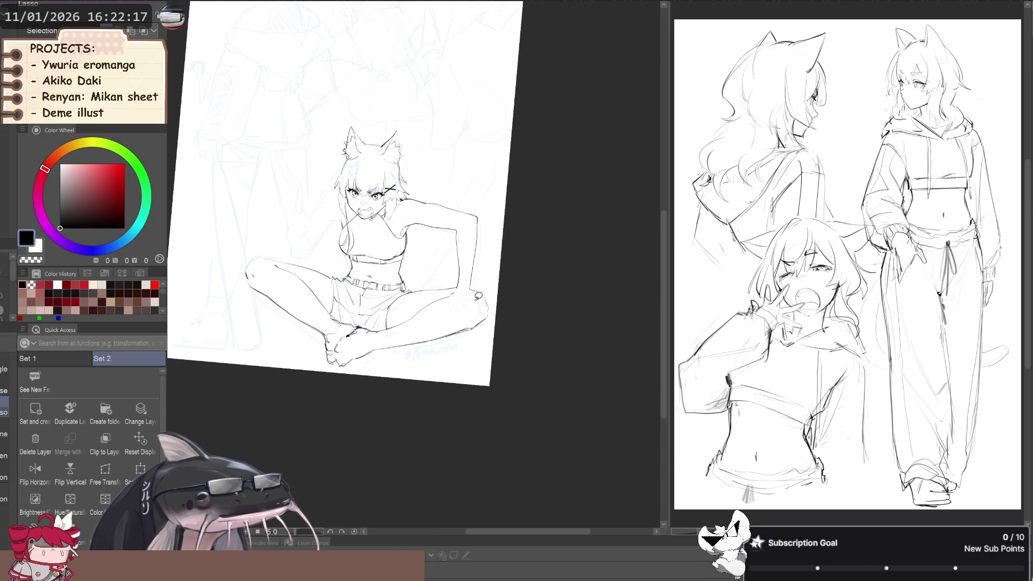
left_click_drag(453, 307, 426, 352)
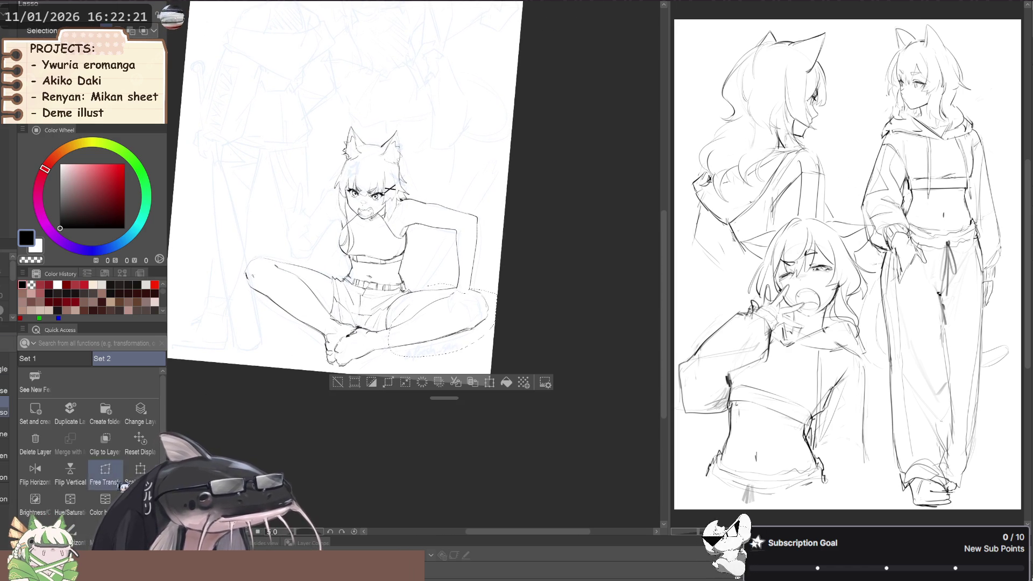
left_click(106, 472)
left_click_drag(497, 325, 485, 323)
left_click(400, 382)
key("ctrl+0")
key("bracketright")
key("bracketright")
key("bracketright")
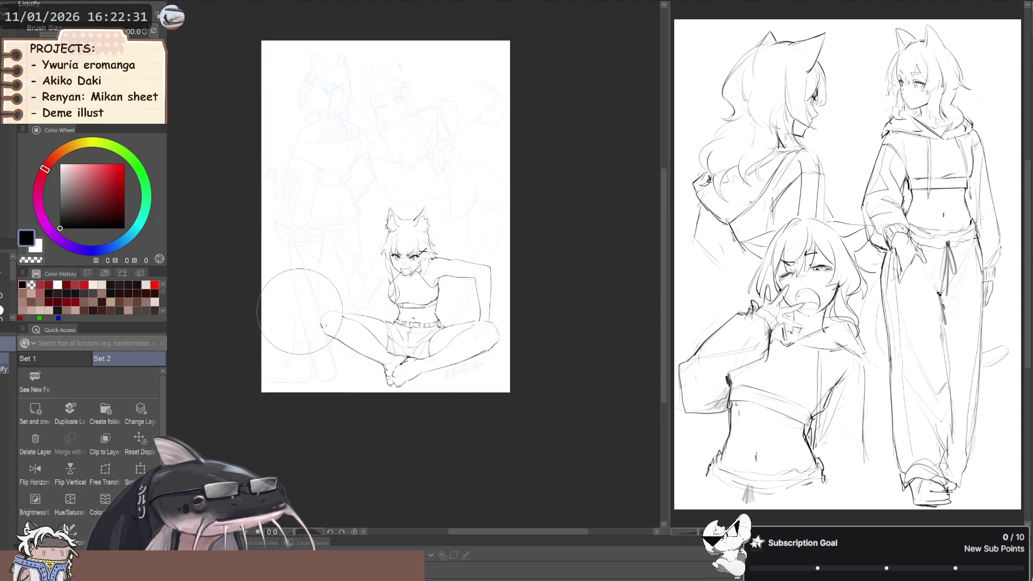
Liquify-nudge the left knee outline, checking it in mirrored and tilted views.
left_click_drag(316, 318, 310, 323)
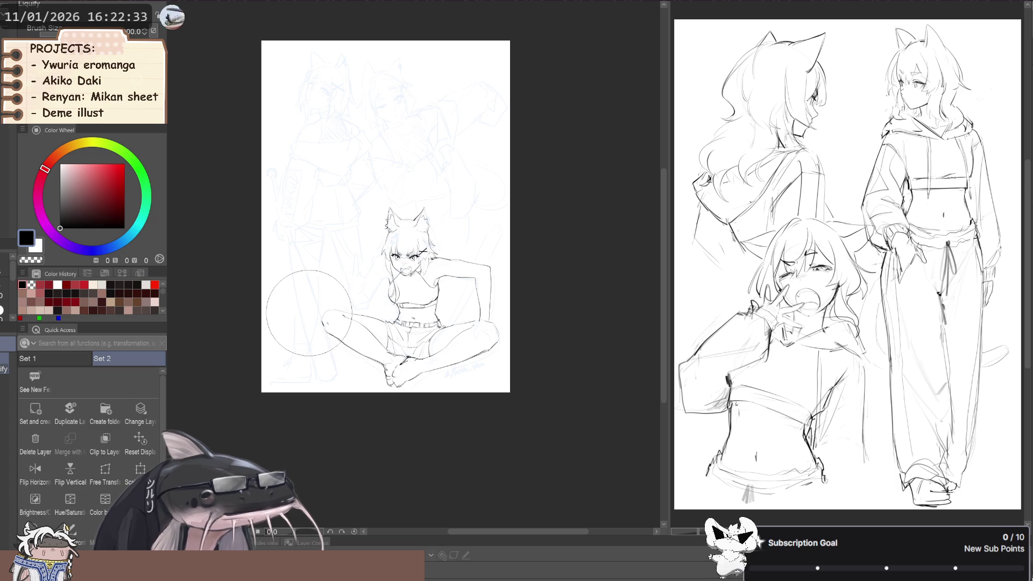
key("h")
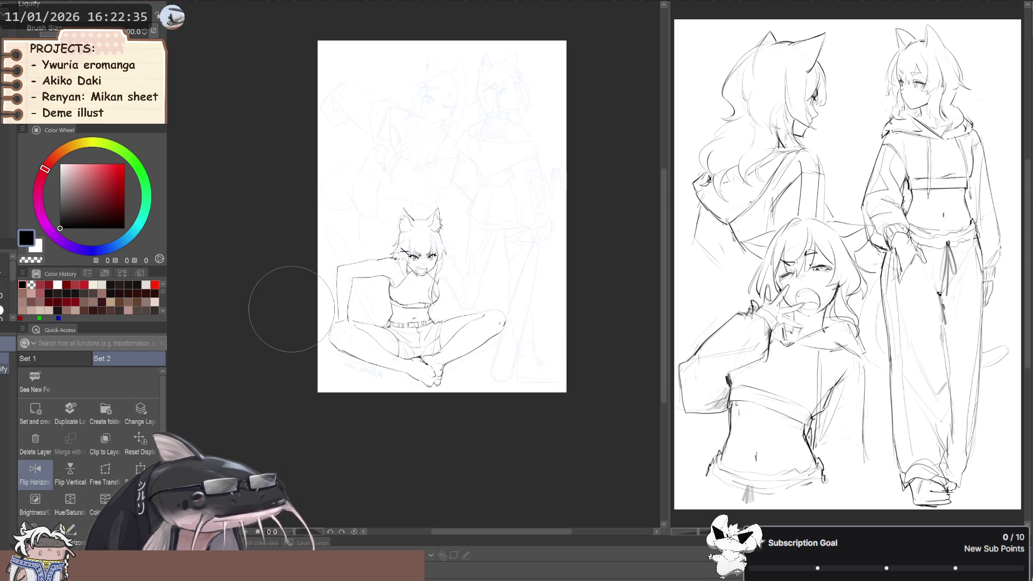
key("h")
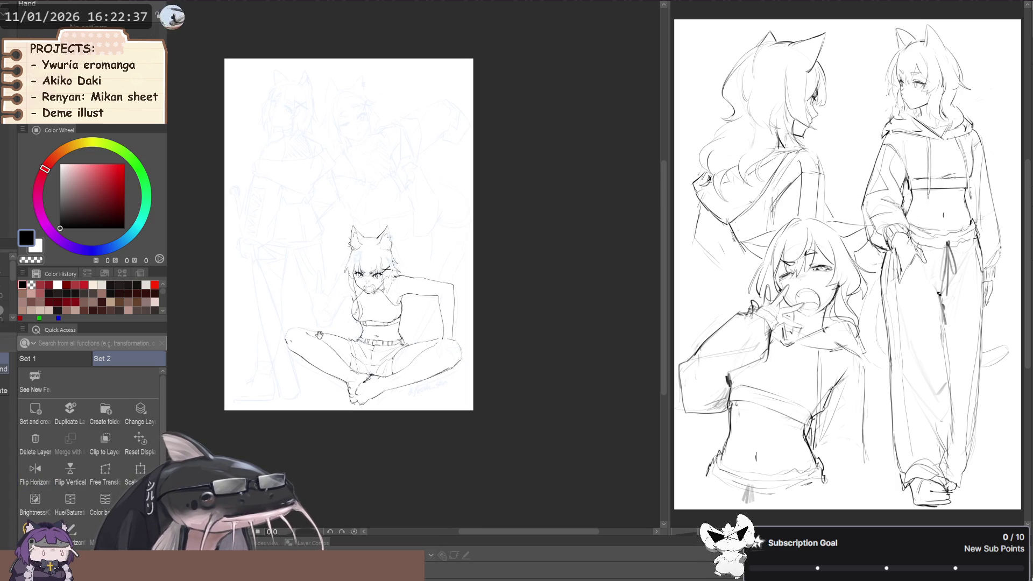
key("bracketleft")
key("bracketleft")
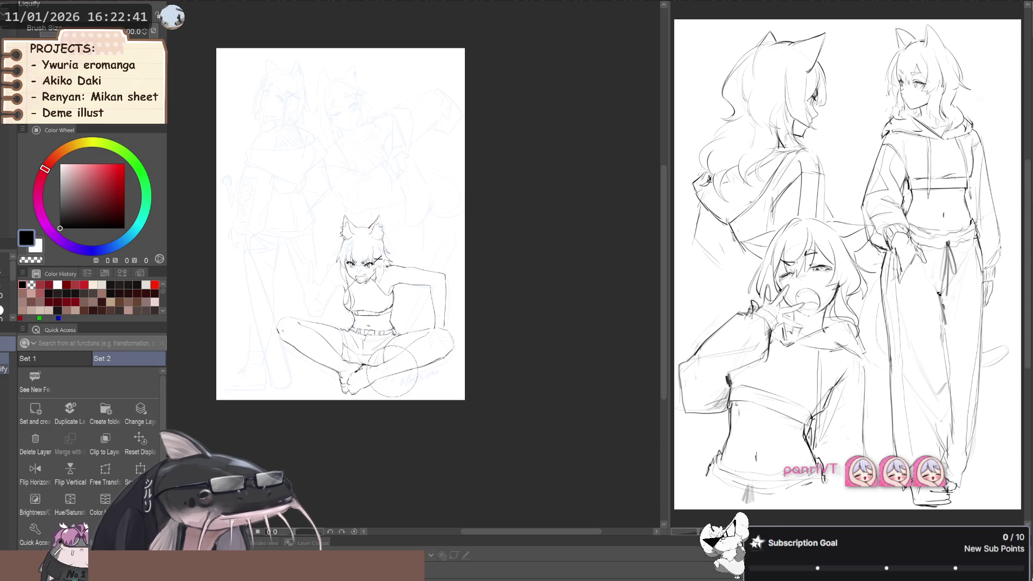
key("asciicircum")
key("h")
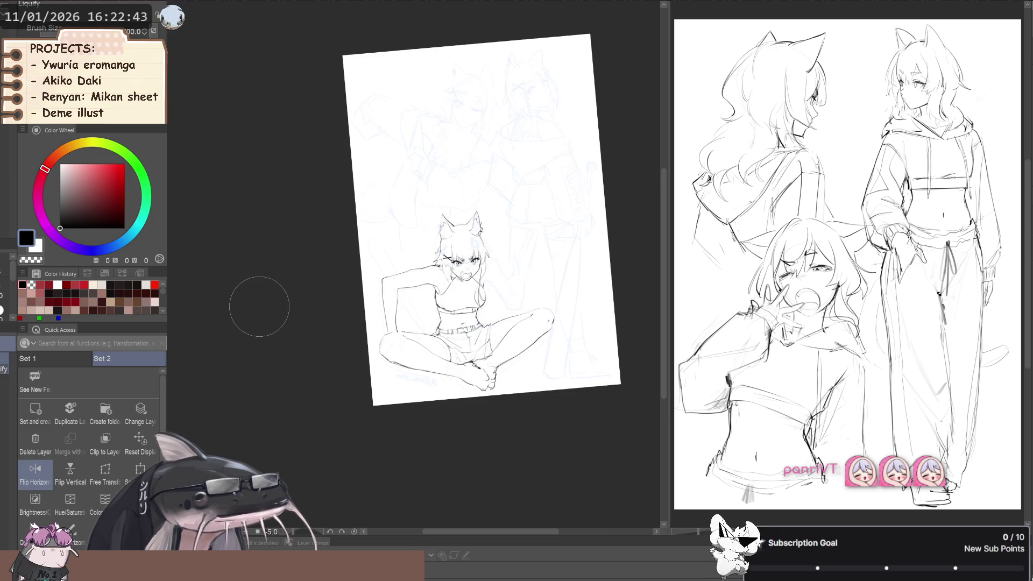
key("h")
left_click_drag(259, 307, 284, 320)
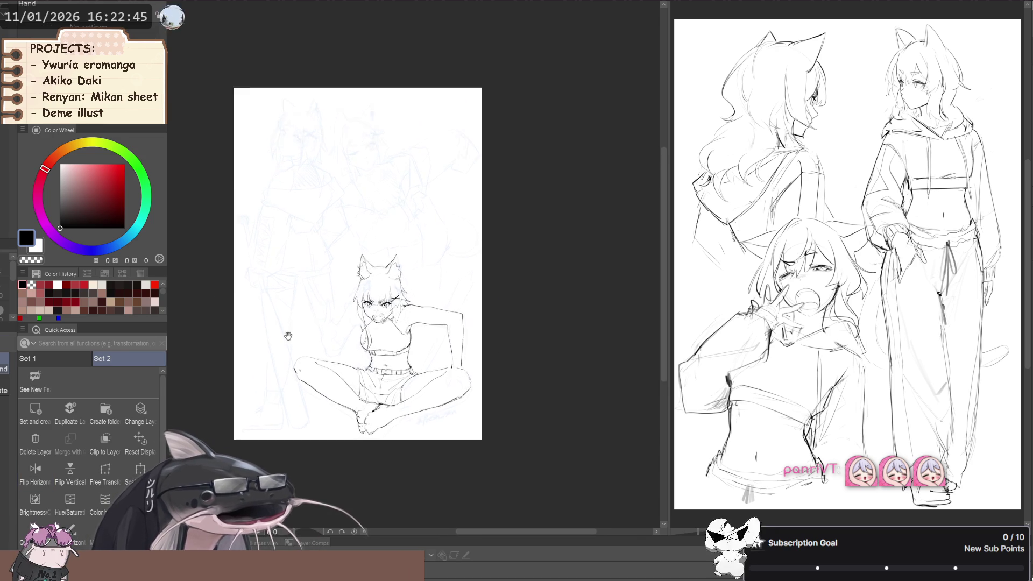
key("h")
scroll(296, 311, "up", 2)
scroll(295, 311, "up", 2)
key("r")
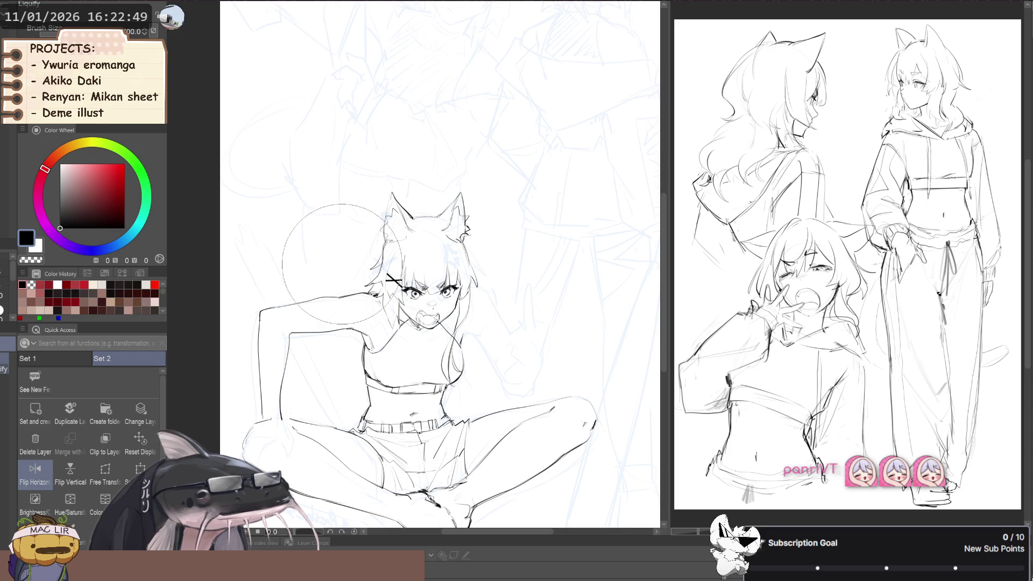
Lasso the hair lock left of the face, stretch it leftward with Free Transform, then deselect.
key("m")
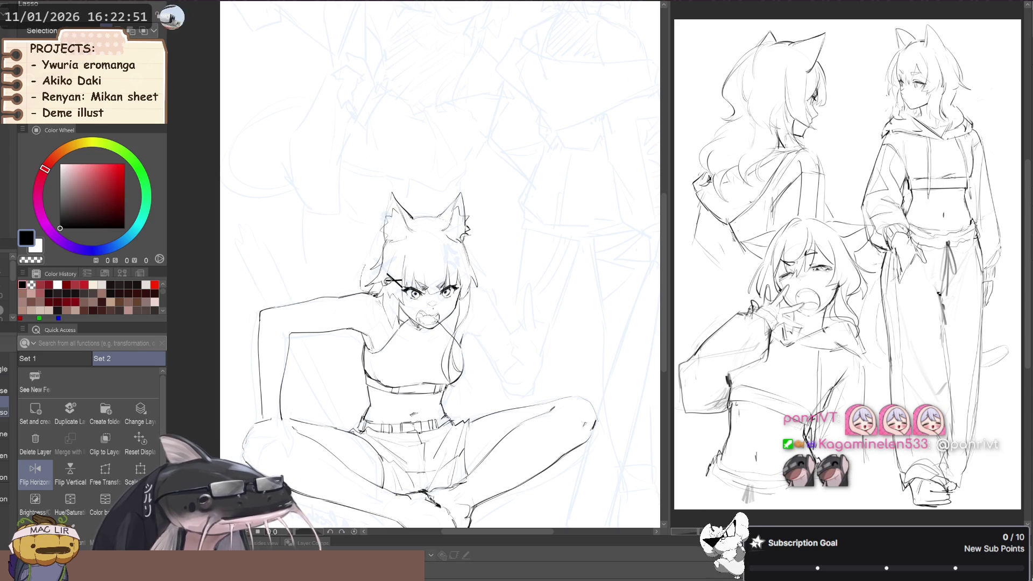
left_click_drag(394, 245, 387, 249)
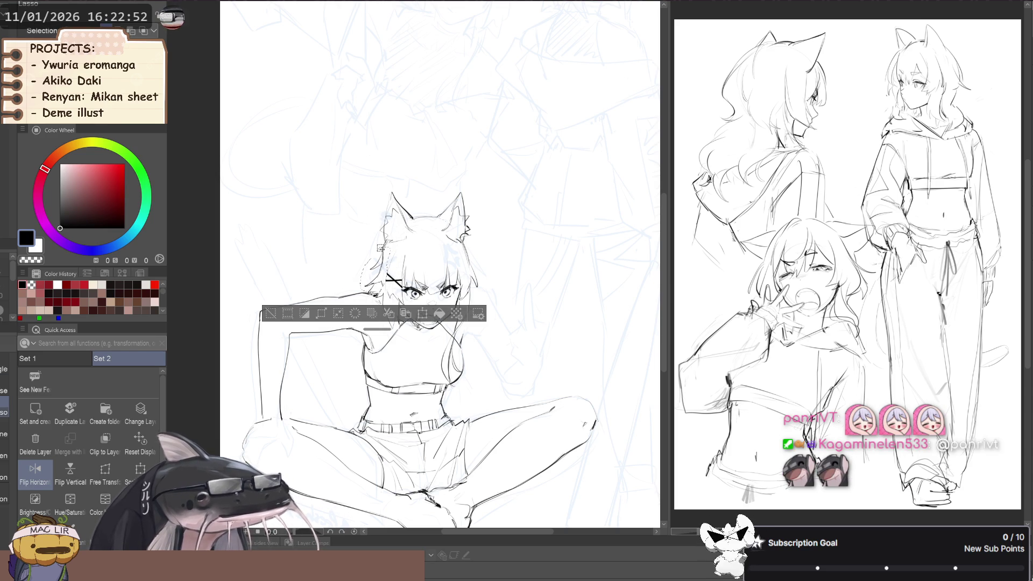
left_click(106, 472)
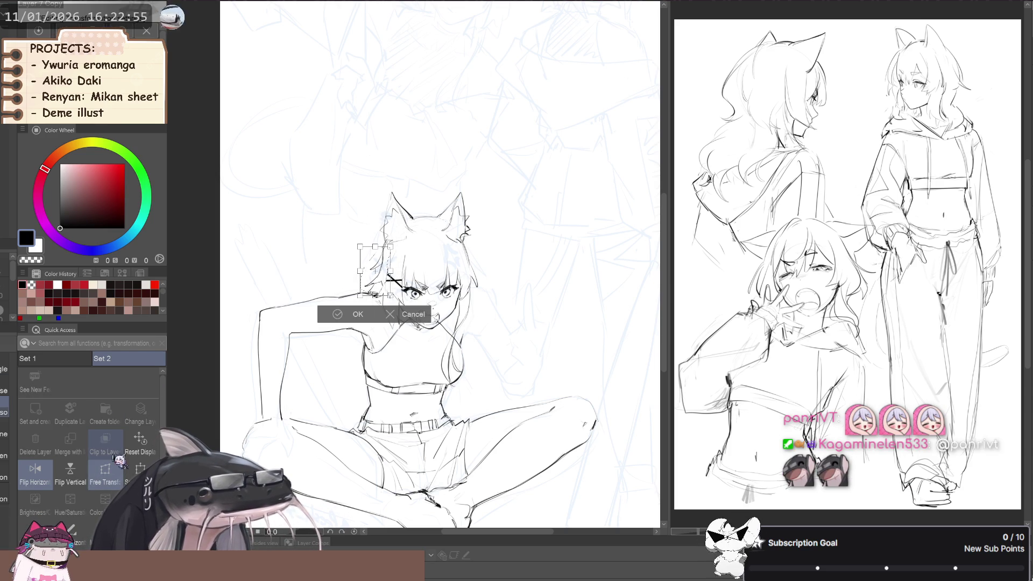
left_click_drag(361, 271, 350, 272)
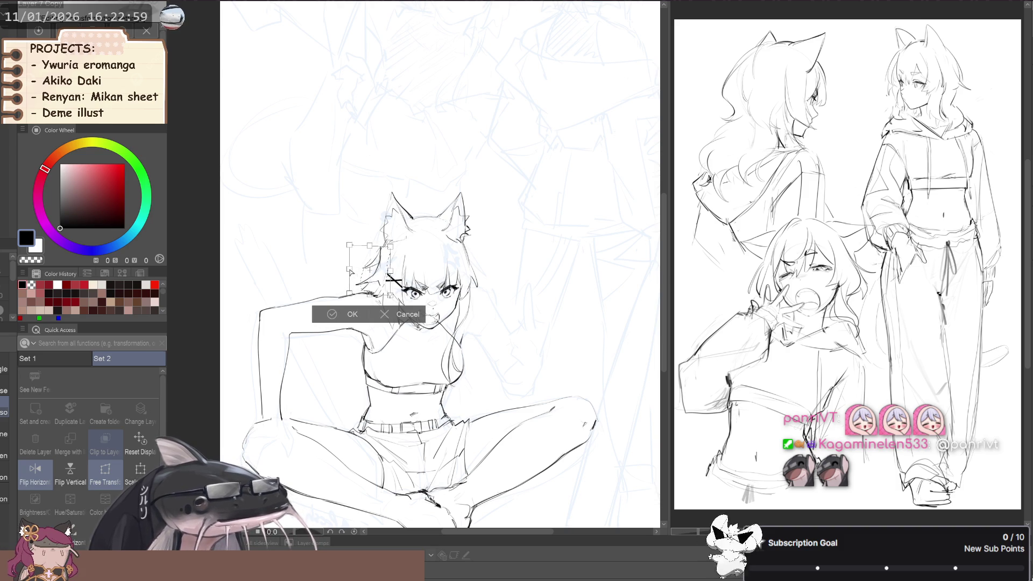
left_click(351, 314)
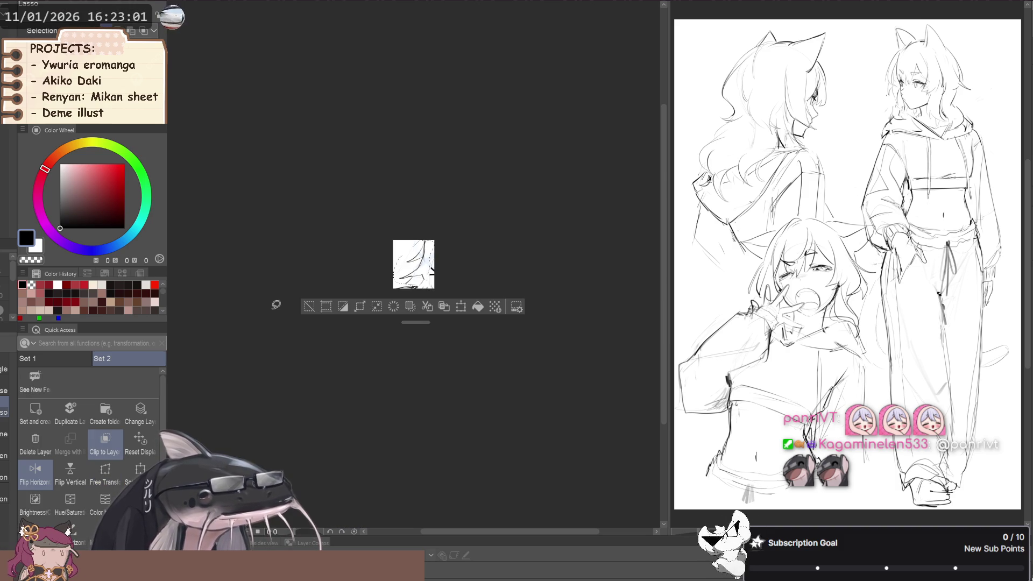
key("ctrl+d")
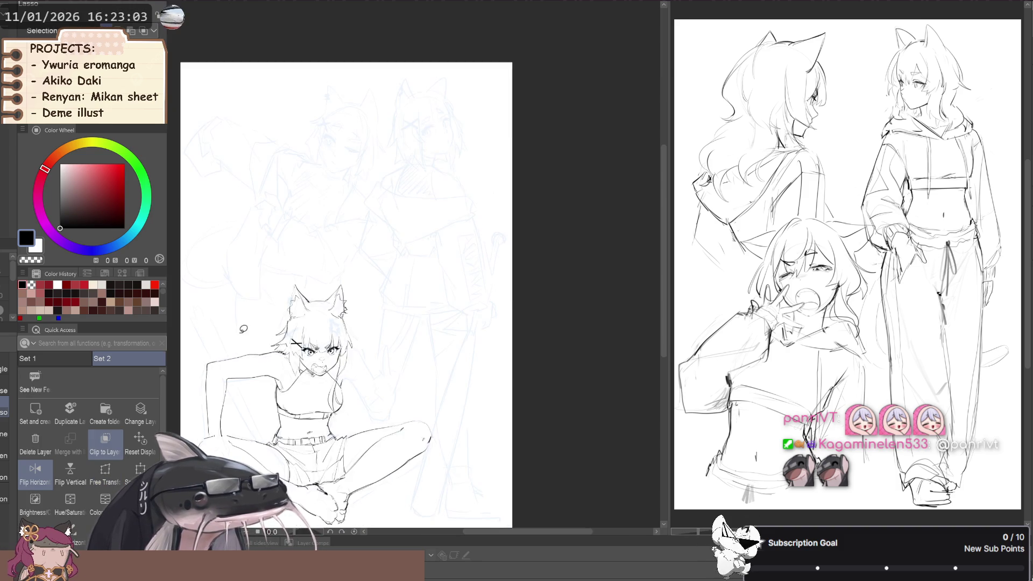
Redraw the face linework with the sketch line brush, tilting the view about 30° clockwise.
key("h")
key("p")
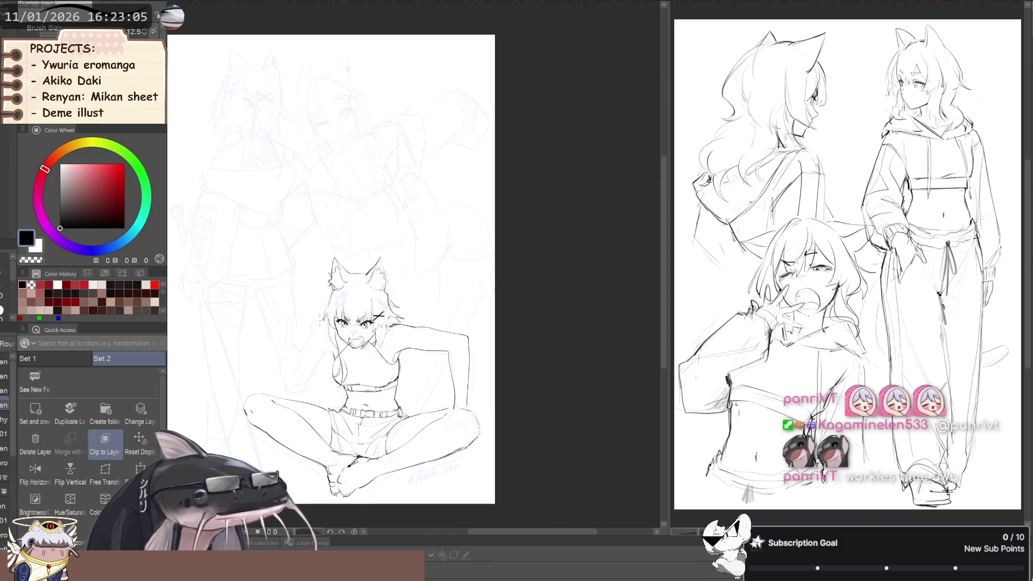
scroll(296, 312, "up", 3)
left_click_drag(295, 312, 306, 299)
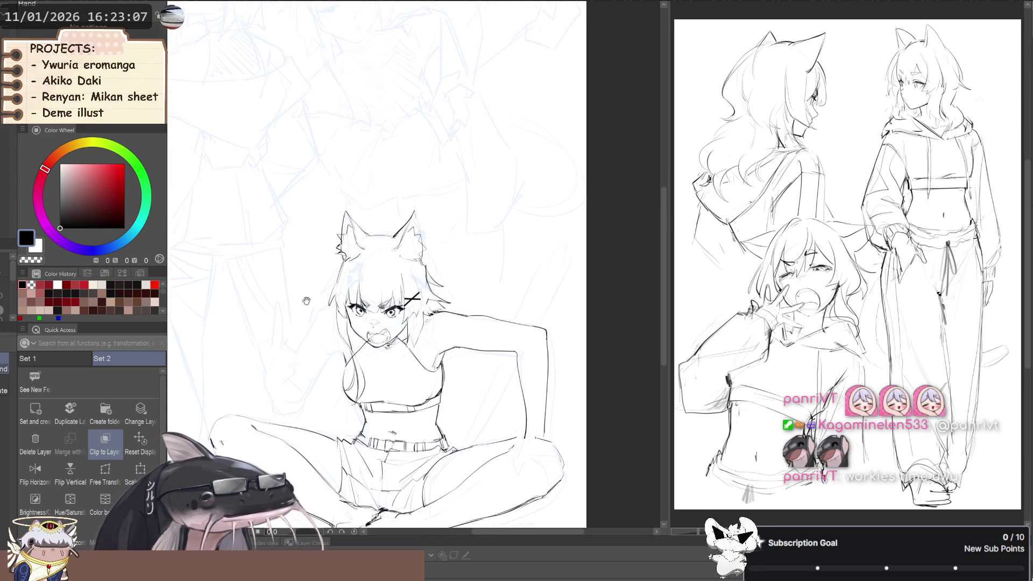
left_click_drag(328, 256, 336, 275)
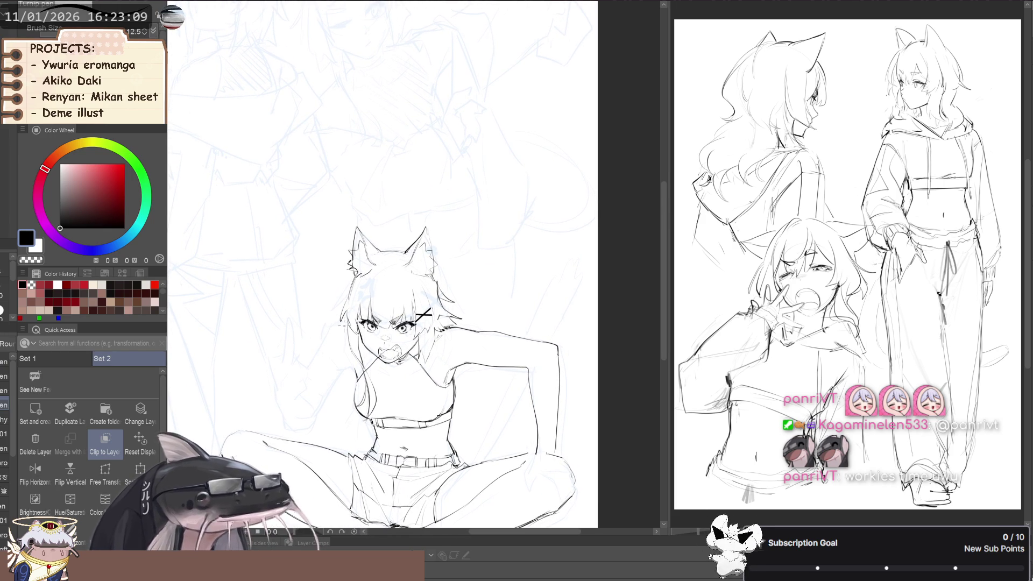
key("b")
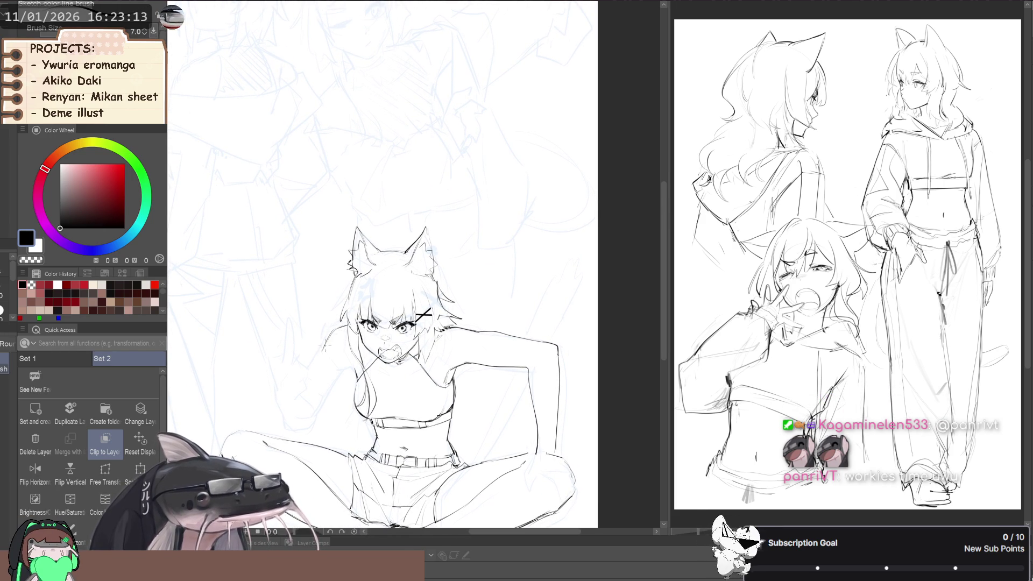
left_click_drag(312, 350, 283, 288)
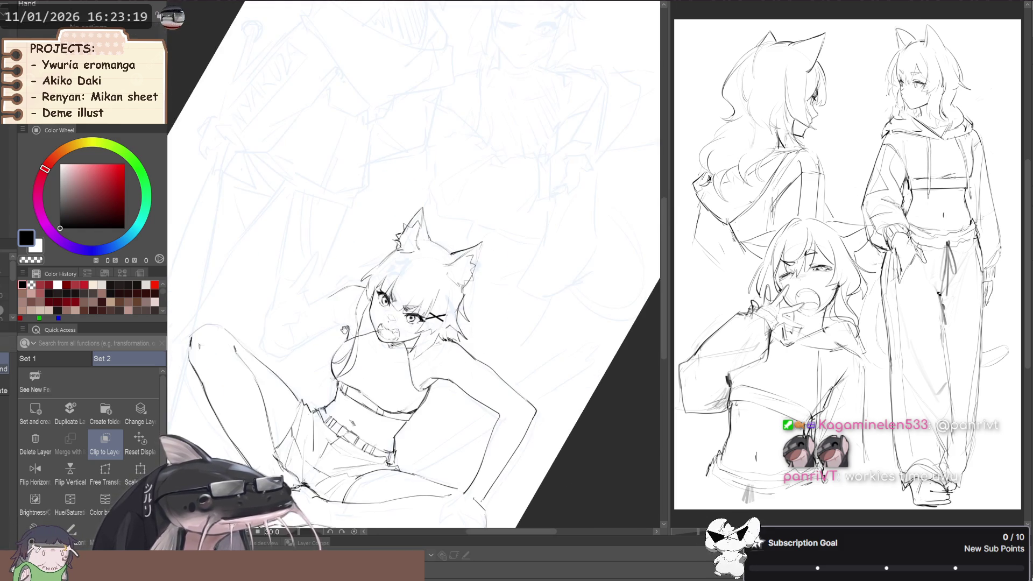
scroll(320, 298, "up", 2)
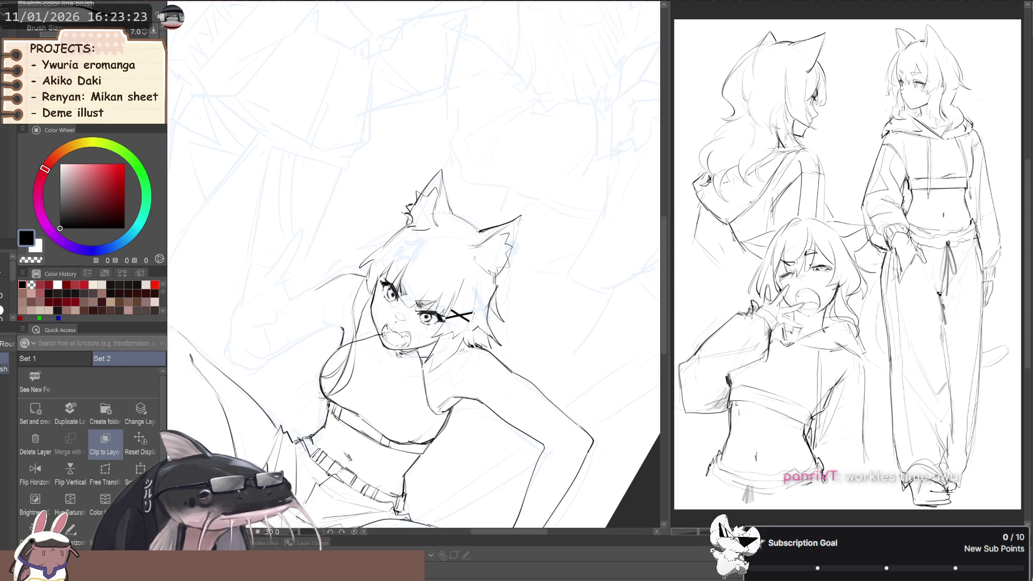
scroll(414, 296, "down", 2)
scroll(414, 296, "up", 3)
Clean up the crop top and belt lines, alternating black and transparent colour to erase.
key("c")
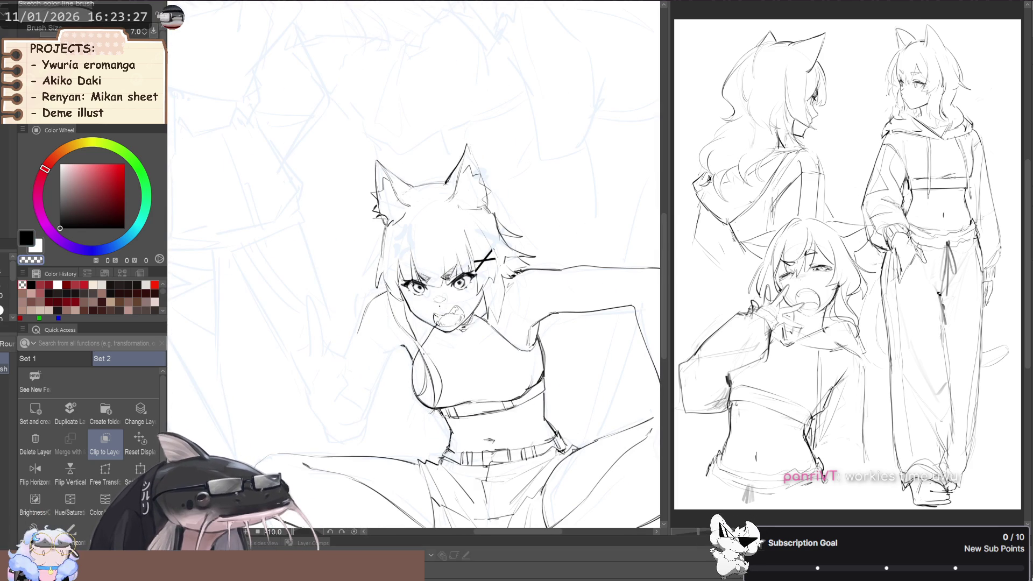
scroll(359, 318, "up", 2)
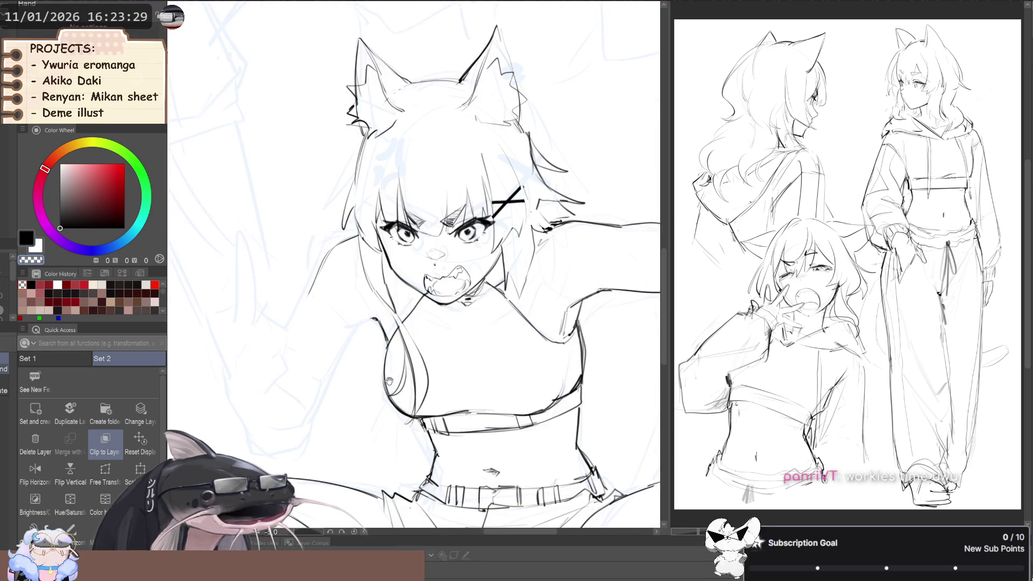
left_click_drag(359, 317, 376, 371)
scroll(451, 315, "up", 3)
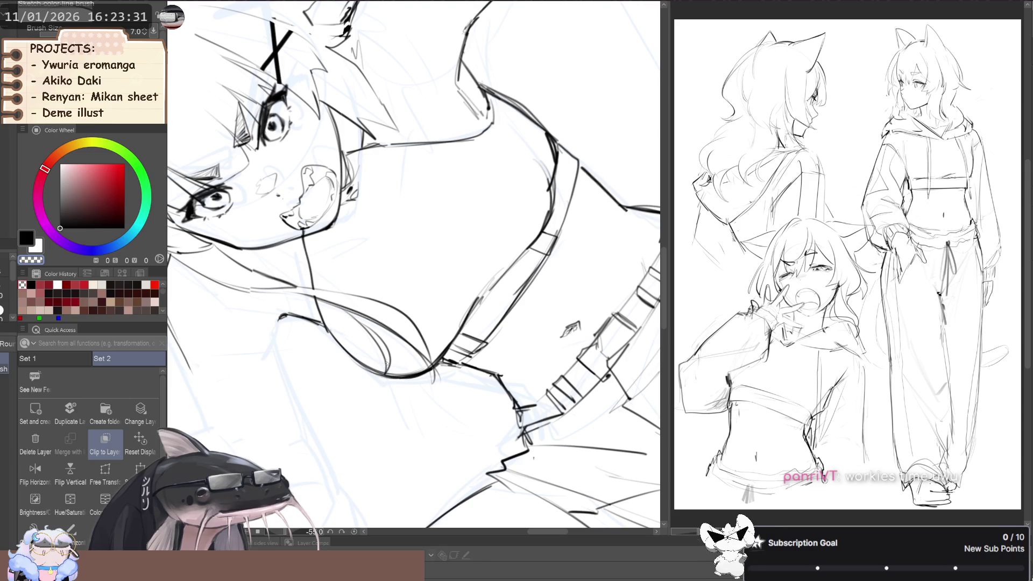
key("c")
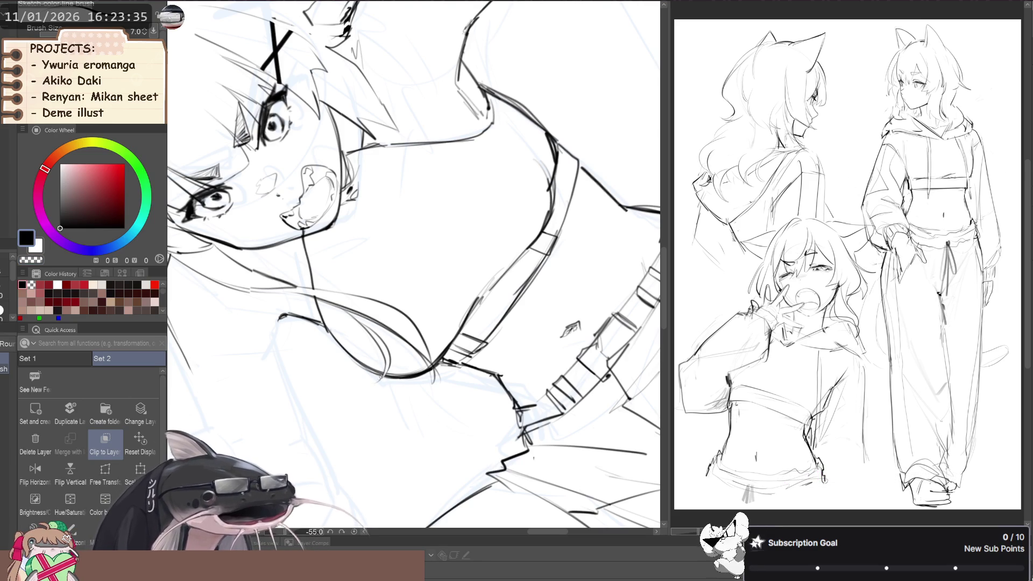
left_click_drag(367, 347, 397, 414)
key("c")
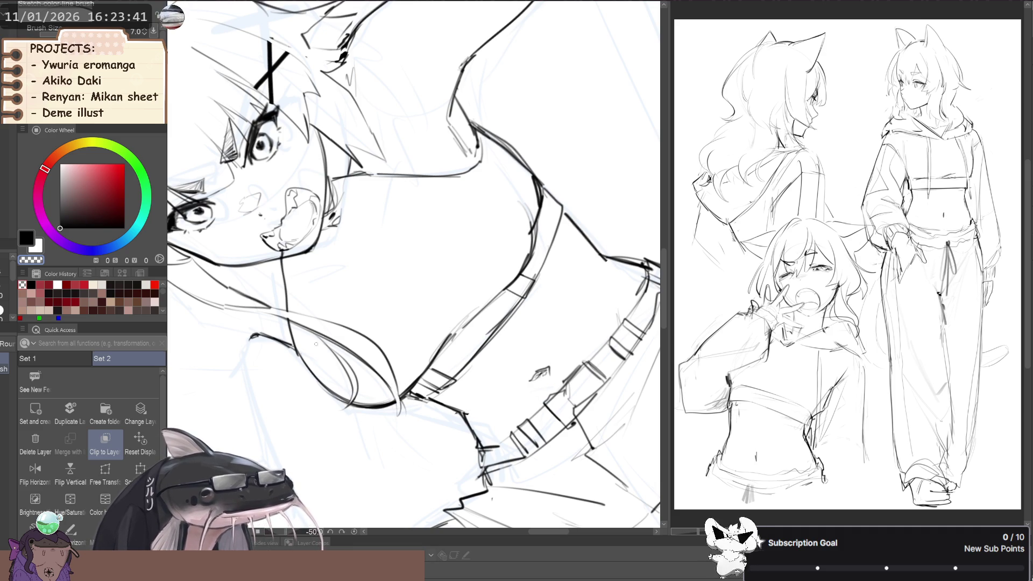
scroll(312, 340, "down", 5)
scroll(297, 338, "up", 3)
left_click_drag(291, 269, 297, 338)
scroll(297, 337, "up", 3)
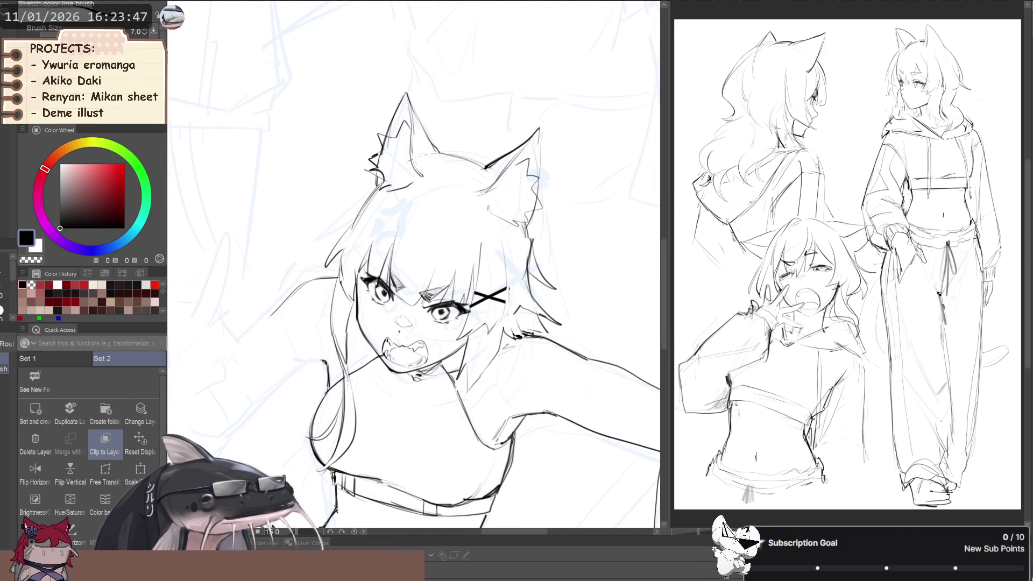
Liquify-push the hair beside the cat-girl's right ear into shape.
scroll(347, 383, "down", 3)
scroll(347, 383, "up", 3)
scroll(347, 383, "down", 3)
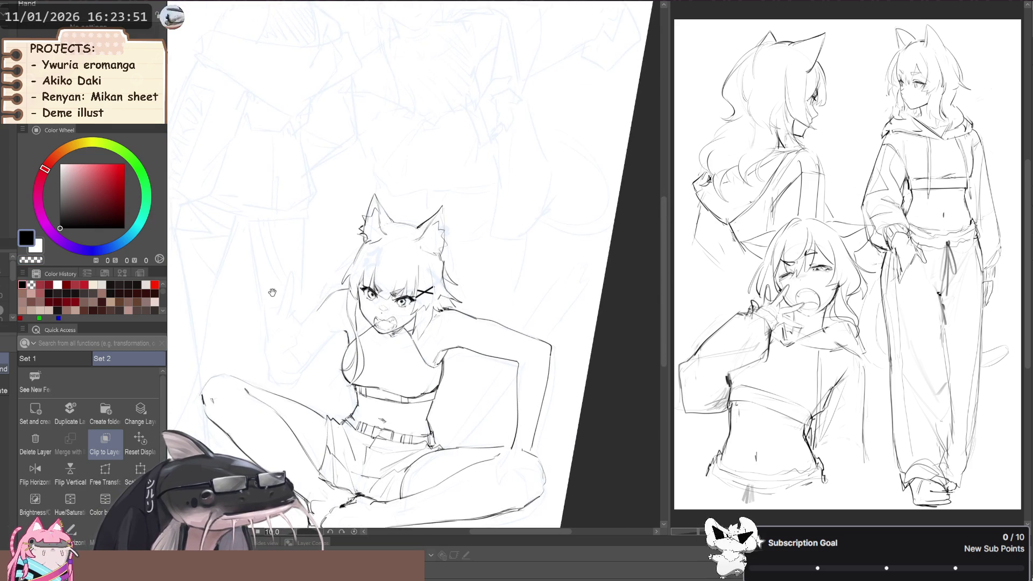
key("j")
left_click_drag(414, 301, 443, 287)
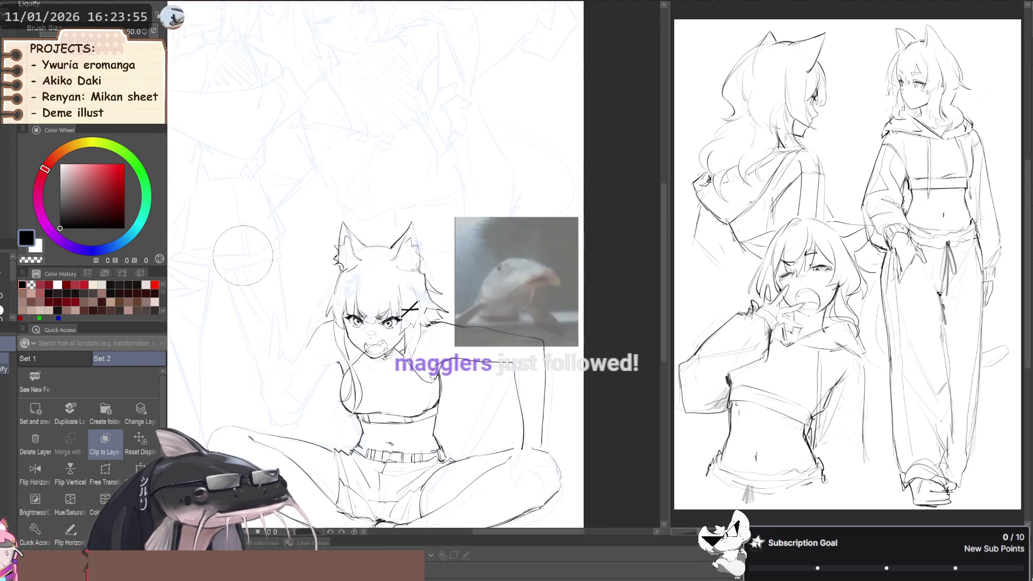
Flip the canvas horizontally and zoom out to see the whole seated figure.
key("p")
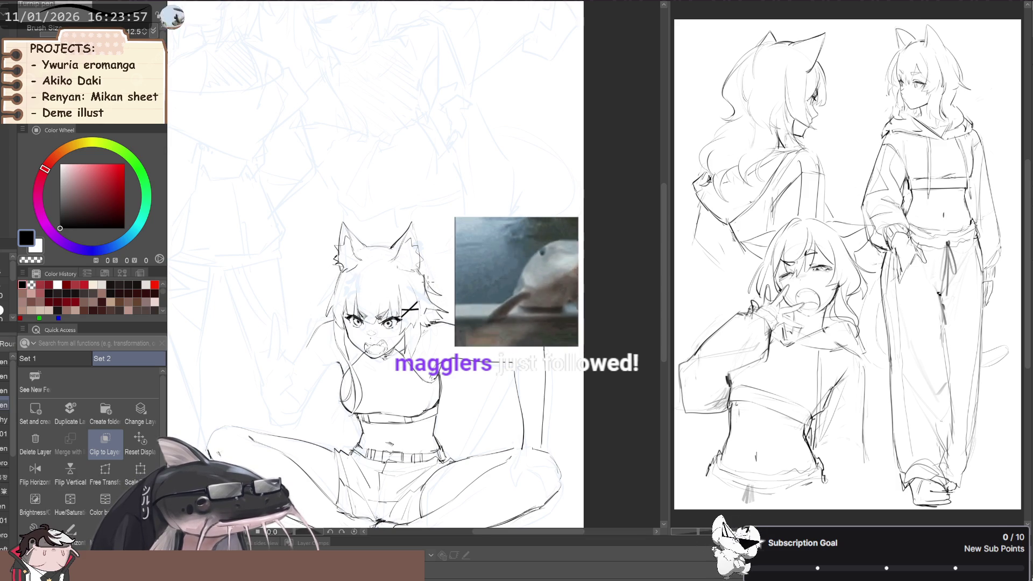
key("e")
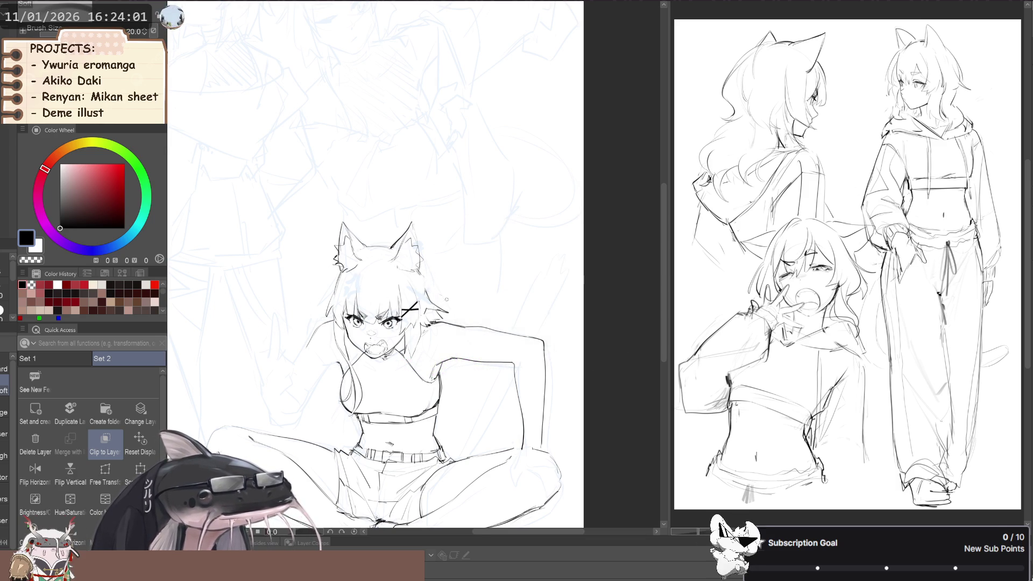
key("p")
key("p")
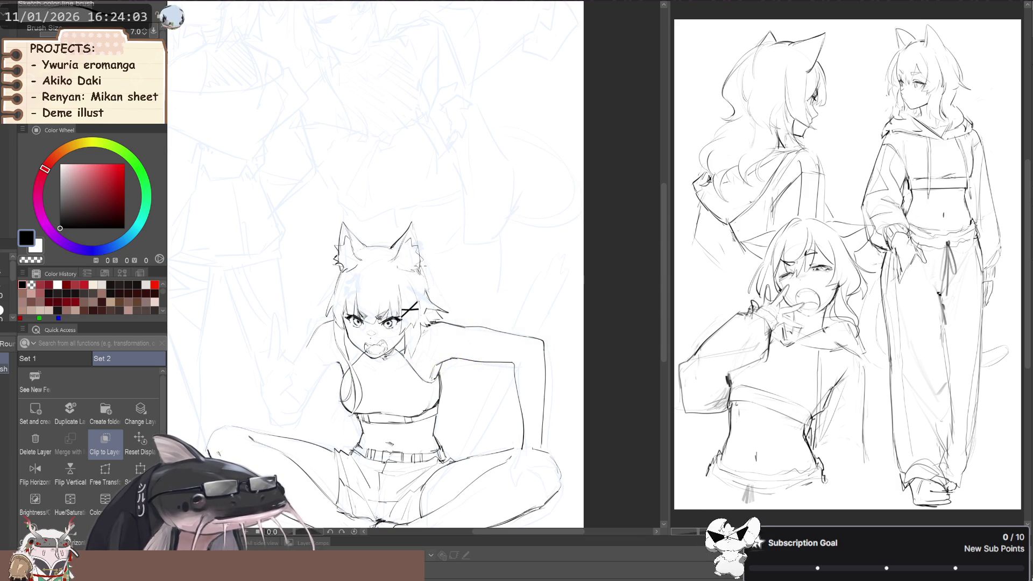
left_click_drag(269, 274, 279, 288)
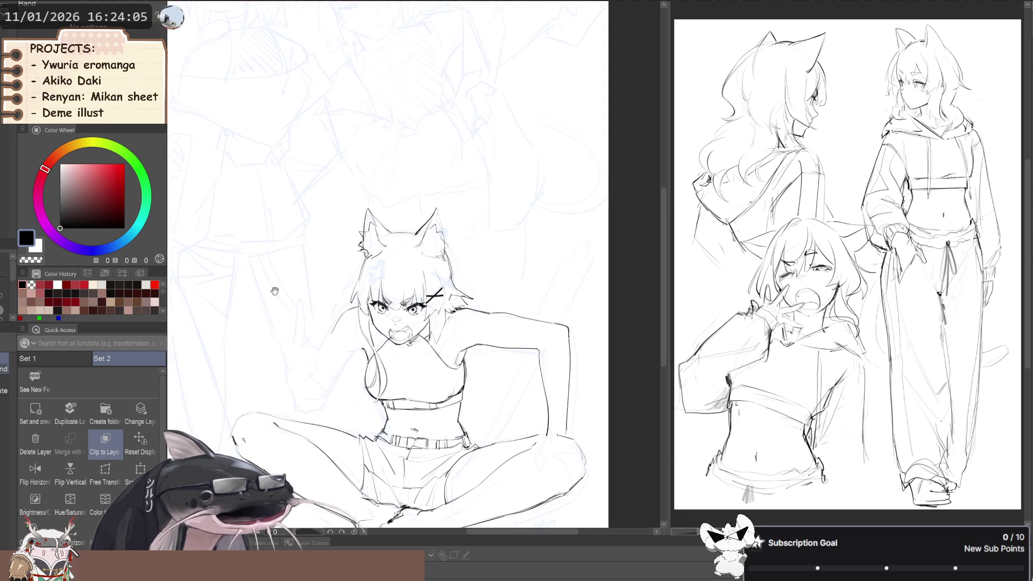
key("h")
scroll(284, 273, "down", 3)
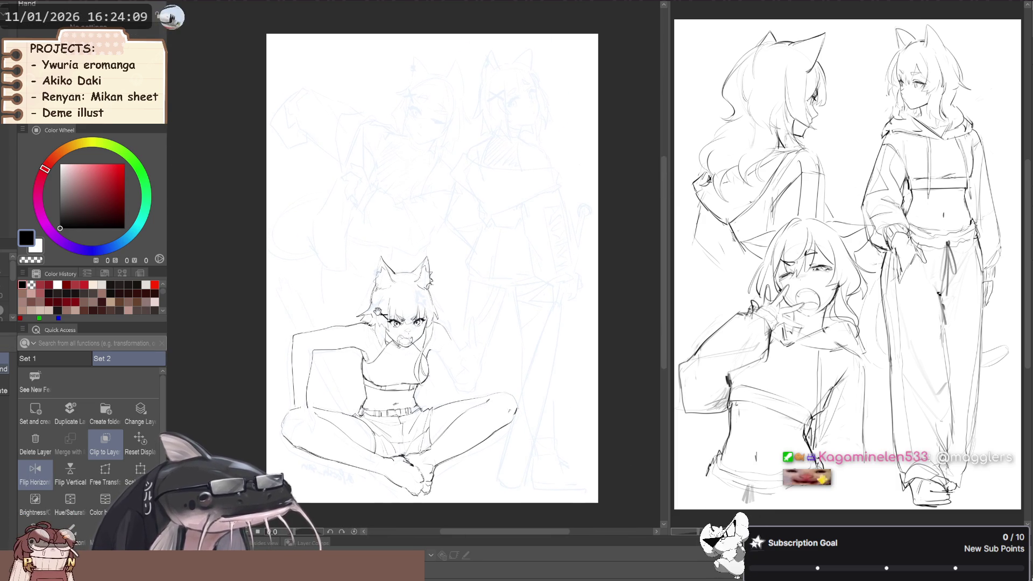
Pick the Sketch color line brush and frame the figure, checking it in a mirrored view.
key("w")
scroll(345, 325, "up", 2)
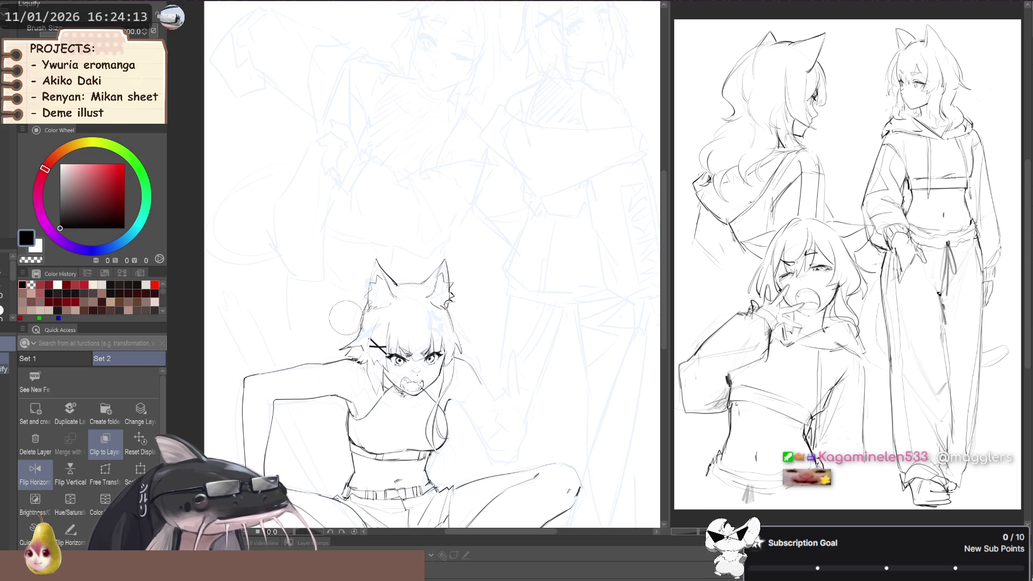
key("p")
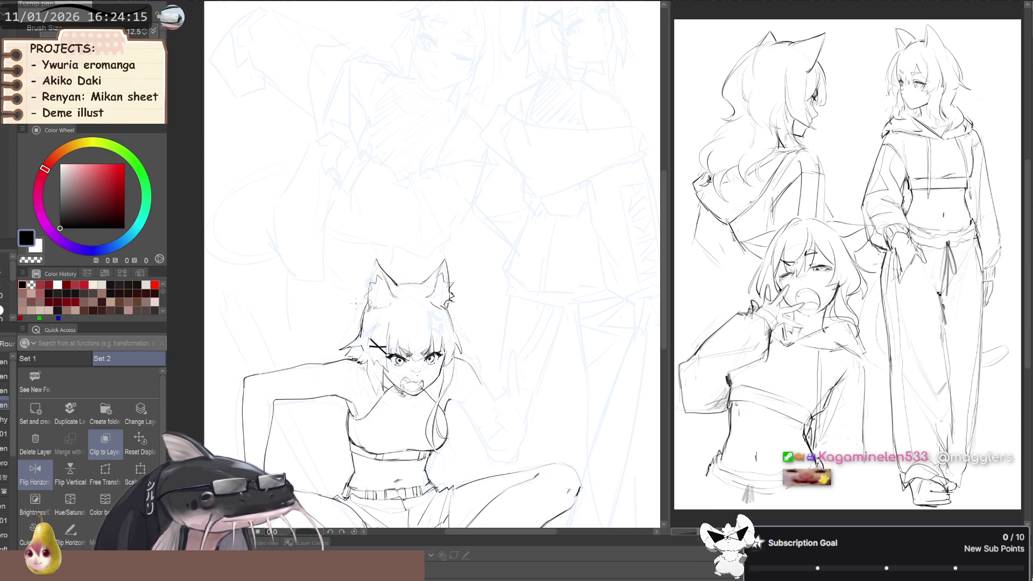
left_click(4, 369)
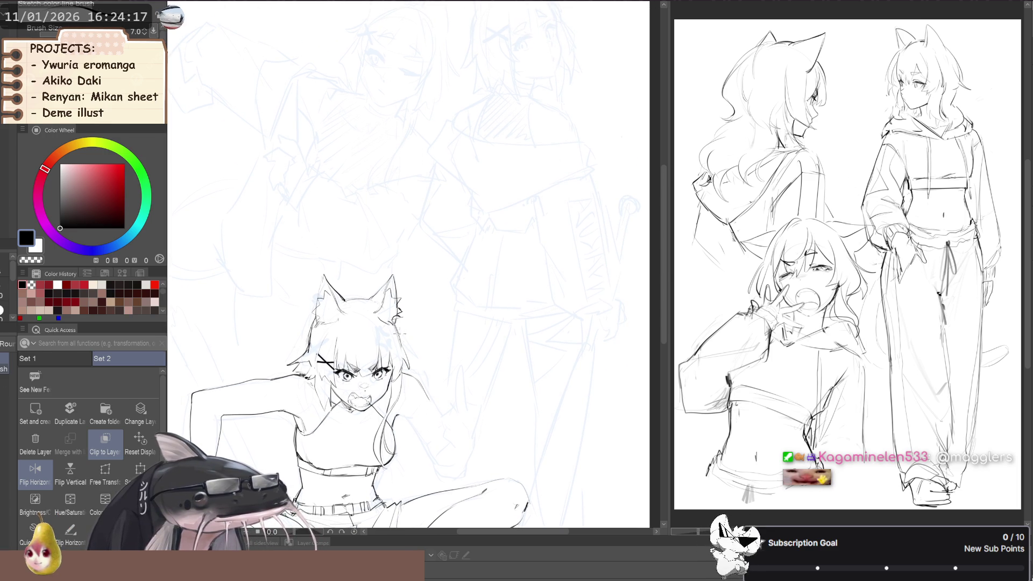
scroll(285, 264, "down", 3)
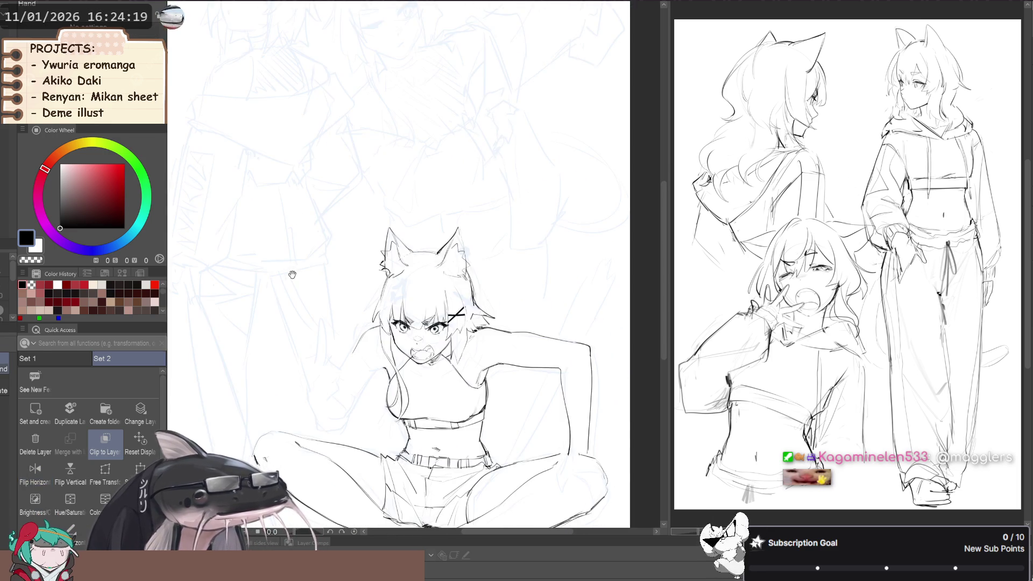
key("h")
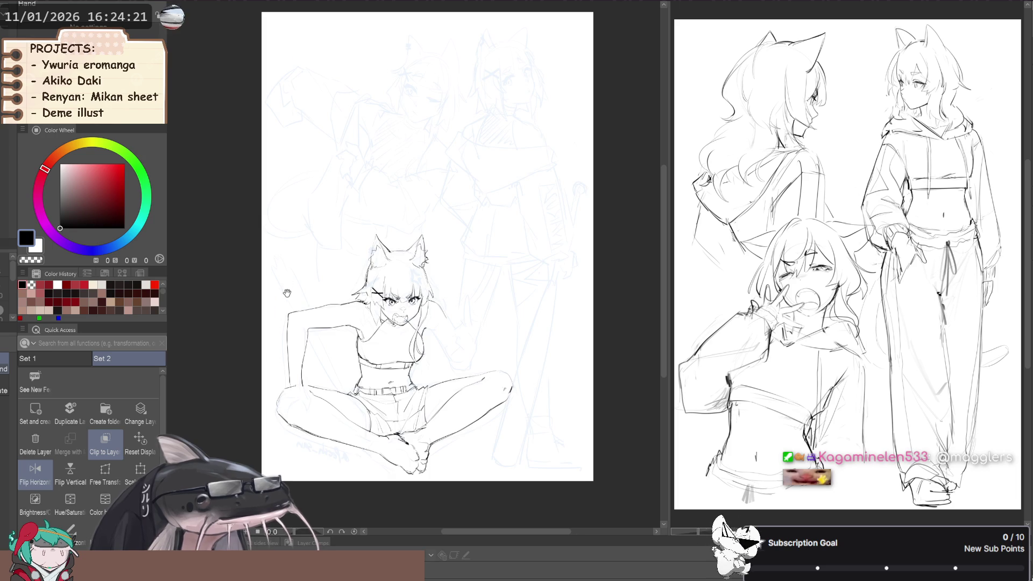
key("h")
scroll(310, 294, "up", 2)
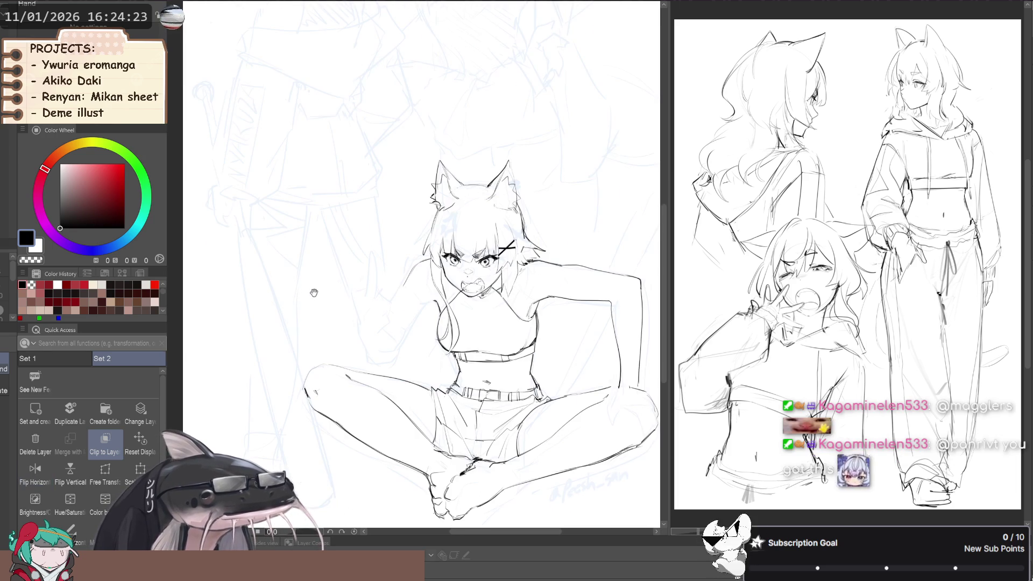
left_click_drag(315, 293, 288, 318)
mouse_move(376, 311)
left_mouse_down()
mouse_move(371, 333)
mouse_move(352, 344)
left_mouse_up()
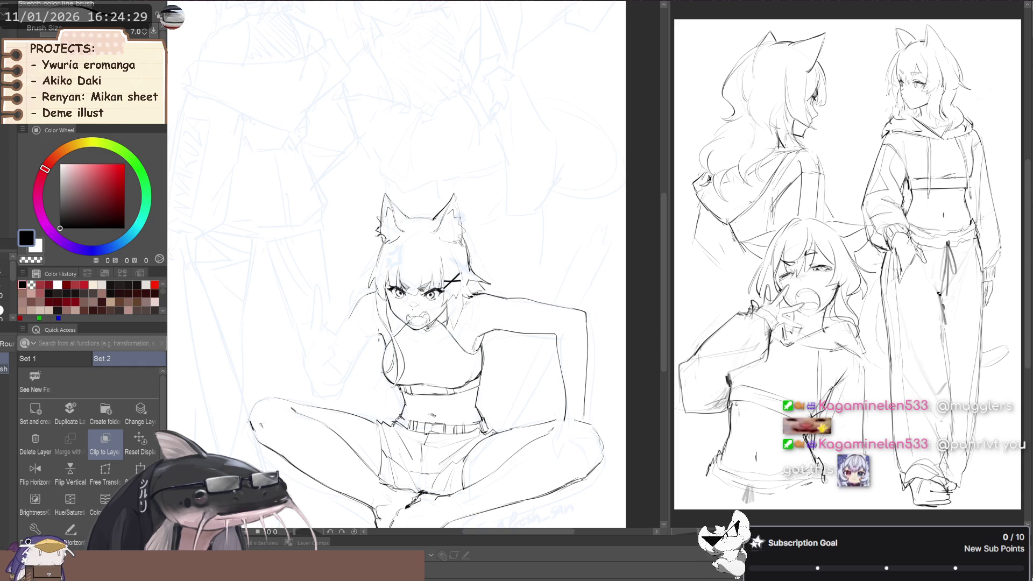
left_click_drag(329, 313, 339, 301)
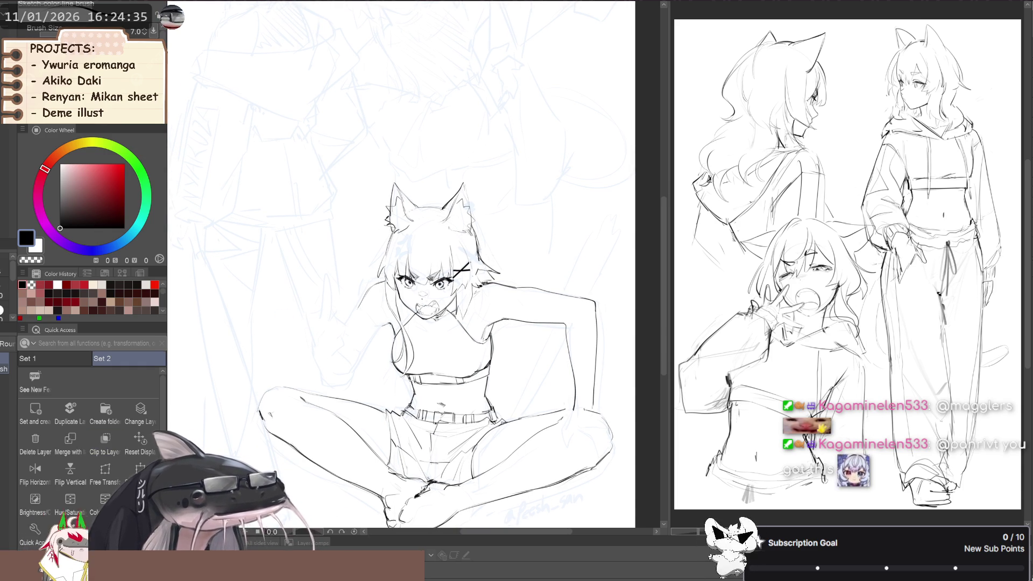
Turn on Clip to Layer and sketch the arm reaching out beside the face.
left_click(106, 442)
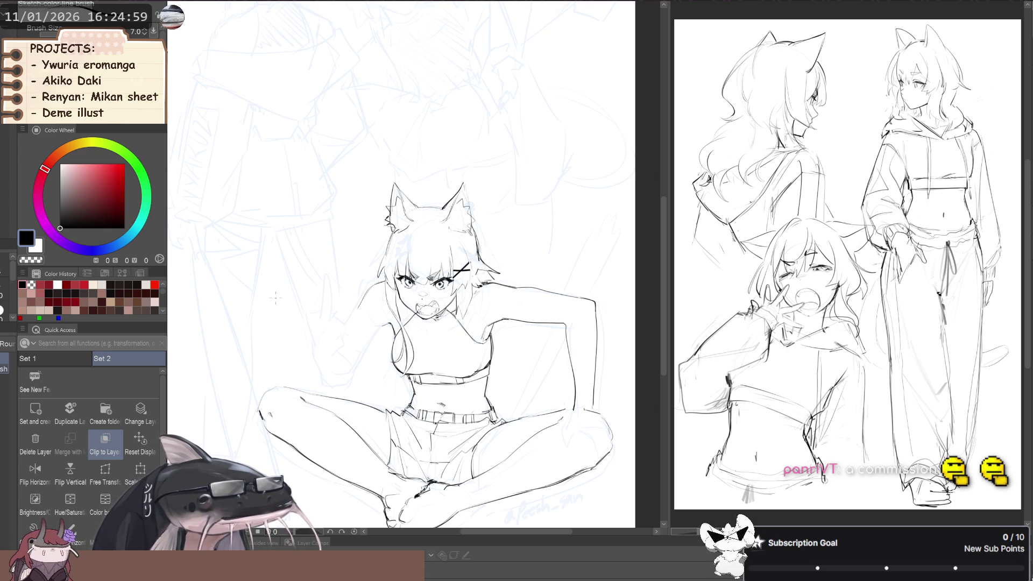
key("h")
key("h")
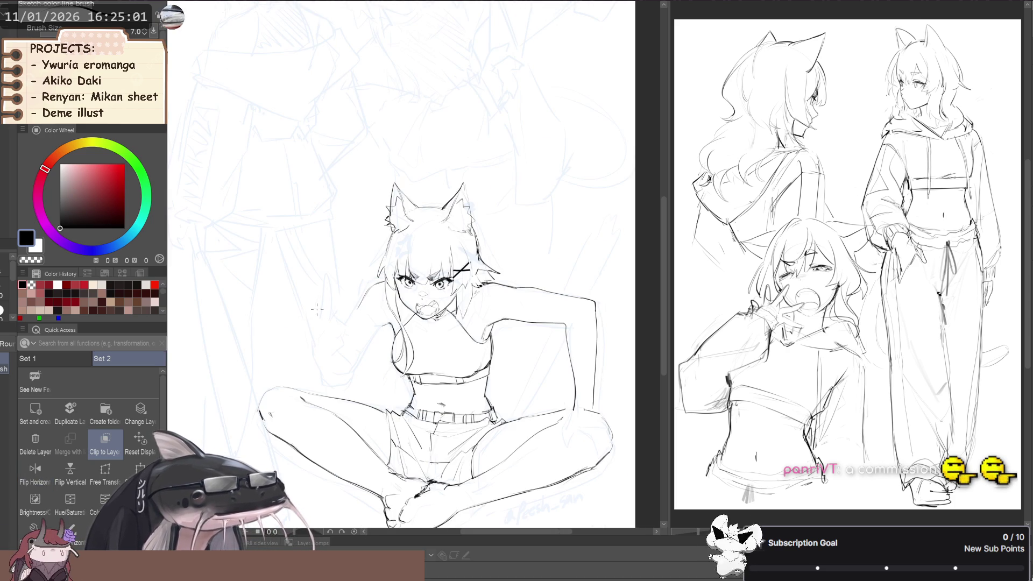
mouse_move(307, 330)
left_mouse_down()
mouse_move(316, 331)
mouse_move(294, 358)
left_mouse_up()
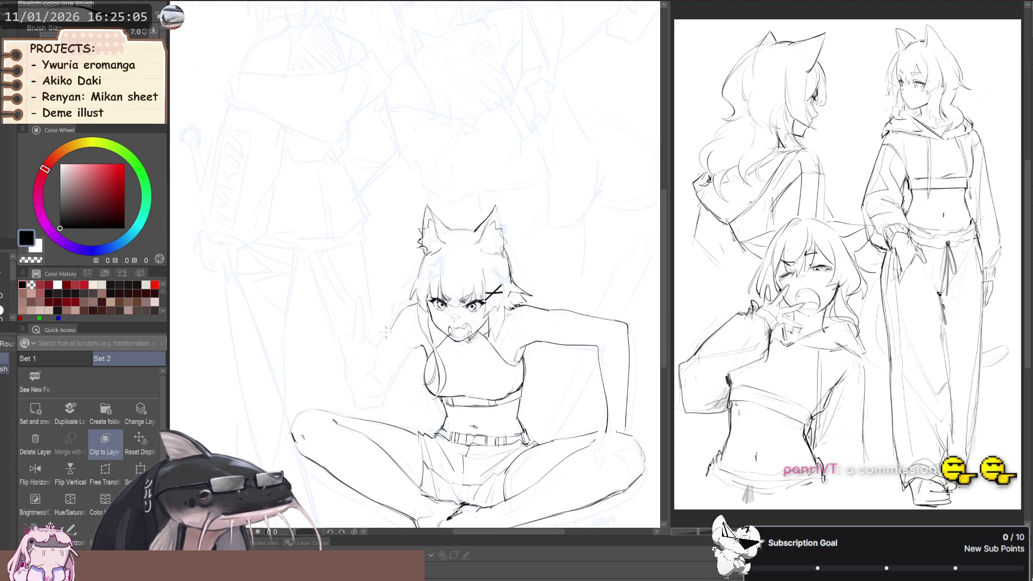
key("e")
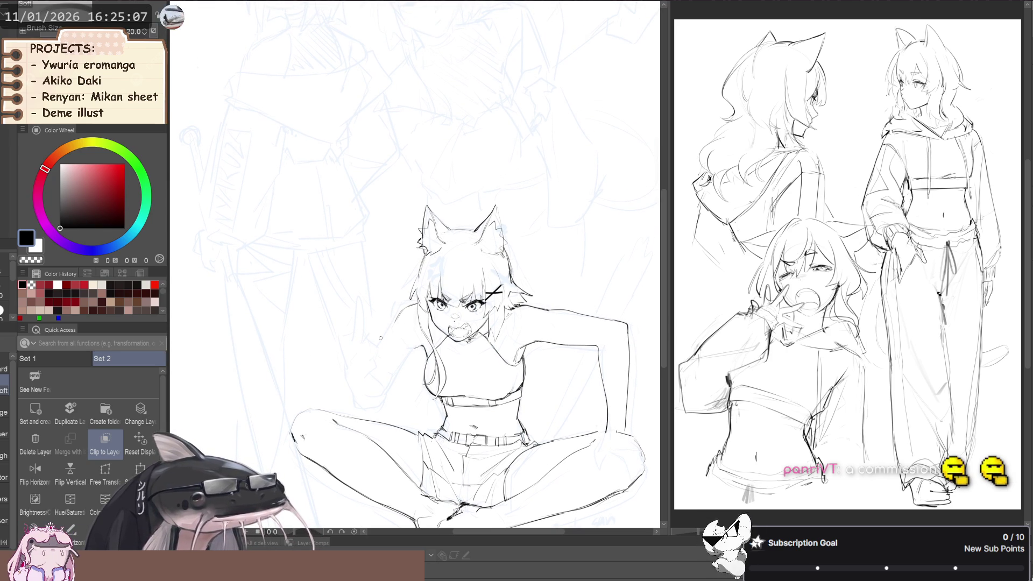
key("p")
key("b")
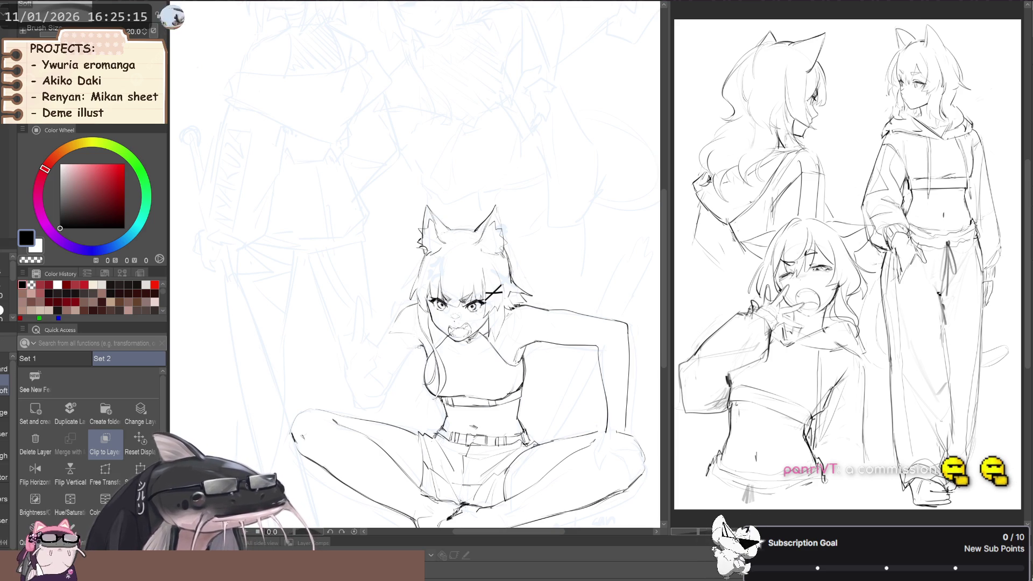
key("p")
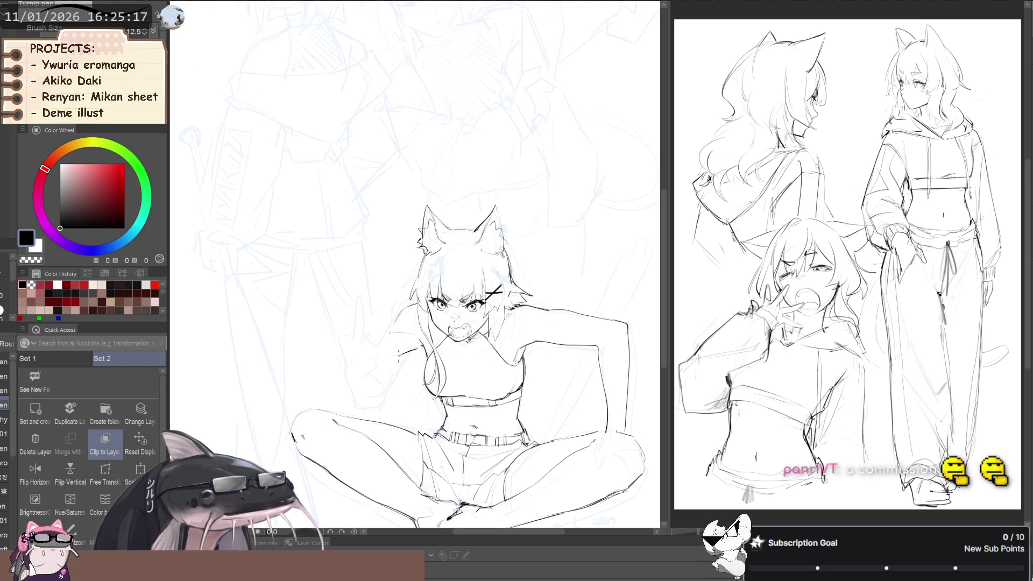
key("b")
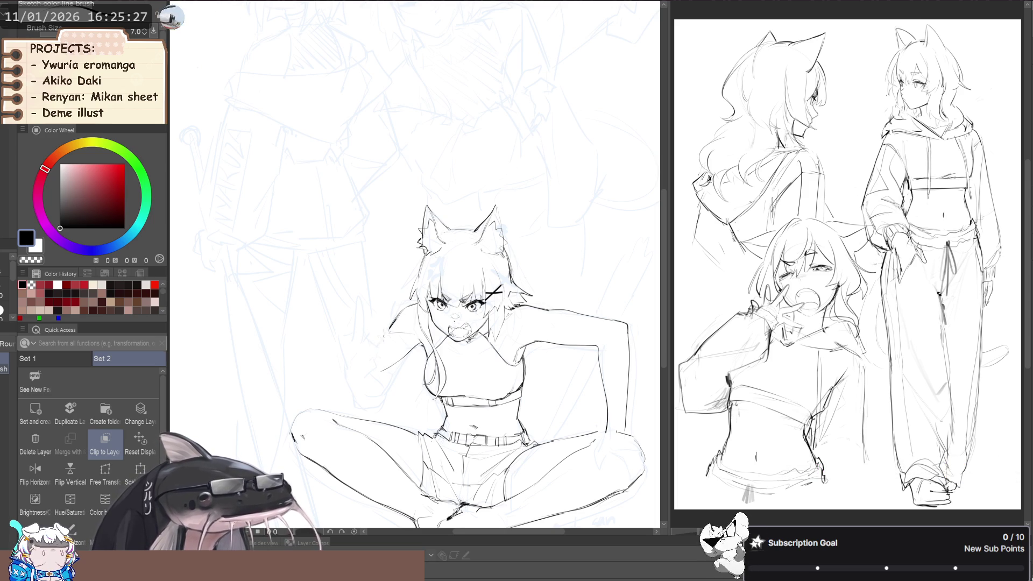
key("e")
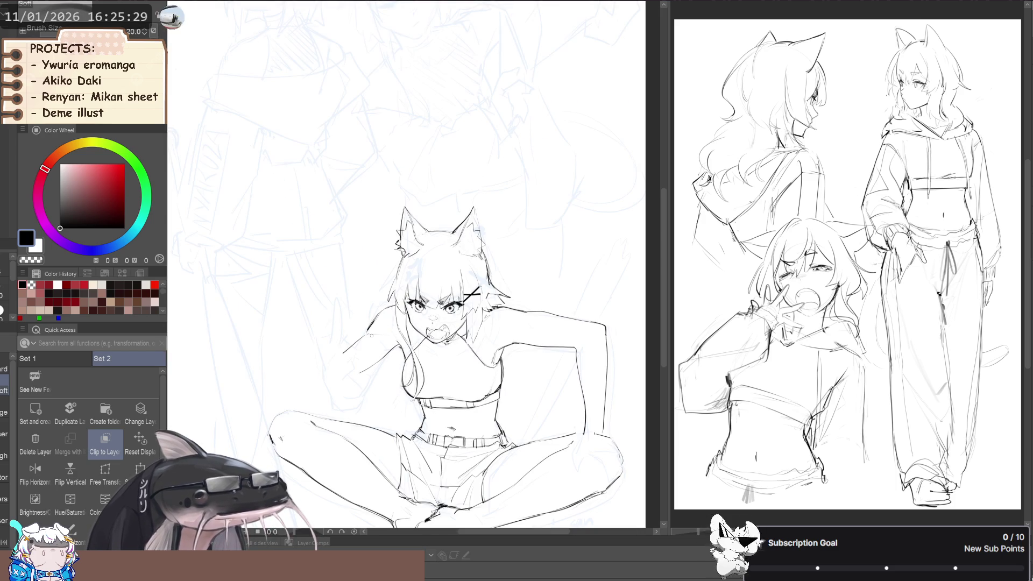
left_click_drag(355, 341, 373, 333)
Move and mirror the view to inspect the figure around the raised arm.
key("h")
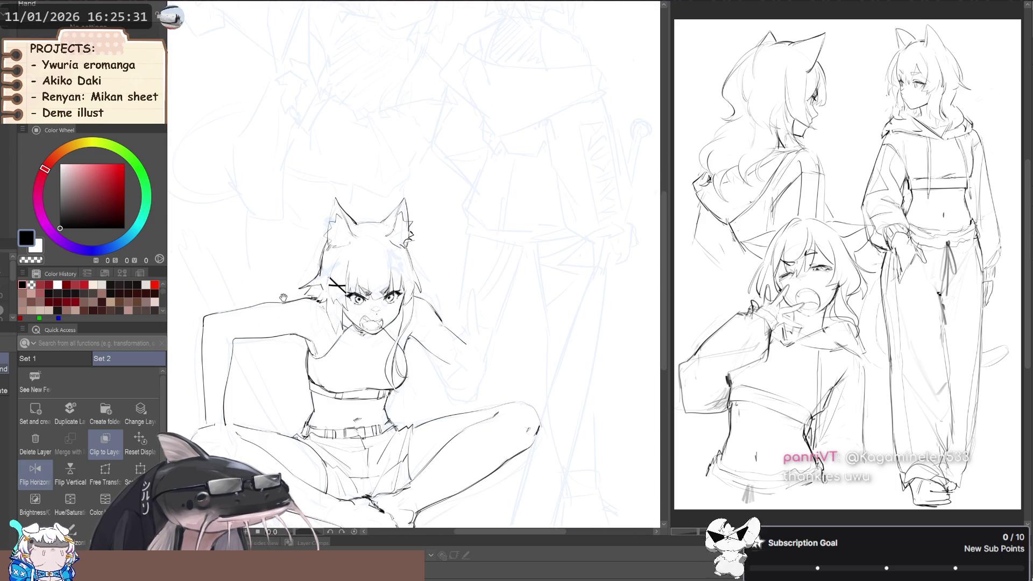
key("h")
key("j")
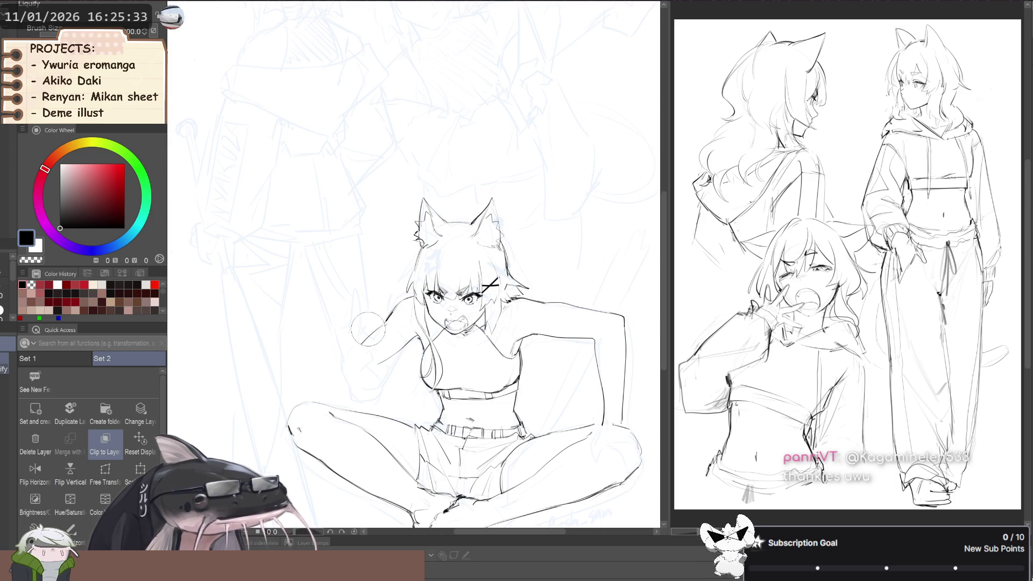
key("h")
left_click_drag(305, 298, 297, 258)
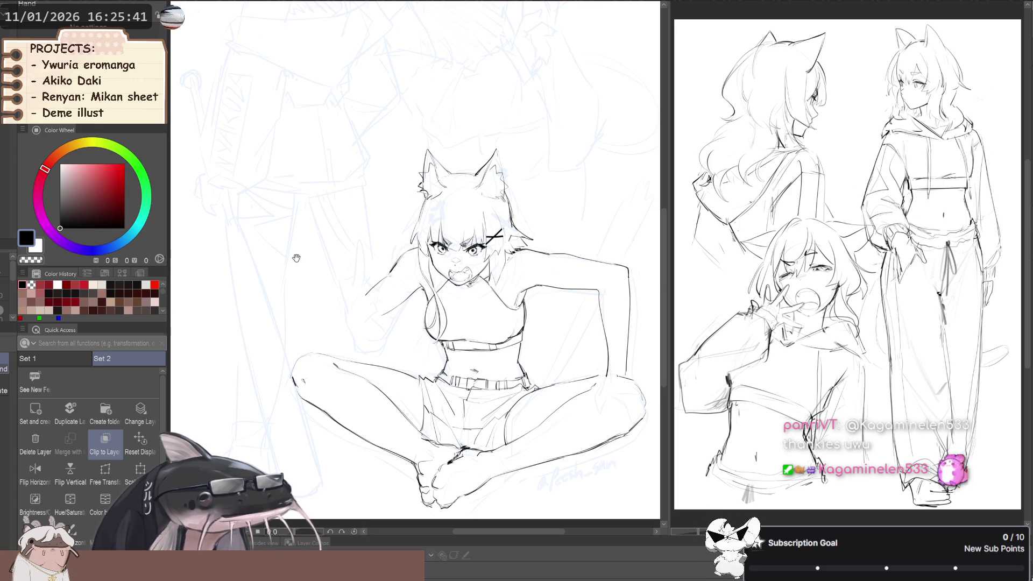
left_click_drag(302, 302, 383, 324)
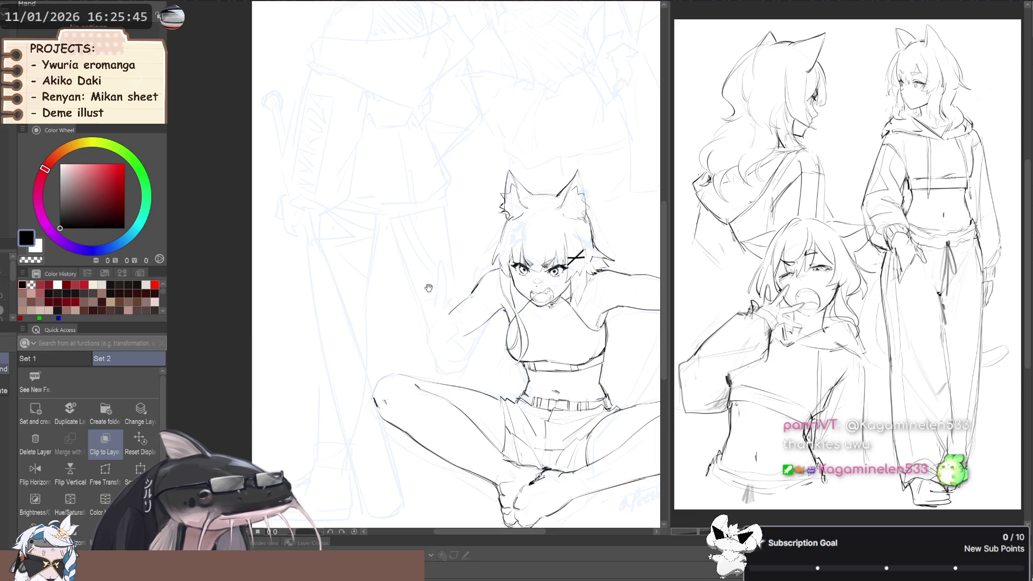
scroll(447, 315, "down", 2)
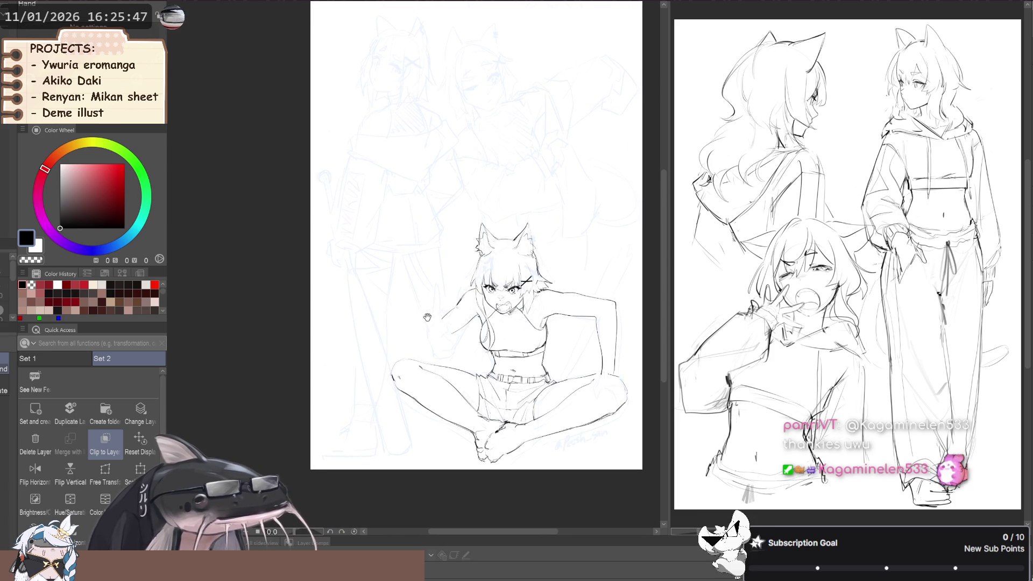
key("h")
scroll(463, 314, "up", 3)
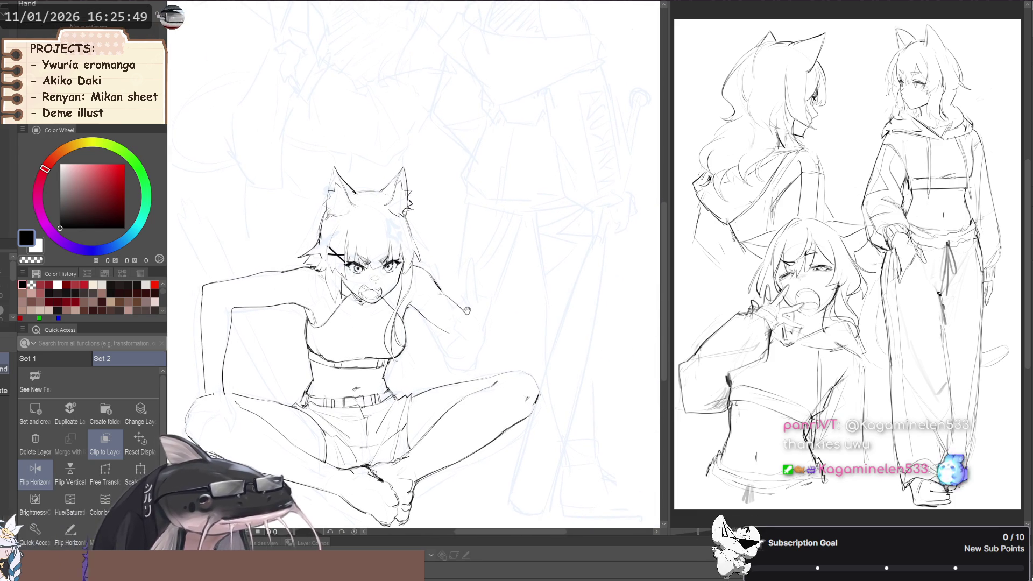
Liquify-push the loose hair strand beside the raised arm outward.
key("j")
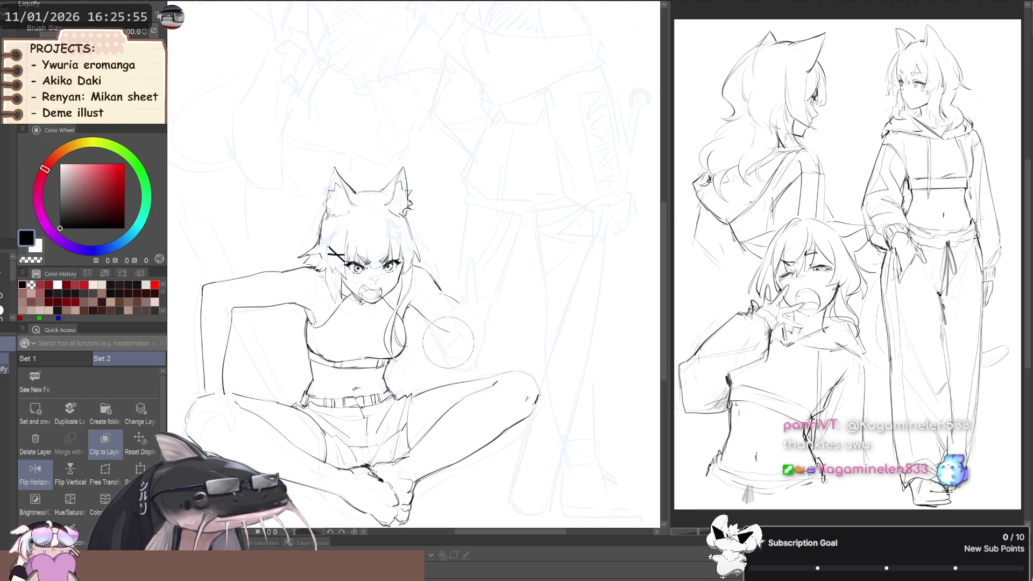
left_click_drag(444, 326, 443, 322)
key("p")
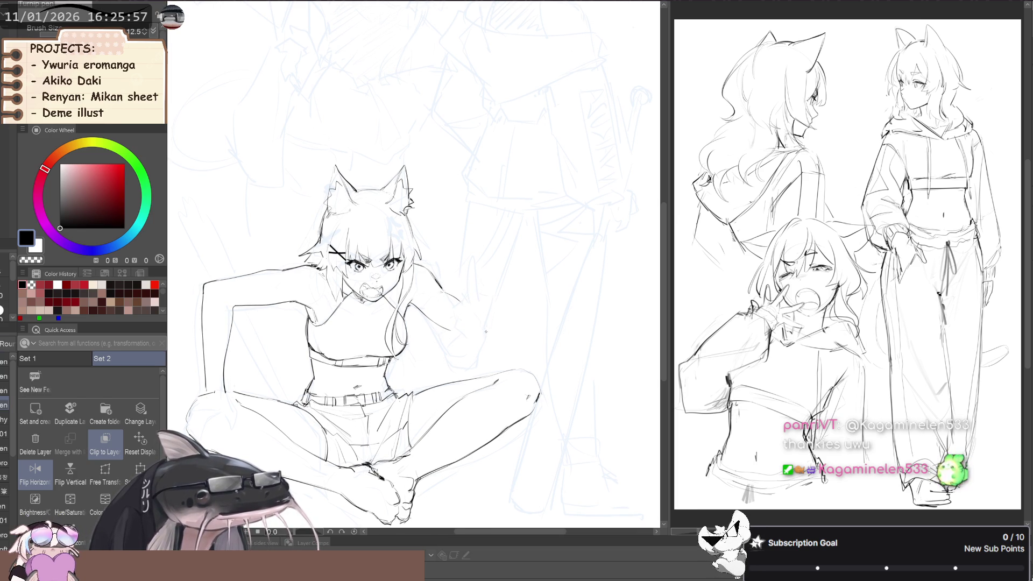
key("p")
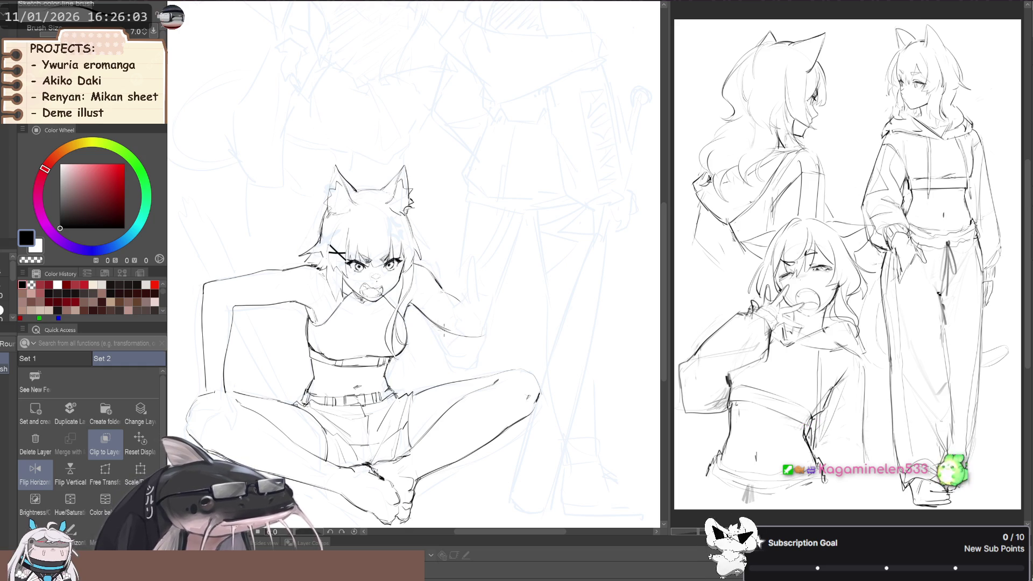
key("j")
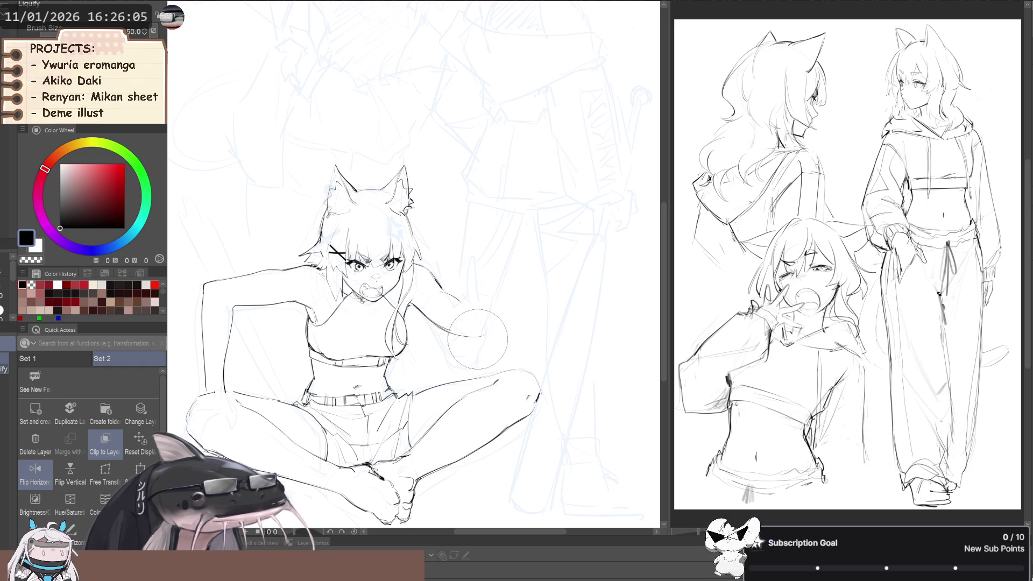
left_click_drag(462, 343, 487, 336)
Sketch a faint stroke for the raised forearm with the sketch line brush.
key("b")
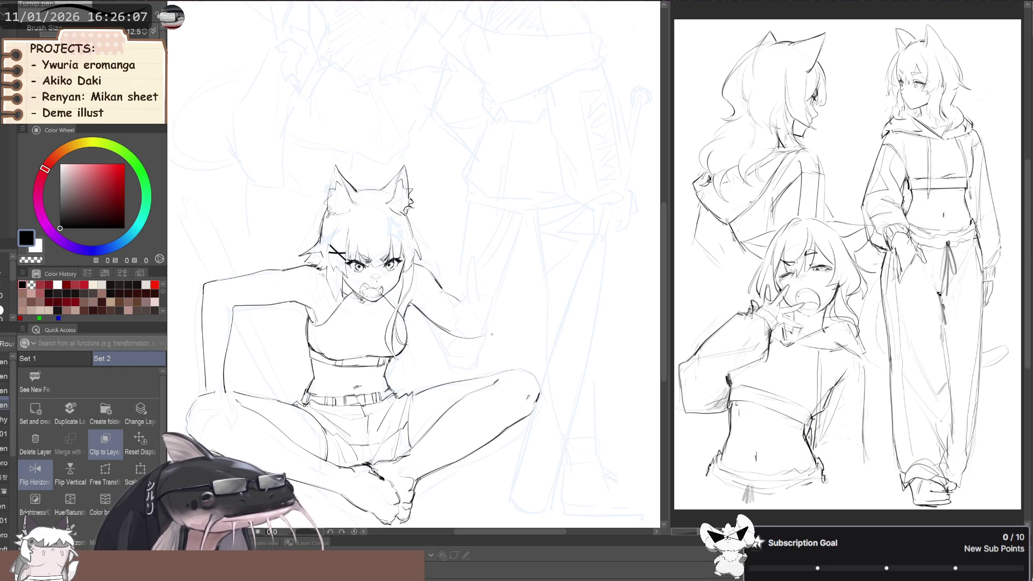
key("e")
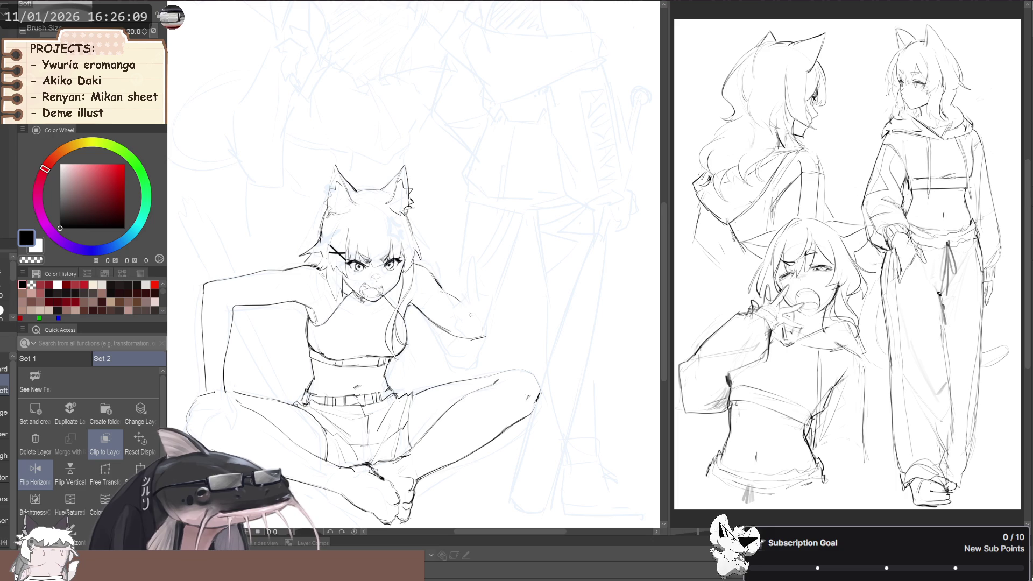
key("b")
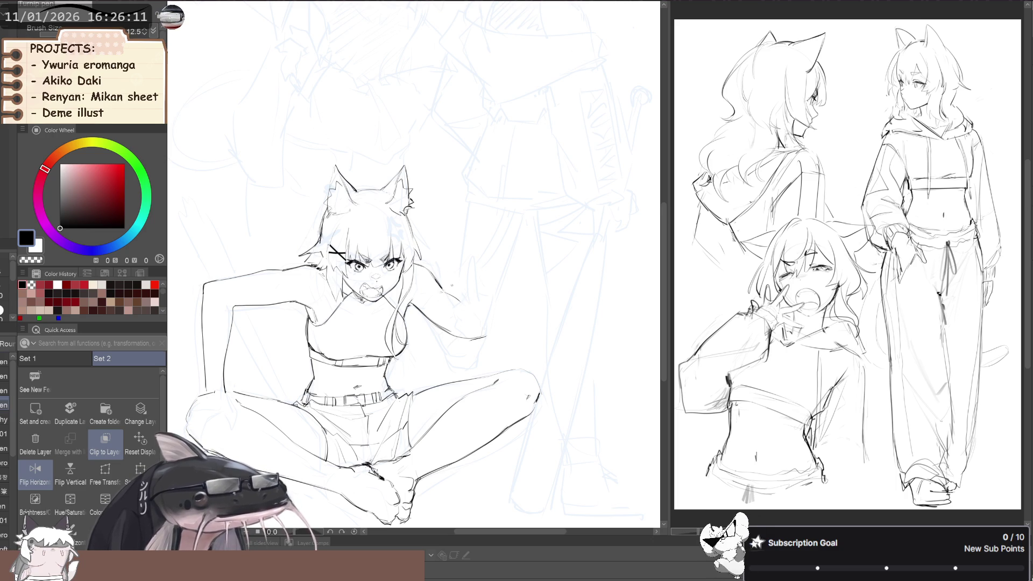
key("b")
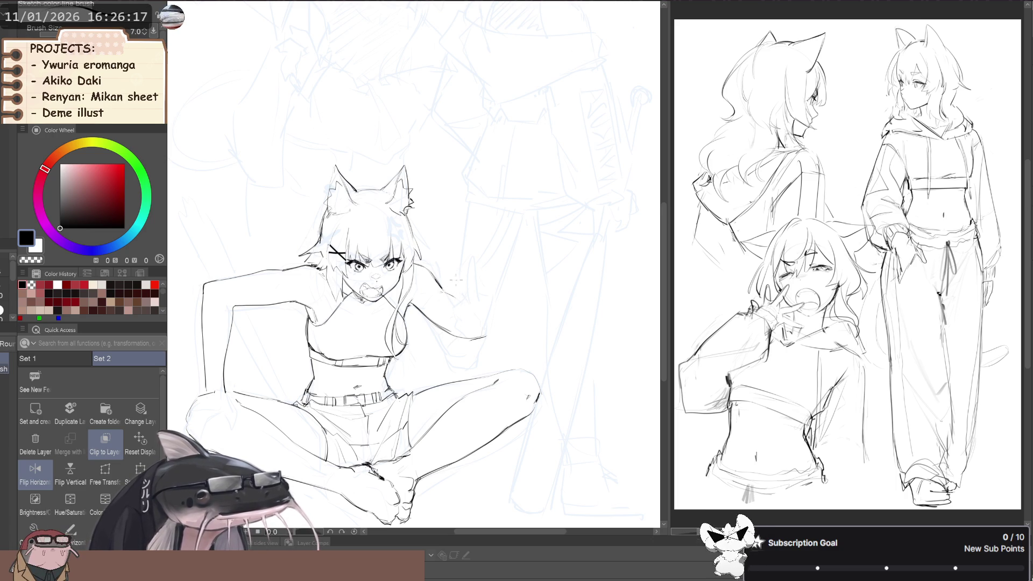
left_click_drag(456, 284, 455, 258)
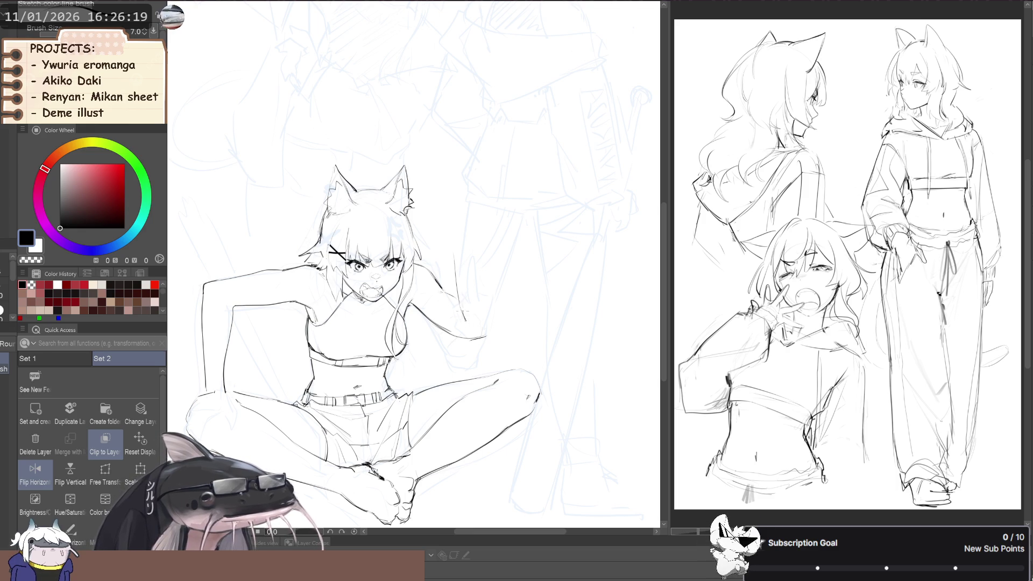
Lasso-select the raised forearm for adjustment.
key("ctrl+0")
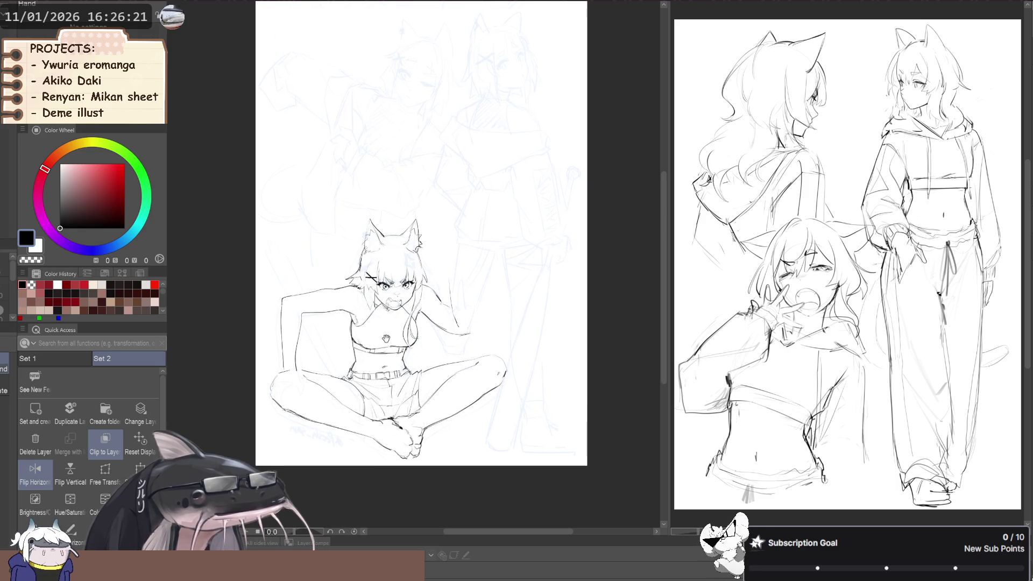
scroll(318, 354, "up", 2)
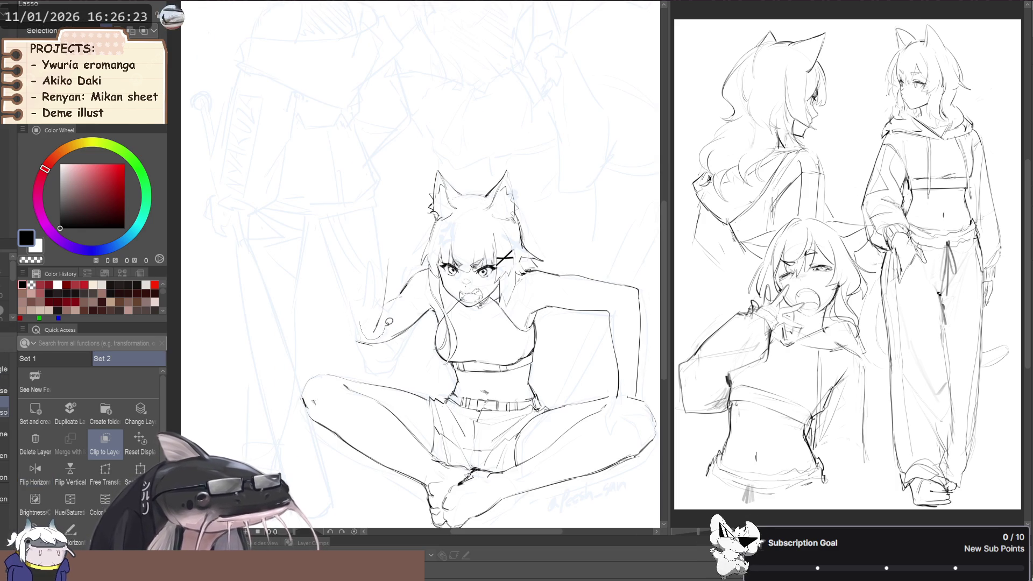
left_click_drag(400, 260, 398, 263)
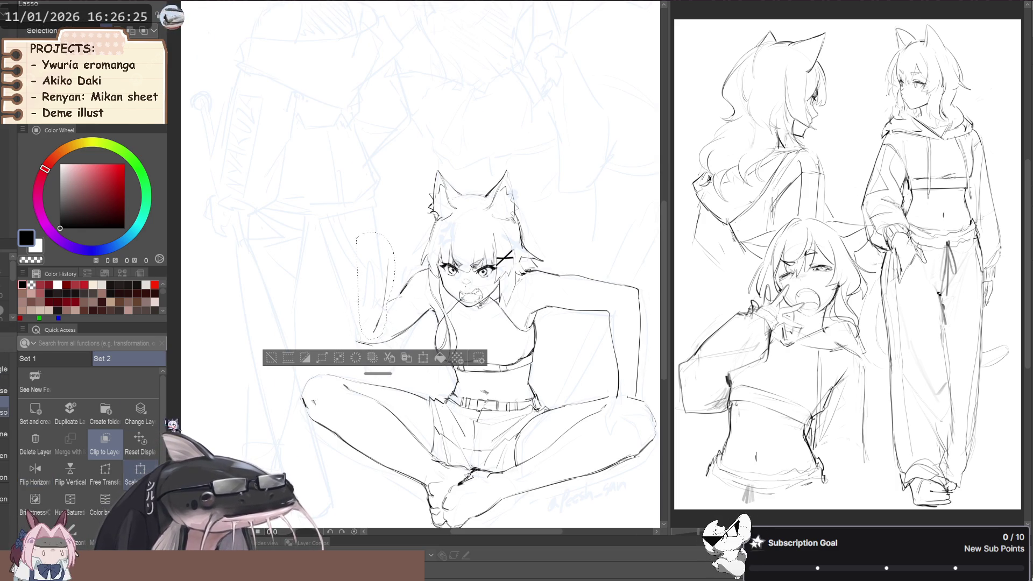
Rotate the selected forearm to a more upright angle with Scale/Rotate.
left_click(140, 469)
left_click_drag(383, 344, 366, 329)
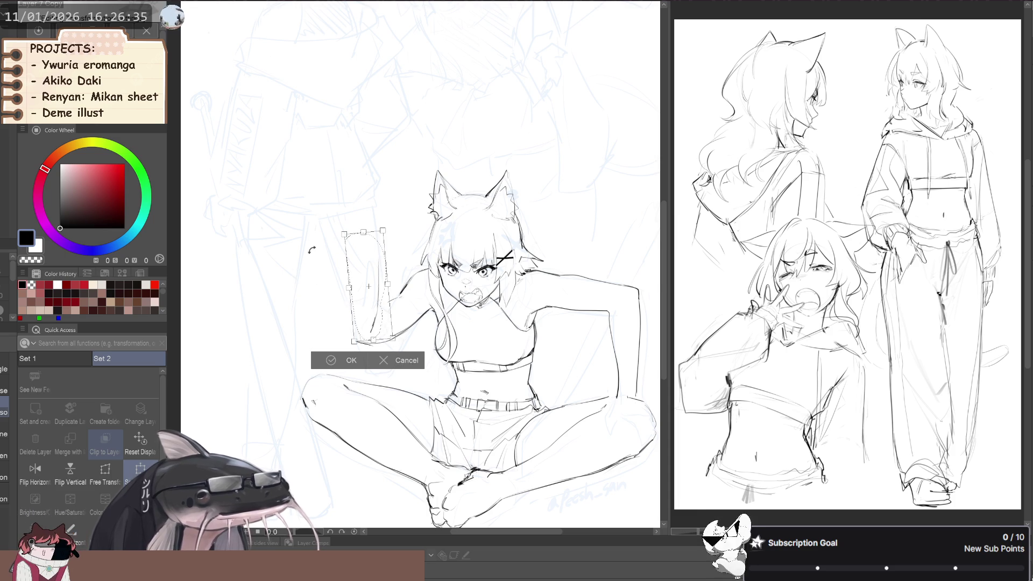
left_click(351, 362)
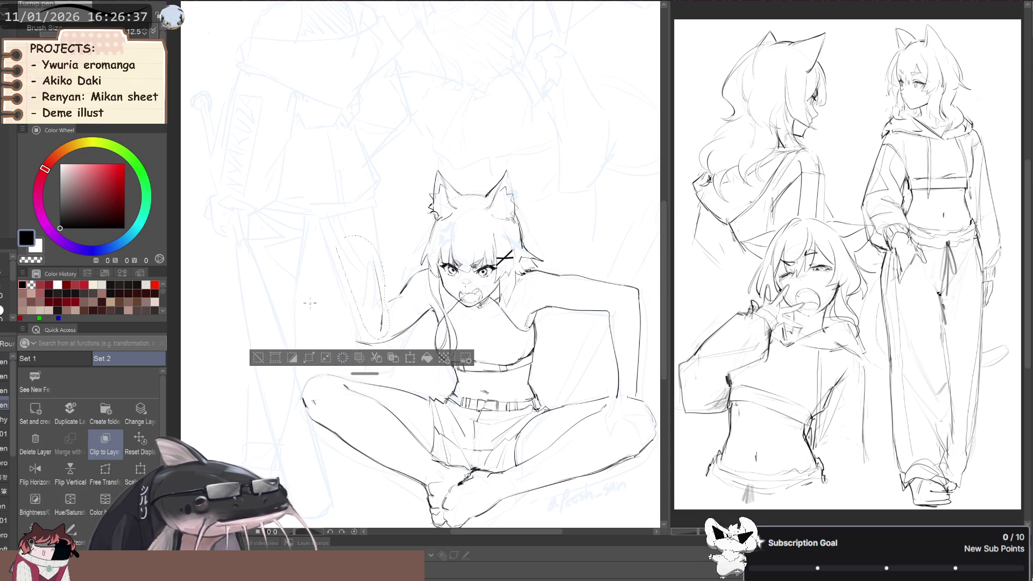
Sketch a hand pointing up at the forearm's end and liquify-push the surrounding lines.
key("b")
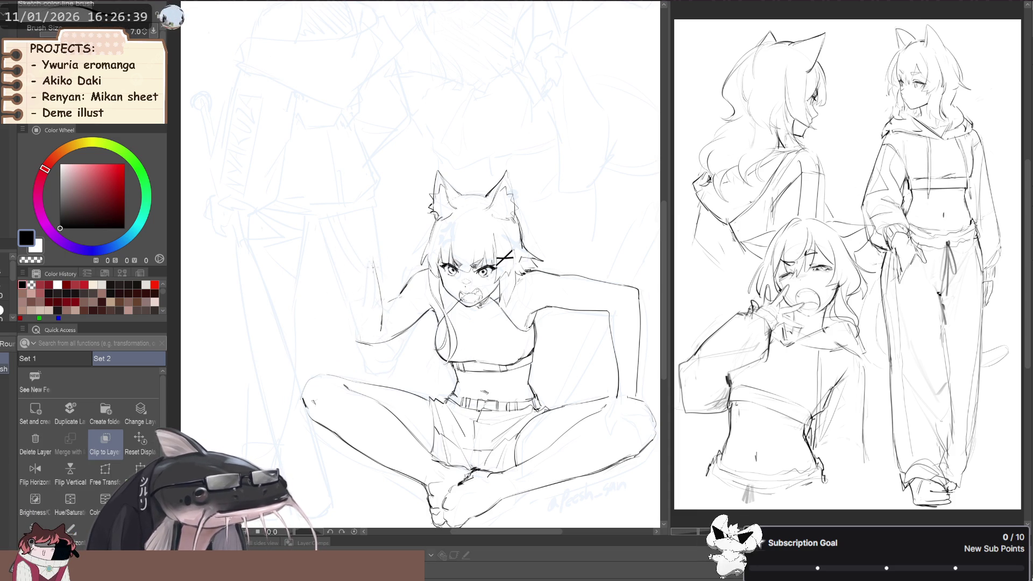
key("b")
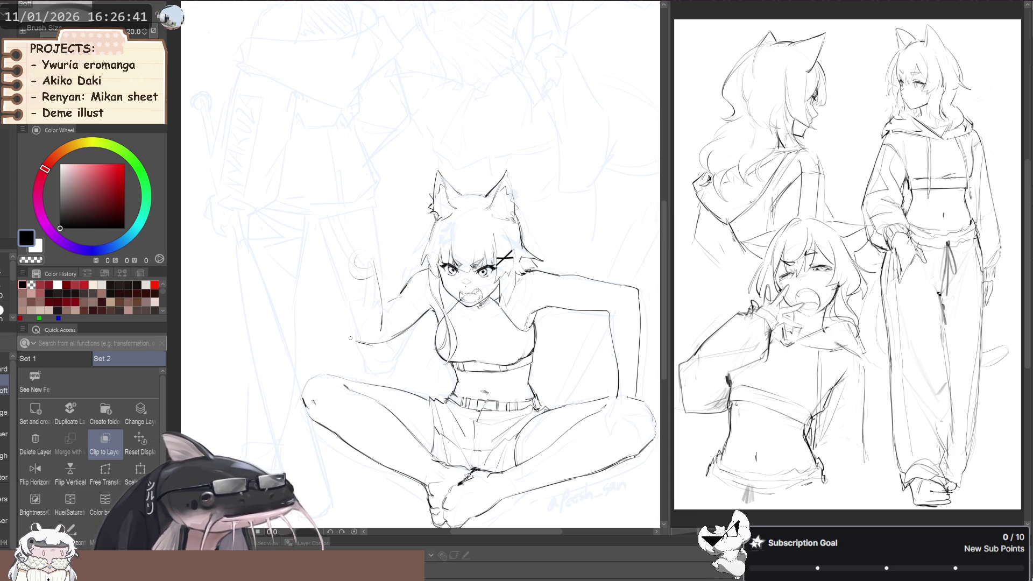
key("p")
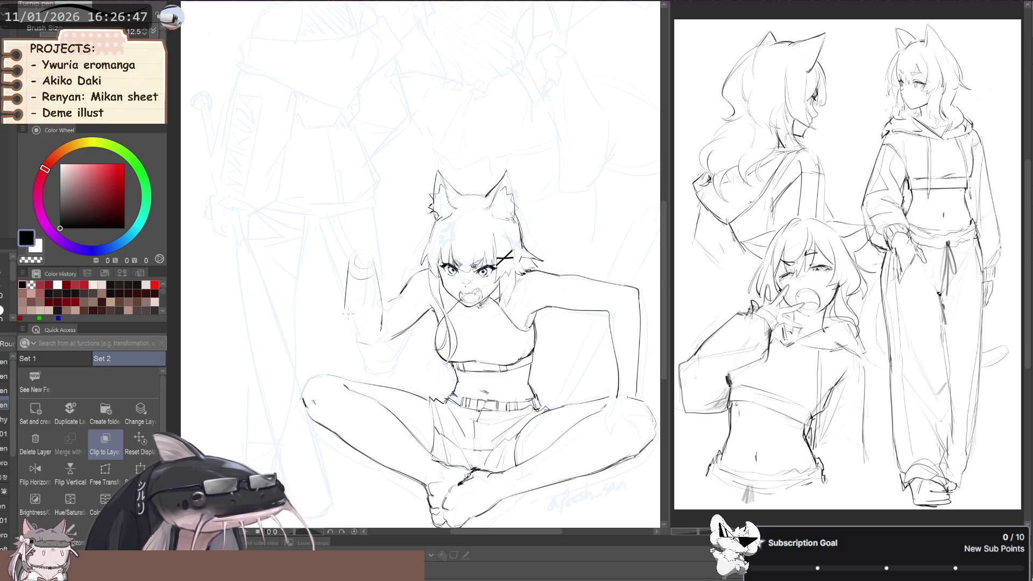
key("b")
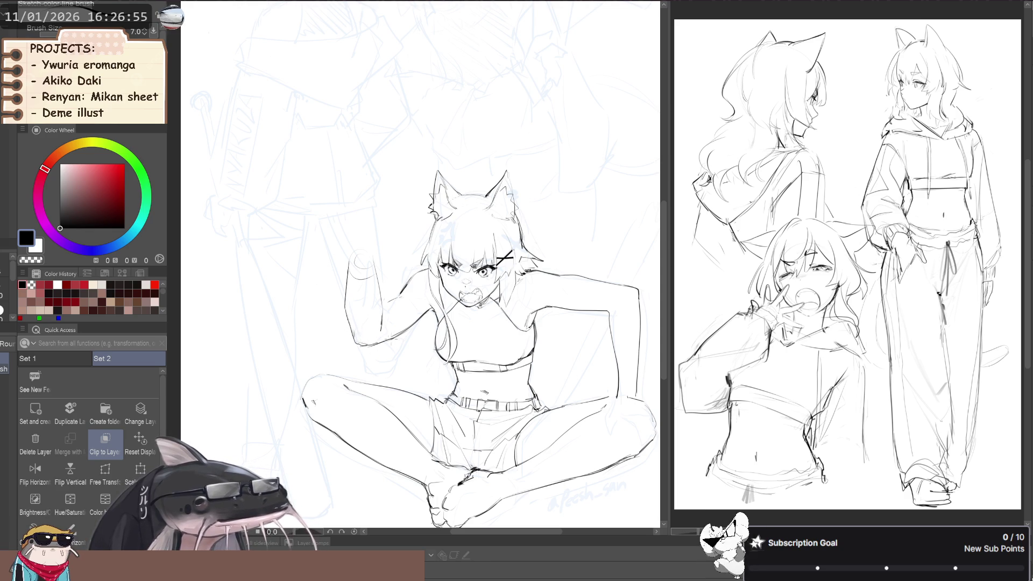
key("j")
left_click_drag(365, 346, 387, 352)
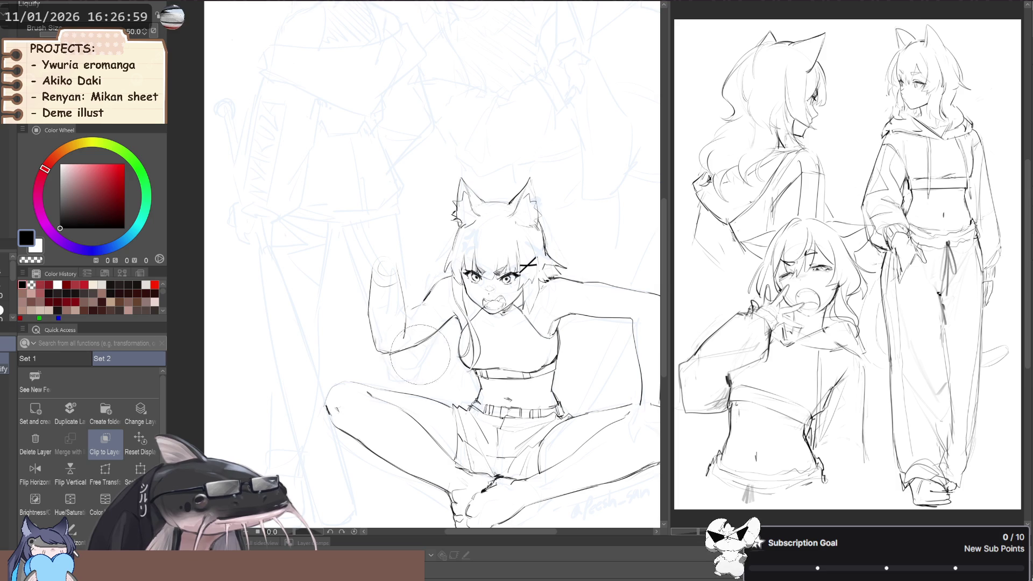
Warp the raised arm in mirrored view, enlarging the liquify brush to 75 then 100.
key("p")
key("j")
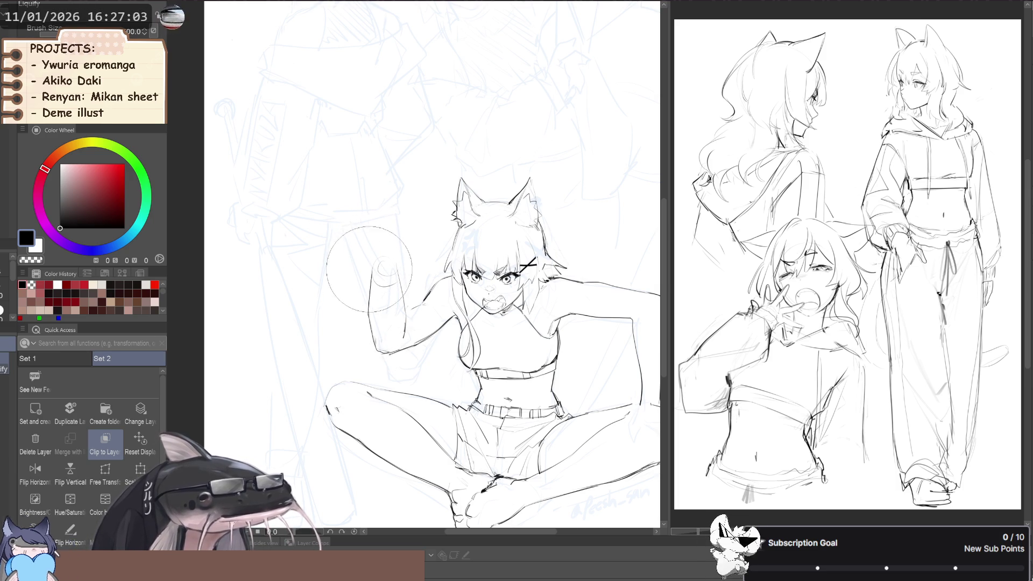
key("h")
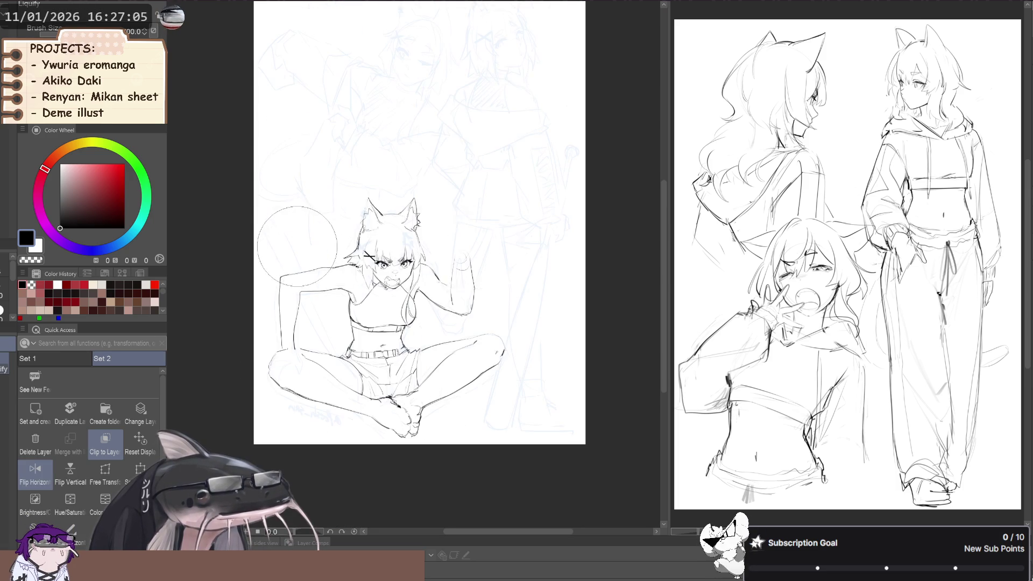
left_click_drag(283, 248, 270, 249)
scroll(448, 269, "up", 3)
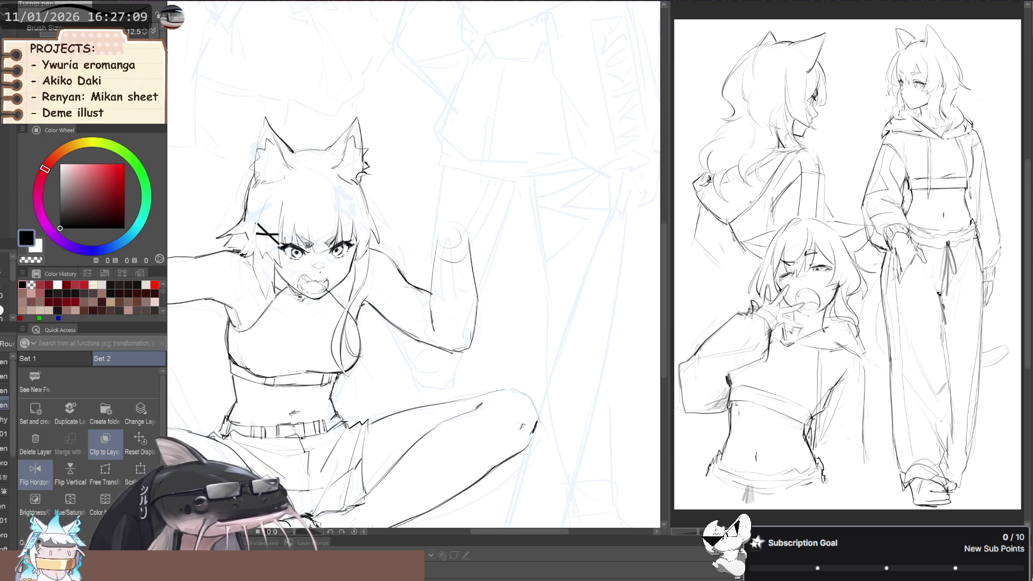
key("j")
left_click_drag(404, 297, 410, 297)
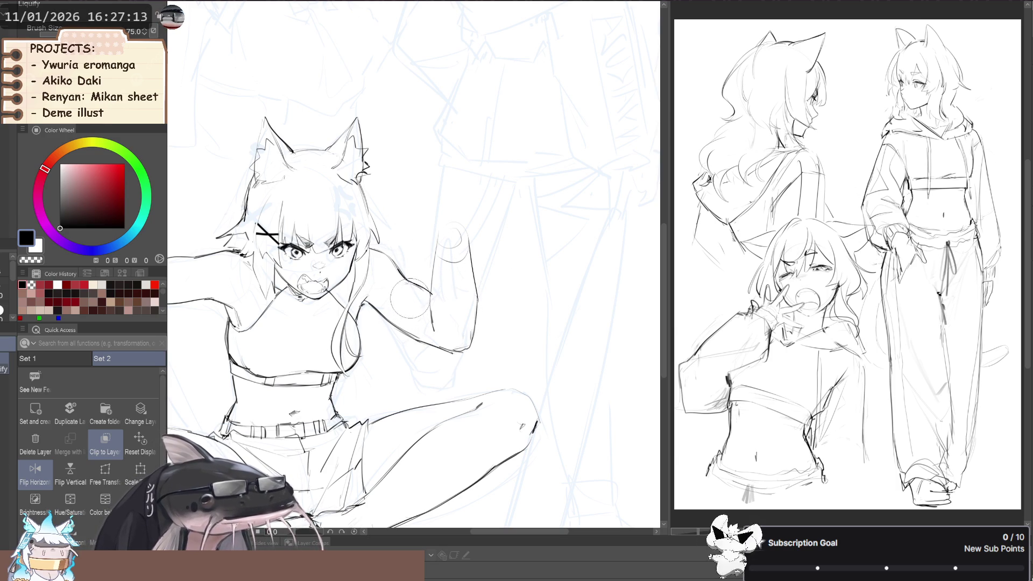
scroll(411, 297, "down", 2)
left_click_drag(403, 323, 412, 322)
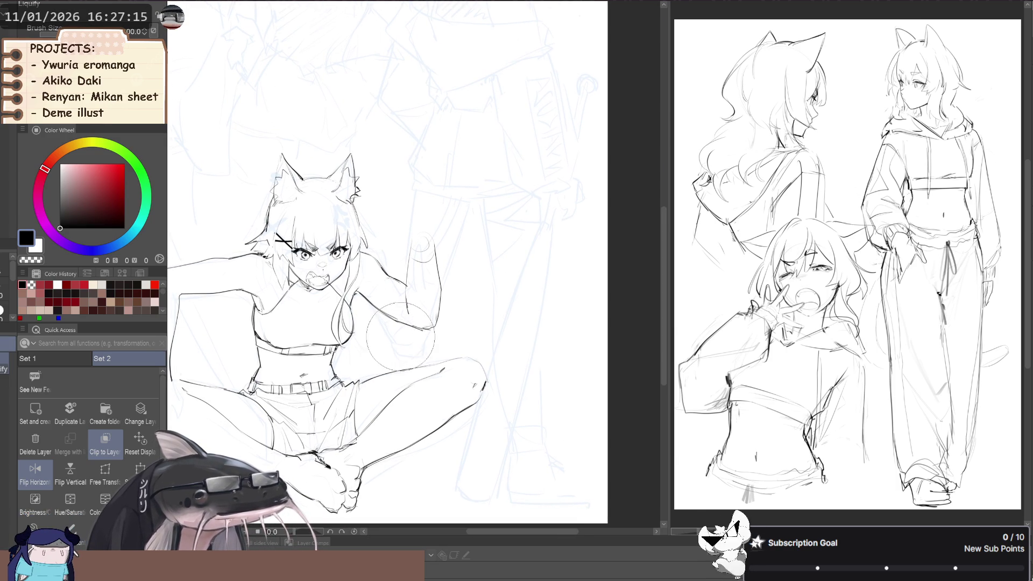
Warp the crossed-leg knee outline, resizing the liquify brush down to 50.
key("ctrl+h")
left_click_drag(279, 299, 239, 284)
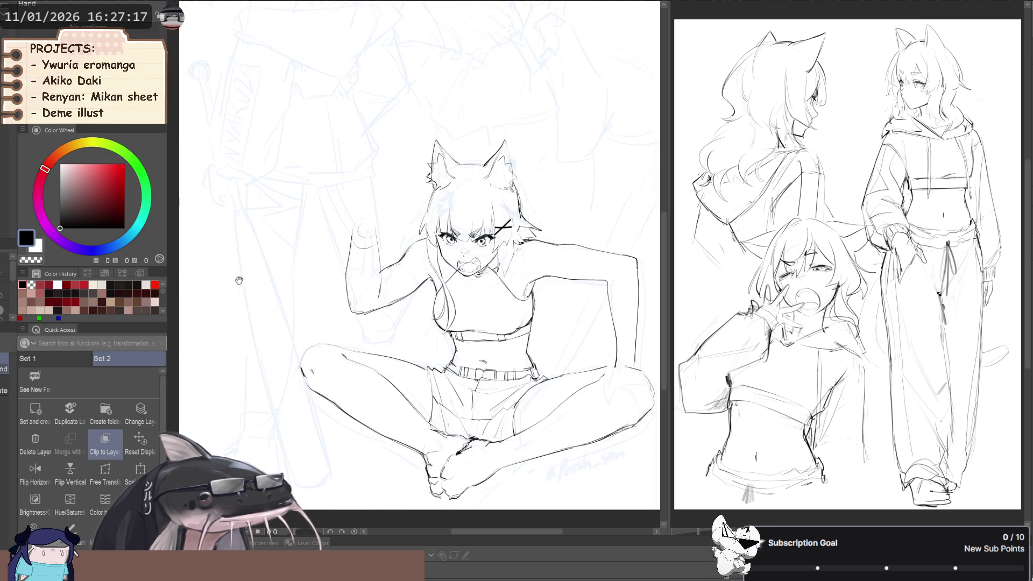
scroll(238, 284, "down", 2)
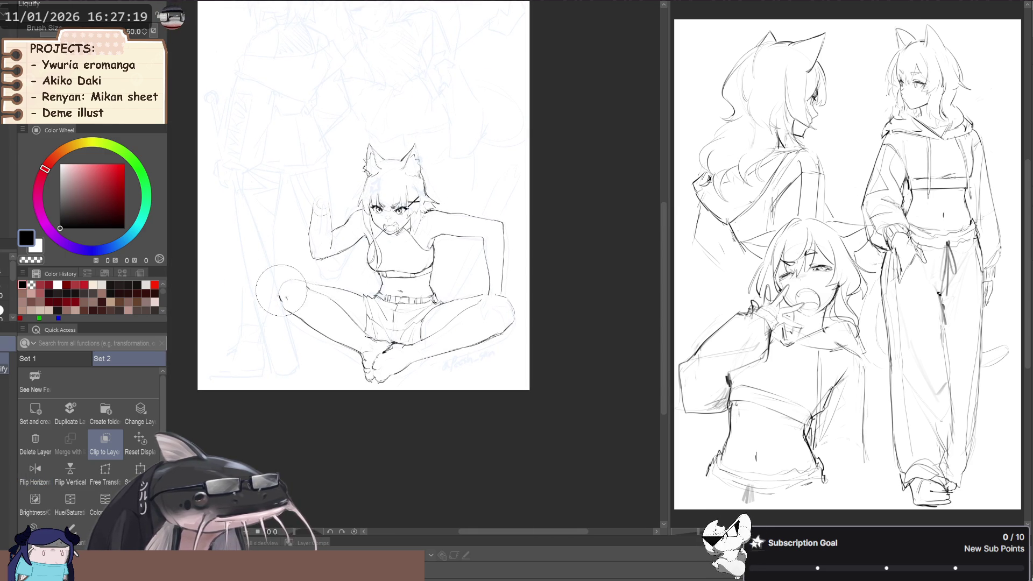
key("bracketright")
key("bracketright")
key("bracketright")
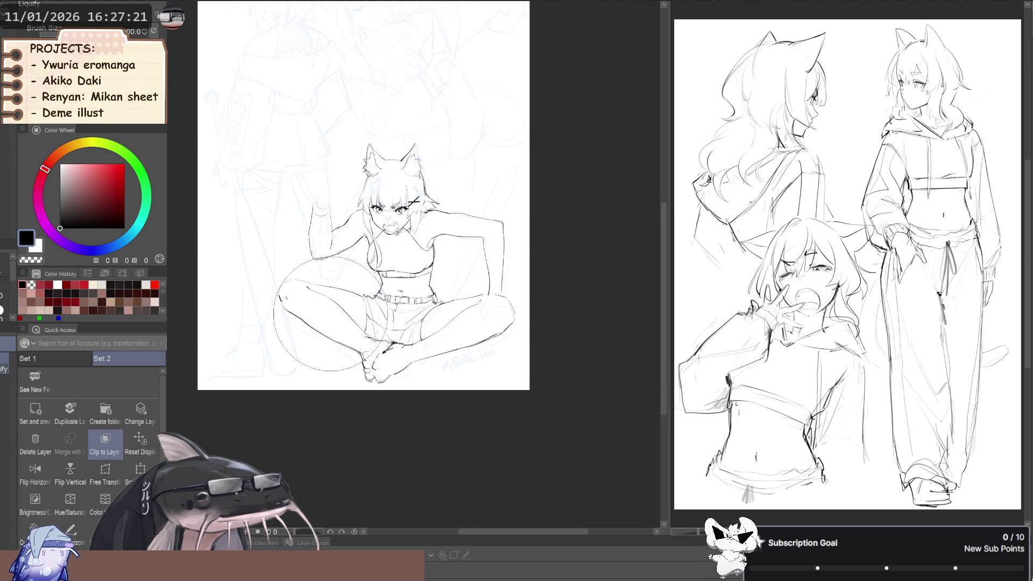
key("bracketleft")
key("bracketleft")
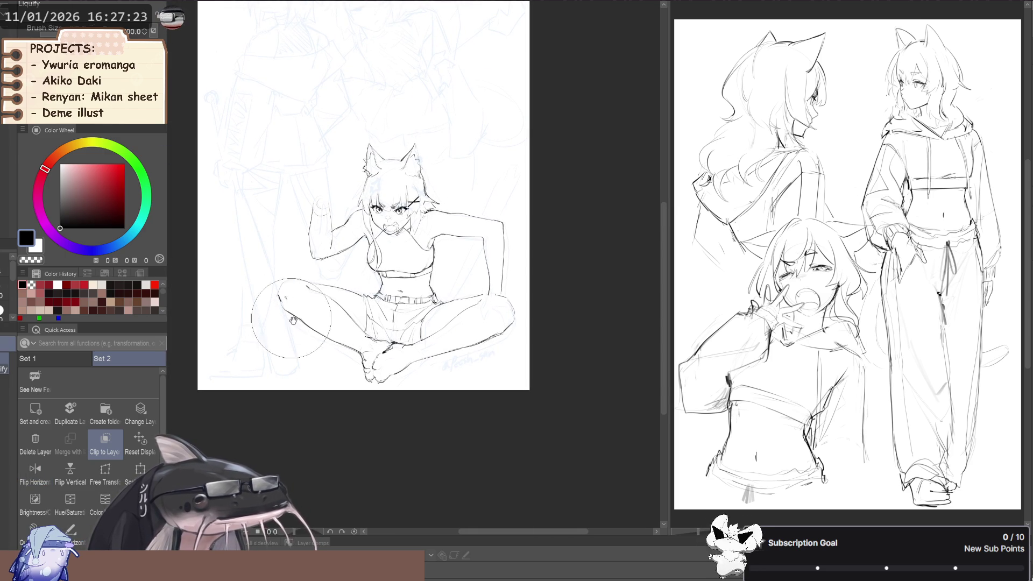
scroll(289, 317, "right", 2)
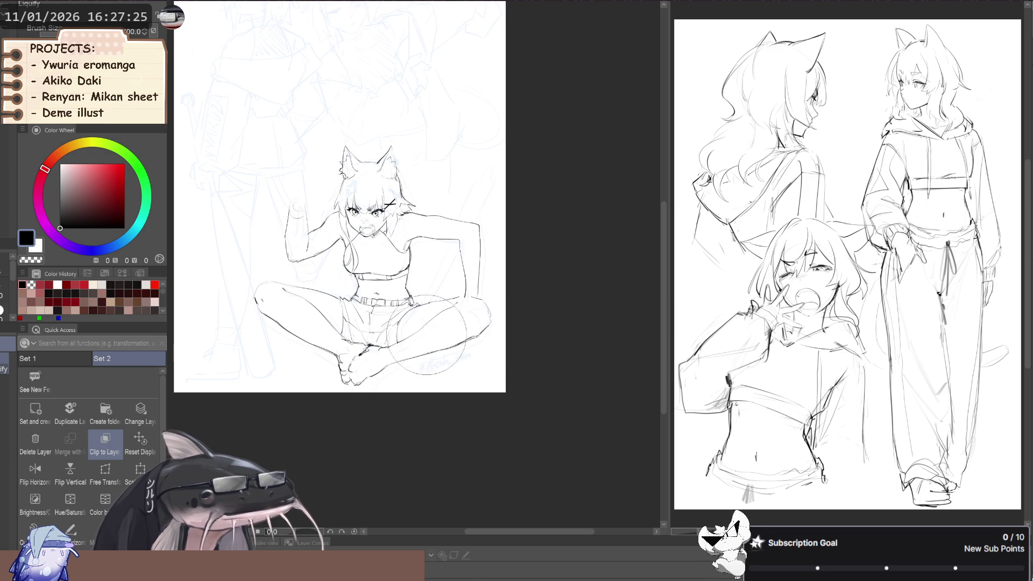
key("h")
scroll(253, 193, "right", 2)
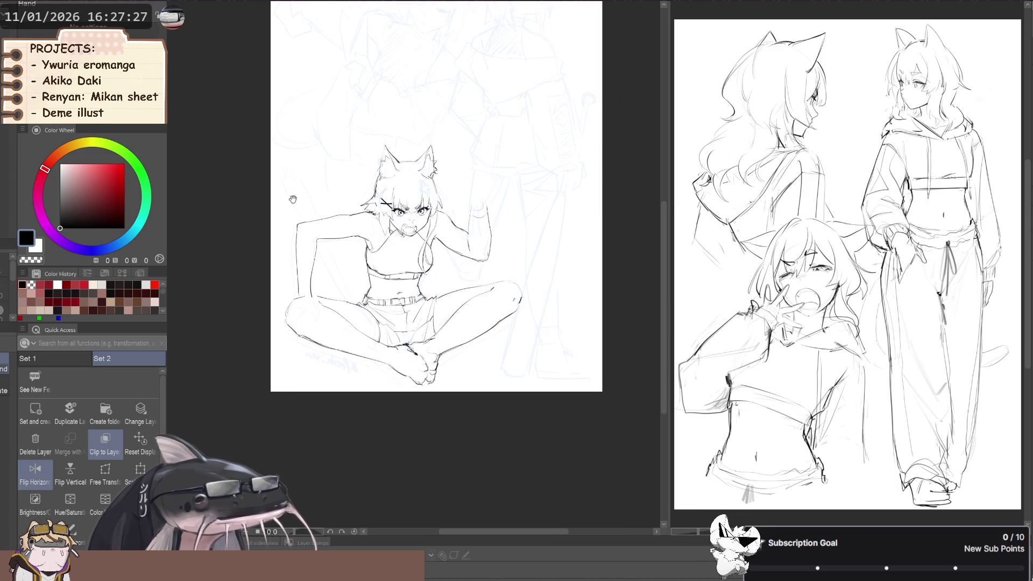
left_click_drag(258, 198, 179, 275)
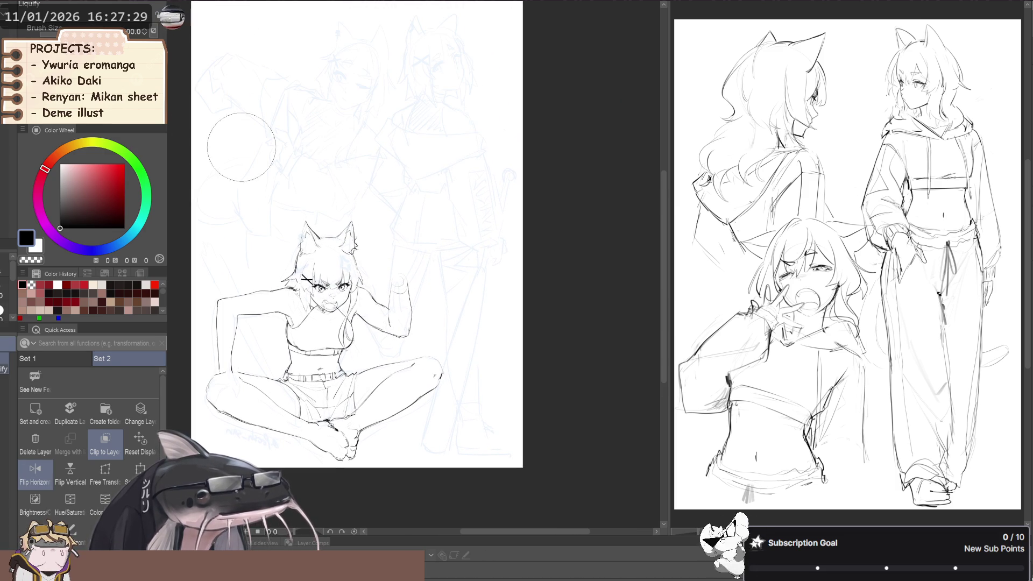
key("bracketleft")
key("bracketleft")
key("bracketleft")
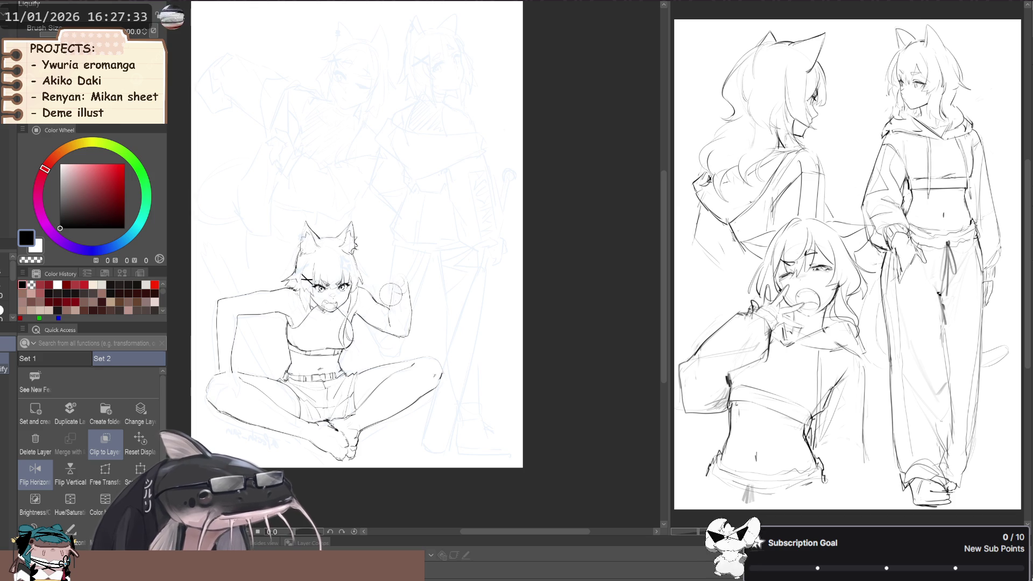
Lasso the raised hand and rotate it slightly clockwise with Ctrl+T.
key("p")
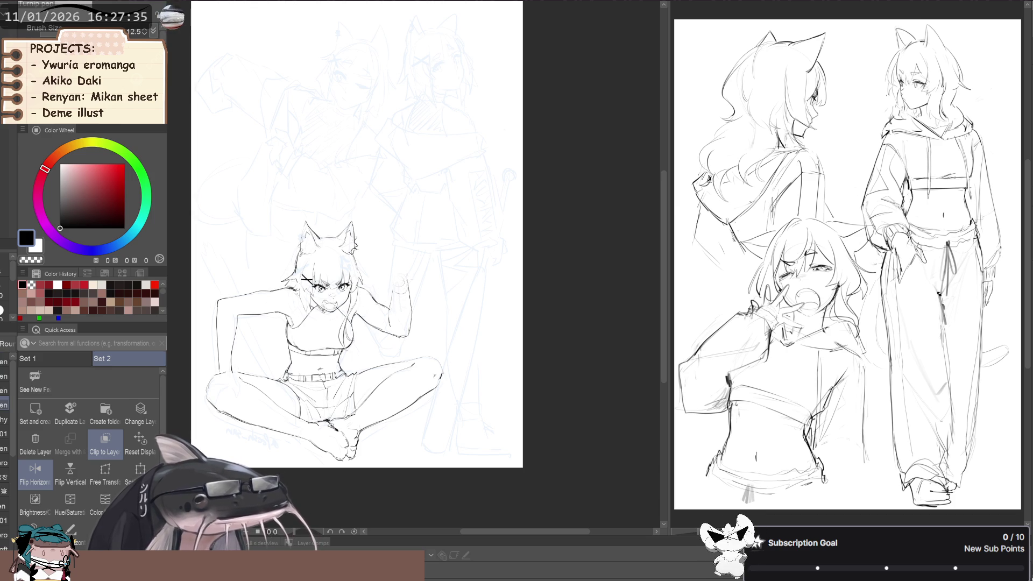
key("m")
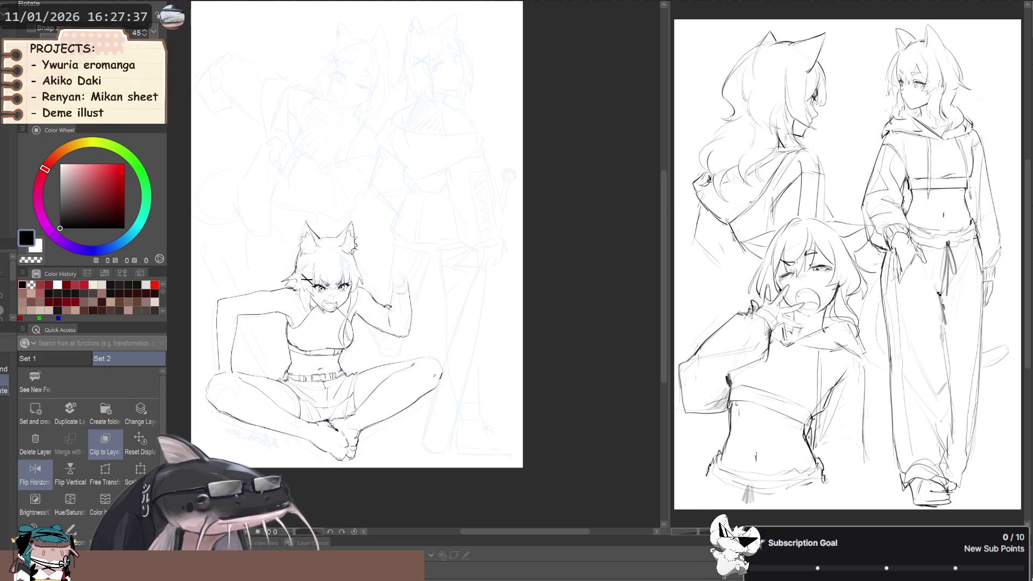
left_click_drag(390, 318, 398, 258)
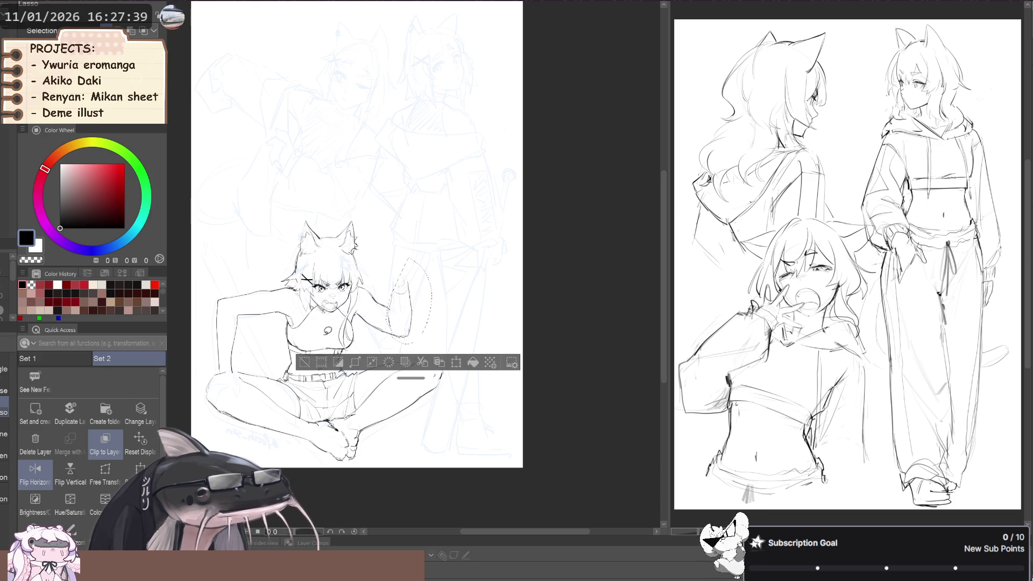
key("ctrl+t")
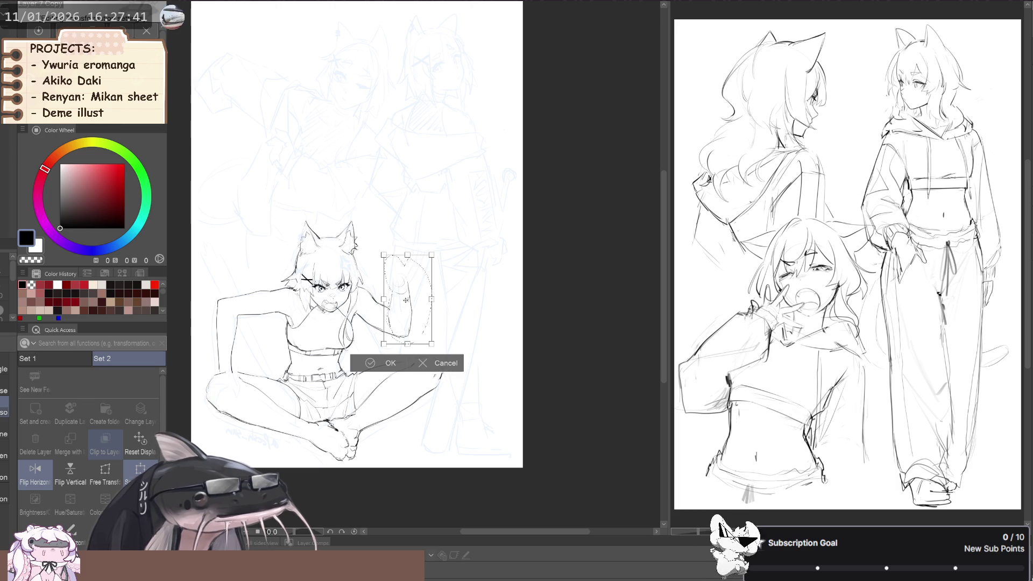
left_click_drag(377, 260, 385, 249)
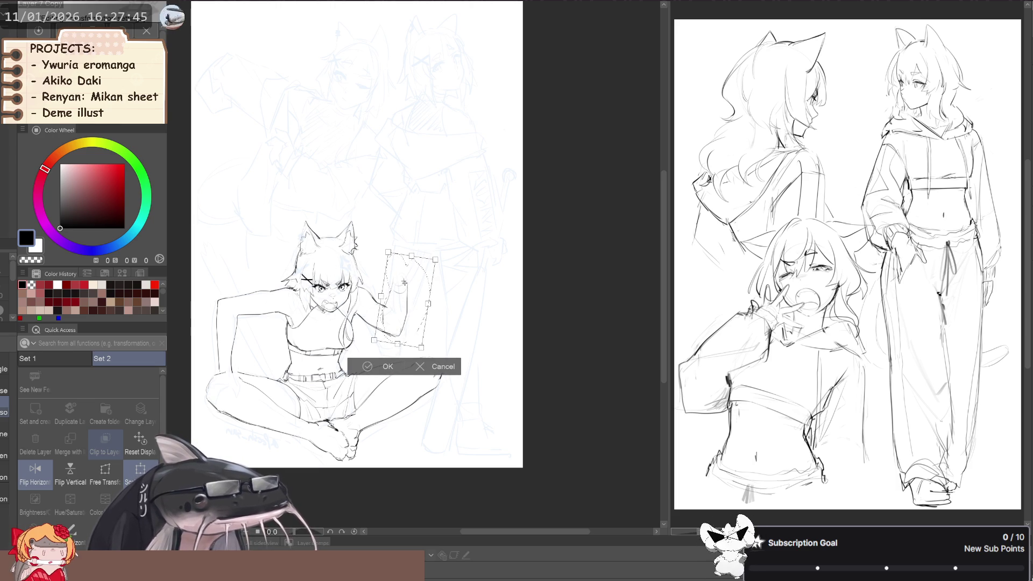
left_click_drag(314, 273, 312, 276)
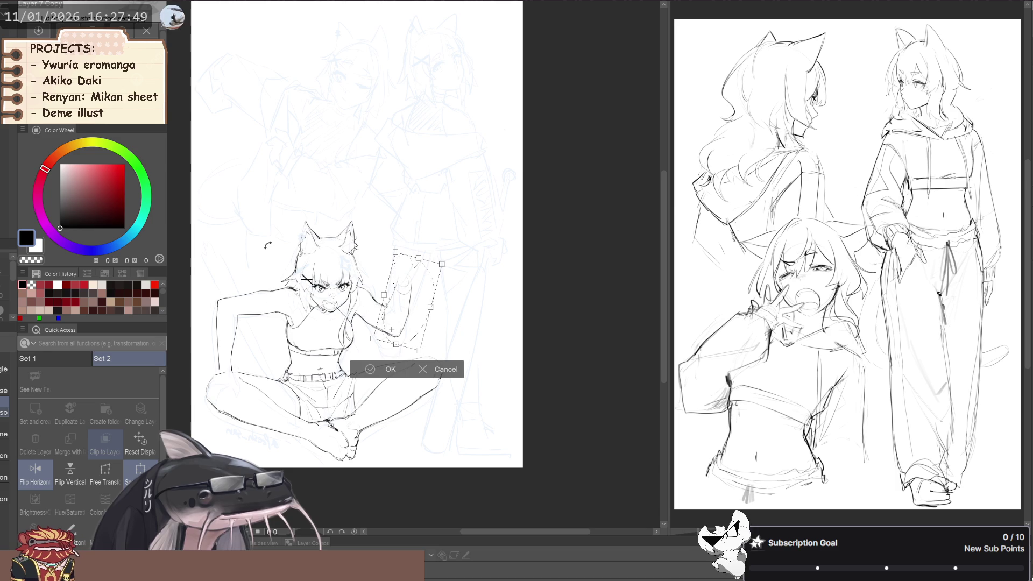
left_click(371, 370)
Deselect, flip the canvas view horizontally and pan to the mirrored figure.
key("ctrl+d")
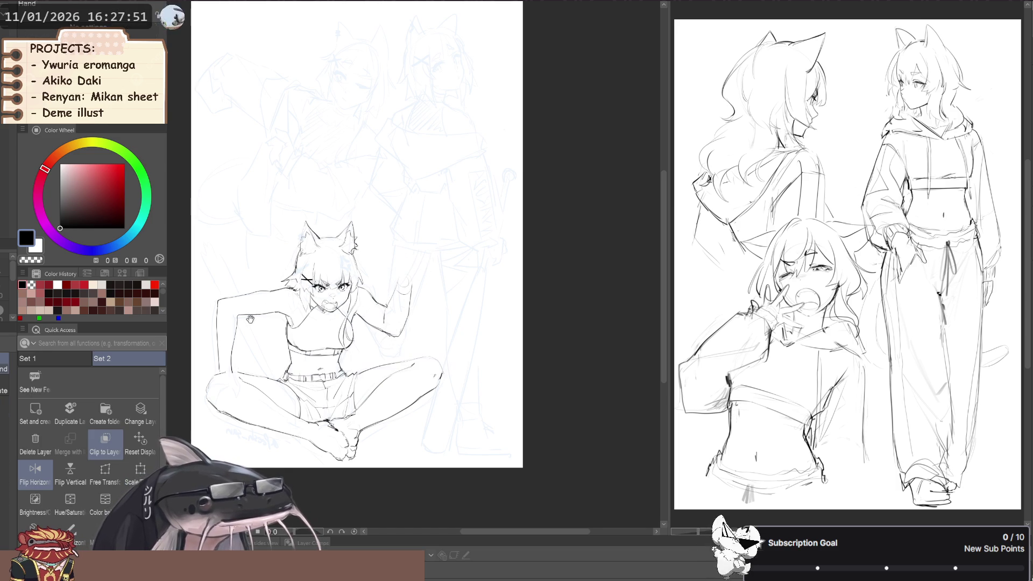
key("h")
left_click_drag(196, 279, 281, 239)
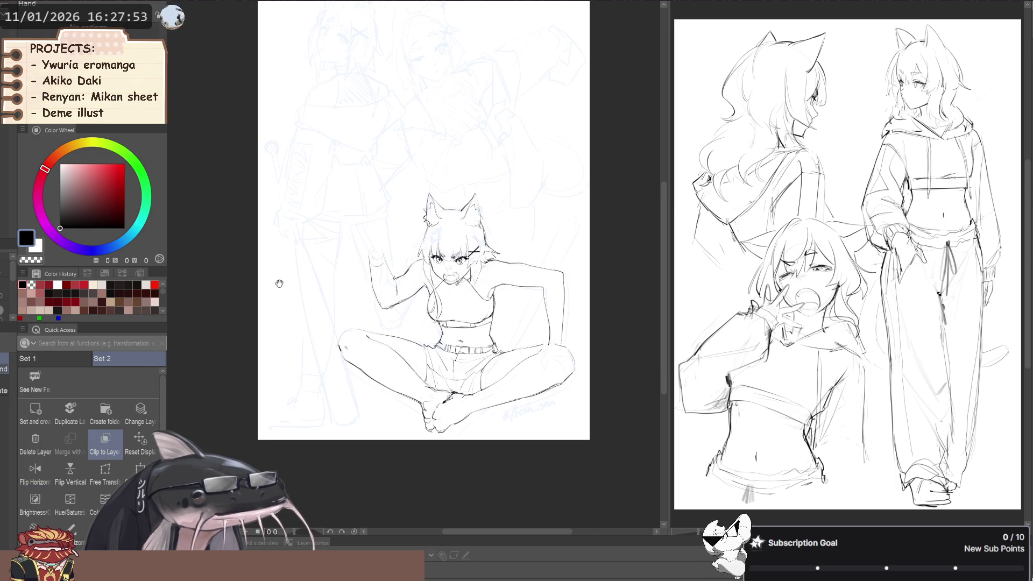
With the Sketch color line brush, begin redrawing the raised hand and zoom in on it.
key("p")
key("b")
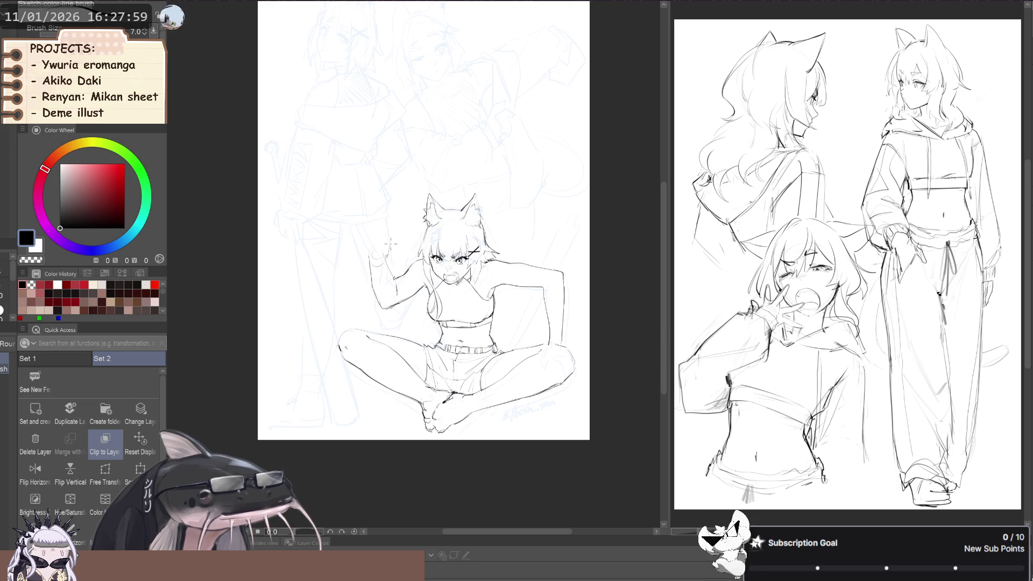
left_click_drag(383, 258, 392, 232)
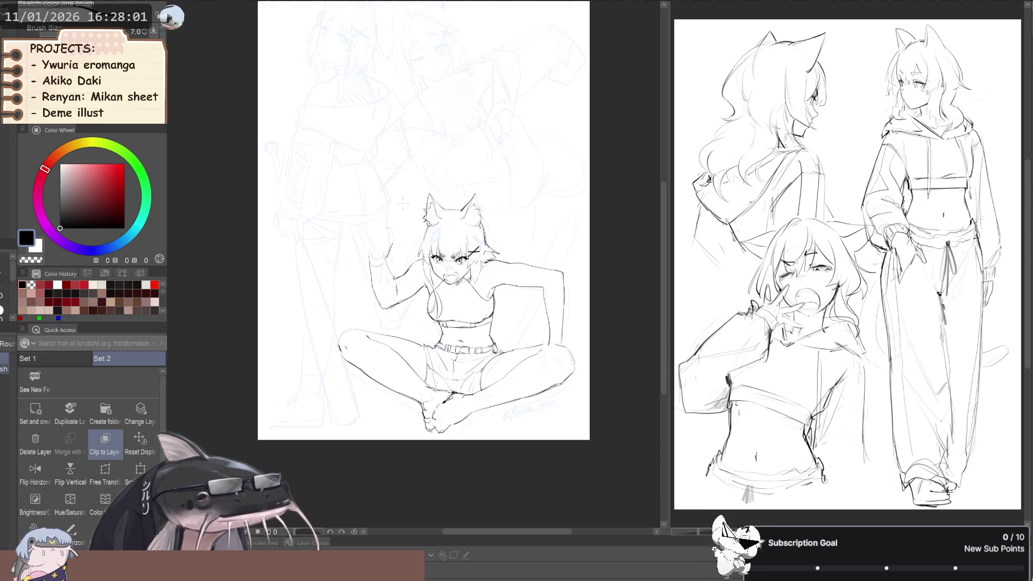
scroll(388, 224, "up", 3)
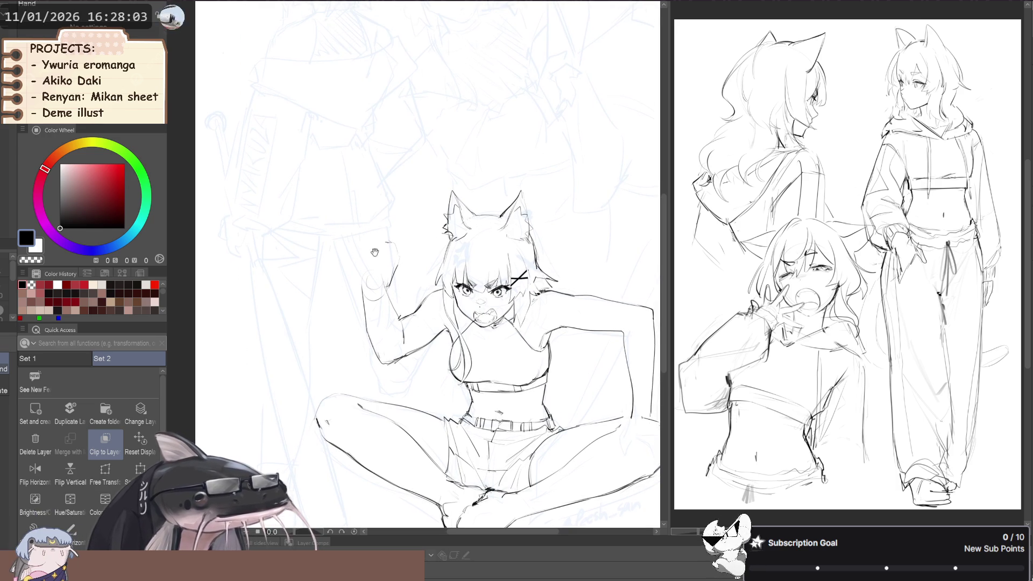
left_click_drag(373, 243, 352, 243)
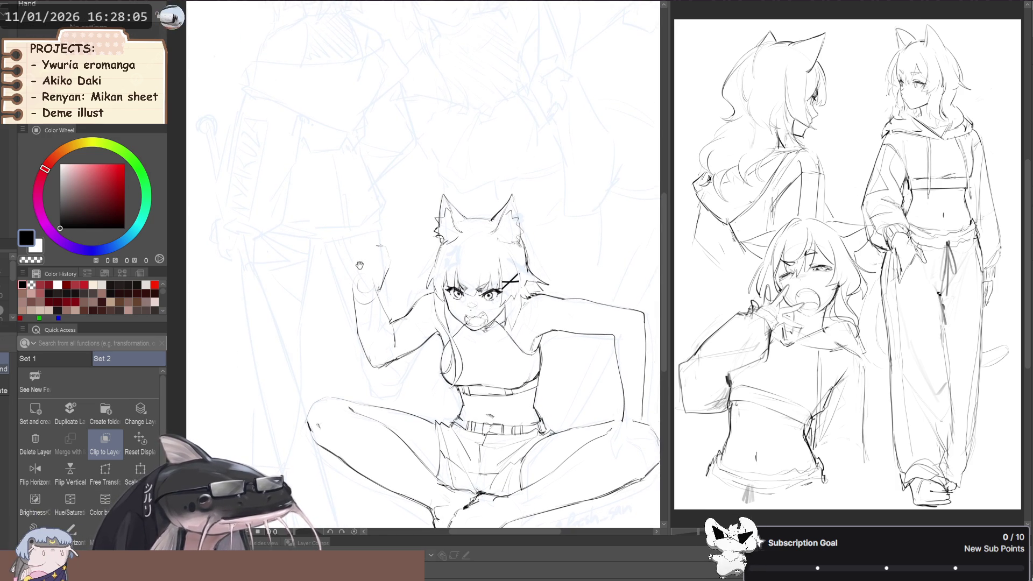
left_click_drag(366, 255, 363, 256)
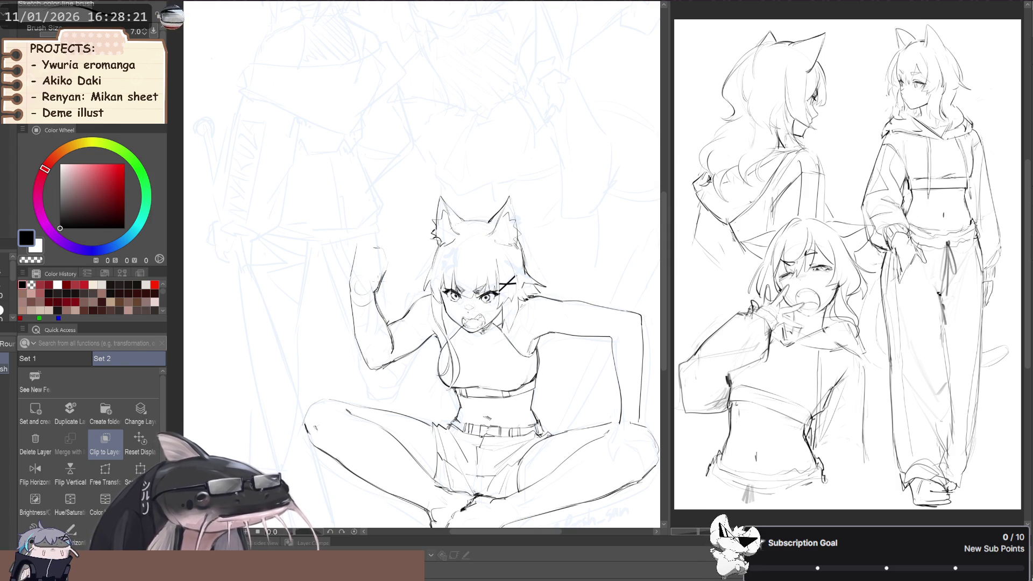
left_click_drag(379, 269, 384, 274)
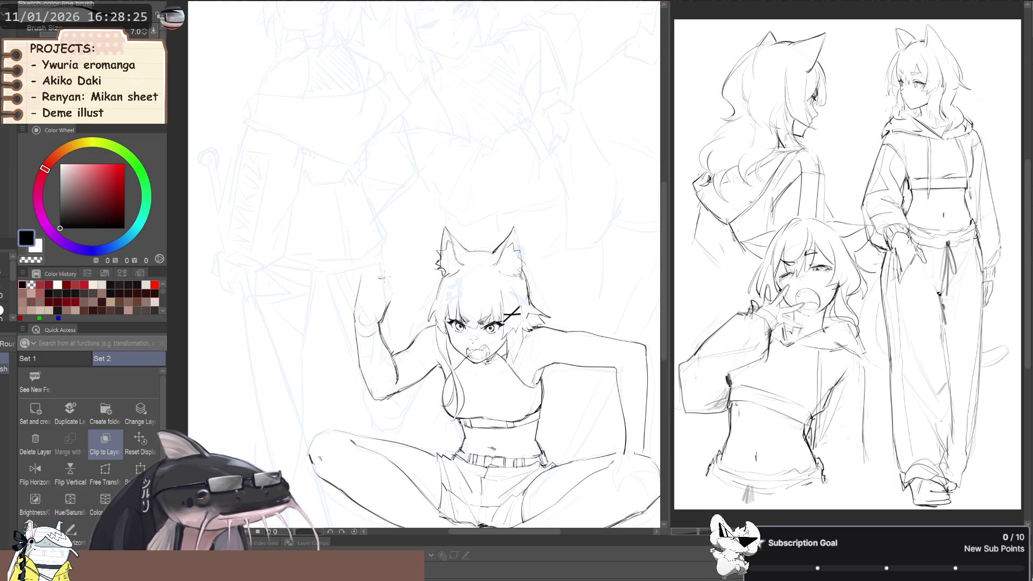
Sketch a finger pointing straight up above the hand, panning with Space.
left_click_drag(393, 225, 382, 258)
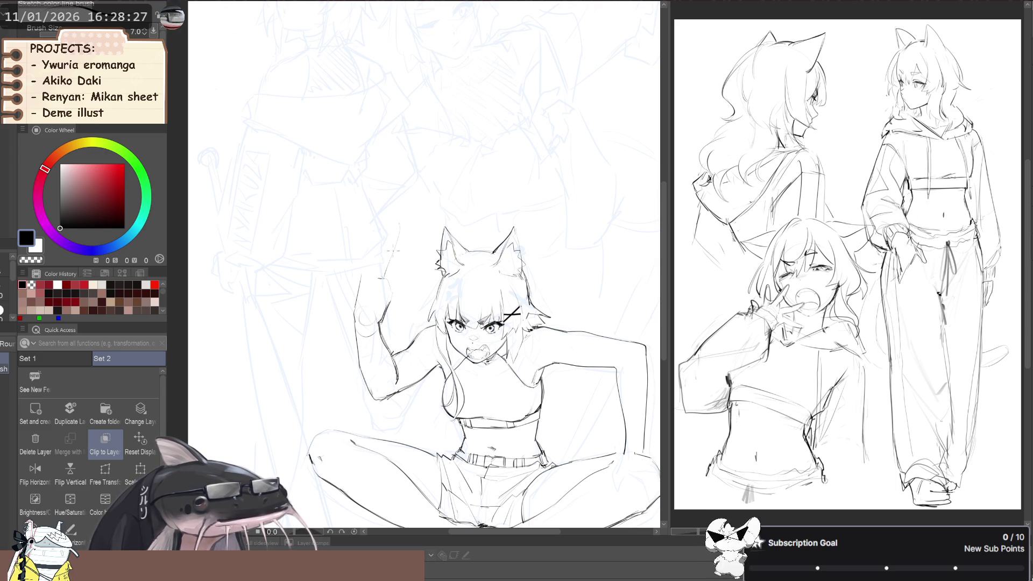
left_click_drag(399, 222, 389, 264)
left_click_drag(395, 226, 381, 258)
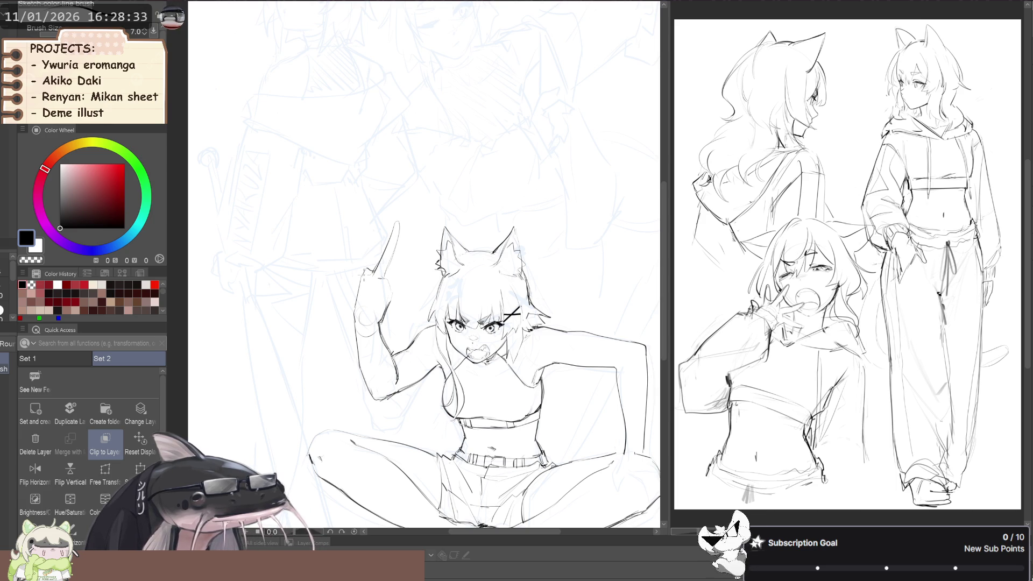
key("space")
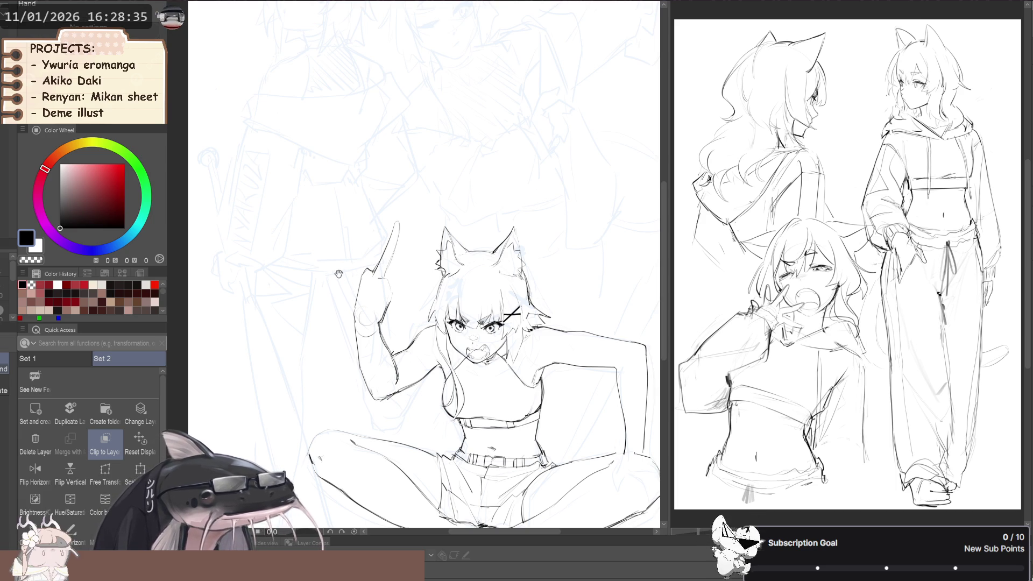
left_click_drag(354, 267, 361, 261)
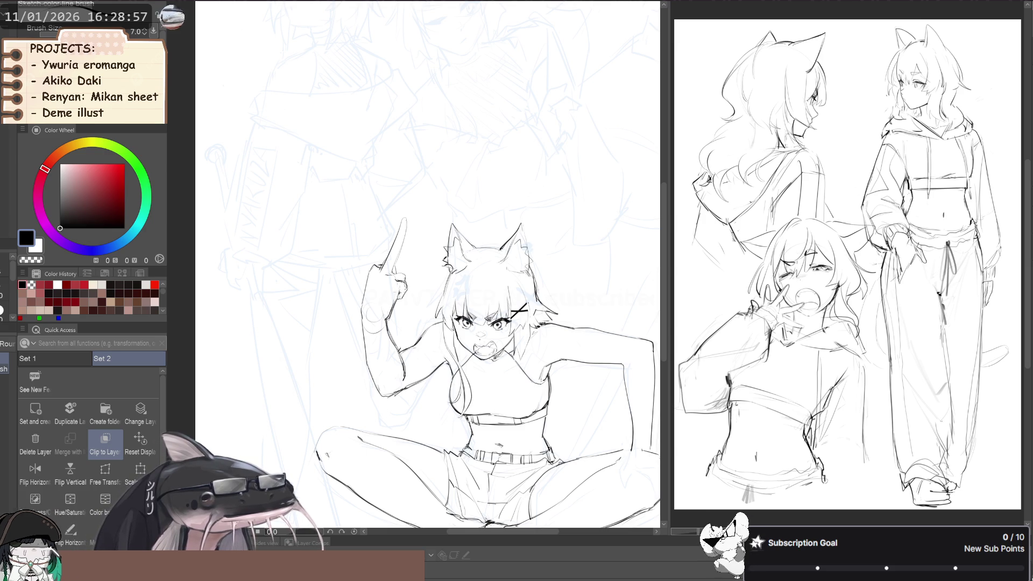
left_click_drag(400, 297, 395, 292)
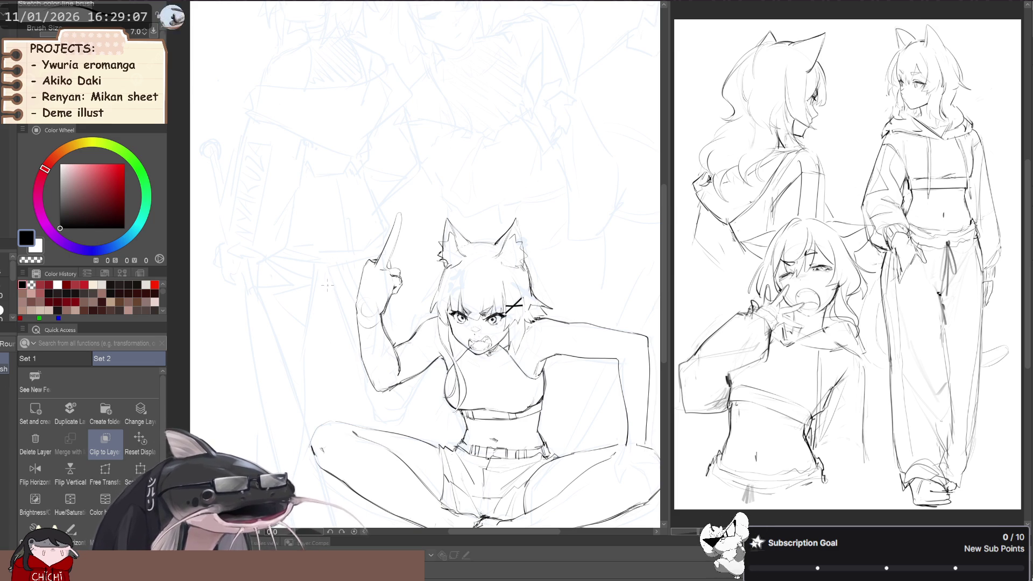
left_click_drag(326, 283, 340, 327)
Lasso the raised finger and start a free transform on it.
key("m")
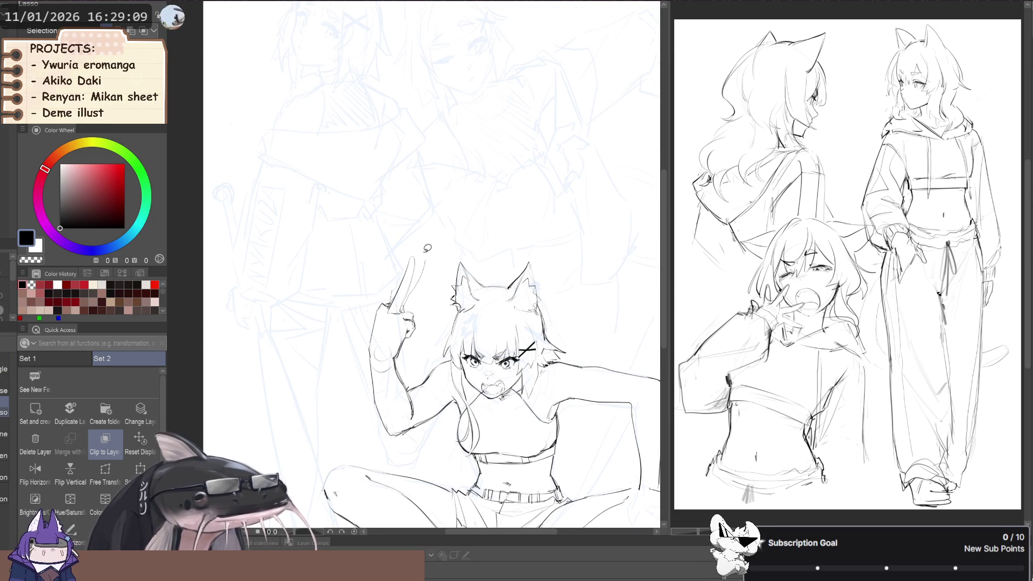
left_click_drag(428, 257, 422, 249)
left_click(105, 474)
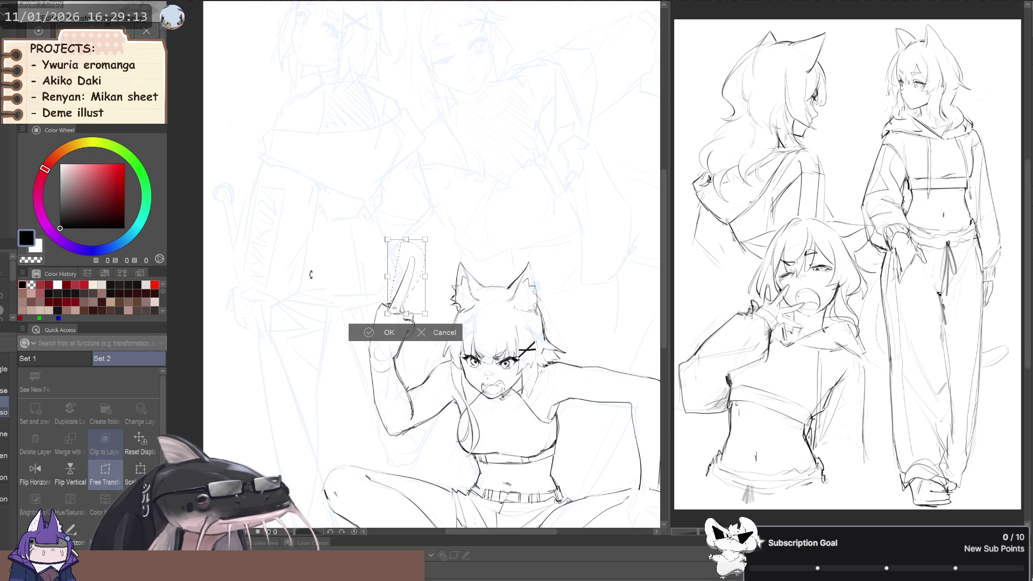
Commit the finger transform and reshape the finger with Liquify and transparent-colour erasing.
key("Return")
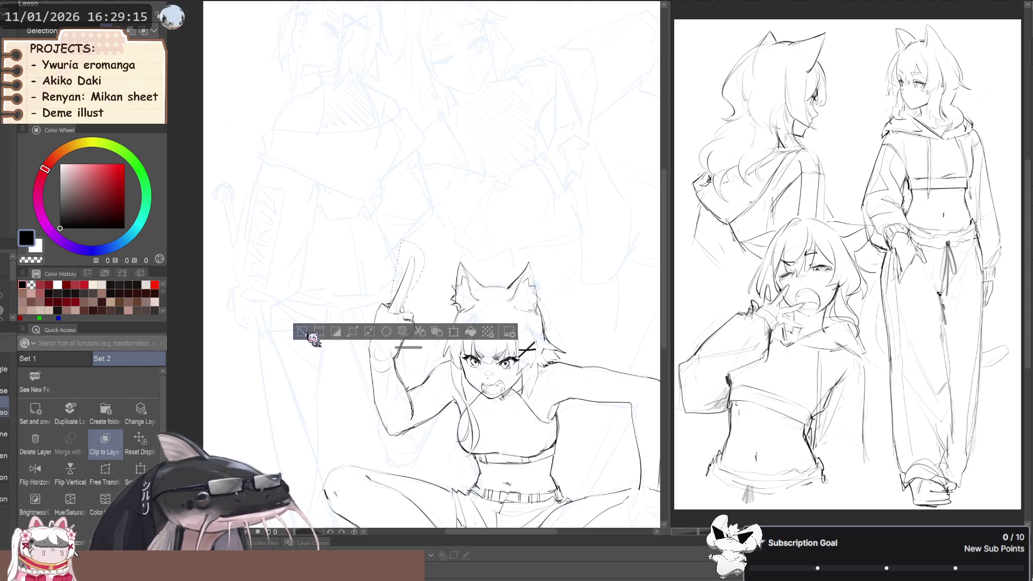
key("ctrl+d")
key("j")
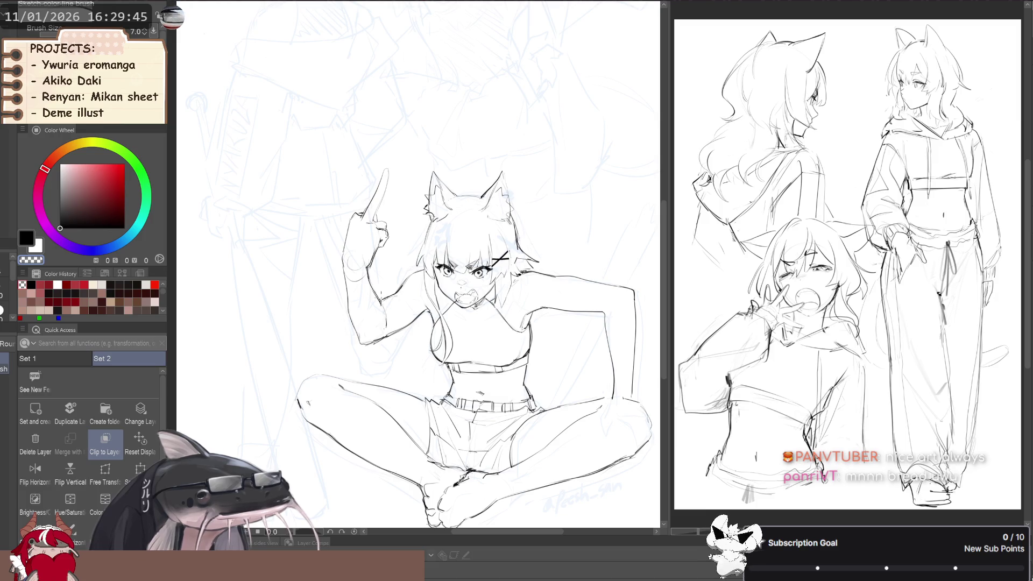
key("c")
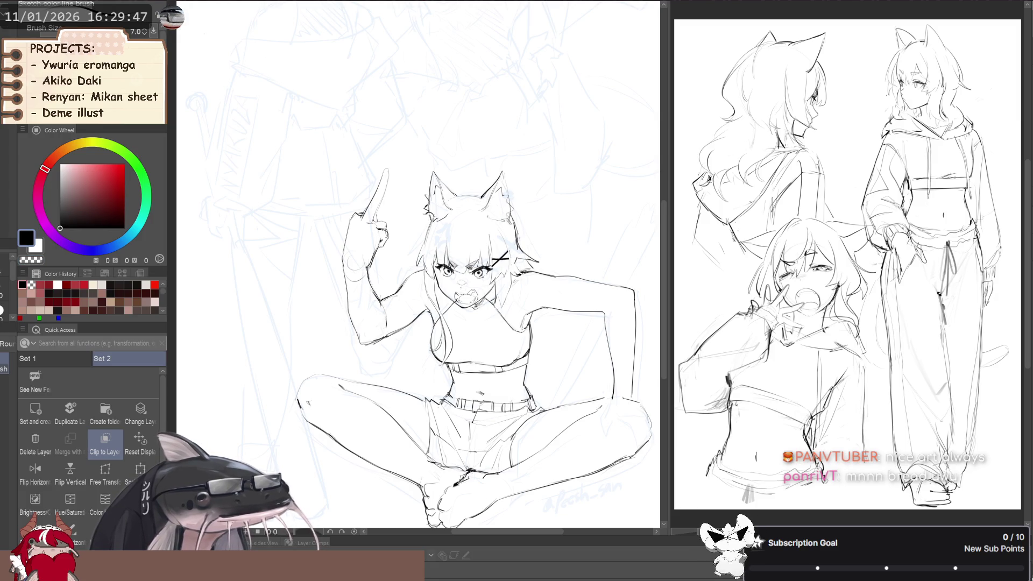
key("c")
scroll(289, 273, "down", 2)
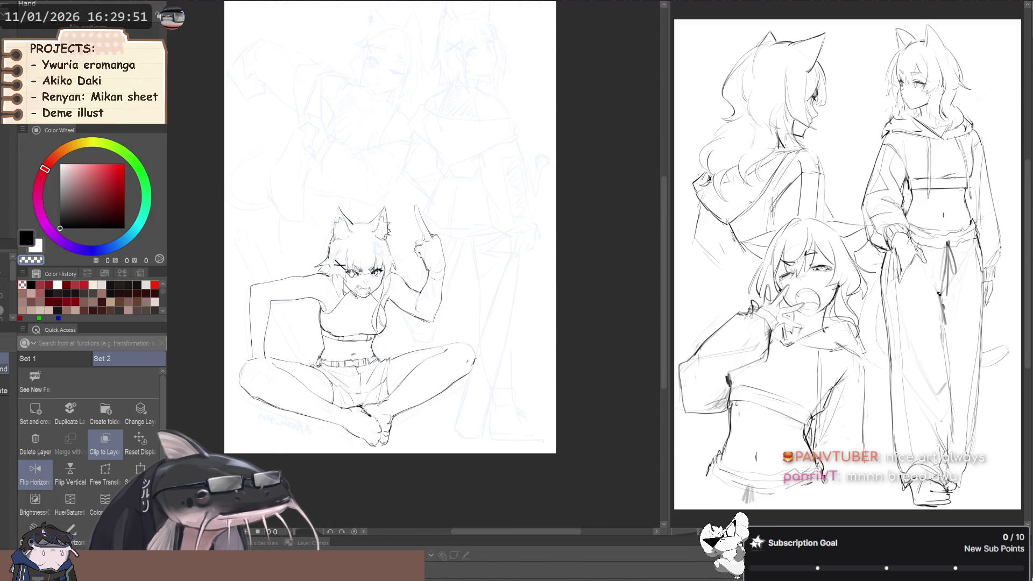
left_click_drag(253, 264, 289, 273)
scroll(289, 273, "up", 2)
key("shift")
Lasso the raised arm and rotate it slightly counterclockwise.
key("m")
mouse_move(329, 295)
left_mouse_down()
mouse_move(425, 275)
mouse_move(364, 156)
left_mouse_up()
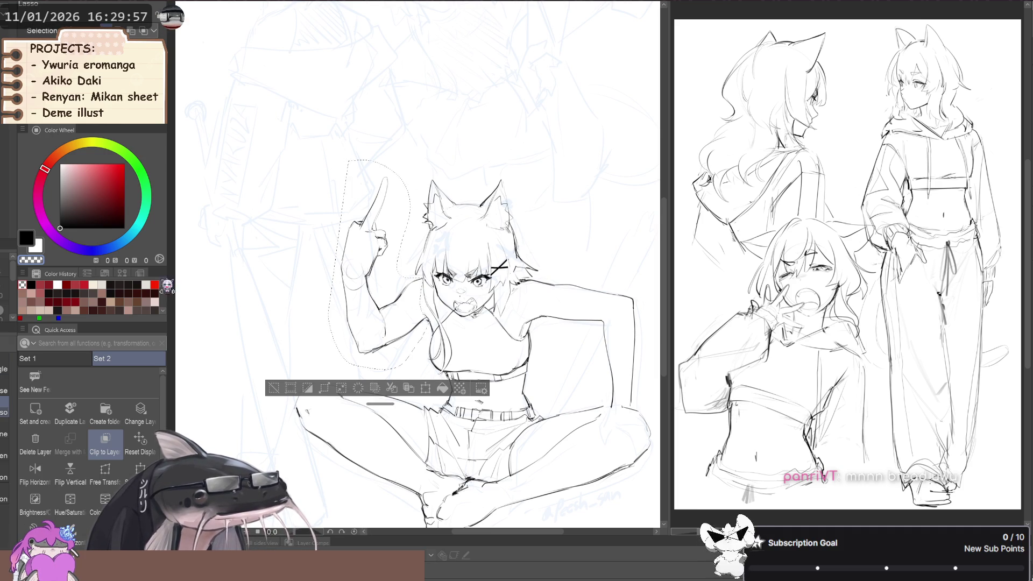
left_click(140, 470)
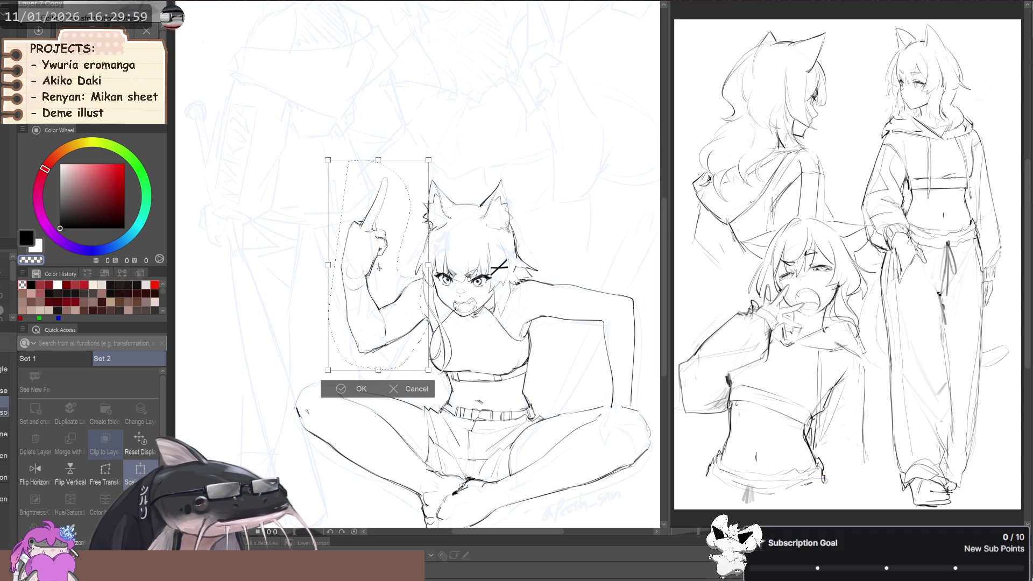
left_click_drag(272, 262, 267, 284)
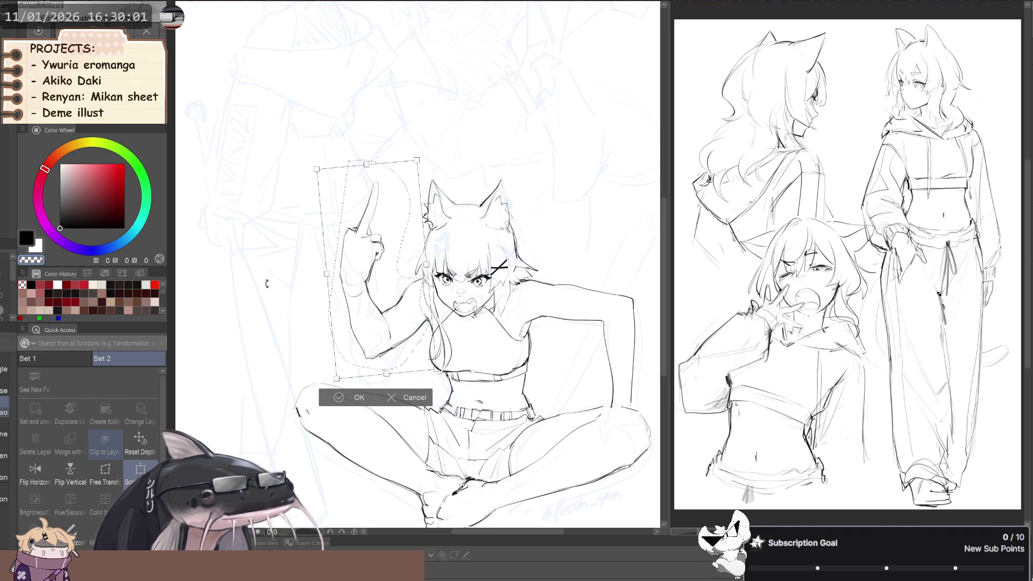
left_click(356, 397)
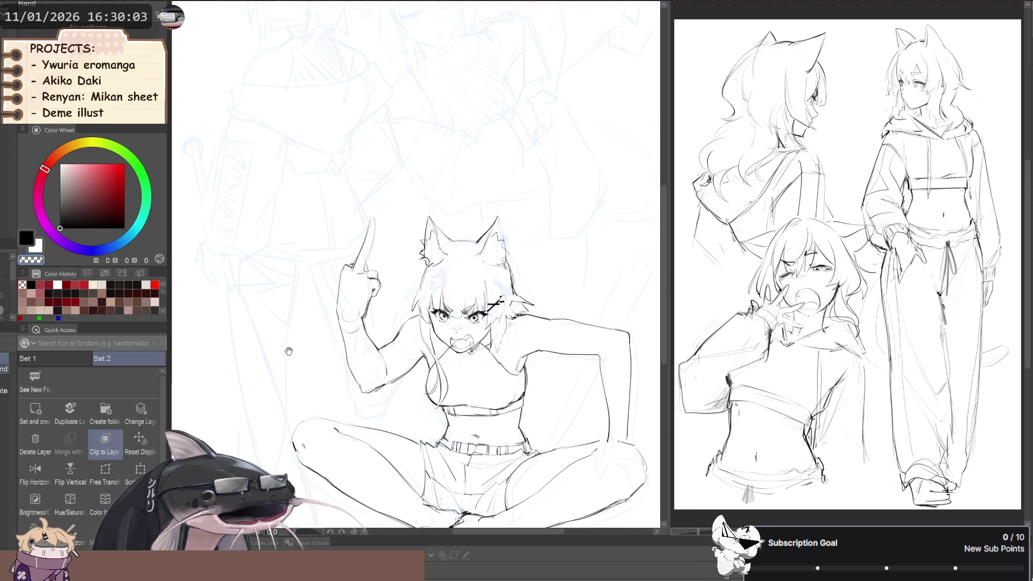
Lasso the pointing finger and scale it down slightly.
scroll(288, 330, "up", 3)
left_click_drag(341, 322, 339, 222)
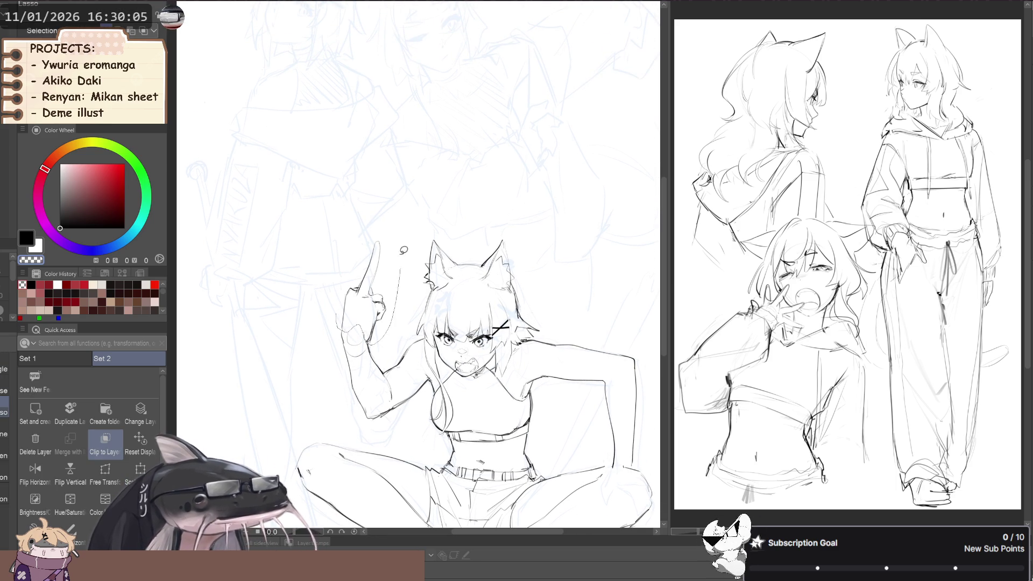
key("ctrl+t")
left_click_drag(241, 366, 358, 277)
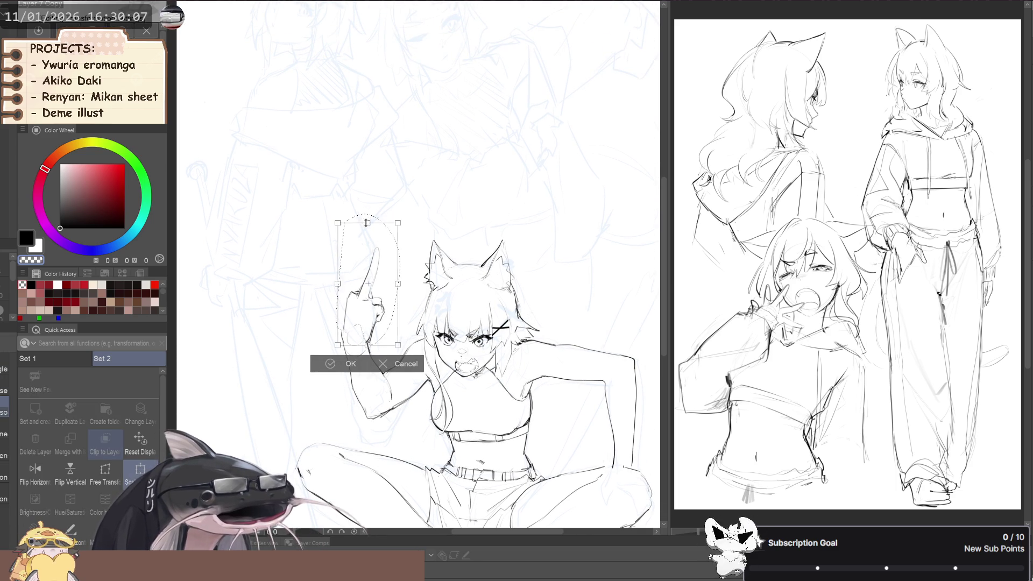
left_click(348, 360)
key("p")
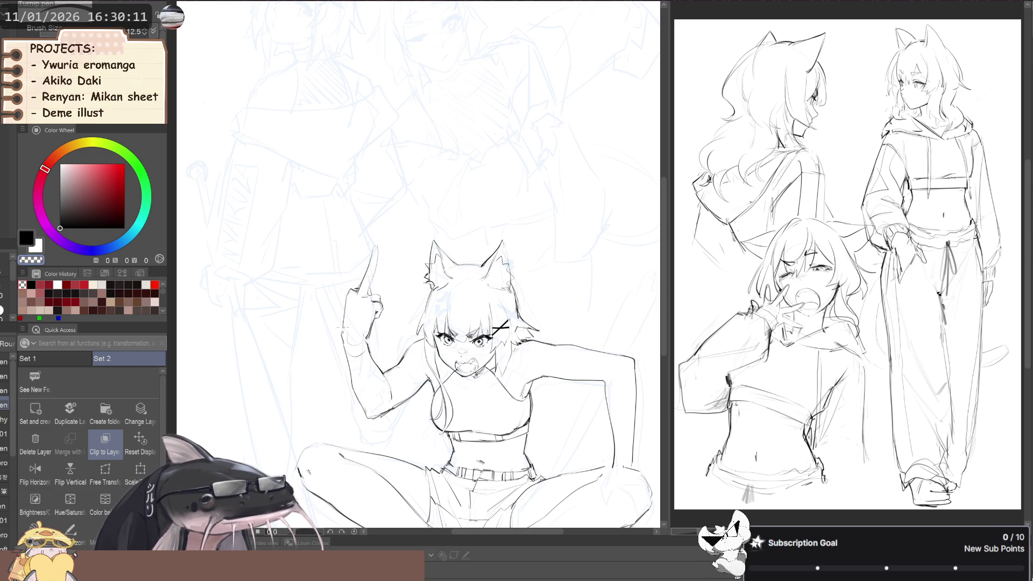
scroll(224, 349, "up", 1)
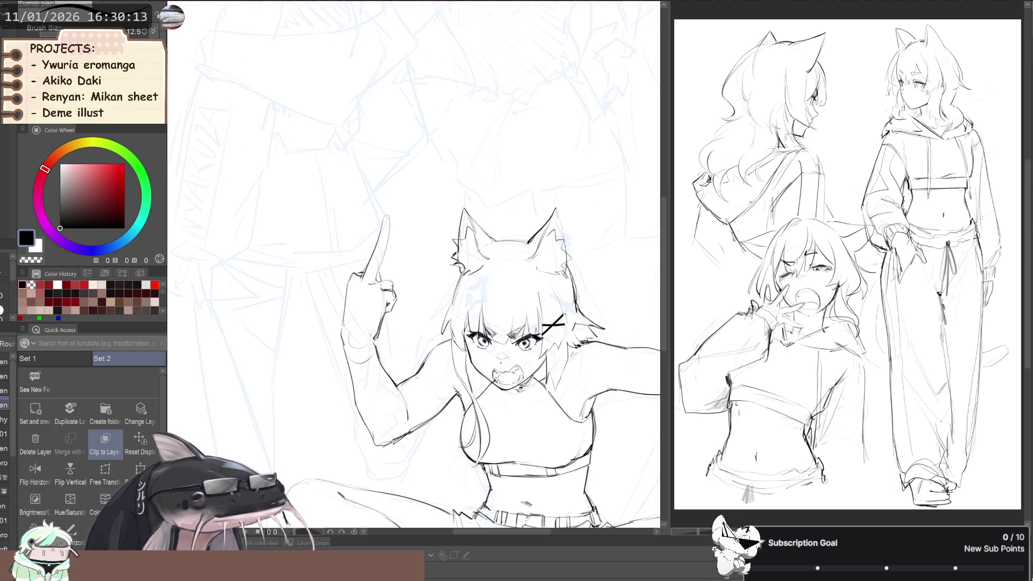
In a mirrored view, push the raised pointing arm into shape with Liquify, then unmirror and zoom in.
key("p")
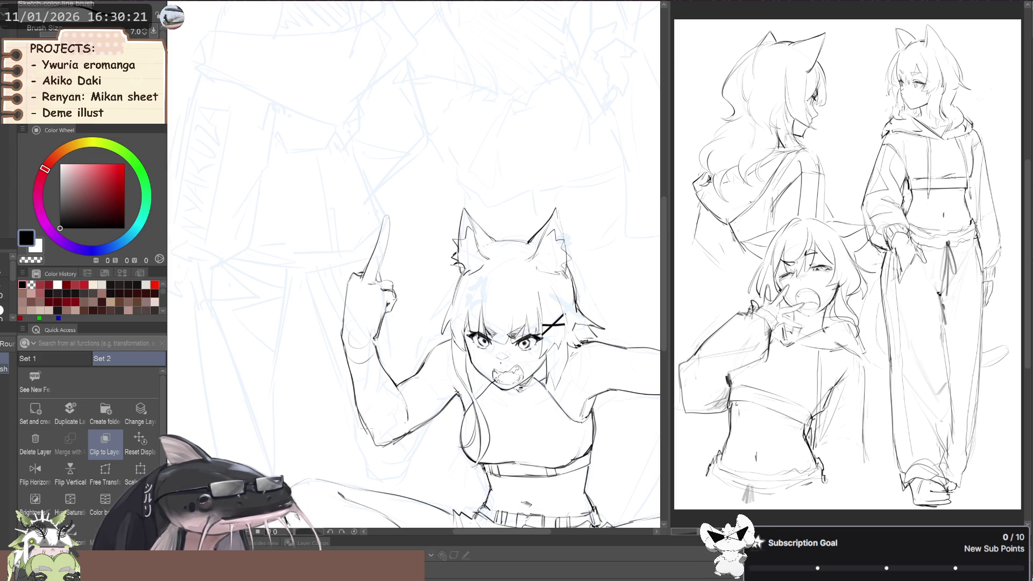
scroll(368, 419, "down", 5)
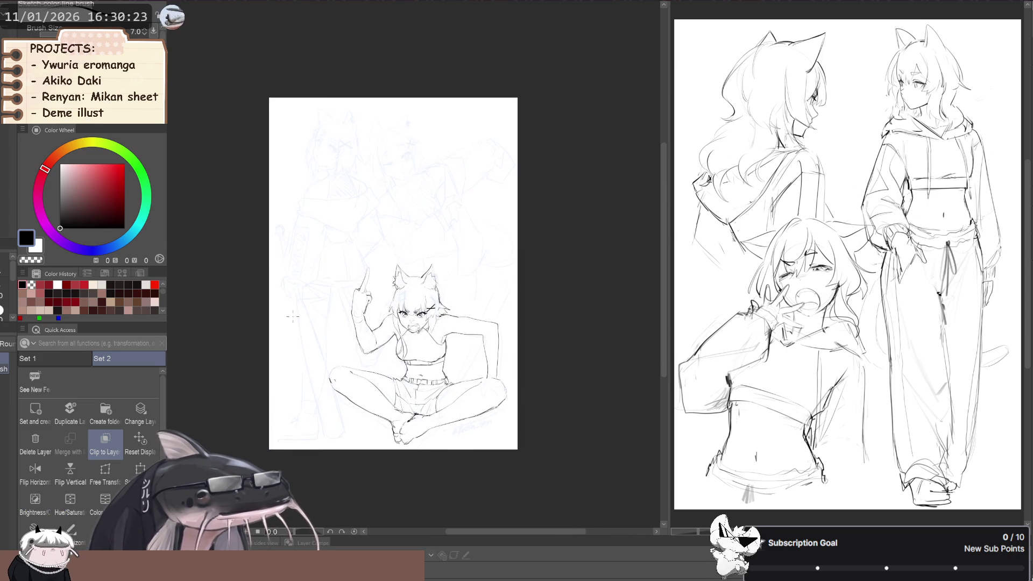
key("h")
mouse_move(282, 340)
left_mouse_down()
mouse_move(289, 279)
mouse_move(261, 290)
left_mouse_up()
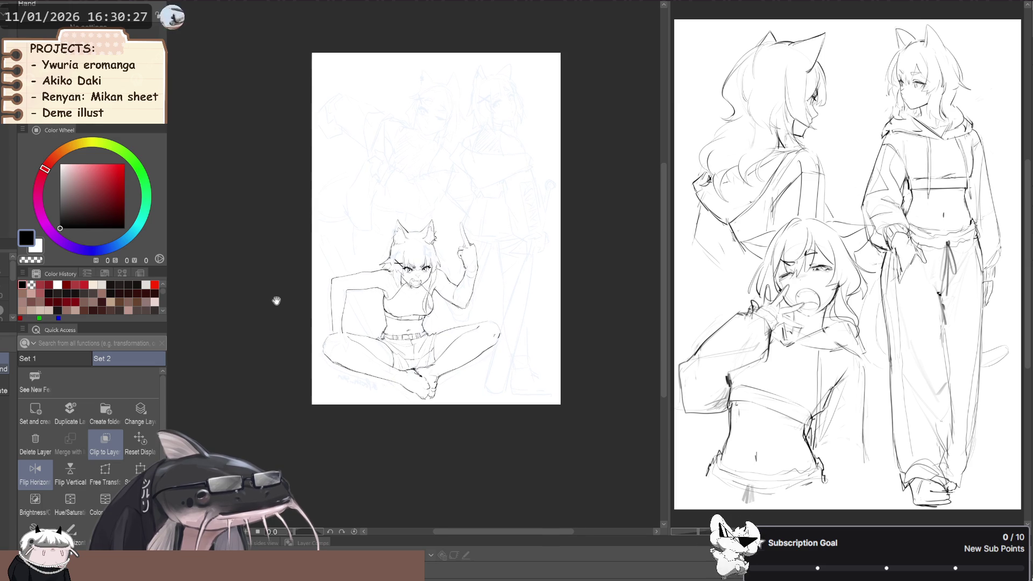
left_click_drag(440, 305, 442, 319)
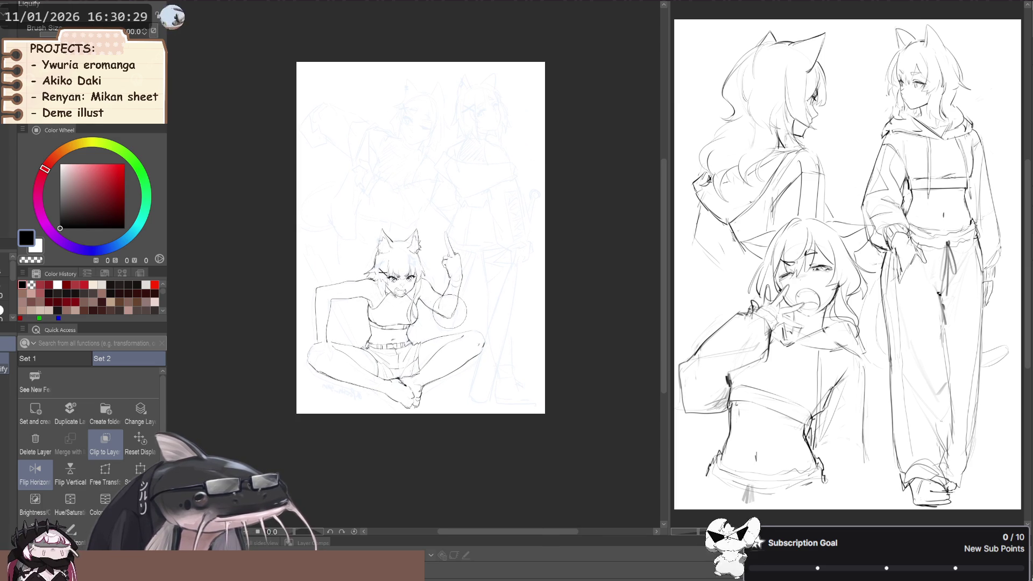
left_click_drag(288, 278, 306, 258)
key("h")
key("h")
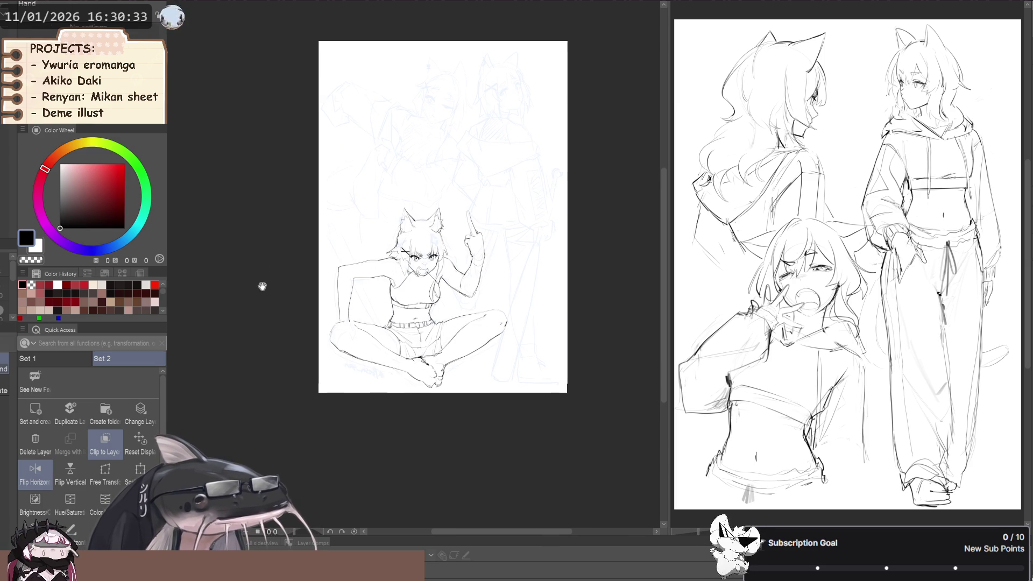
scroll(298, 301, "up", 2)
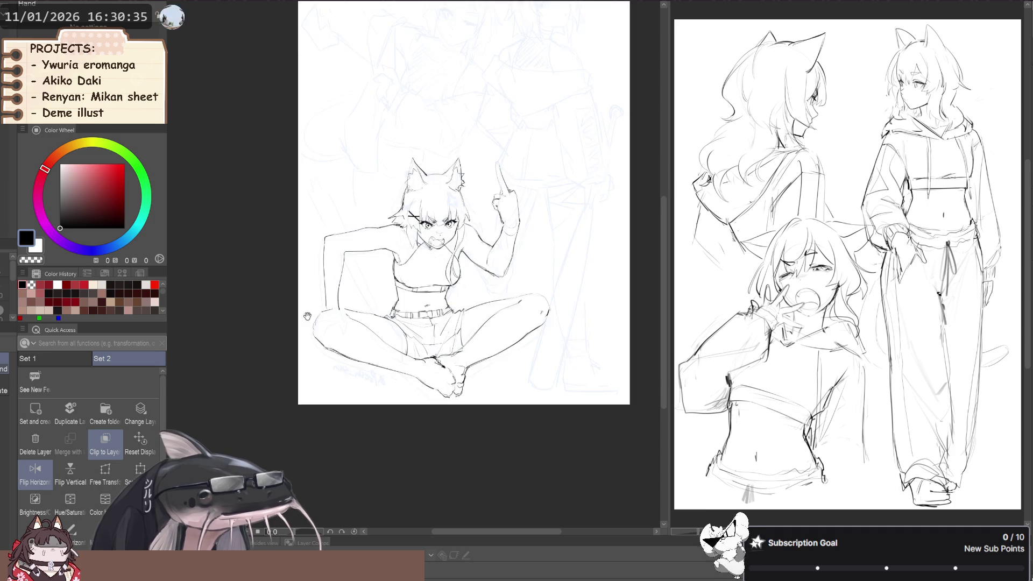
scroll(309, 285, "up", 2)
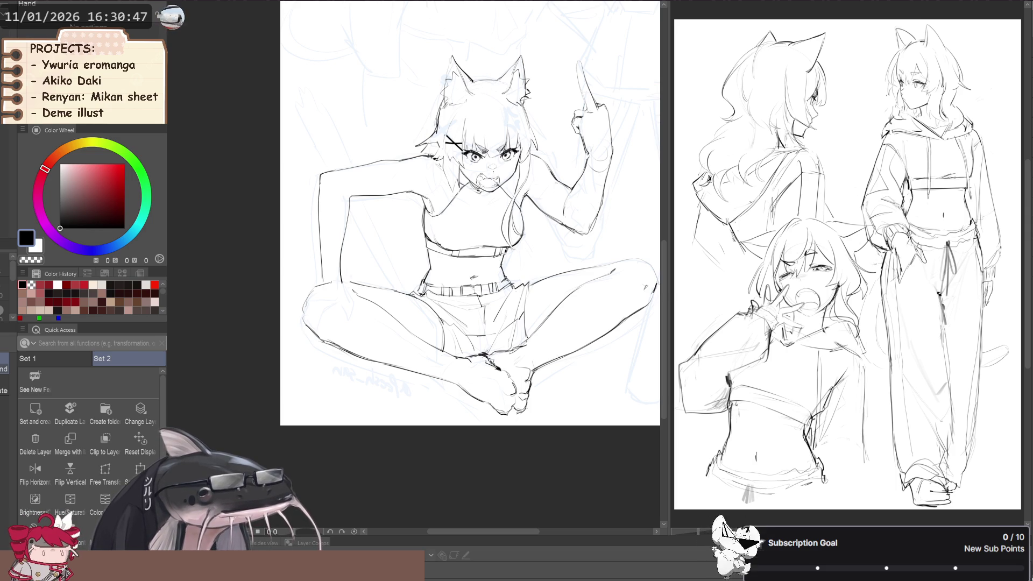
scroll(512, 396, "up", 3)
Draw the curled hand over the raised knee with the Sketch color line brush, undoing strokes to redraw.
mouse_move(512, 396)
left_mouse_down()
mouse_move(439, 350)
mouse_move(439, 393)
left_mouse_up()
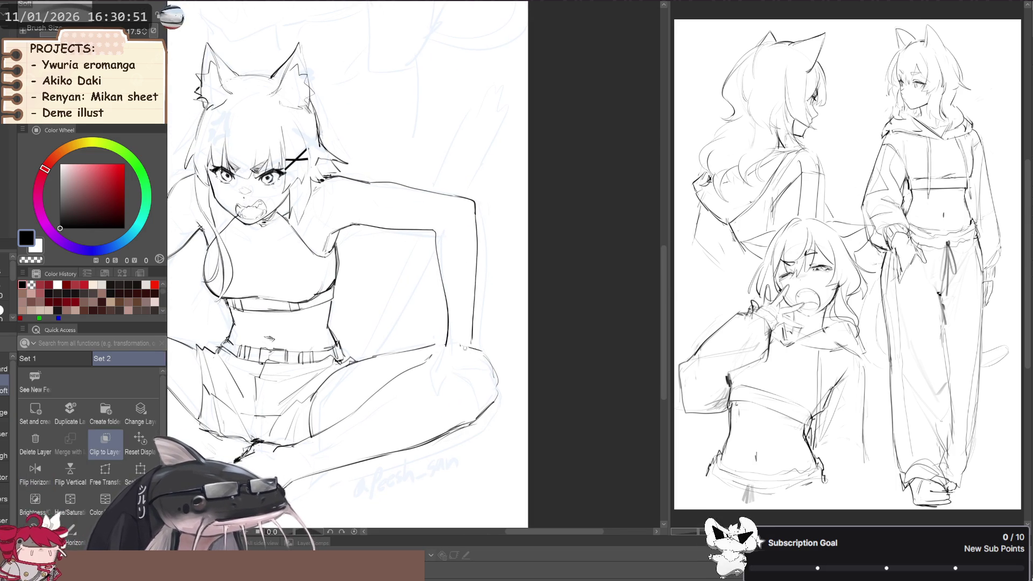
key("p")
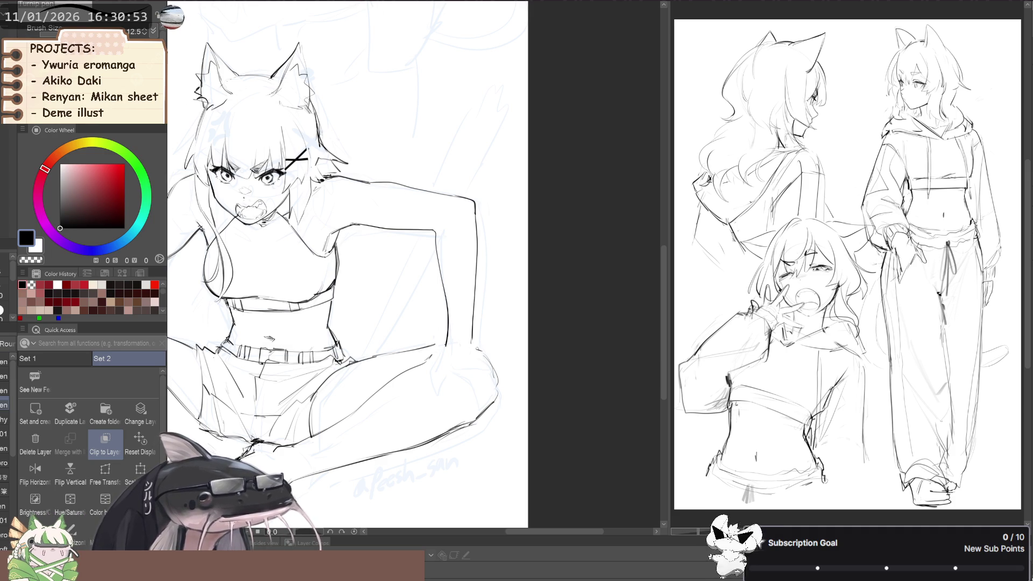
key("b")
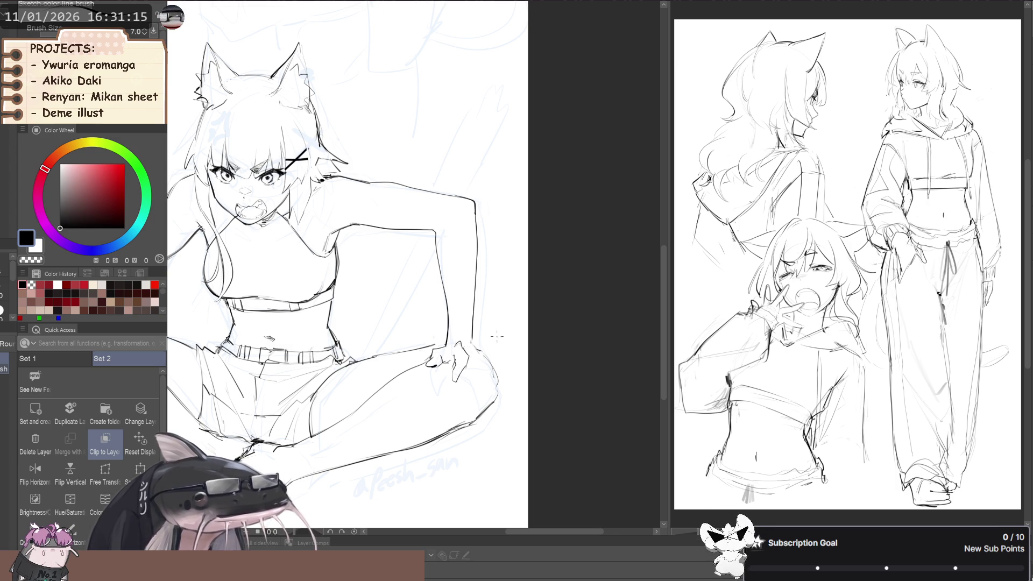
key("ctrl+z")
key("ctrl+z")
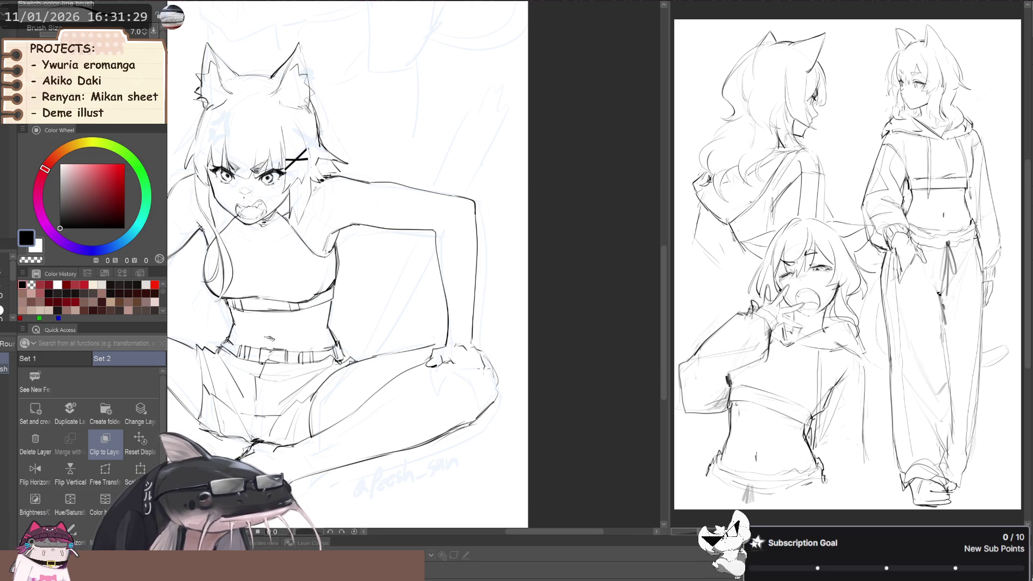
scroll(323, 269, "down", 3)
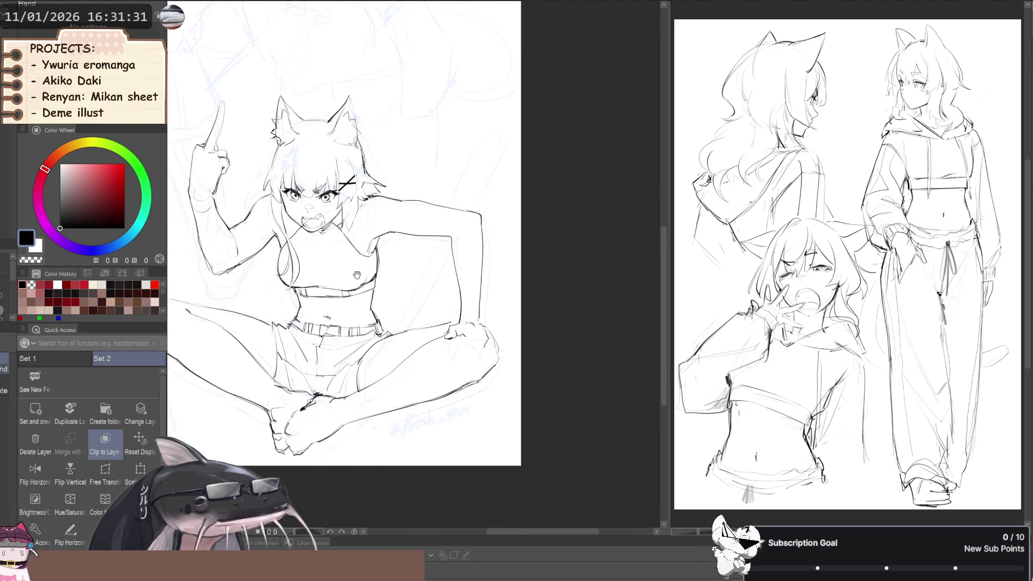
Mirror the view to check proportions, zoom in and reselect the Sketch color line brush.
key("h")
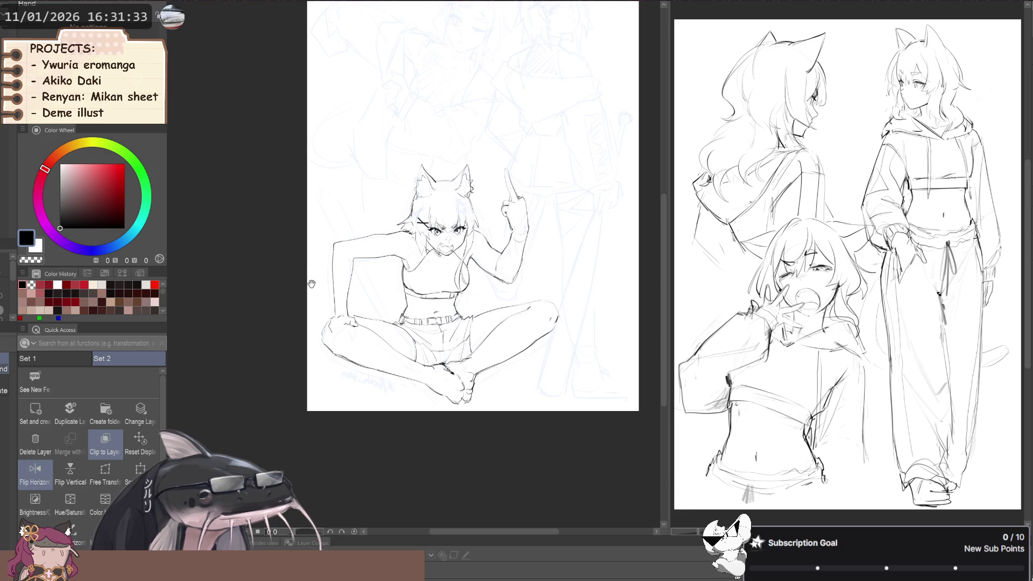
key("h")
scroll(421, 330, "up", 3)
scroll(421, 330, "up", 2)
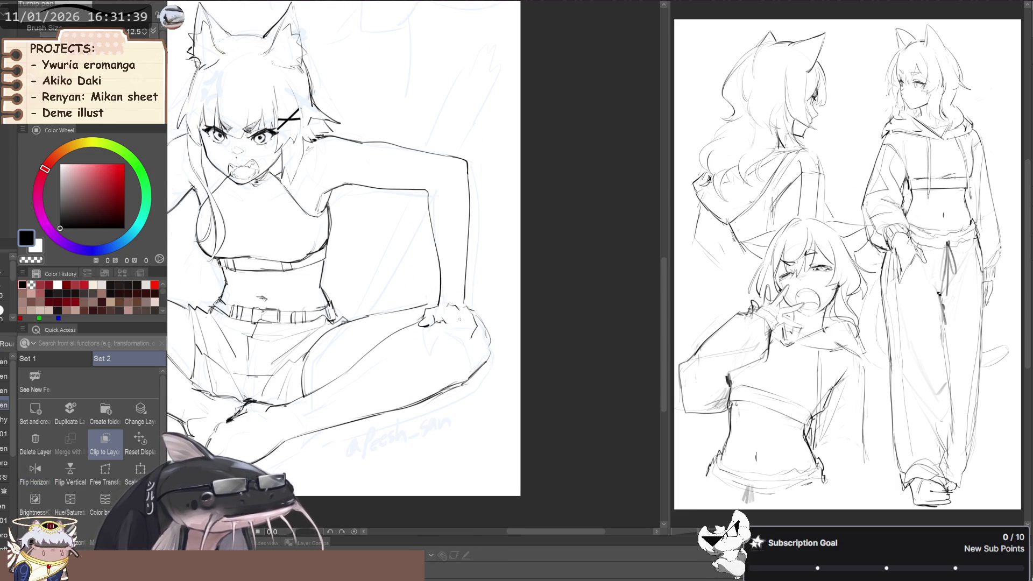
key("b")
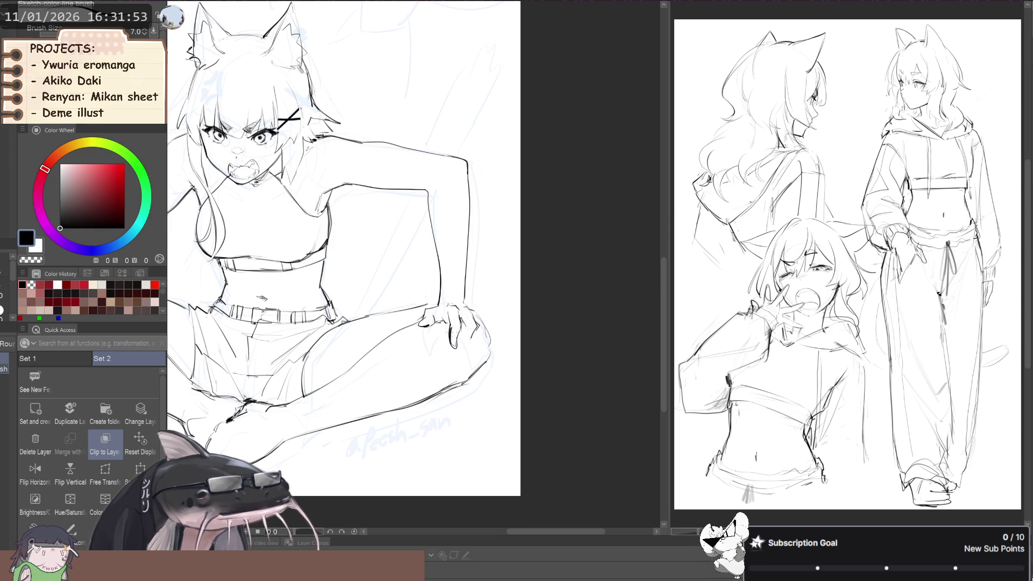
Toggle transparent colour, adjust the view, and undo then restore the latest finger strokes.
key("c")
scroll(345, 247, "down", 3)
scroll(344, 248, "up", 3)
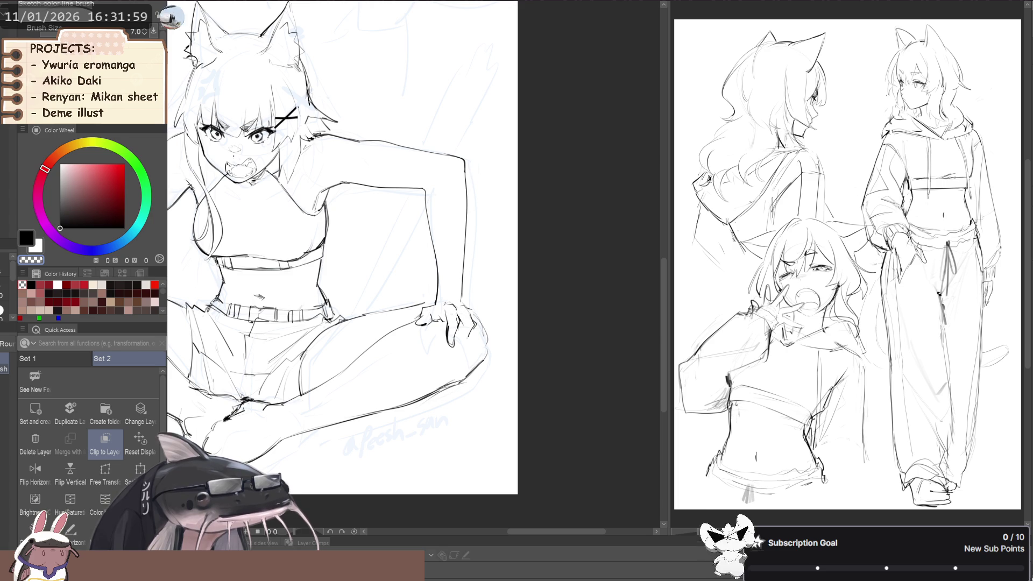
scroll(394, 288, "down", 3)
scroll(394, 287, "up", 3)
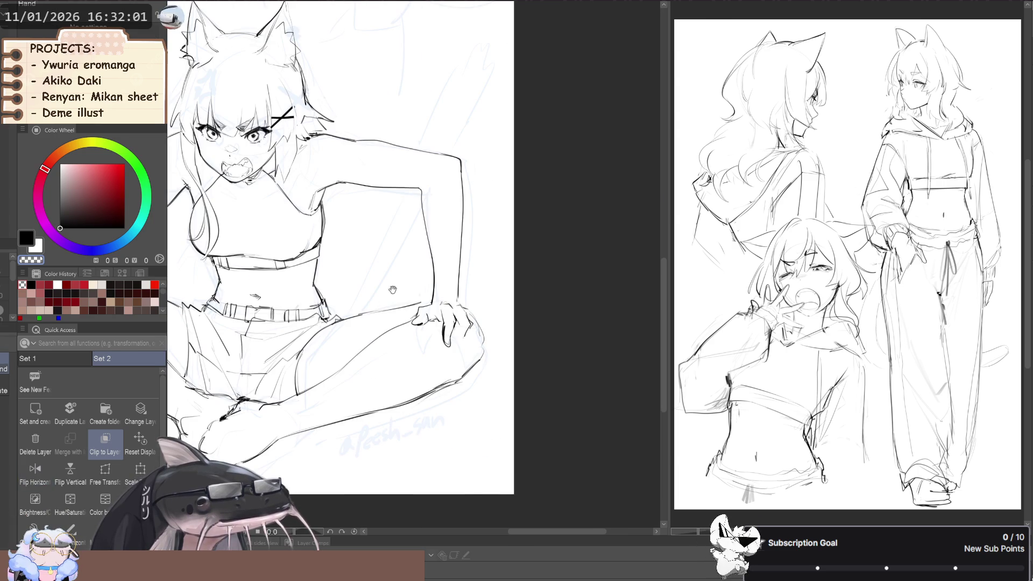
key("c")
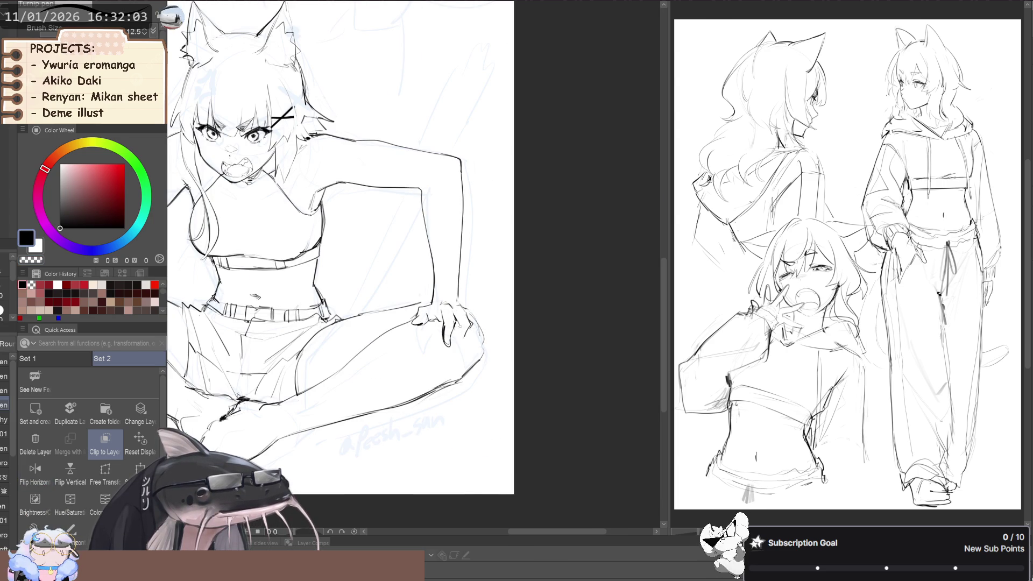
left_click(4, 368)
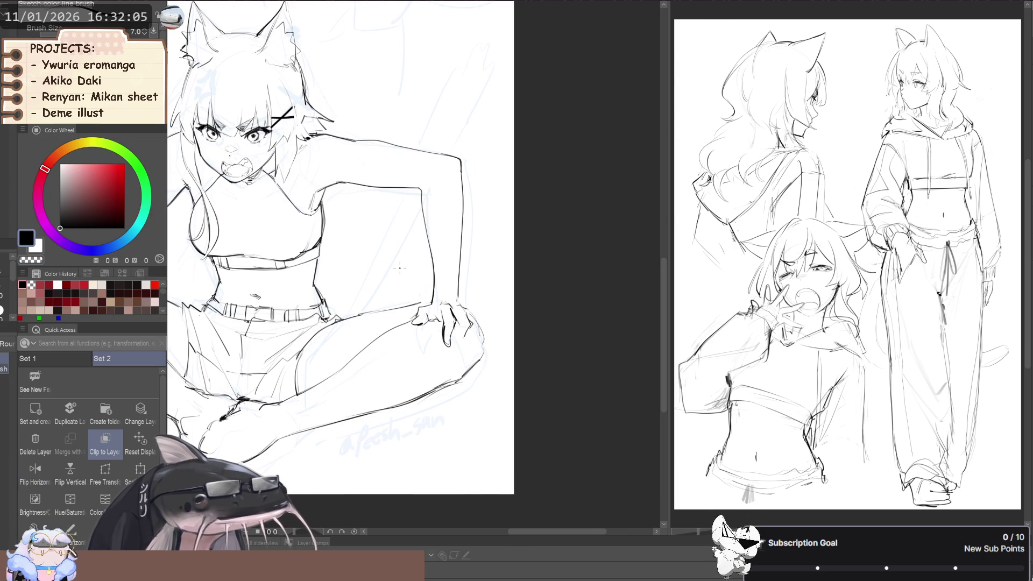
key("ctrl+z")
key("ctrl+z")
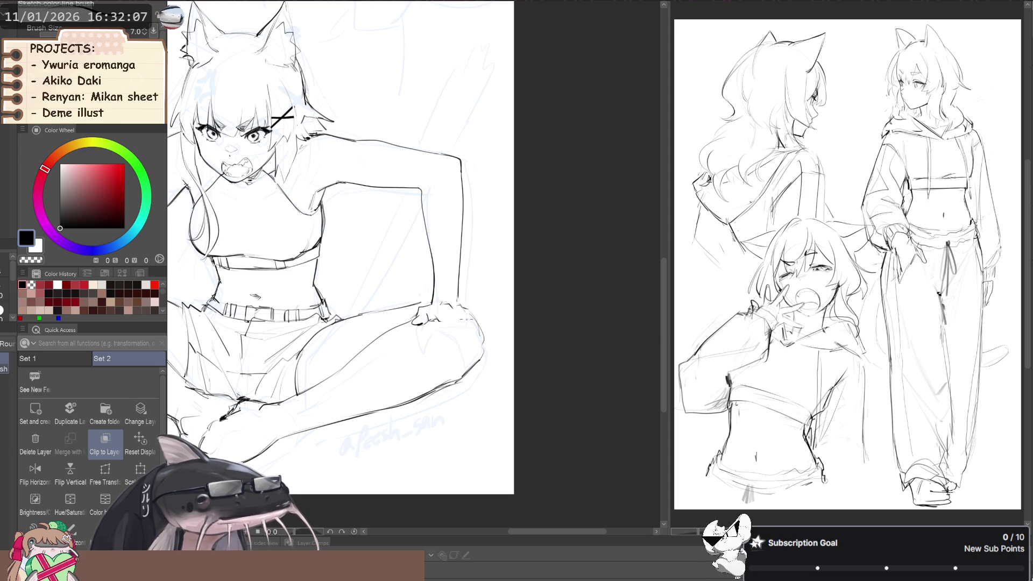
key("ctrl+y")
key("ctrl+y")
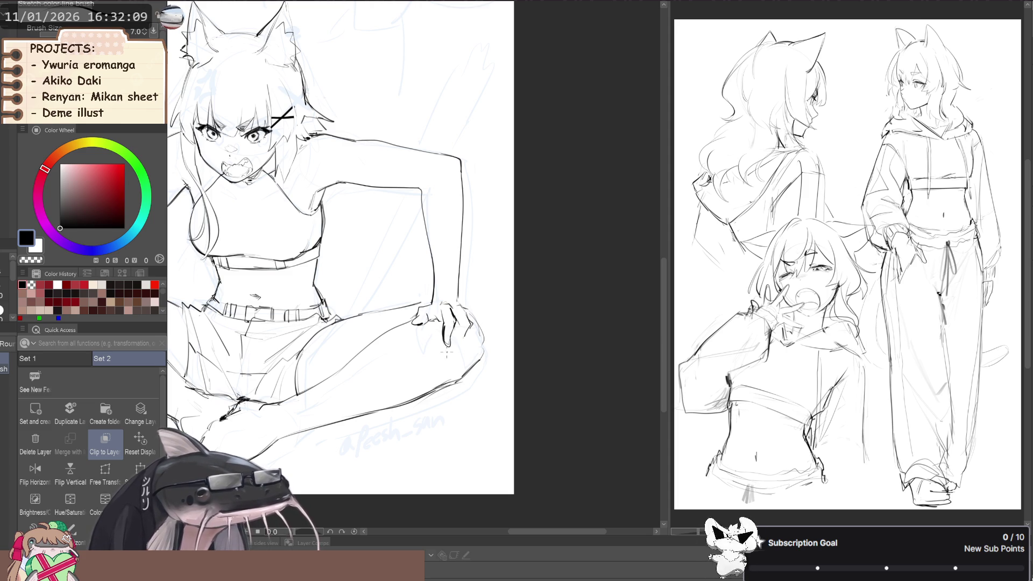
Erase the finger lines on the knee hand with the Flat marker, returning to the Sketch color line brush.
key("p")
left_click_drag(457, 317, 452, 344)
key("p")
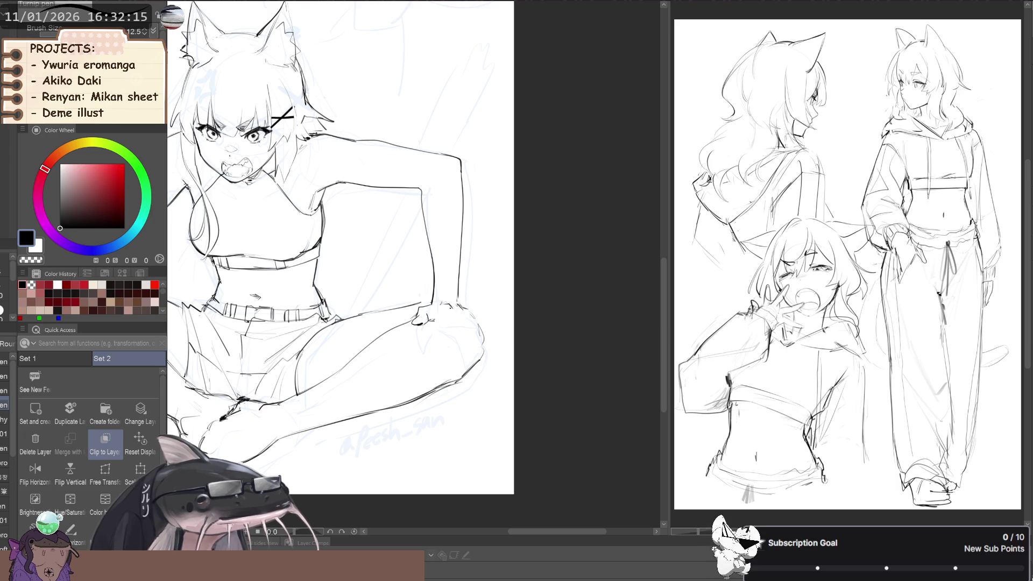
key("p")
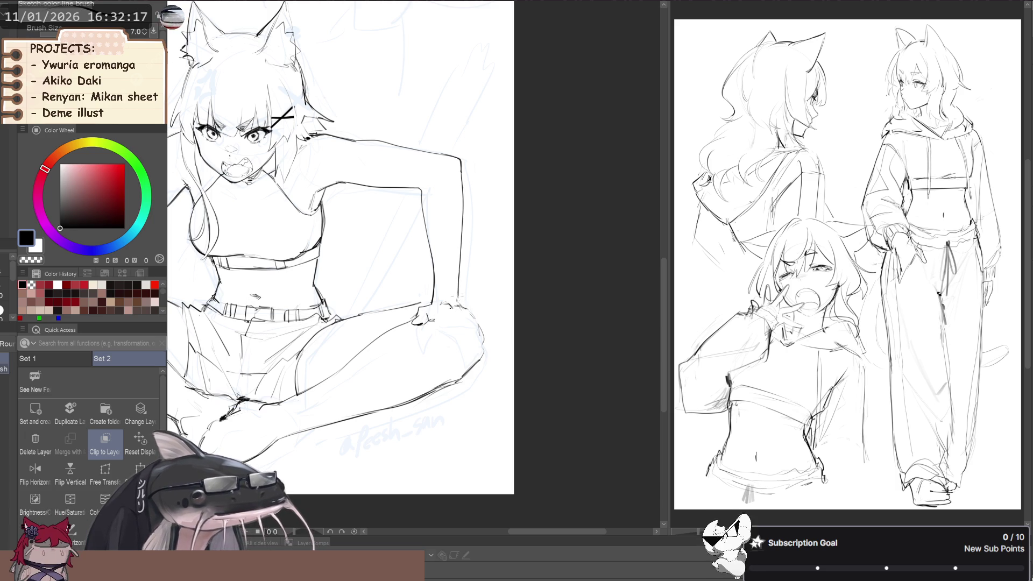
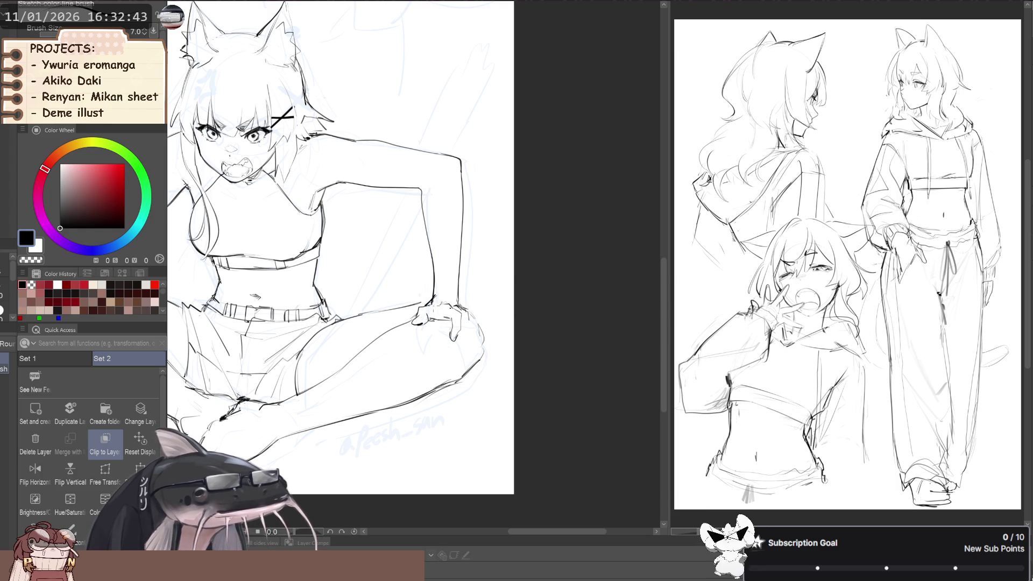
Rework the hand resting on the knee, alternating eraser, inking pen, sketch brush and Liquify.
key("e")
scroll(473, 430, "down", 2)
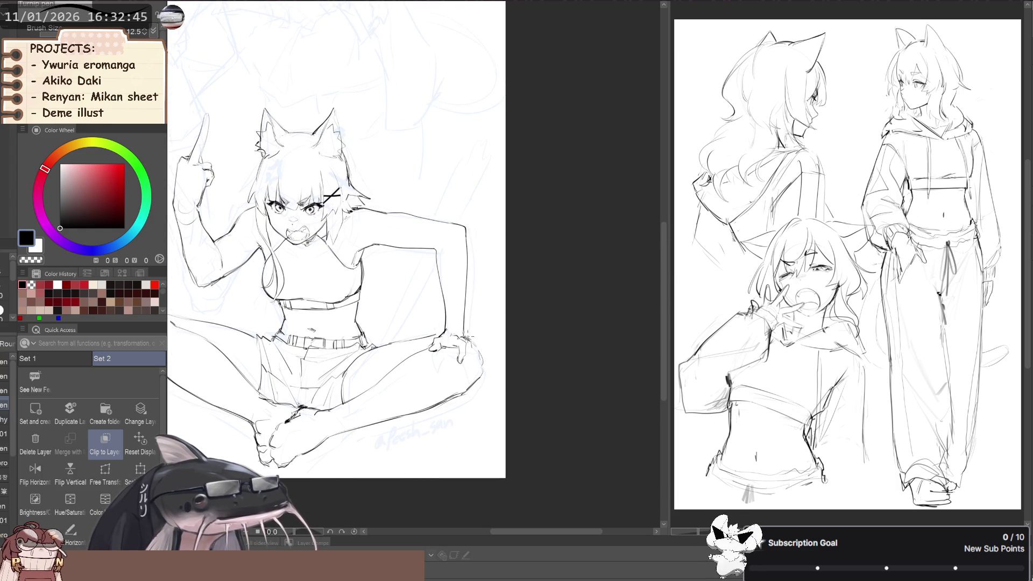
key("p")
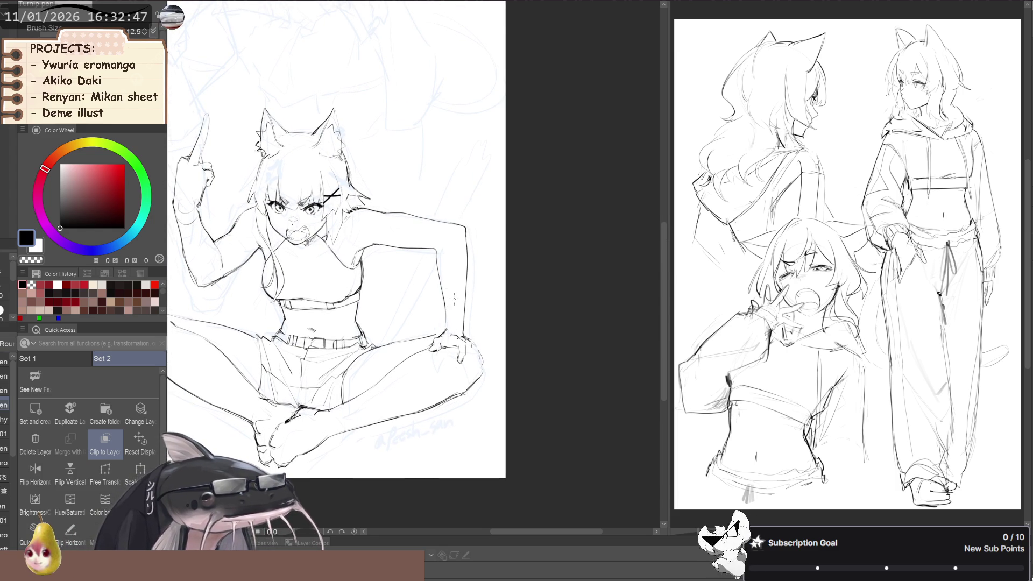
key("p")
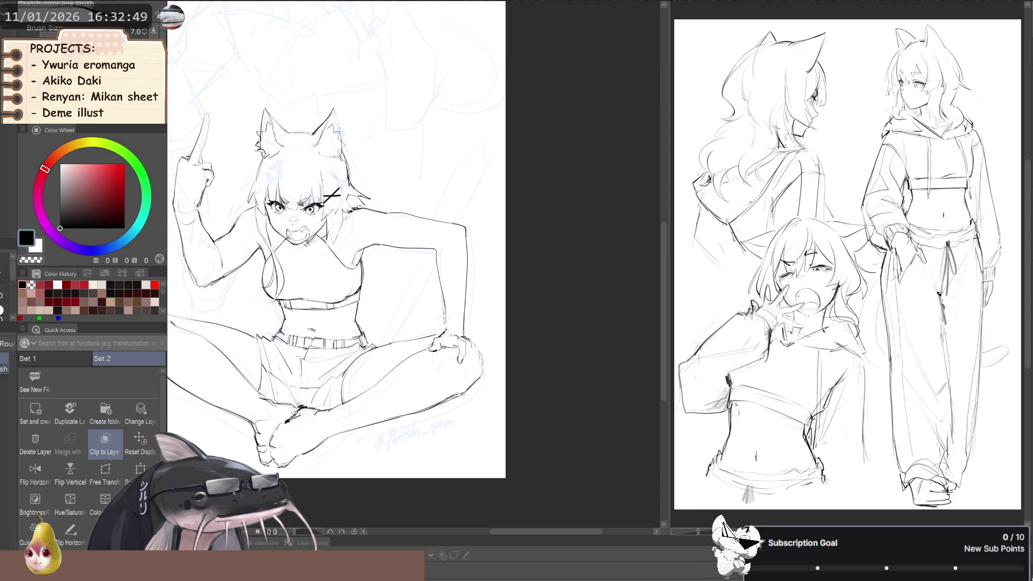
key("p")
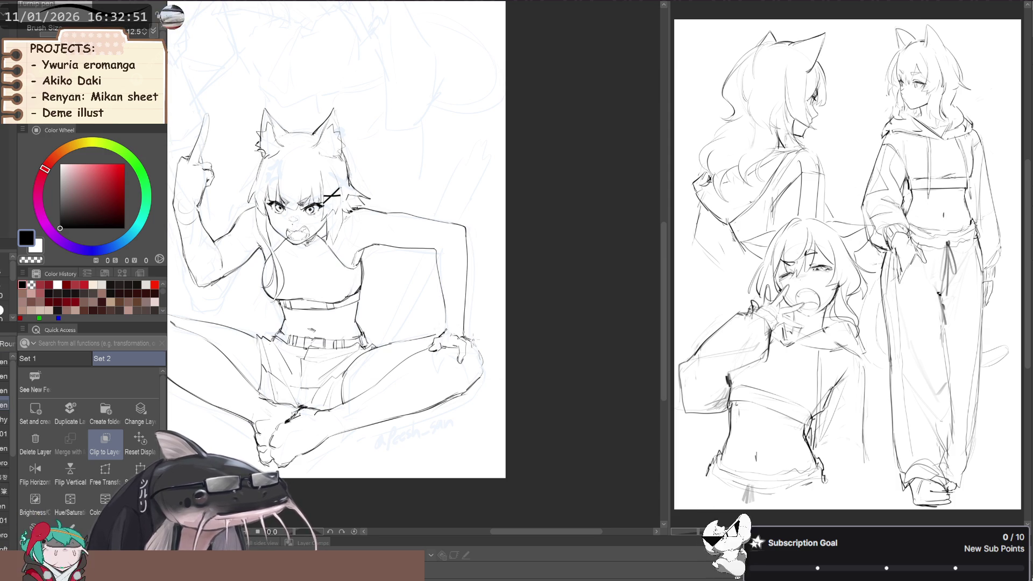
key("j")
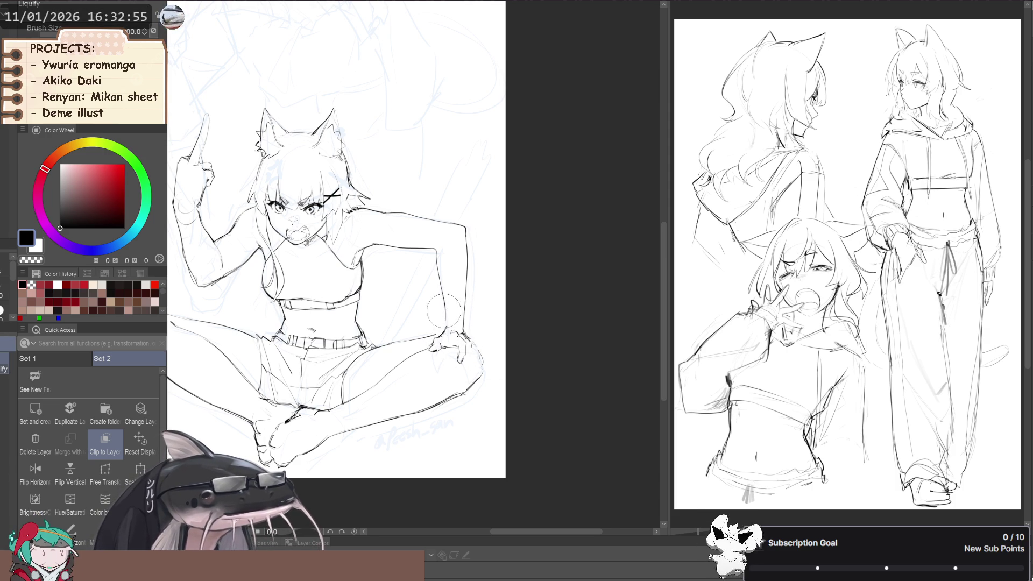
key("p")
key("b")
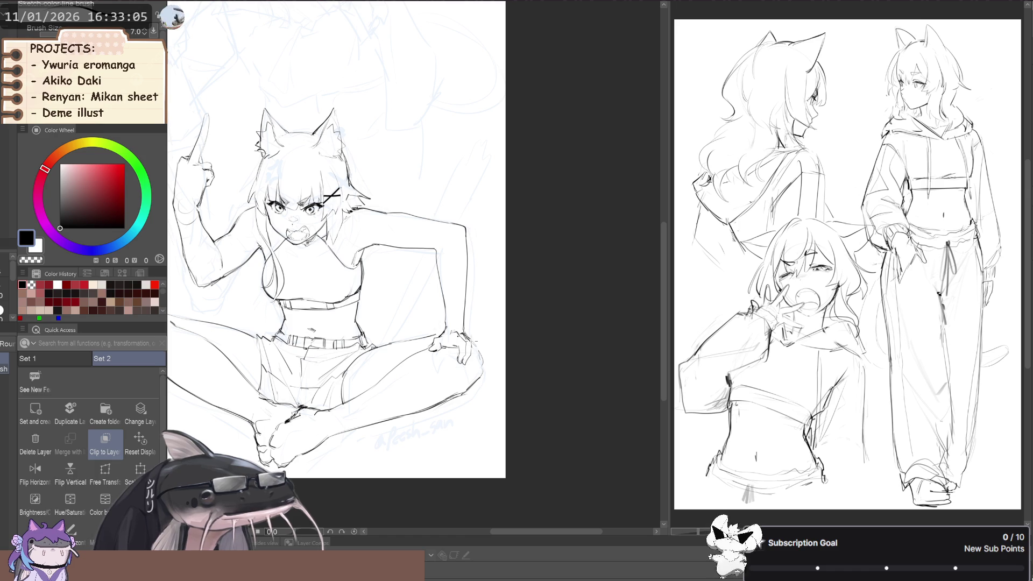
key("j")
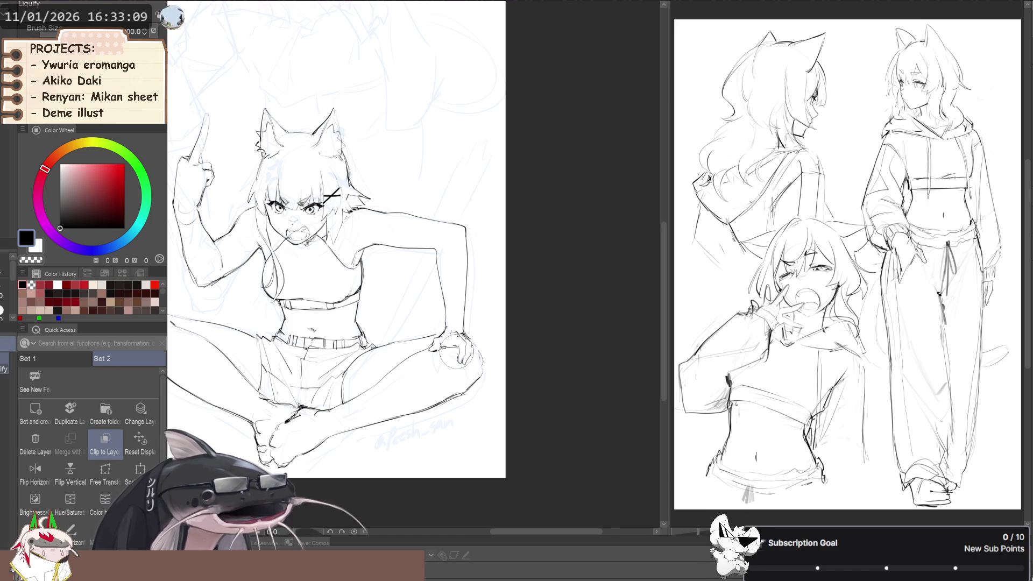
Lasso the hand on the knee and transform it into a better position on the leg.
key("m")
left_click_drag(461, 343, 468, 346)
key("ctrl+t")
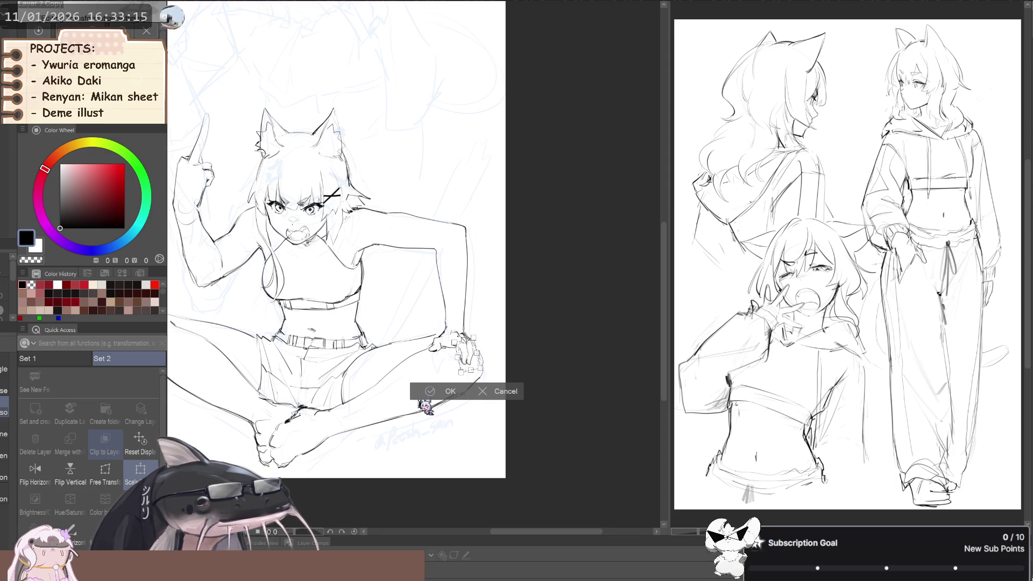
left_click(437, 391)
left_click(364, 391)
key("b")
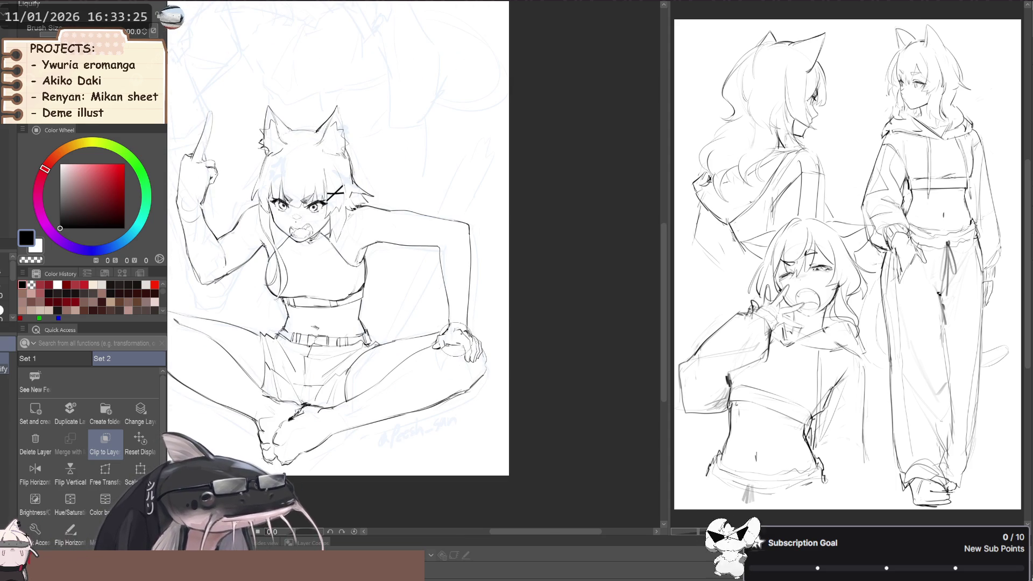
key("e")
left_click_drag(448, 344, 413, 338)
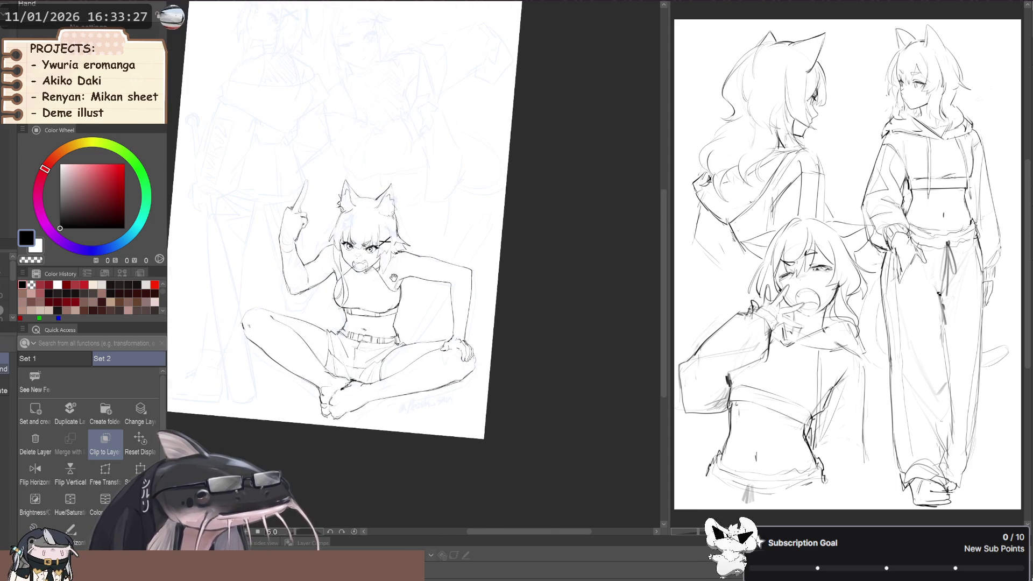
Pan toward the face and hand and draw a short line on the knee hand.
scroll(413, 337, "up", 3)
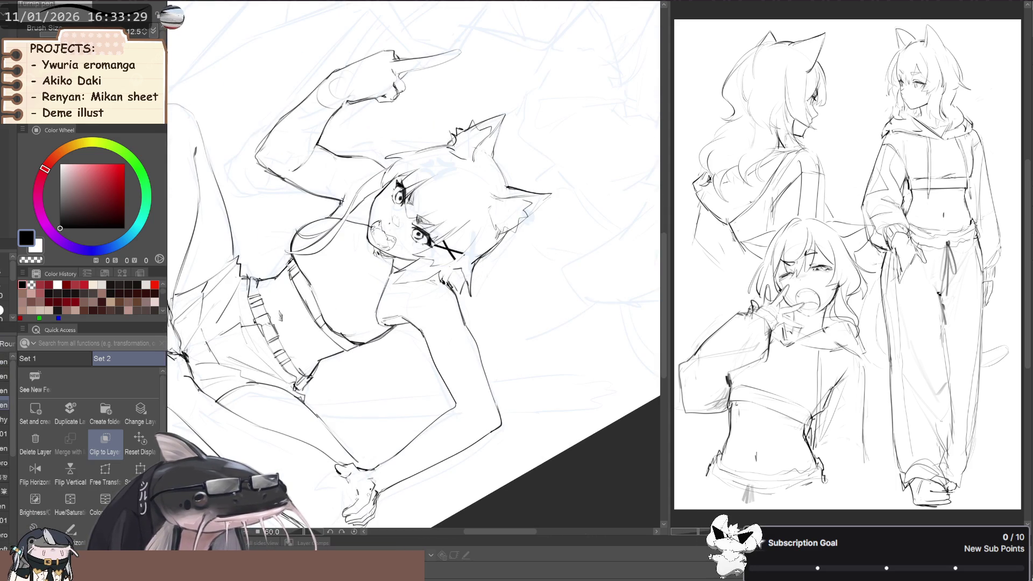
key("p")
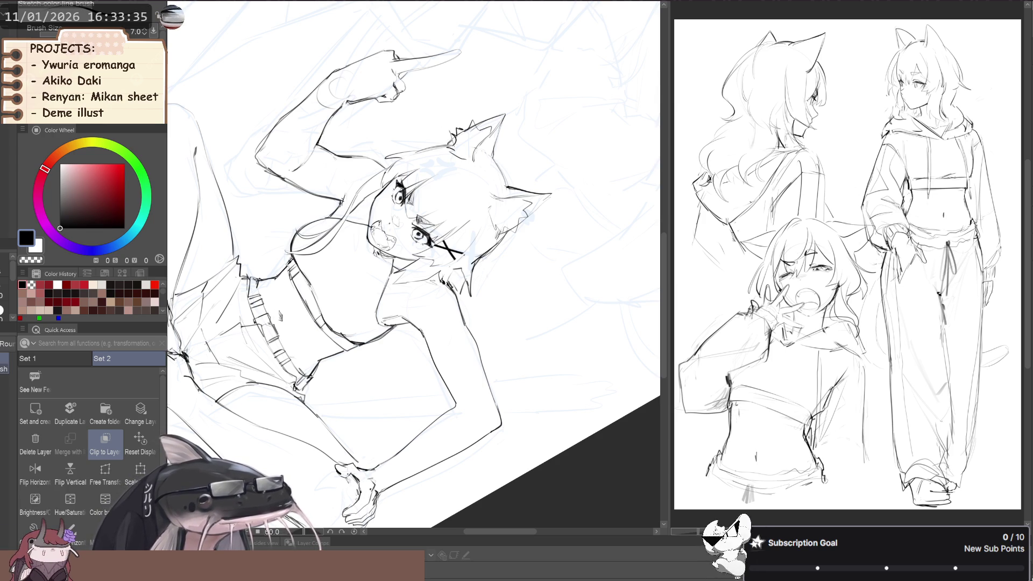
key("c")
key("c")
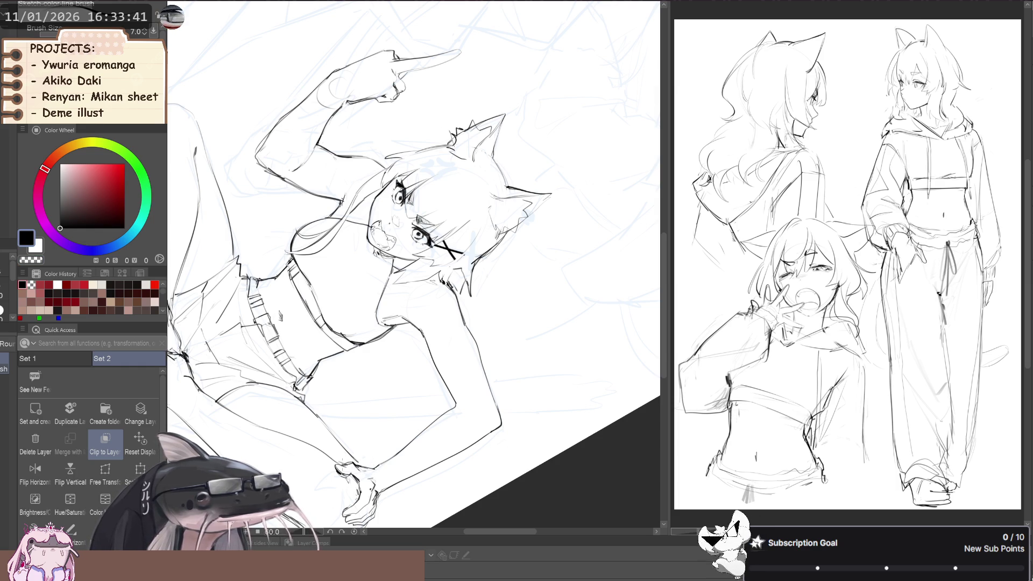
left_click_drag(349, 452, 432, 354)
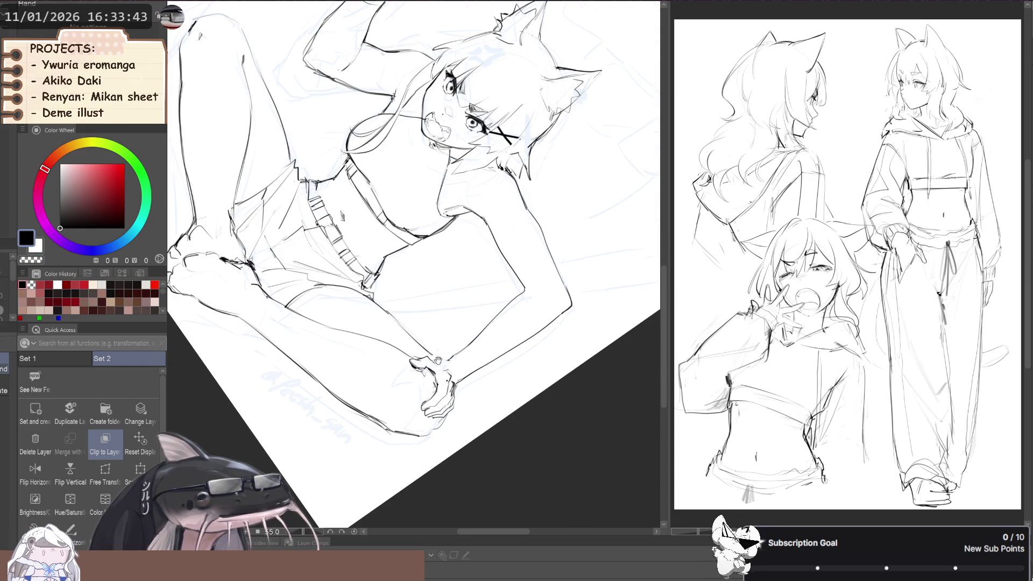
key("p")
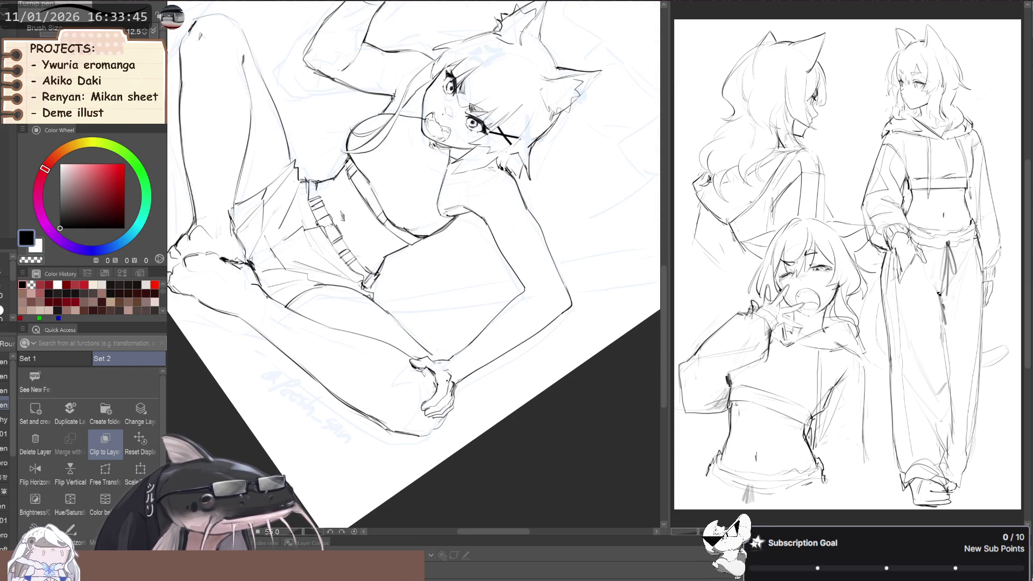
key("b")
left_click_drag(435, 360, 456, 400)
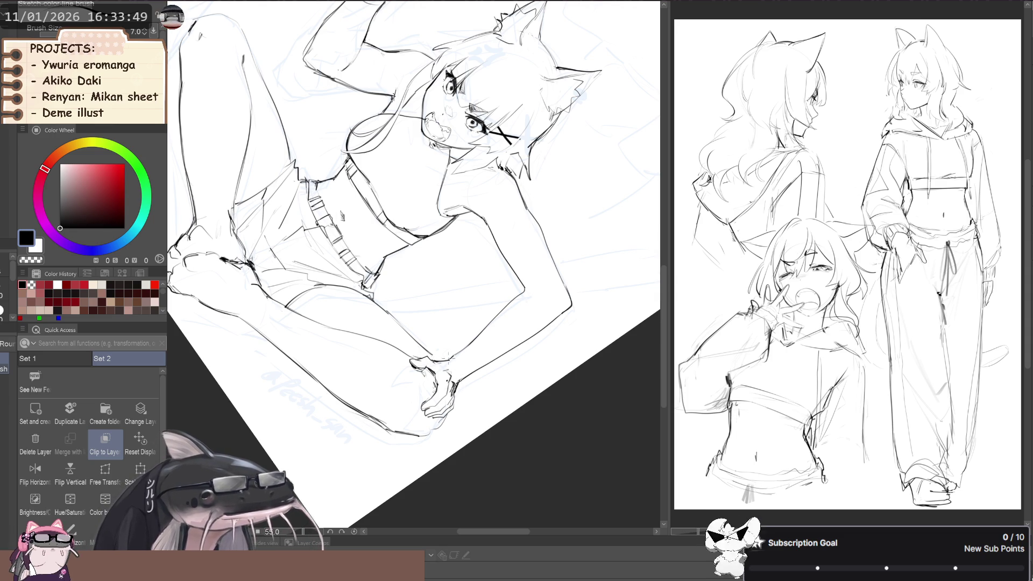
With the view mirrored, lasso and transform the knee hand again, then fit the whole page.
key("h")
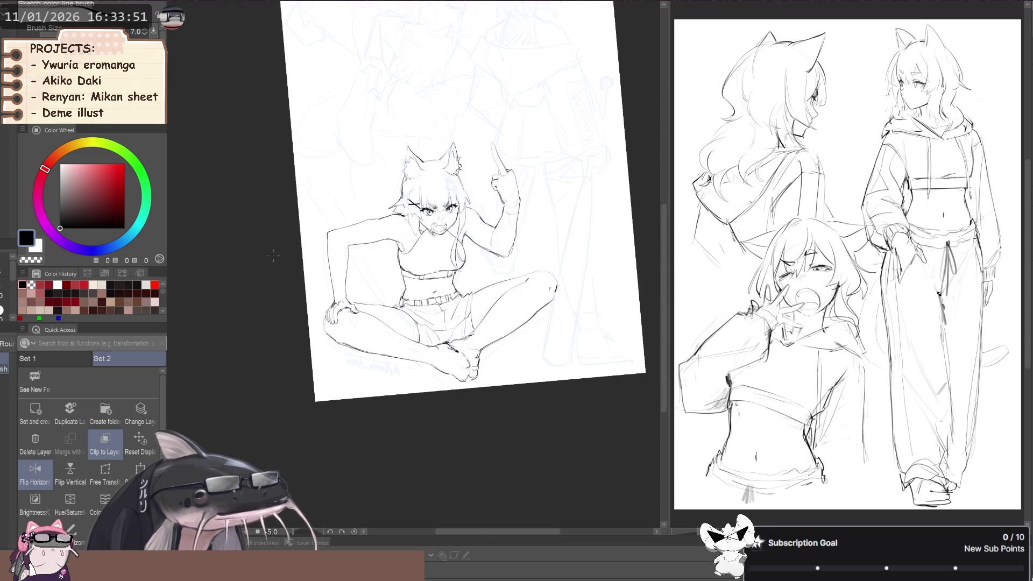
scroll(323, 302, "up", 5)
key("m")
mouse_move(329, 301)
left_mouse_down()
mouse_move(396, 332)
mouse_move(348, 276)
left_mouse_up()
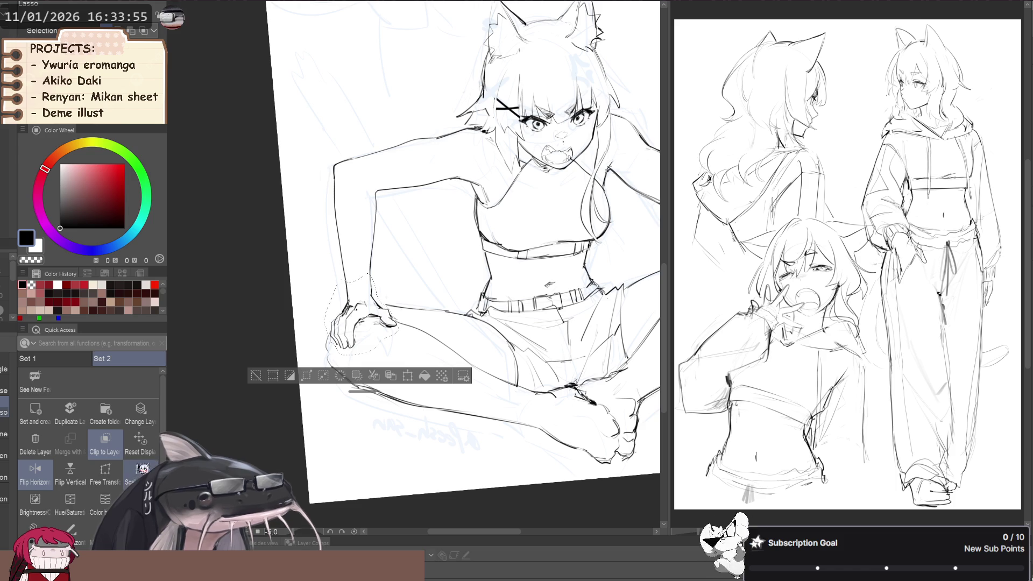
key("ctrl+t")
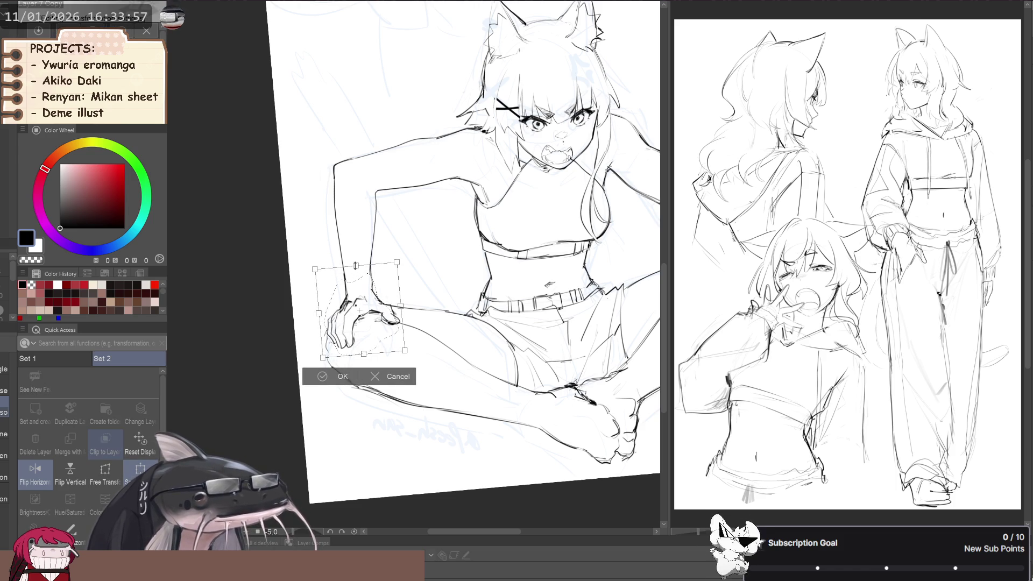
left_click(323, 377)
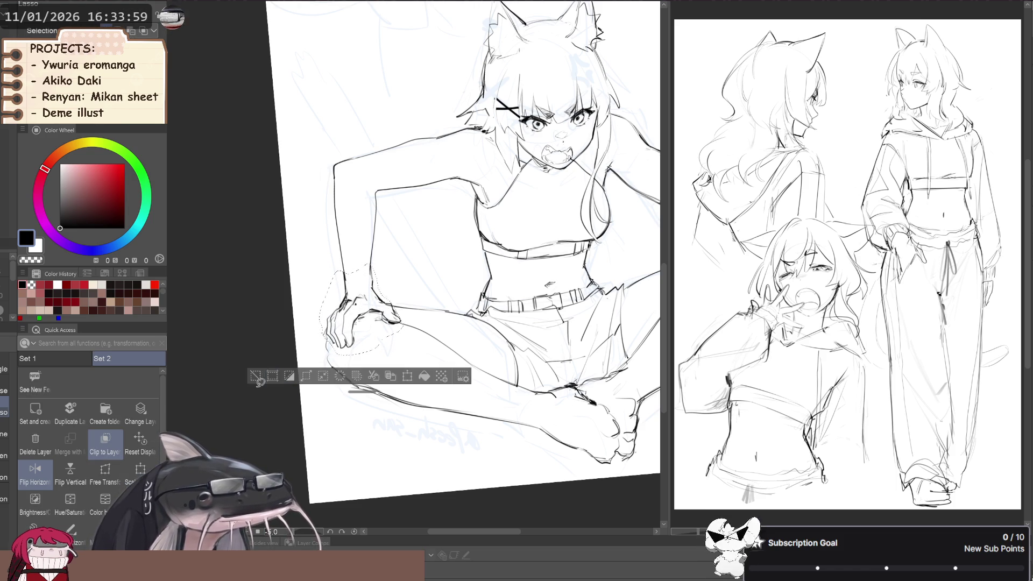
key("ctrl+d")
scroll(241, 338, "down", 5)
key("ctrl+0")
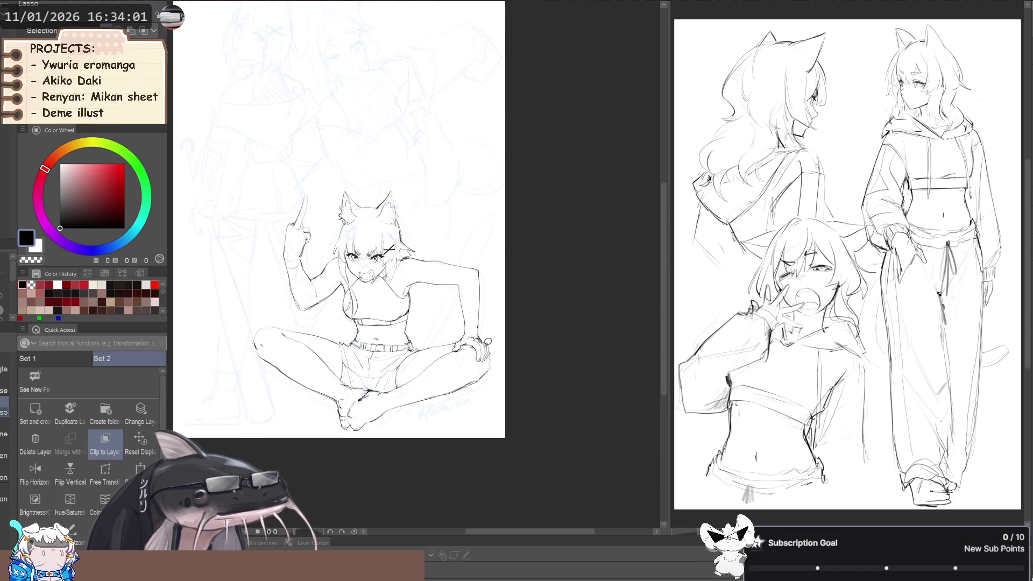
key("p")
scroll(500, 360, "up", 2)
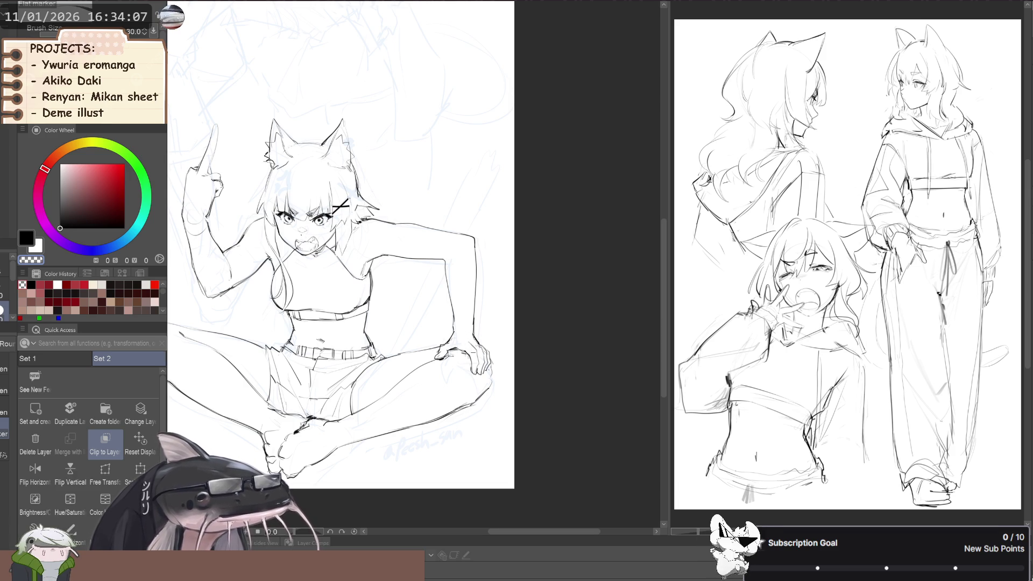
key("p")
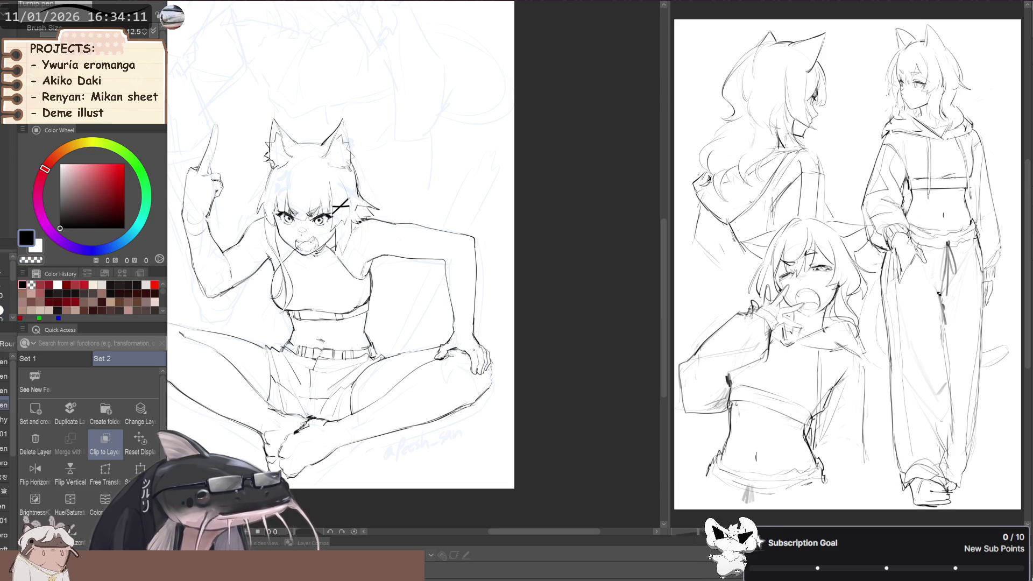
key("p")
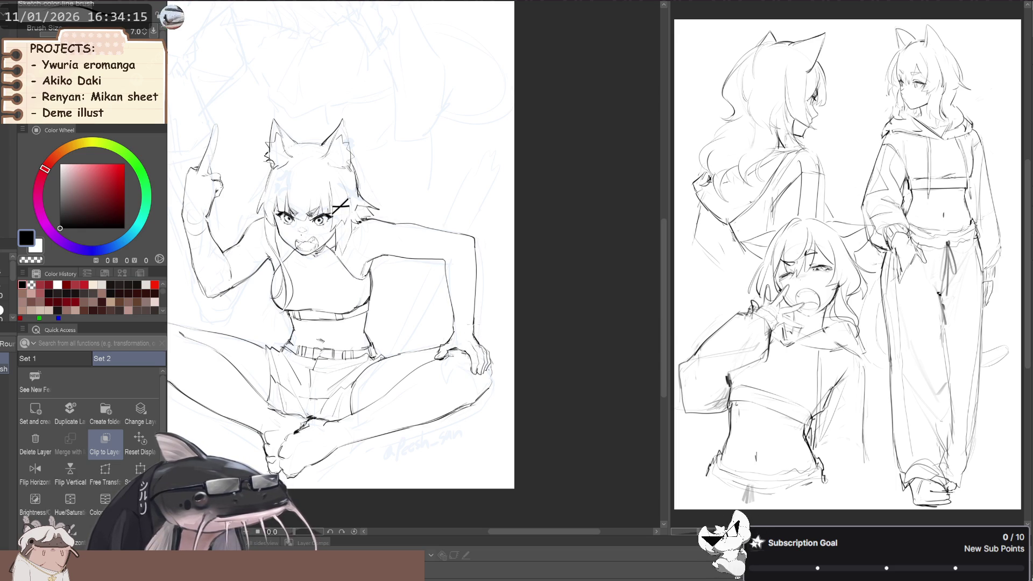
scroll(345, 242, "down", 2)
left_click_drag(314, 280, 382, 284)
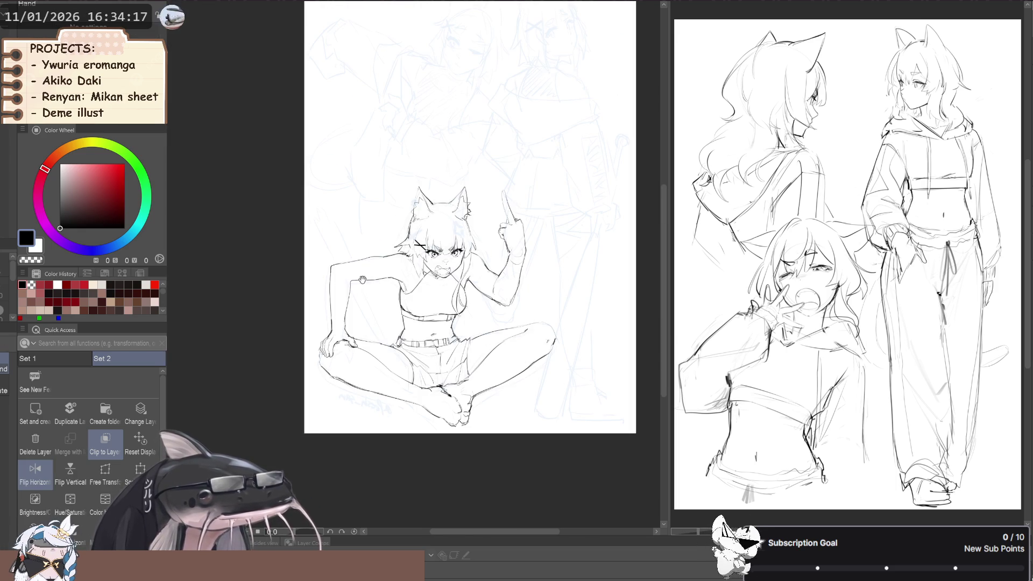
left_click_drag(445, 284, 383, 284)
key("j")
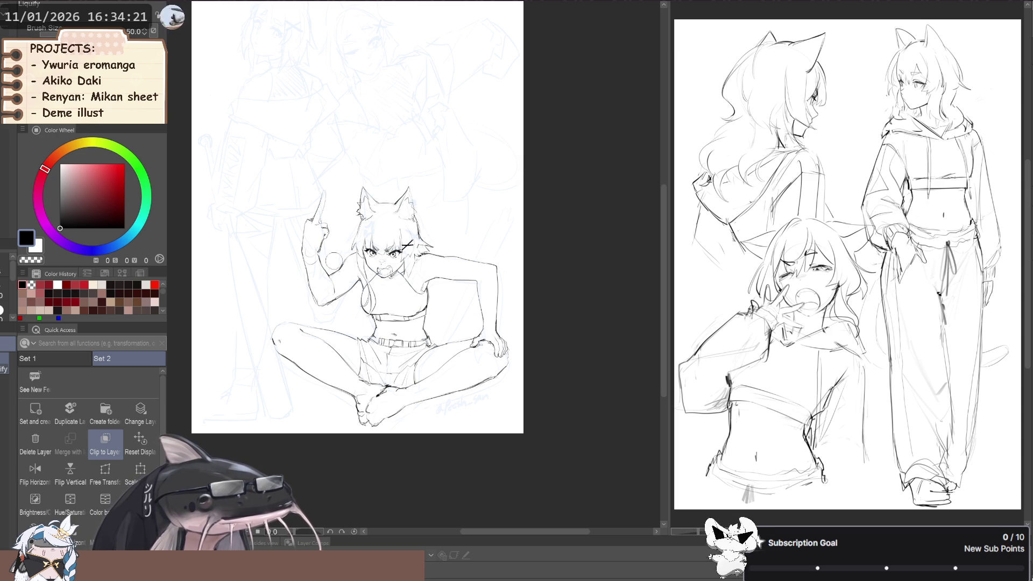
key("space")
key("h")
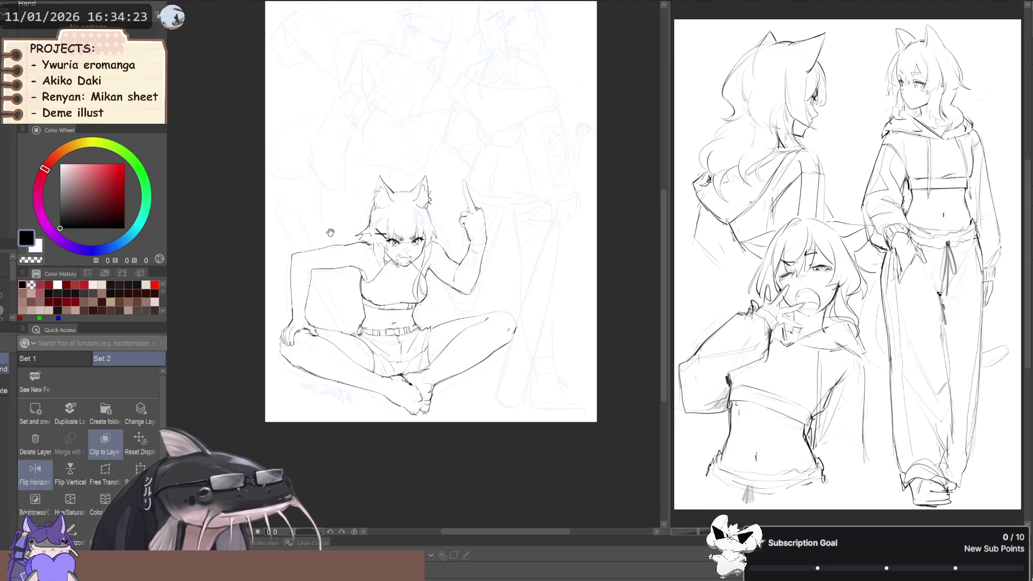
key("h")
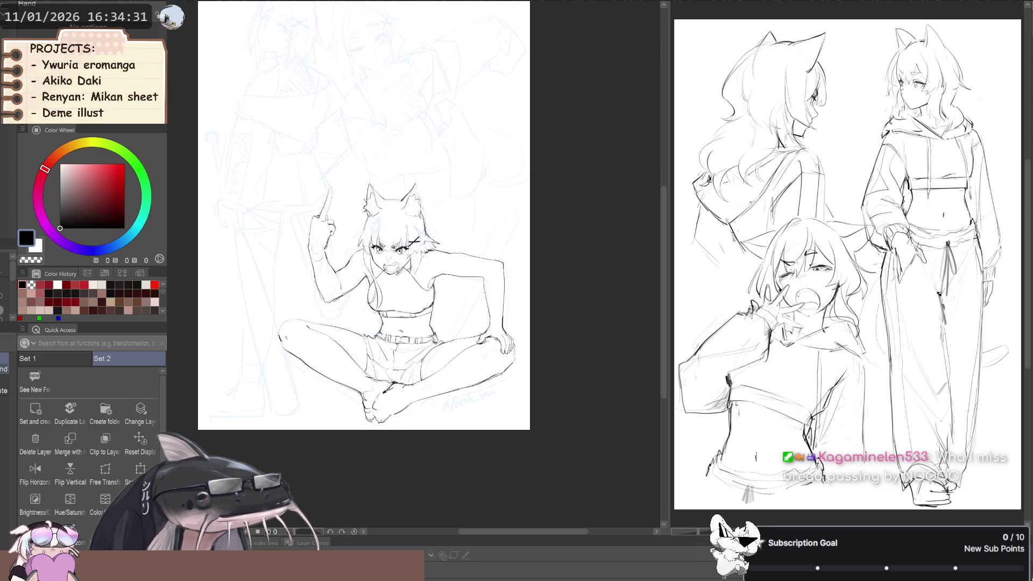
left_click(35, 469)
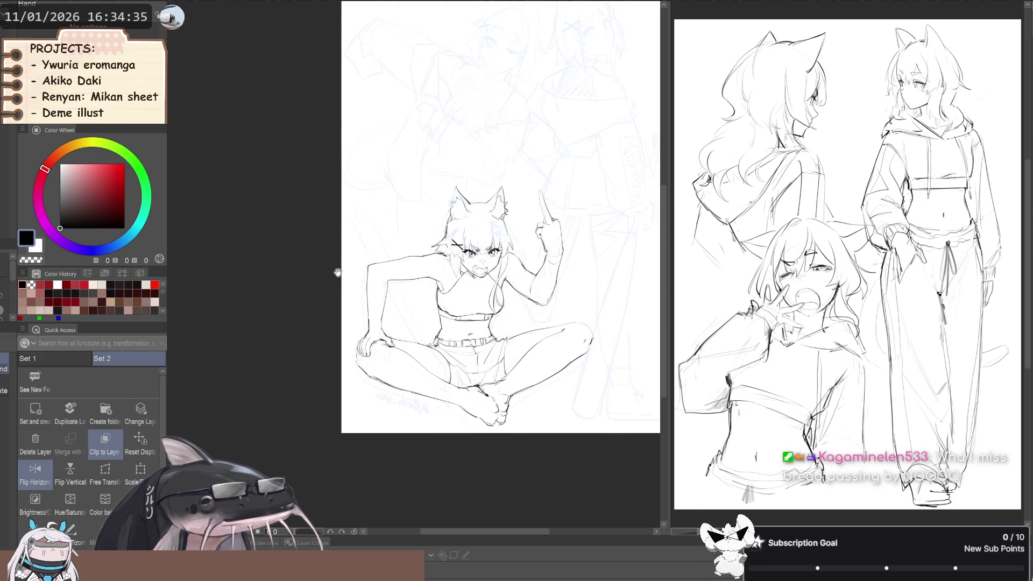
key("h")
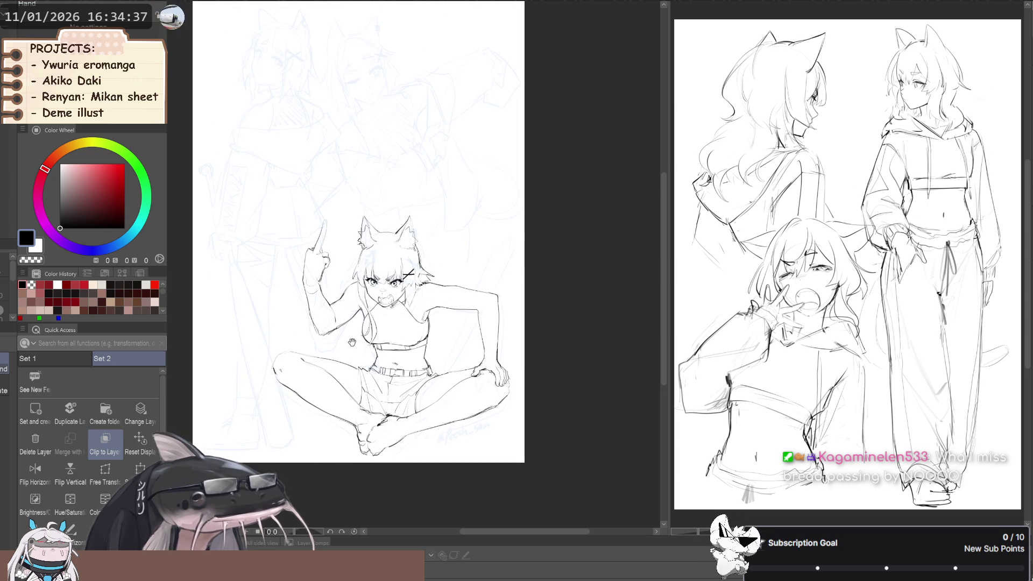
key("p")
scroll(354, 339, "up", 3)
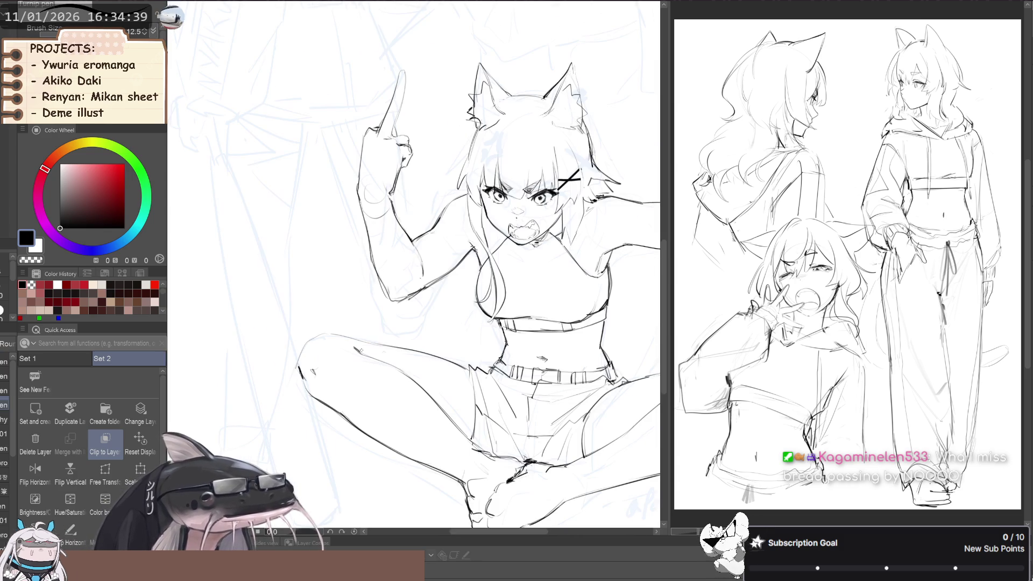
Redraw the seated girl's knee outline and the line along her lower leg.
key("b")
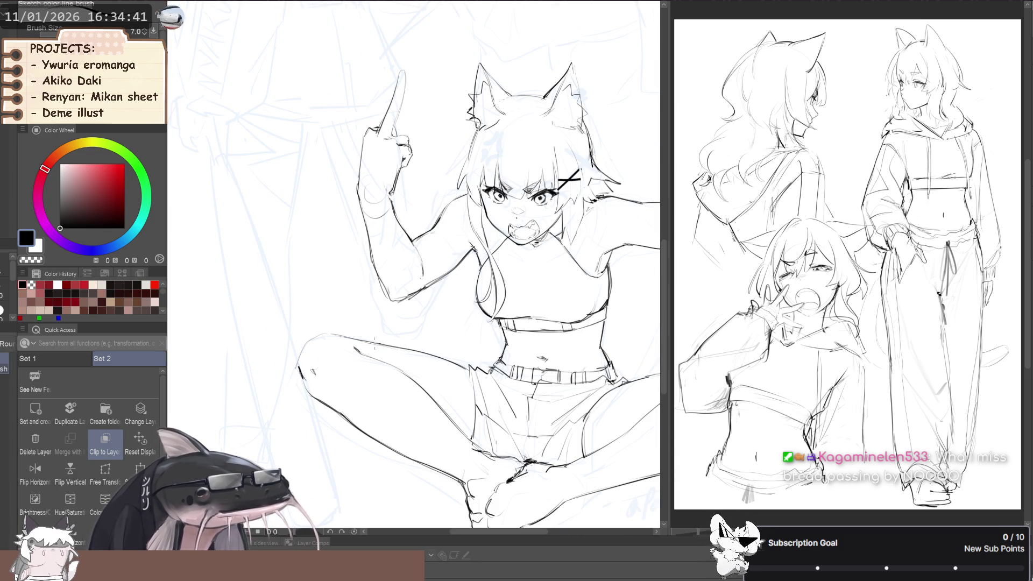
left_click_drag(319, 336, 313, 336)
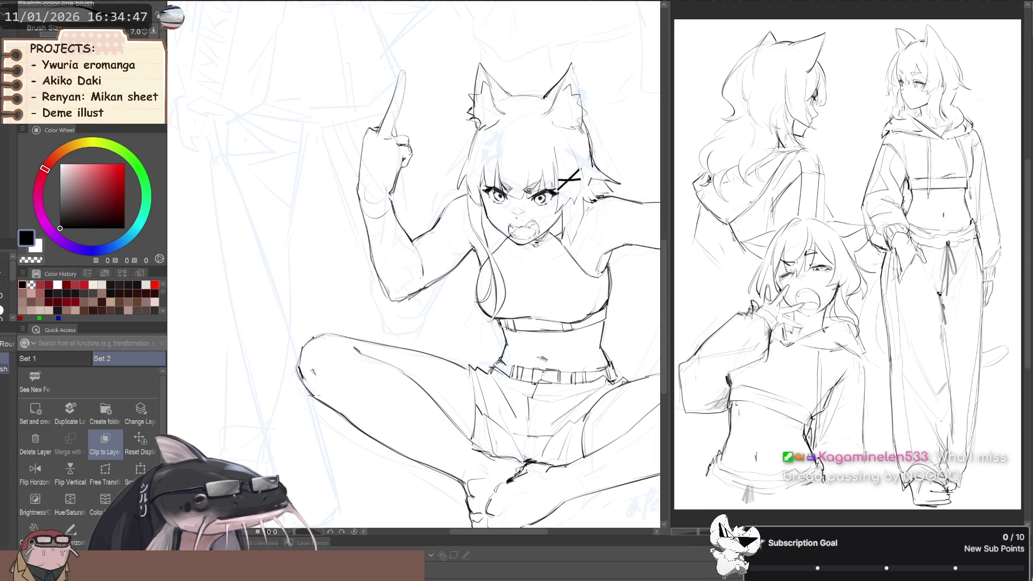
left_click_drag(304, 376, 329, 403)
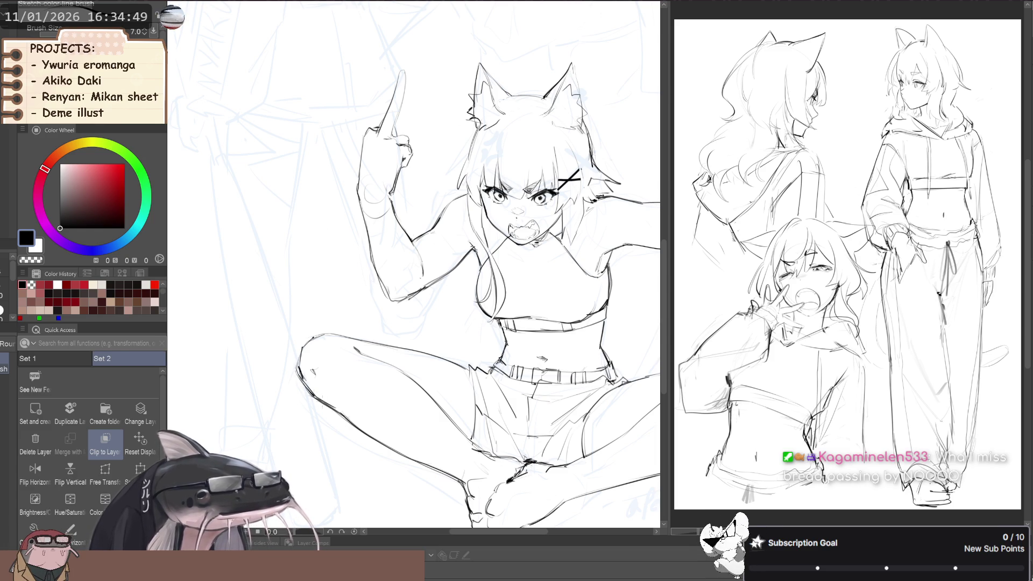
scroll(353, 300, "down", 2)
scroll(354, 301, "down", 3)
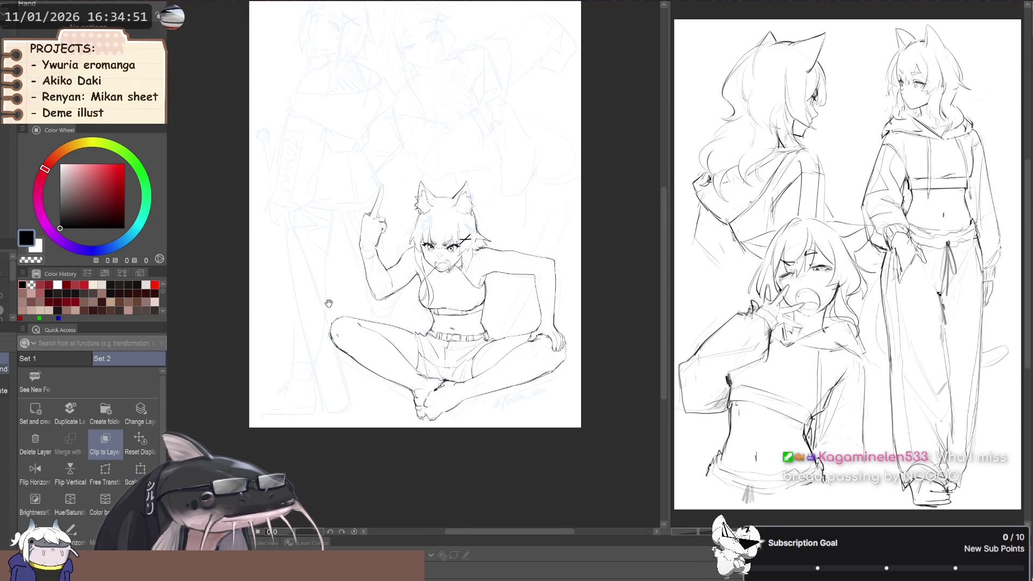
Flip the view horizontally back and forth to check the figure's proportions.
key("h")
left_click_drag(365, 292, 336, 329)
key("h")
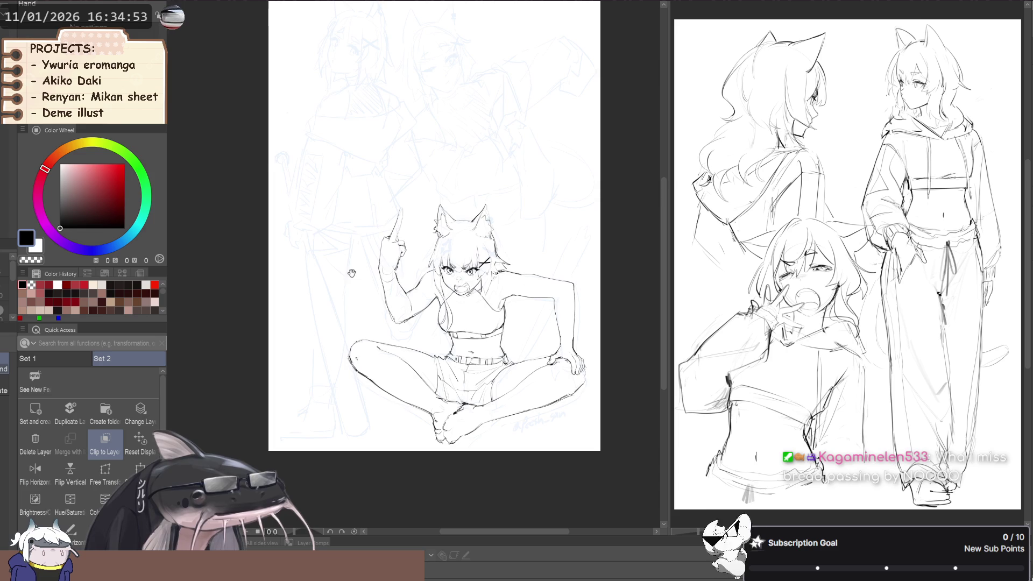
key("j")
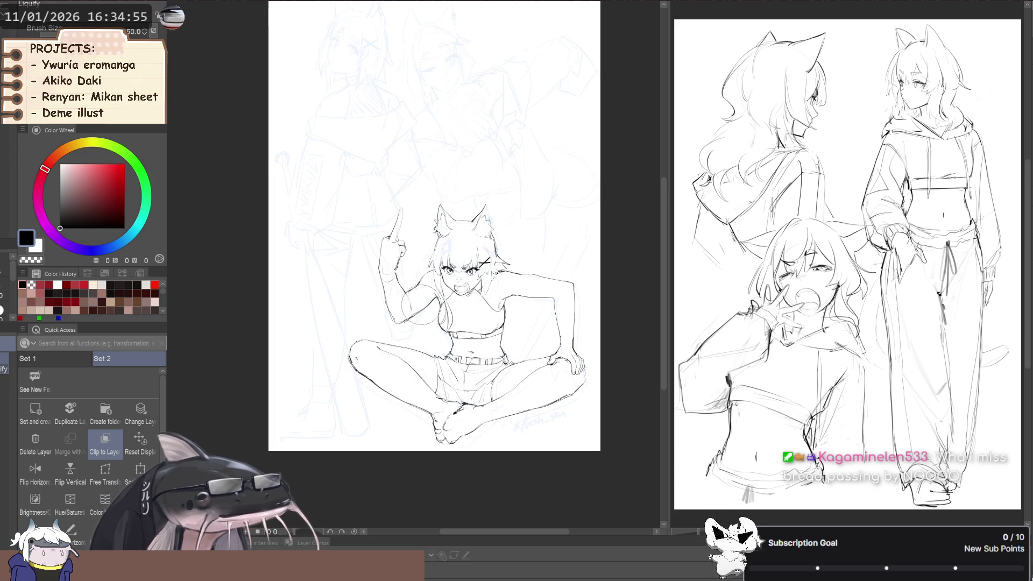
left_click_drag(345, 316, 353, 307)
key("h")
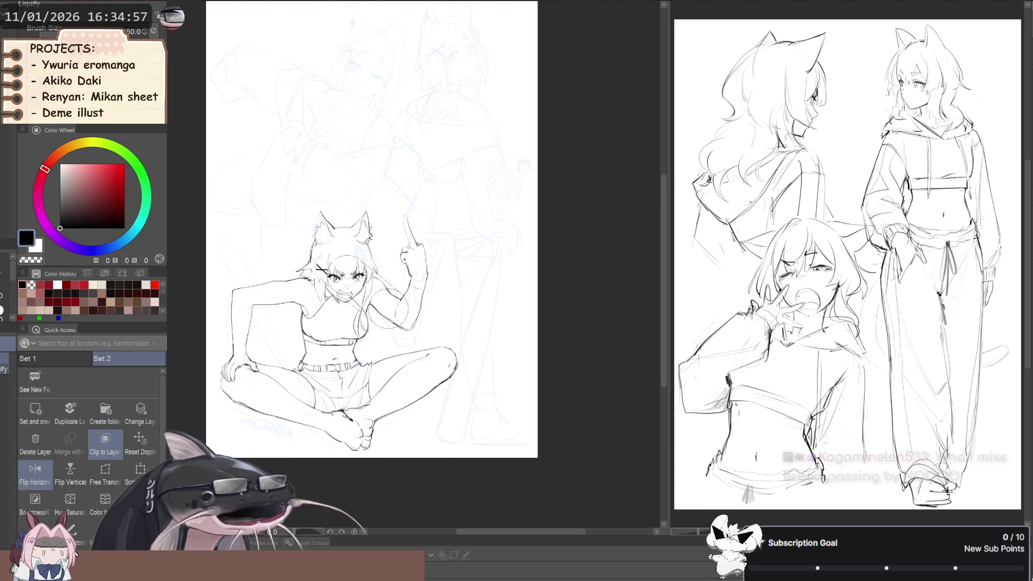
left_click_drag(277, 259, 317, 280)
key("h")
key("b")
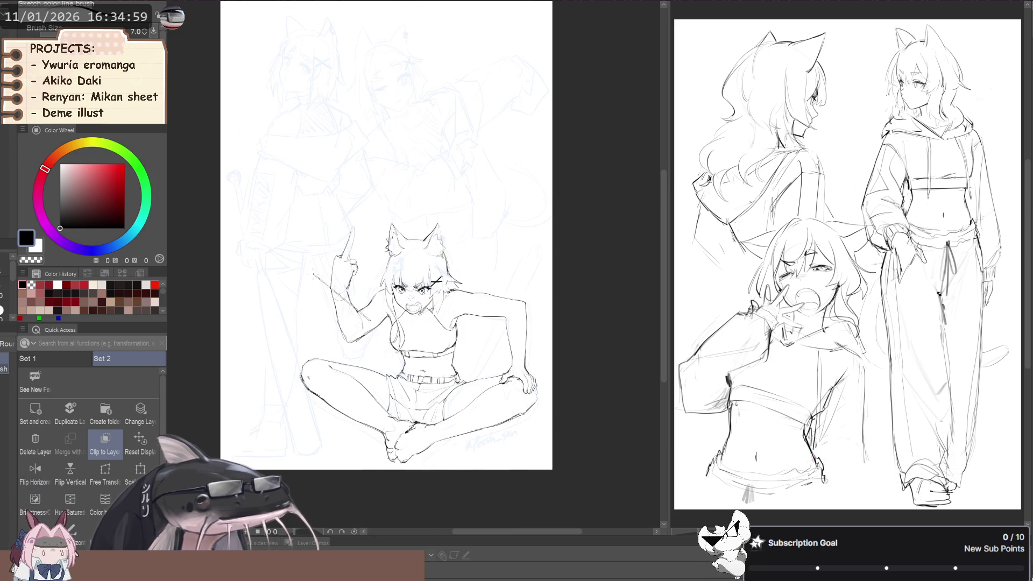
scroll(330, 281, "up", 3)
Push the raised hand's edge into shape with Liquify at brush size 100, then 80.
key("j")
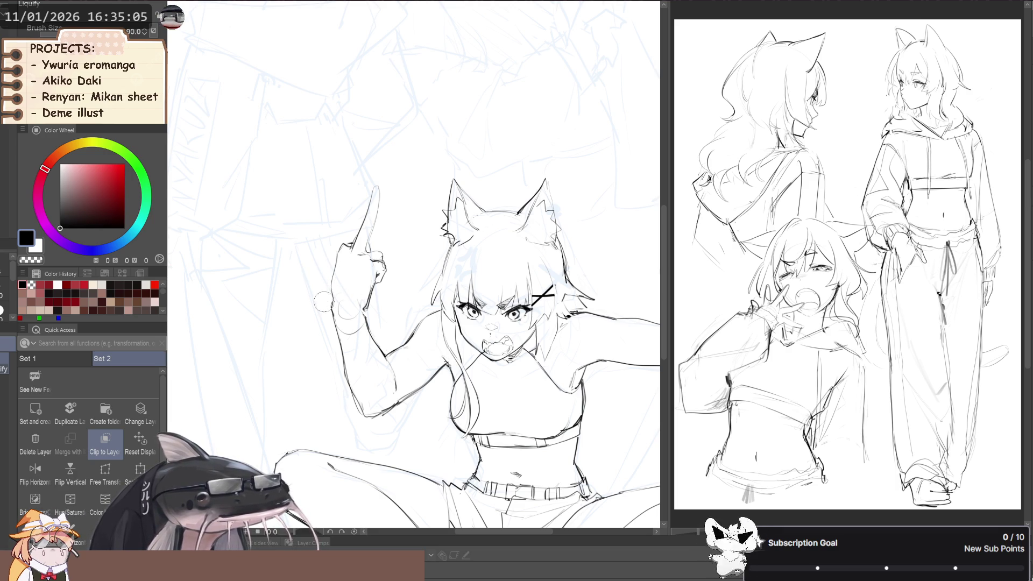
key("bracketleft")
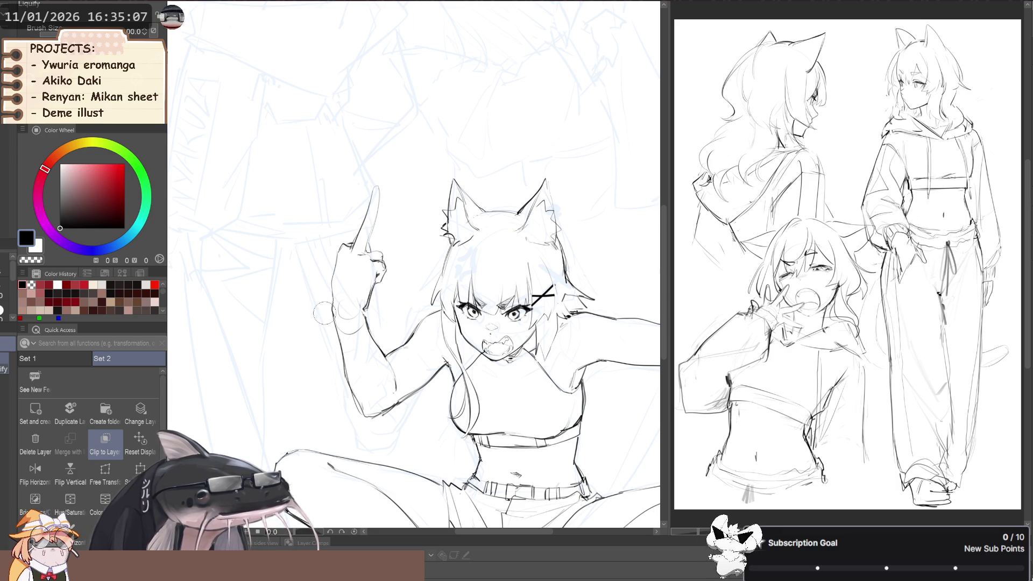
key("bracketright")
left_click_drag(359, 301, 358, 293)
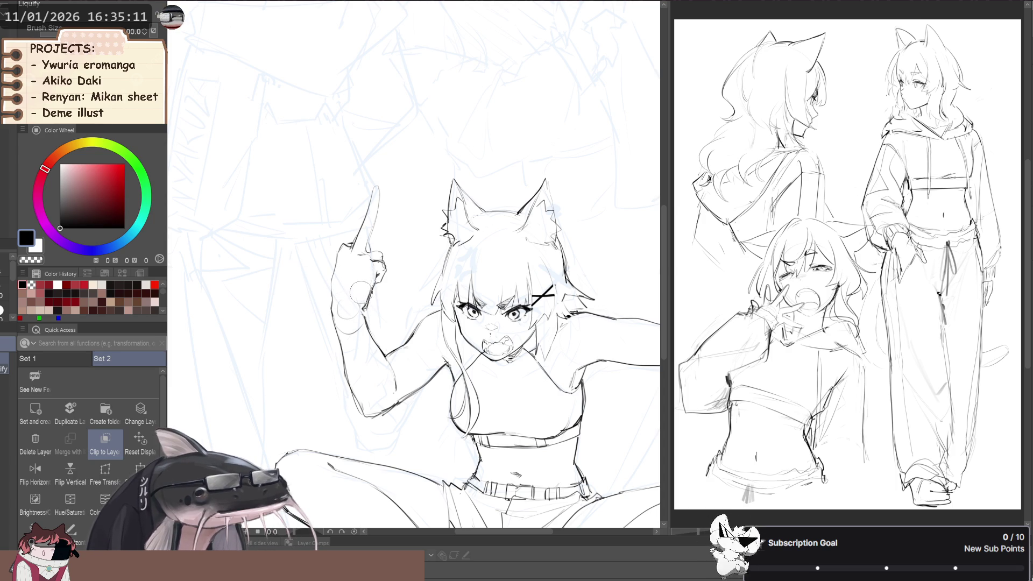
key("bracketleft")
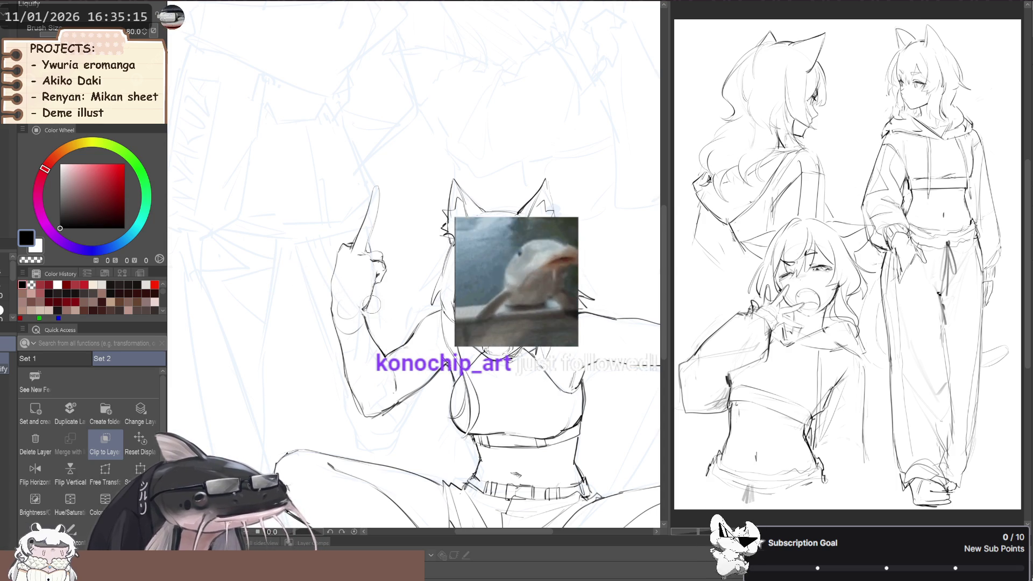
key("ctrl+minus")
key("h")
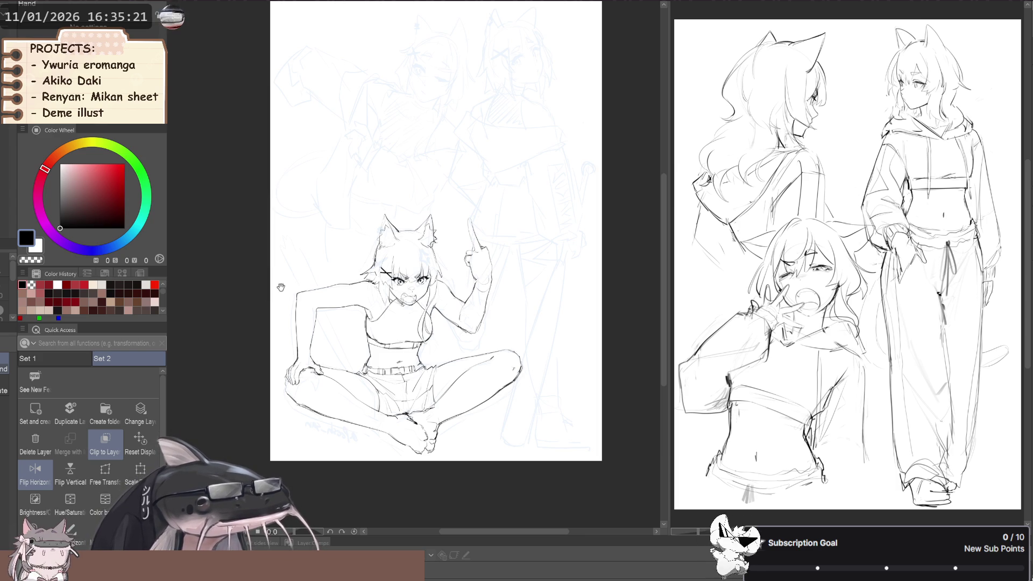
Set the Liquify brush to 50, then 150, while reviewing the figure mirrored.
key("j")
key("bracketright")
key("bracketright")
key("bracketright")
key("h")
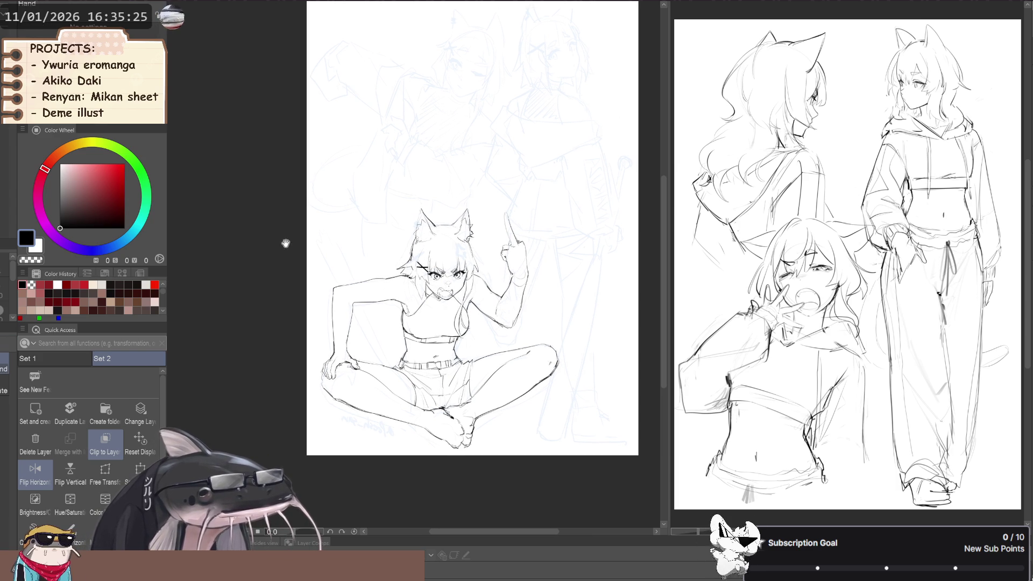
mouse_move(359, 251)
left_mouse_down()
mouse_move(278, 245)
mouse_move(294, 259)
left_mouse_up()
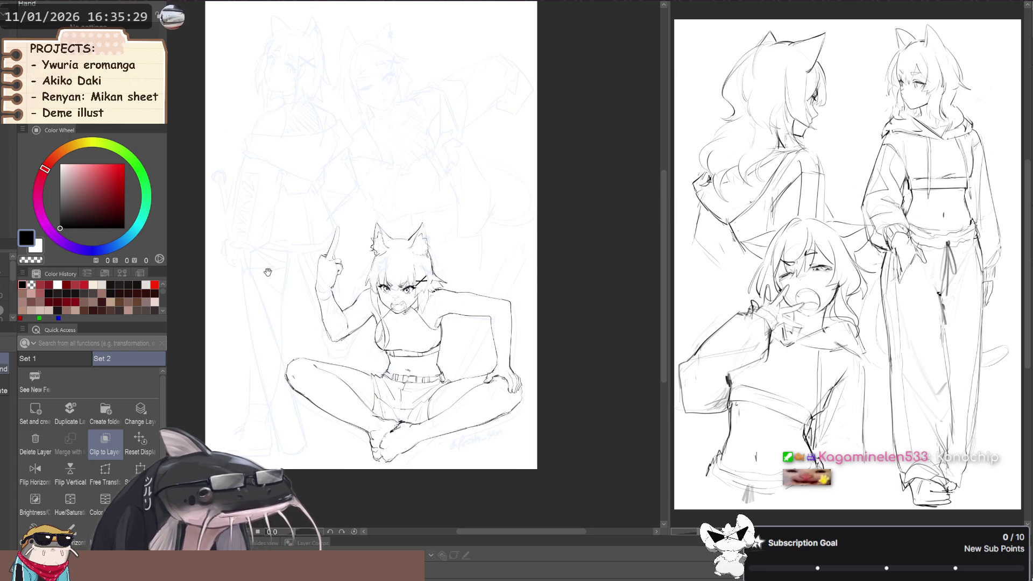
mouse_move(286, 311)
left_mouse_down()
mouse_move(341, 326)
mouse_move(356, 352)
left_mouse_up()
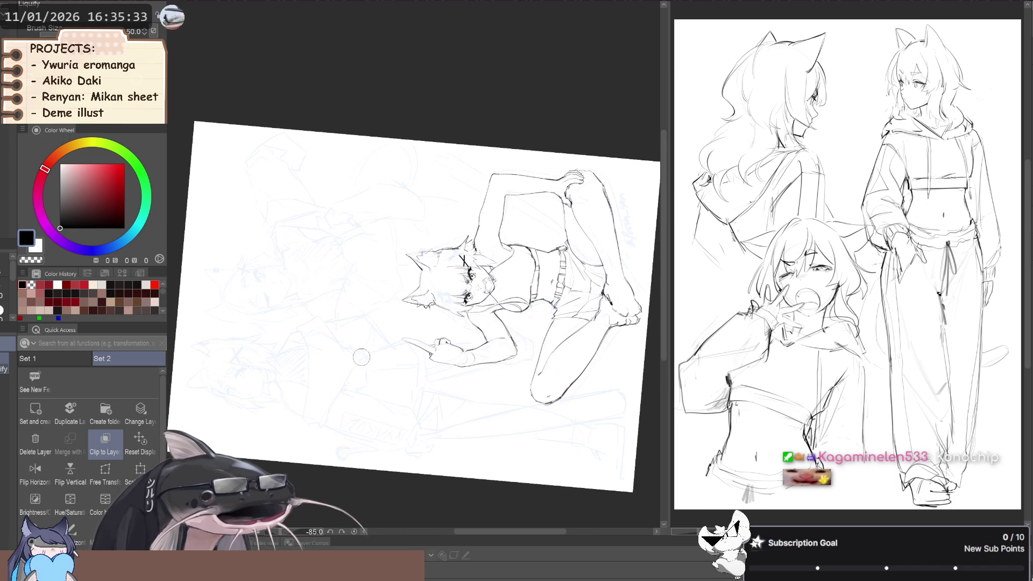
scroll(366, 350, "up", 3)
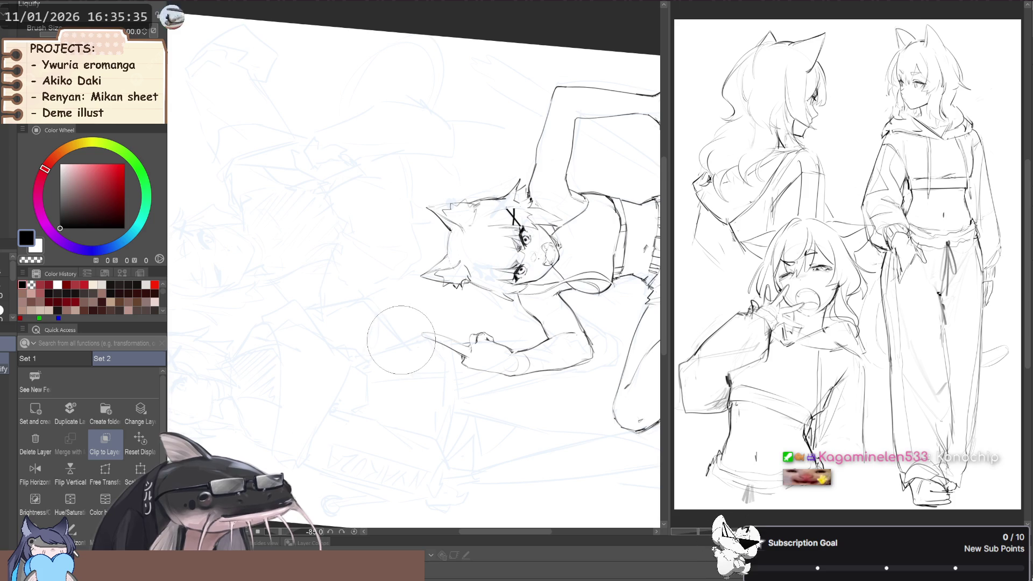
key("bracketright")
key("bracketright")
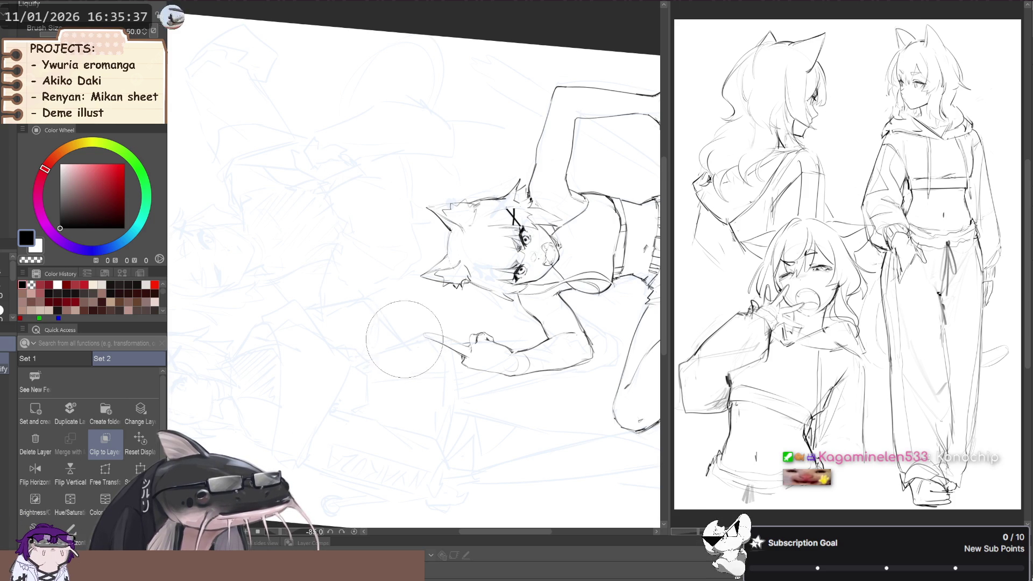
Review the whole page upright and mirrored, then zoom in on the face with the inking pen.
scroll(394, 337, "down", 3)
mouse_move(393, 337)
left_mouse_down()
mouse_move(359, 296)
mouse_move(255, 306)
left_mouse_up()
key("h")
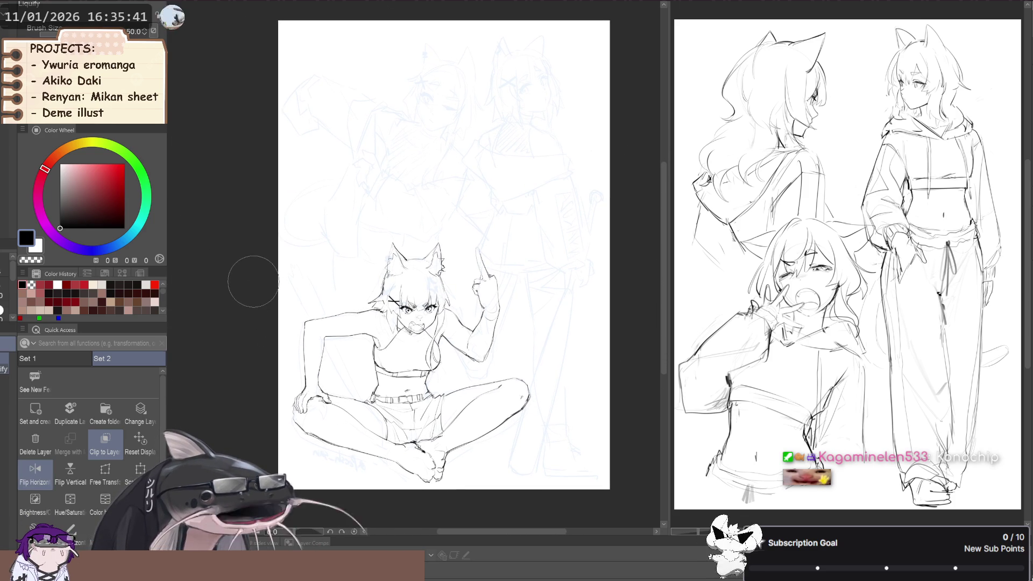
mouse_move(264, 312)
left_mouse_down()
mouse_move(281, 276)
mouse_move(307, 341)
left_mouse_up()
key("h")
key("h")
key("h")
scroll(323, 323, "up", 3)
key("p")
scroll(326, 315, "up", 2)
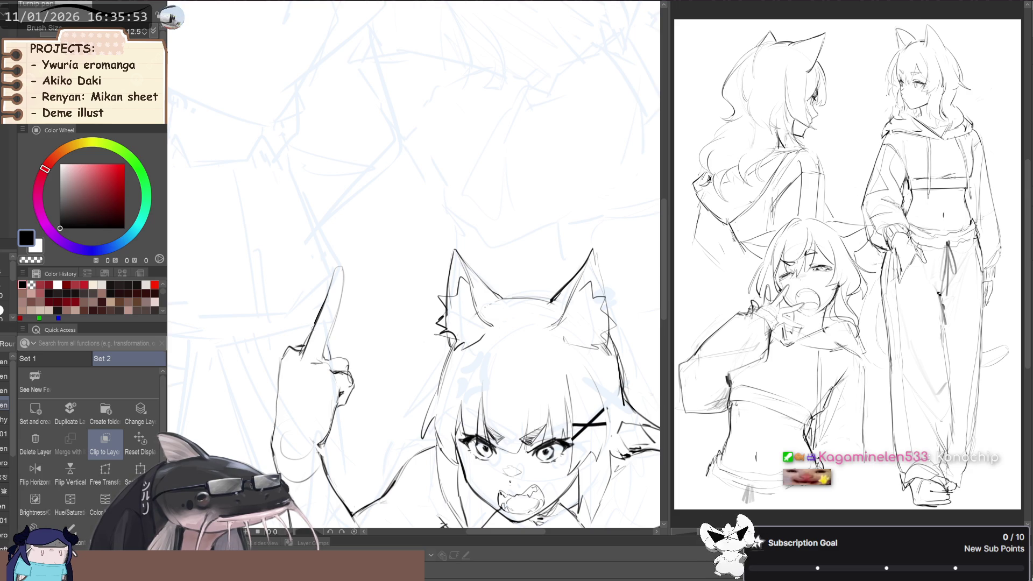
Zoom around the full seated figure, flipping the view horizontally to check it.
key("b")
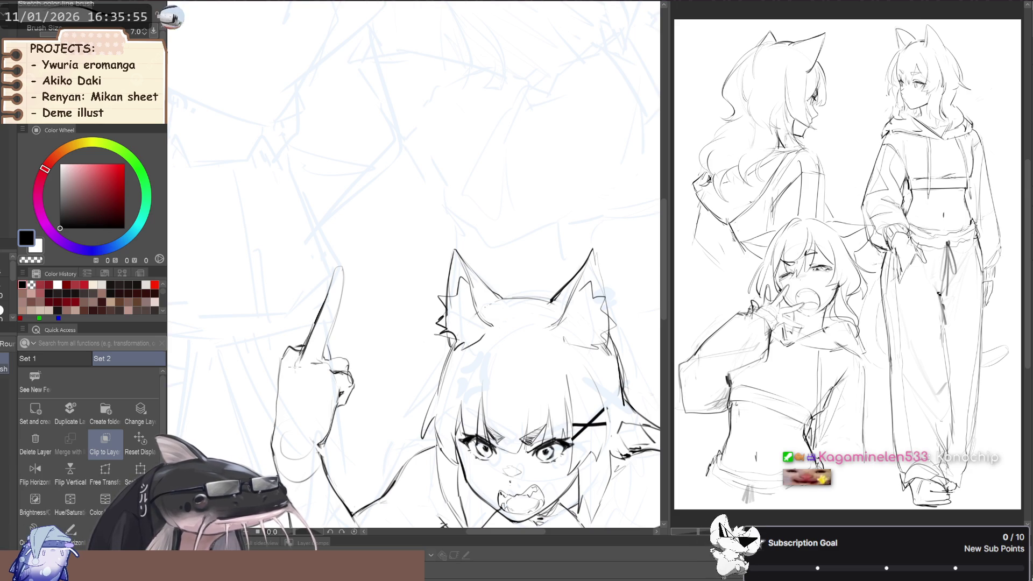
scroll(317, 321, "down", 1)
scroll(305, 323, "up", 1)
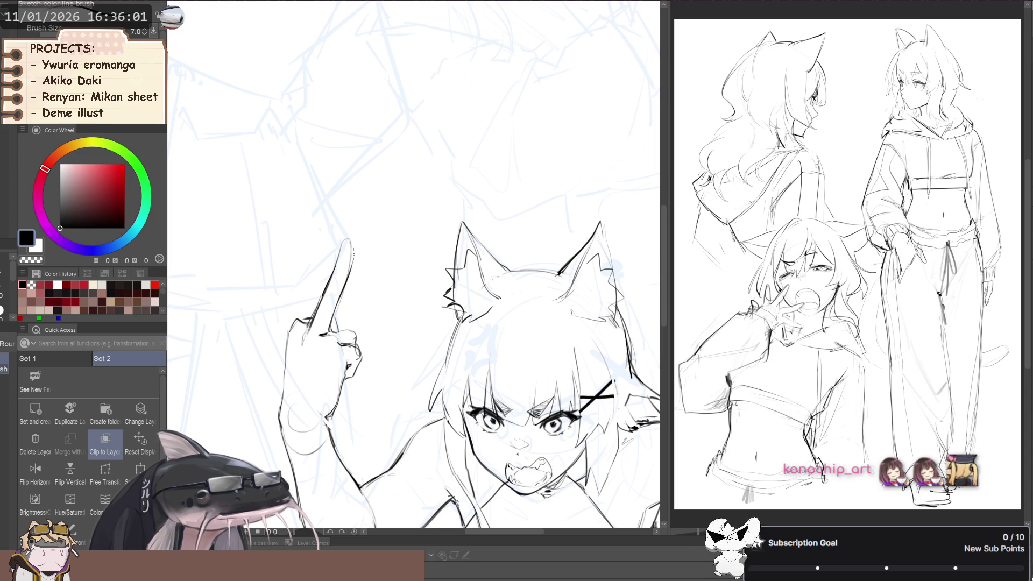
scroll(259, 264, "down", 3)
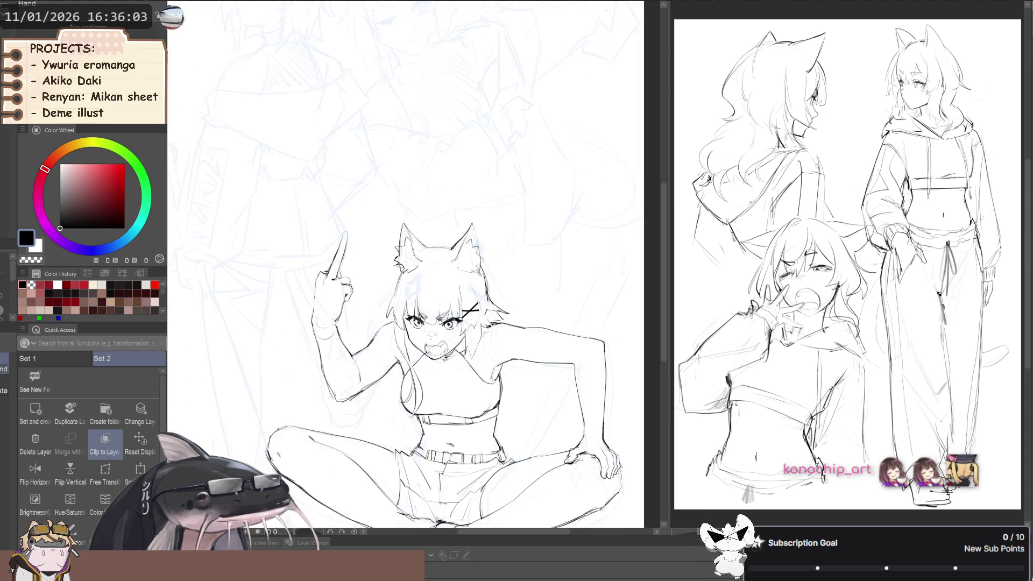
key("h")
scroll(283, 268, "down", 3)
key("h")
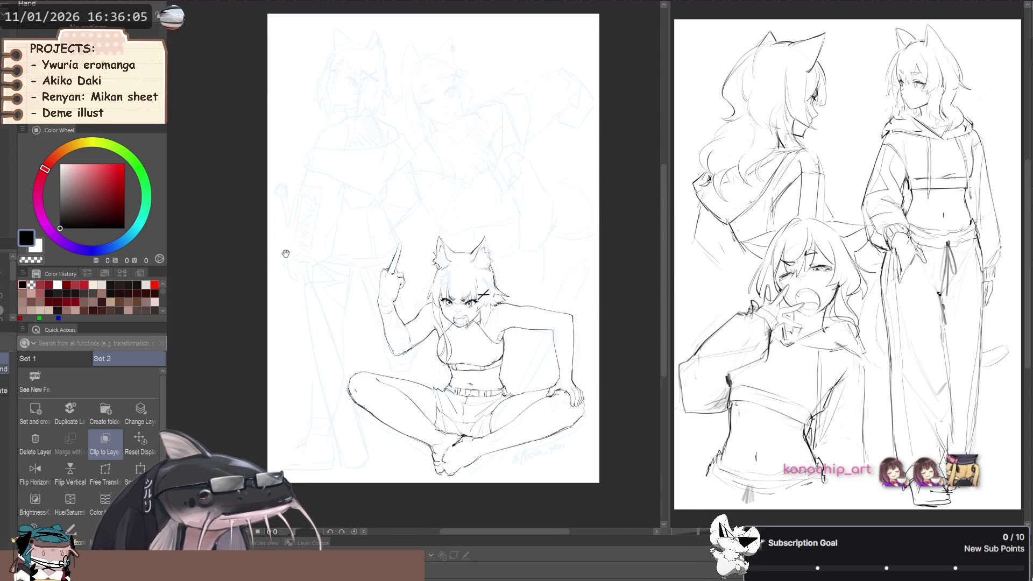
scroll(263, 287, "down", 2)
scroll(263, 286, "up", 2)
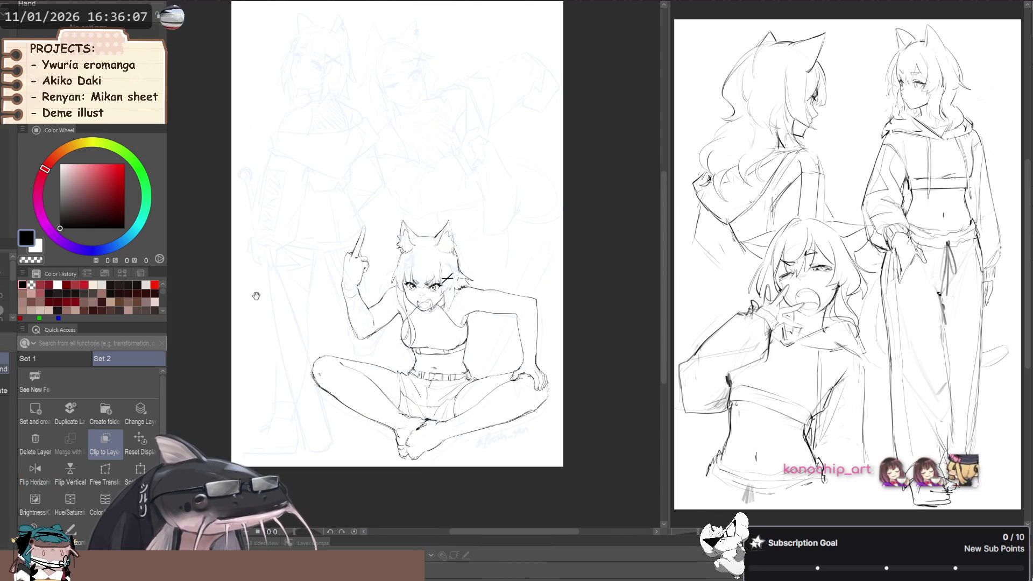
key("j")
scroll(422, 312, "up", 2)
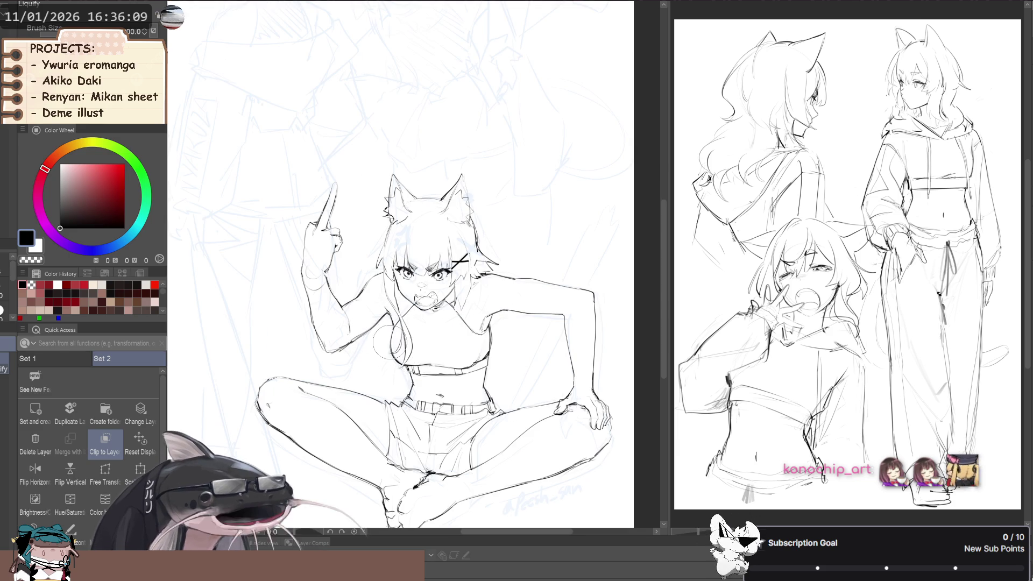
scroll(263, 286, "down", 2)
Recheck the pose with repeated view flips, then zoom in on the legs and crossed feet.
key("h")
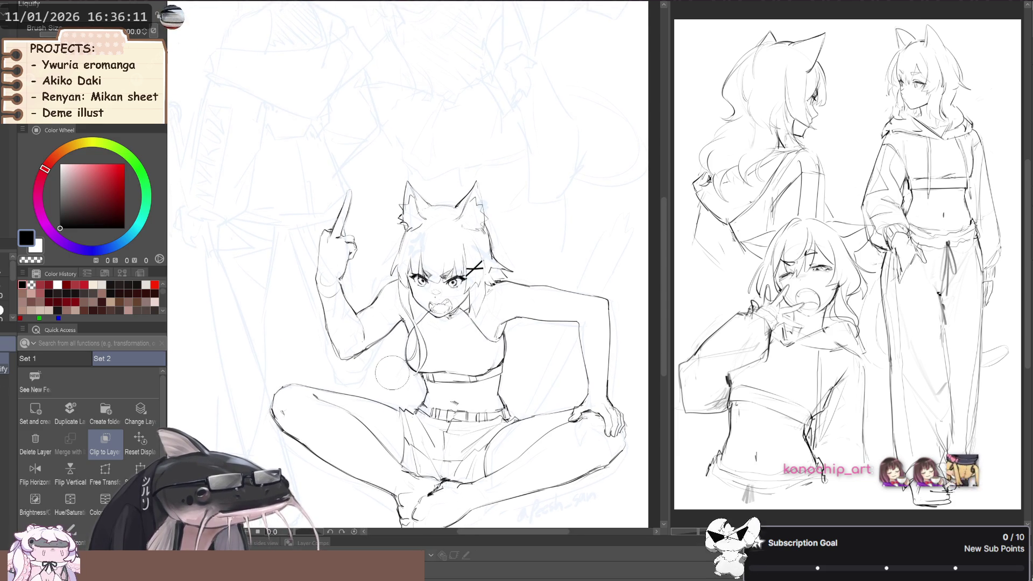
scroll(321, 321, "down", 2)
key("f")
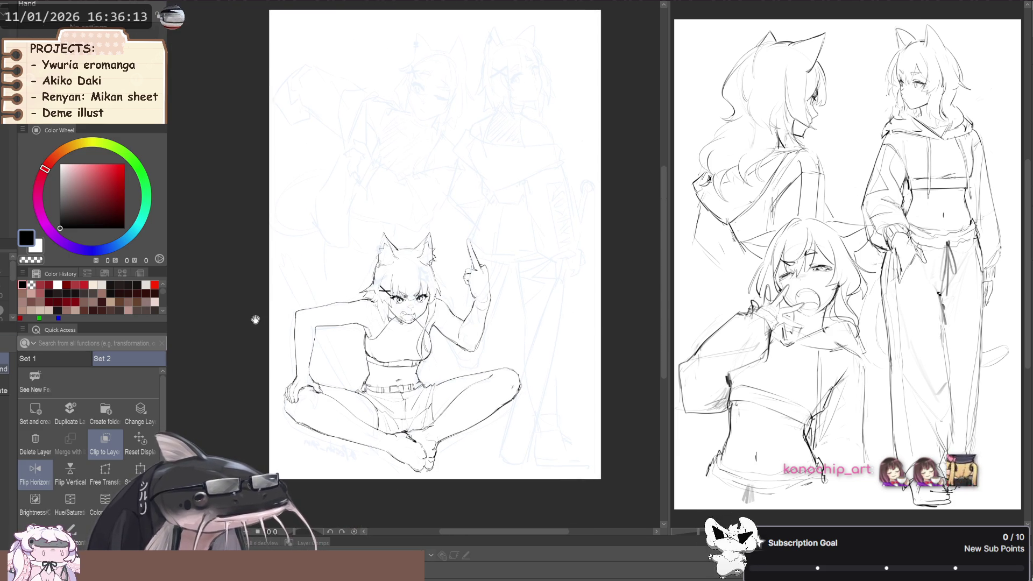
key("f")
left_click_drag(253, 309, 240, 293)
key("f")
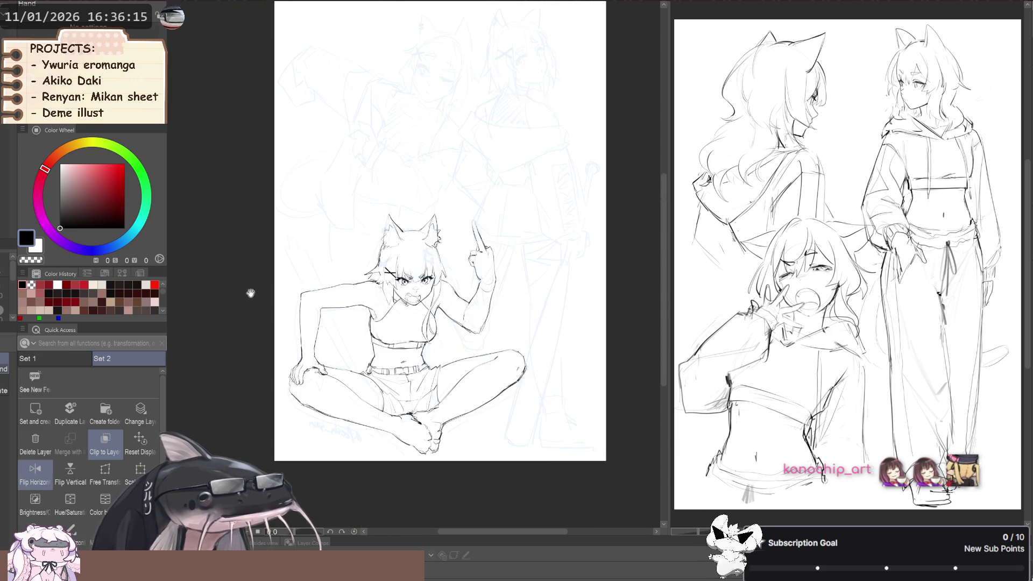
scroll(258, 299, "down", 1)
key("f")
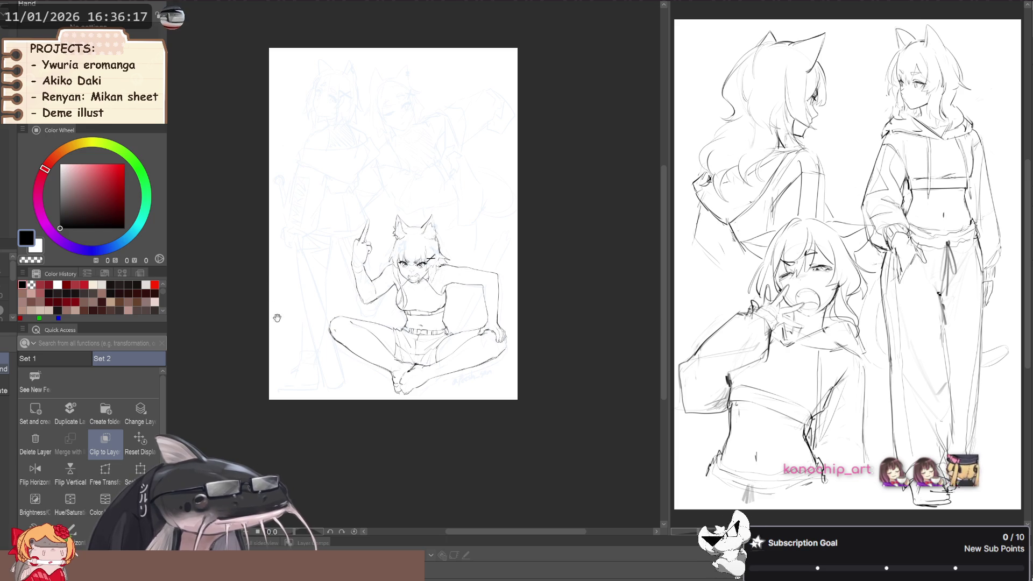
scroll(401, 377, "up", 2)
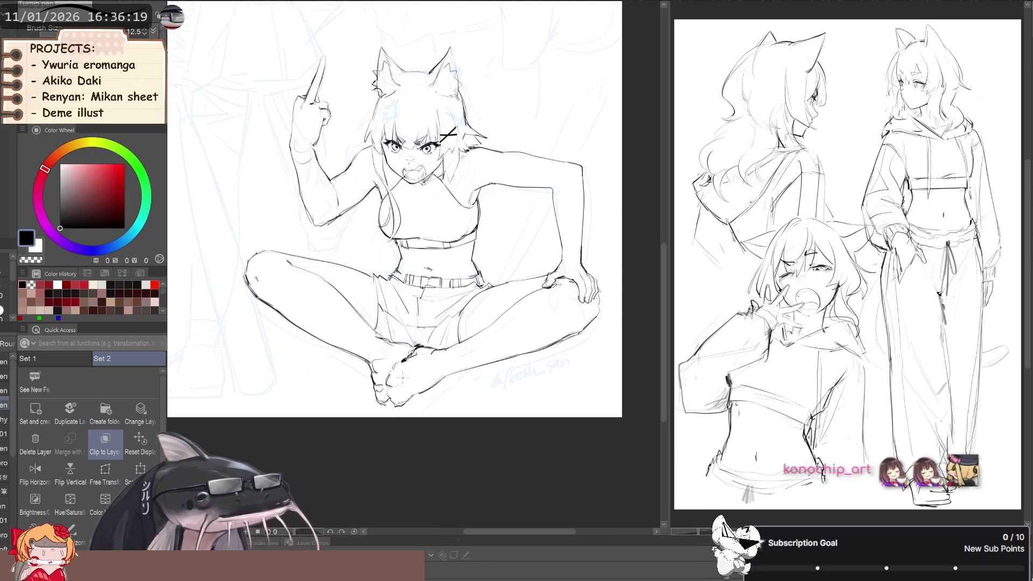
key("b")
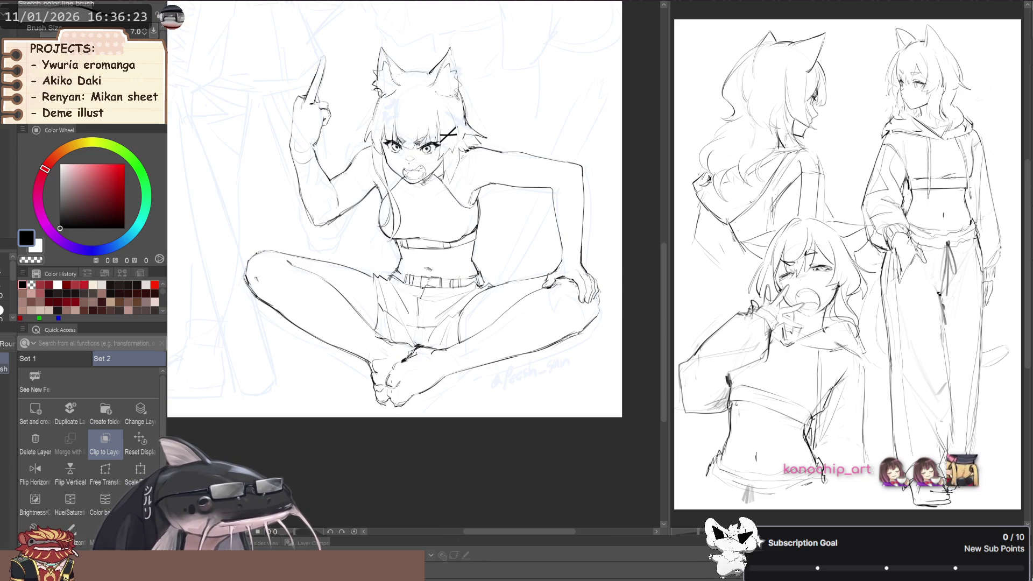
scroll(368, 378, "up", 2)
key("m")
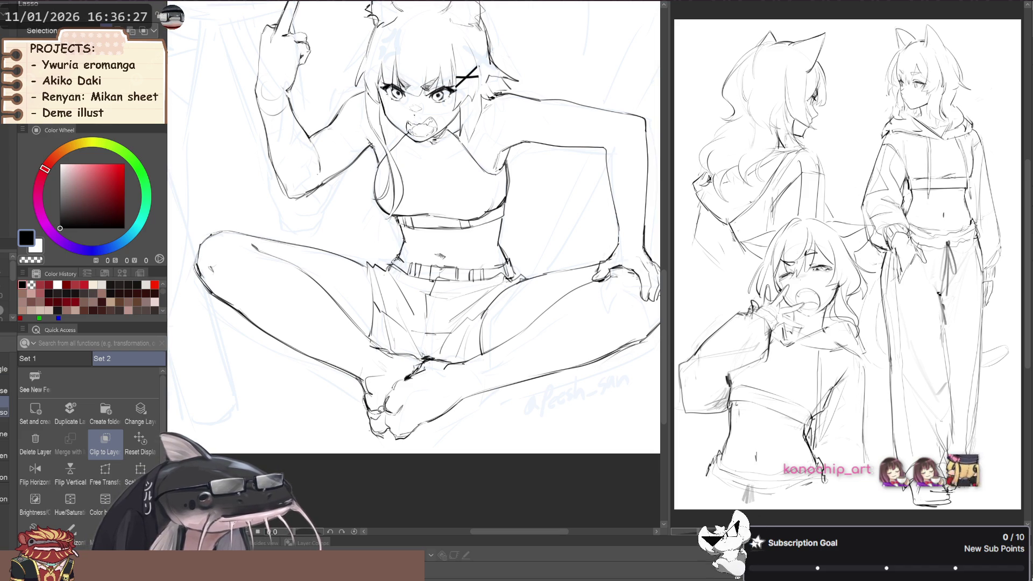
Lasso the girl's crossed feet, move them slightly lower, and deselect.
left_click_drag(379, 368, 370, 376)
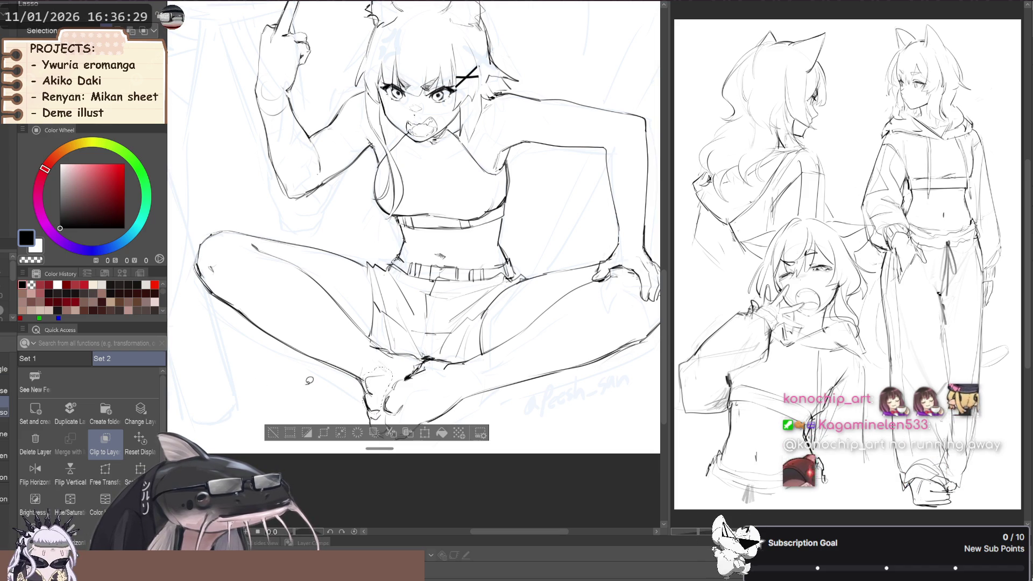
key("ctrl+t")
left_click_drag(371, 405, 371, 411)
key("Return")
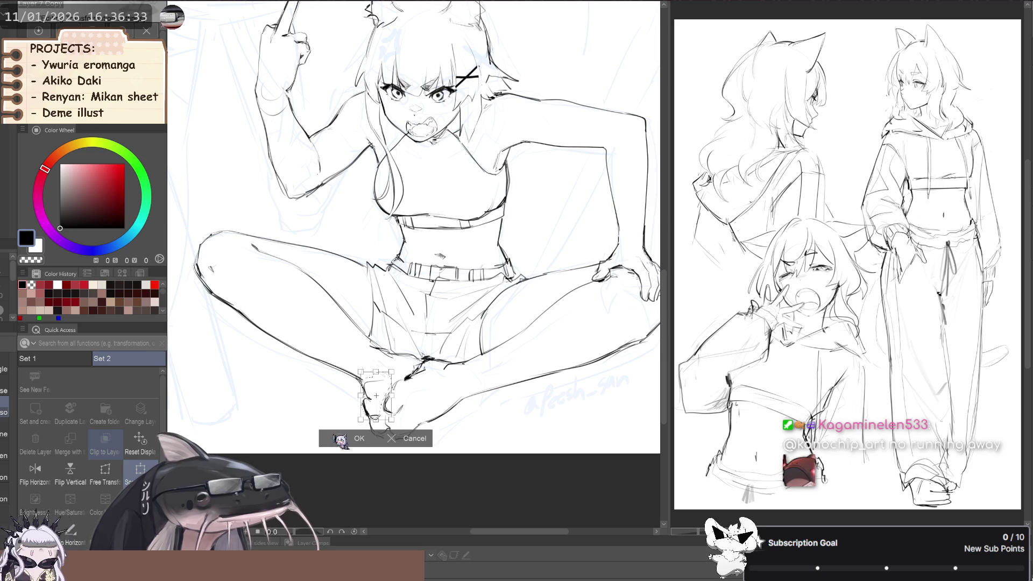
key("ctrl+d")
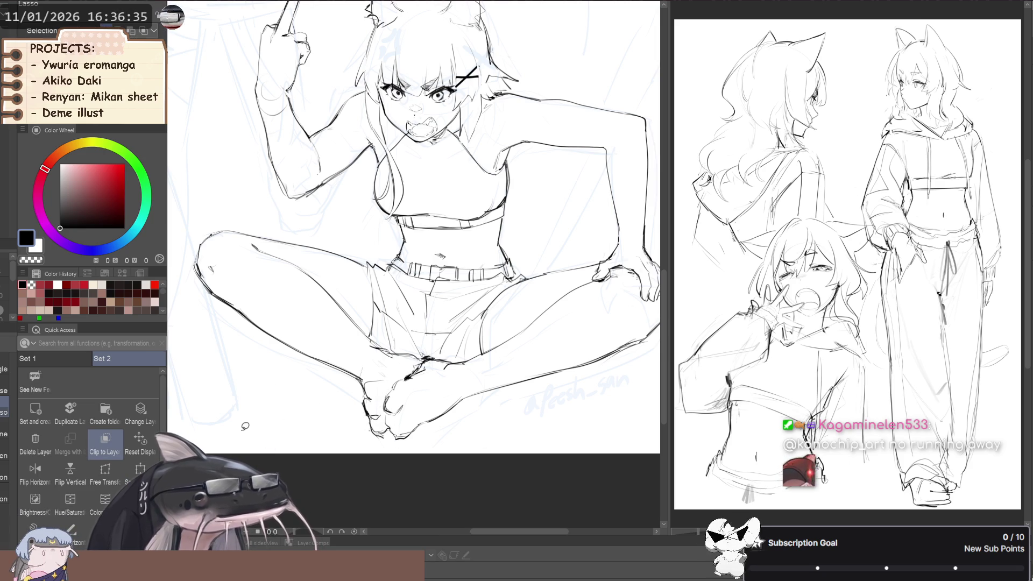
Zoom out to the whole page and make the standing figure's lines clearly visible.
scroll(248, 422, "down", 2)
left_click_drag(323, 317, 308, 361)
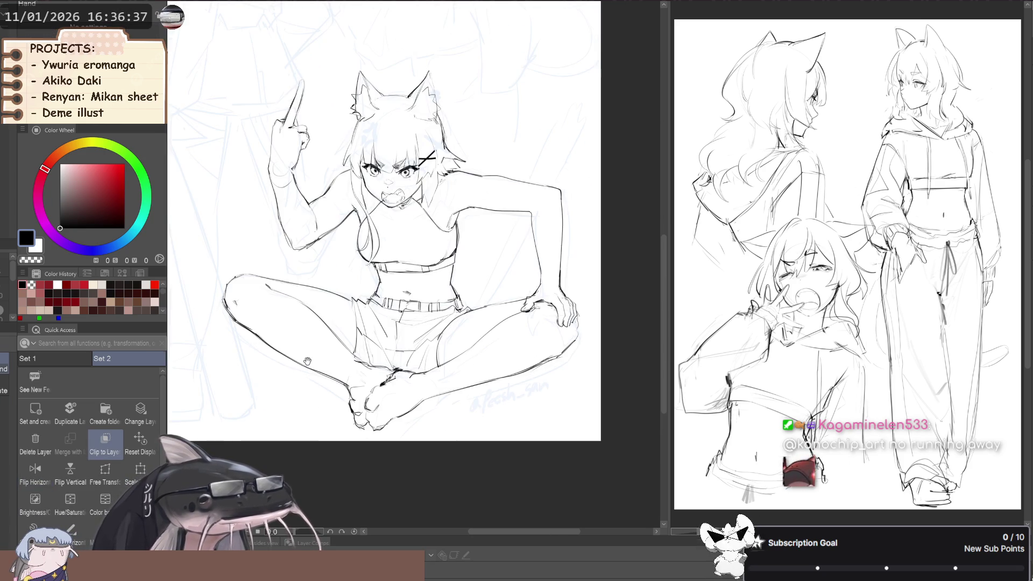
scroll(308, 361, "down", 1)
scroll(301, 355, "down", 2)
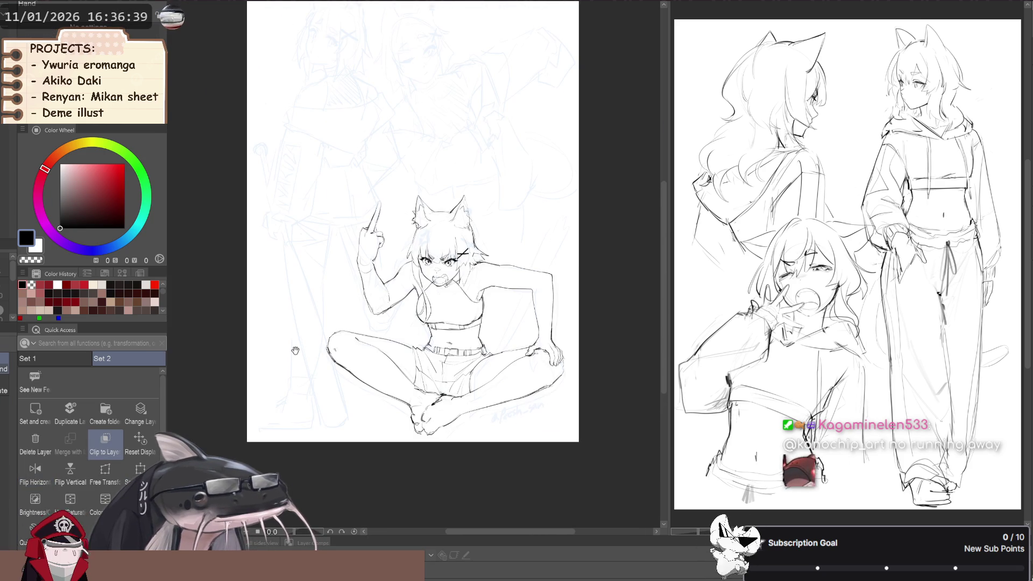
left_click_drag(283, 341, 334, 323)
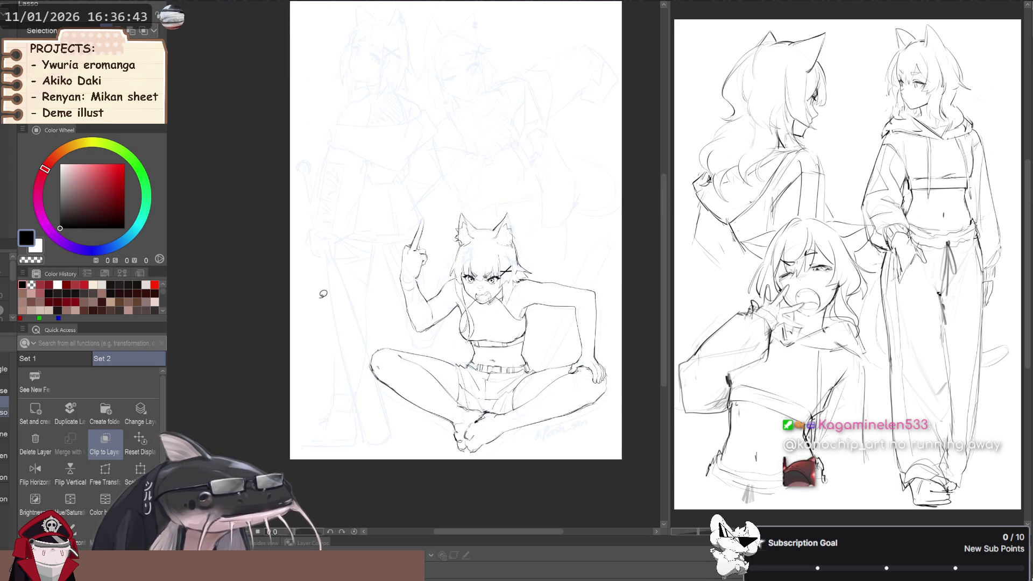
key("h")
key("h")
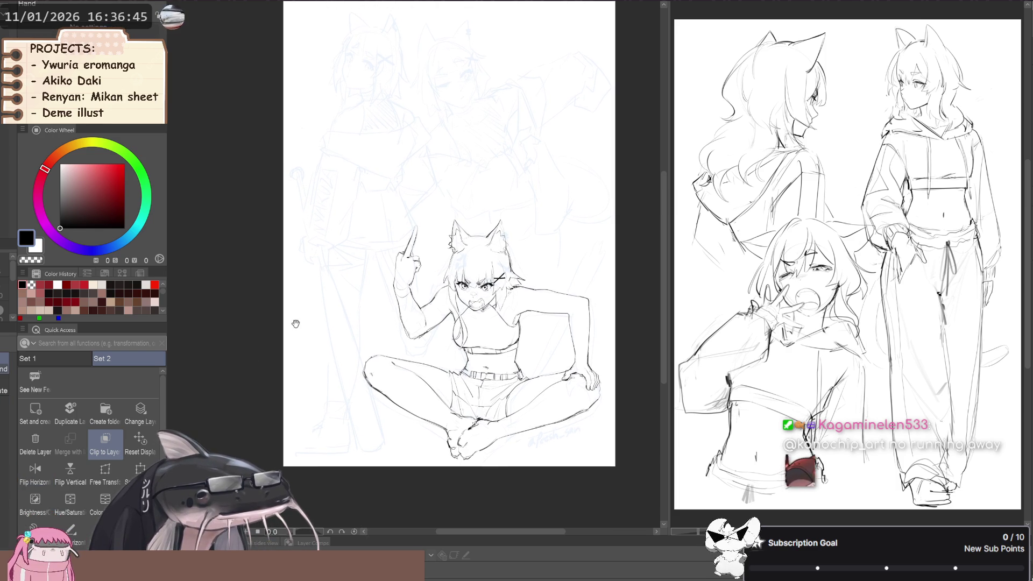
key("ctrl+z")
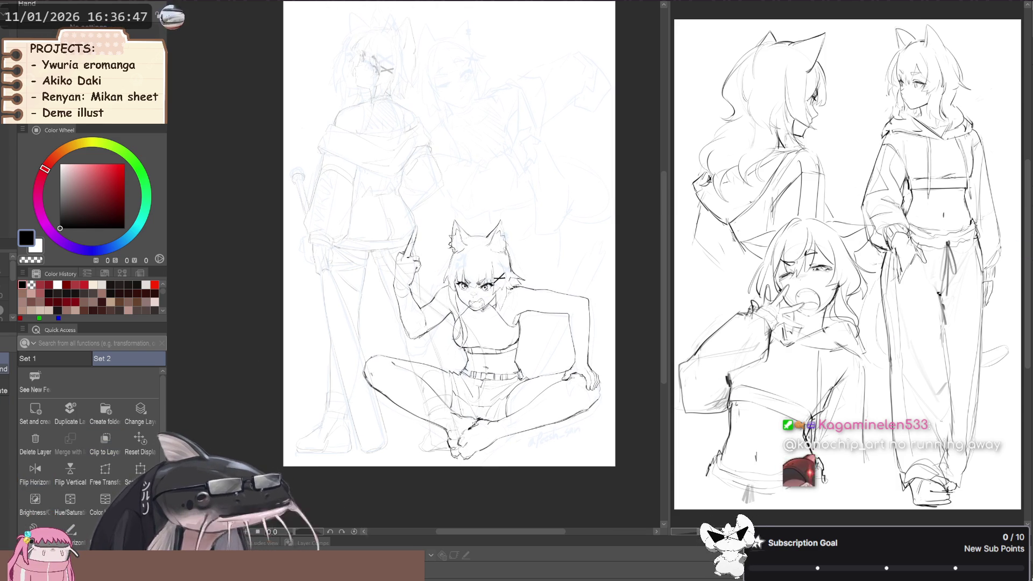
Check the two-figure composition mirrored, then fade the standing figure and zoom in on the girl.
key("ctrl+z")
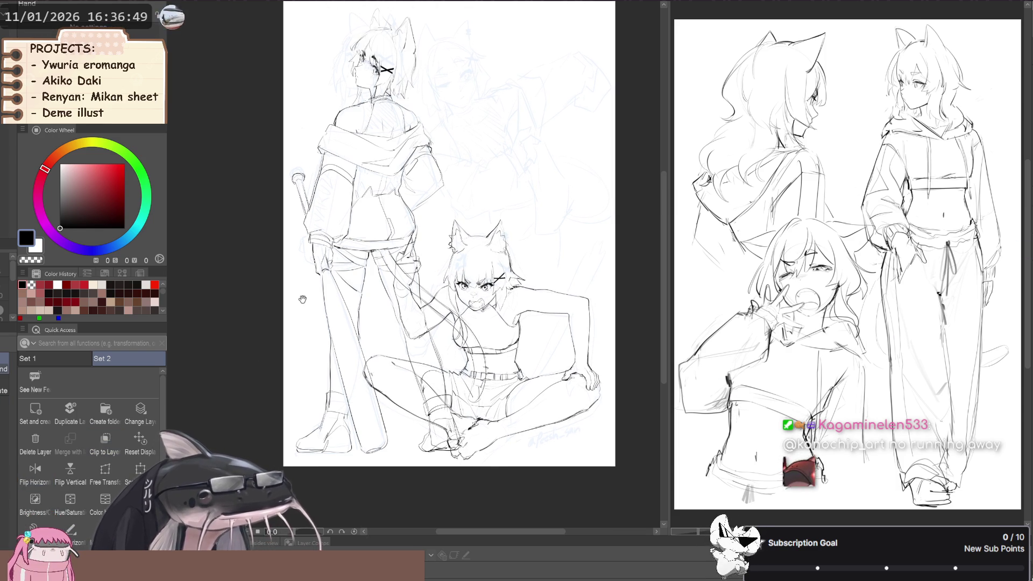
key("h")
left_click_drag(422, 310, 266, 321)
key("h")
key("ctrl+y")
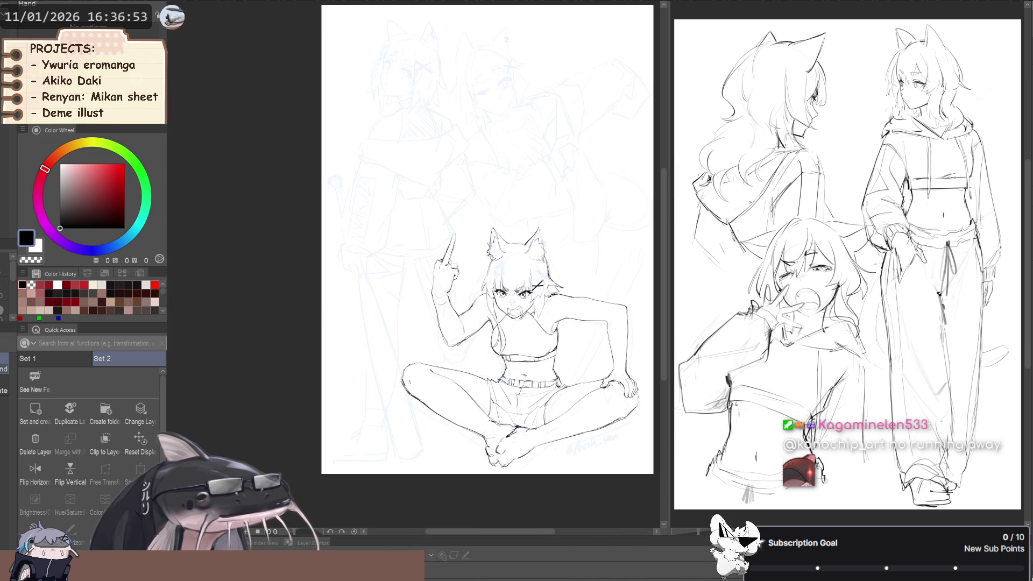
scroll(572, 358, "up", 2)
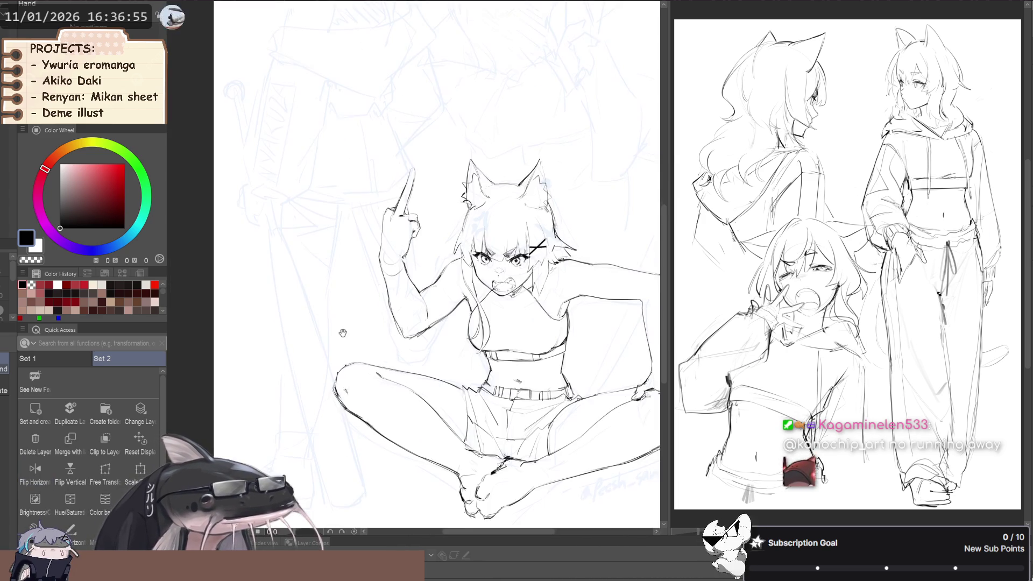
key("ctrl+alt+g")
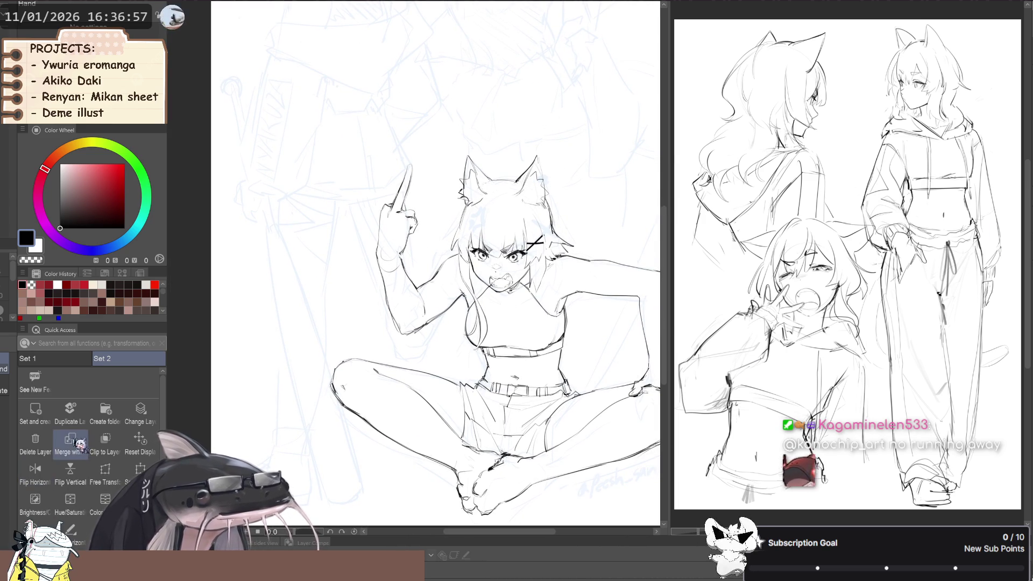
Pan to the girl's legs and start redrawing their lines with the thinner sketch brush.
mouse_move(427, 386)
left_mouse_down()
mouse_move(392, 373)
mouse_move(408, 368)
left_mouse_up()
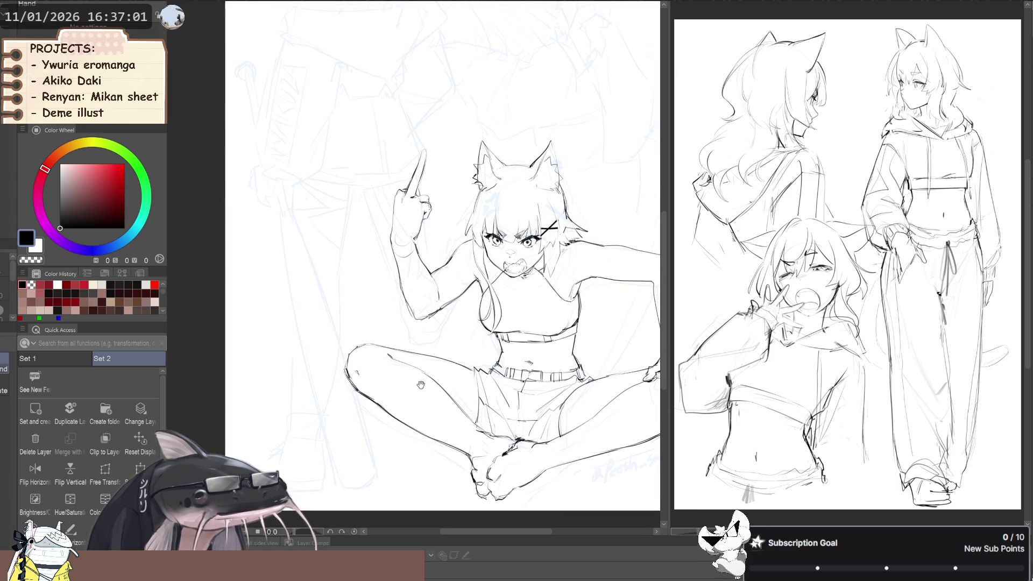
scroll(462, 396, "up", 2)
scroll(462, 395, "down", 1)
scroll(473, 398, "down", 1)
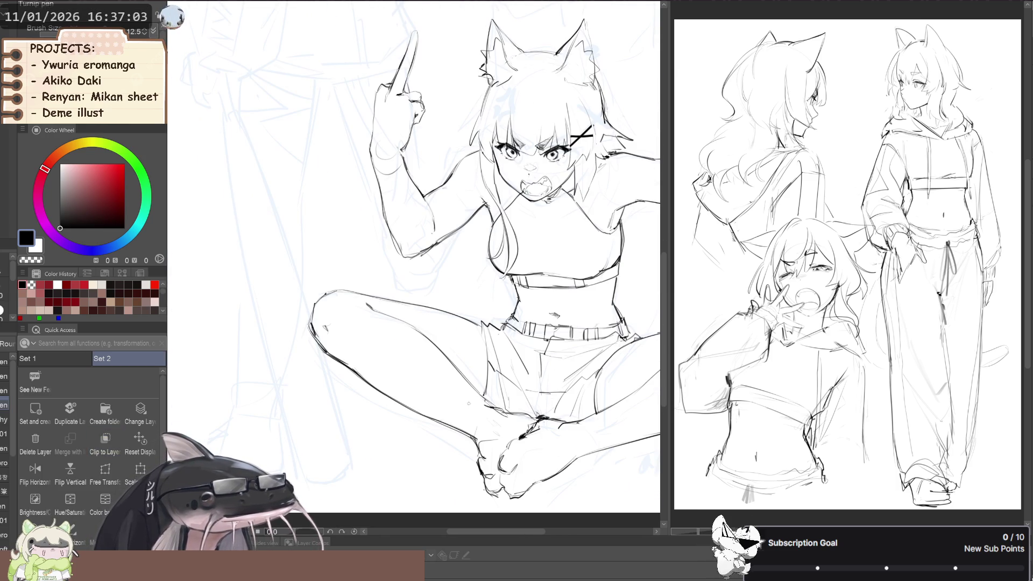
key("p")
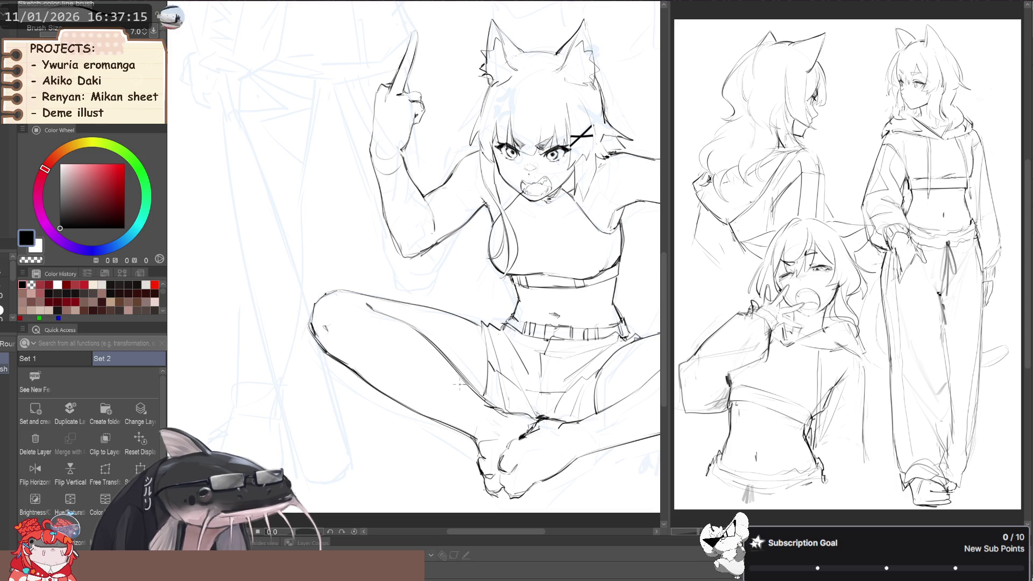
scroll(368, 358, "down", 3)
key("space")
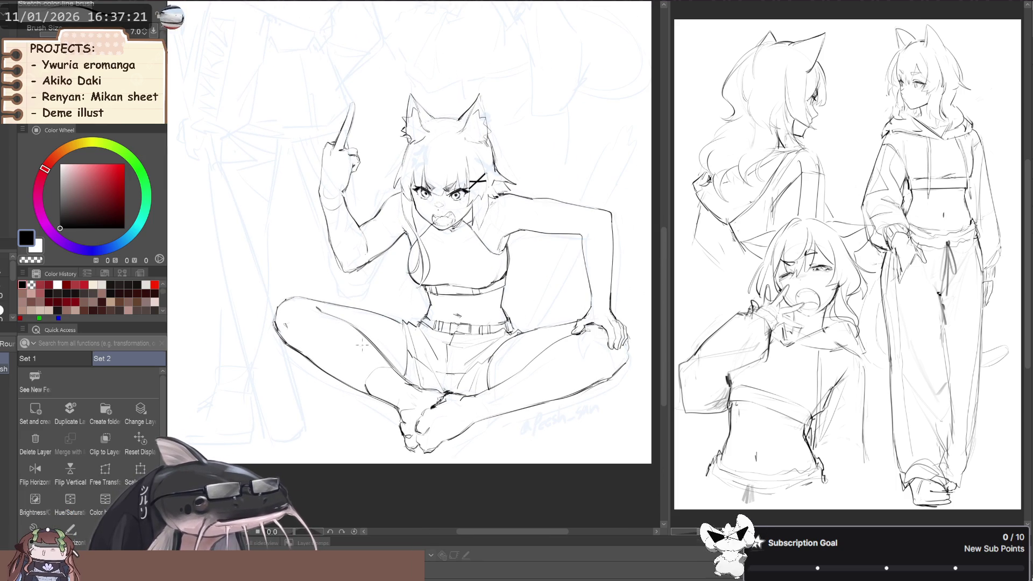
Continue refining the leg and shorts lines across the figure, then zoom back out.
left_click_drag(363, 347, 377, 367)
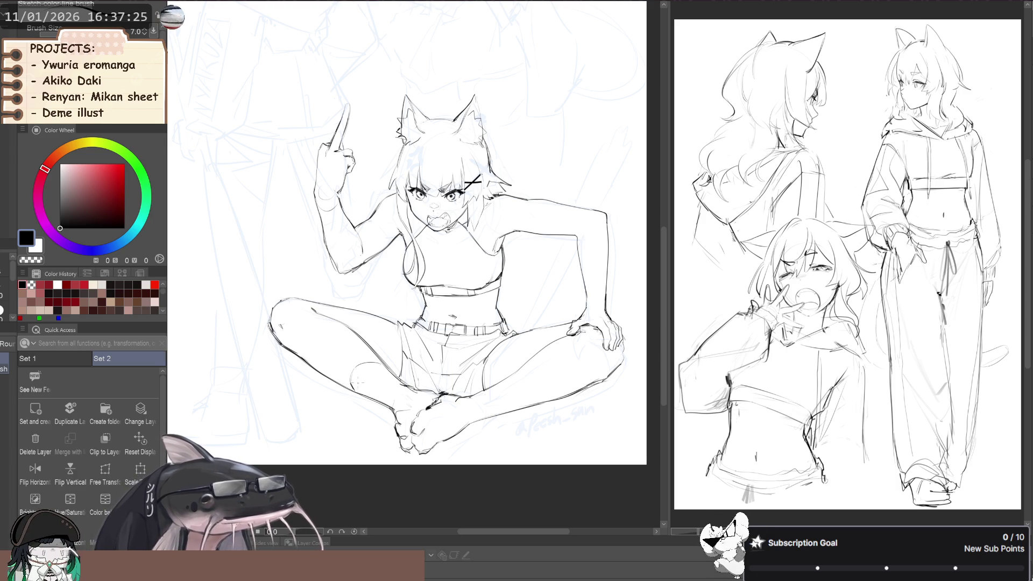
left_click_drag(446, 359, 401, 361)
scroll(400, 361, "up", 2)
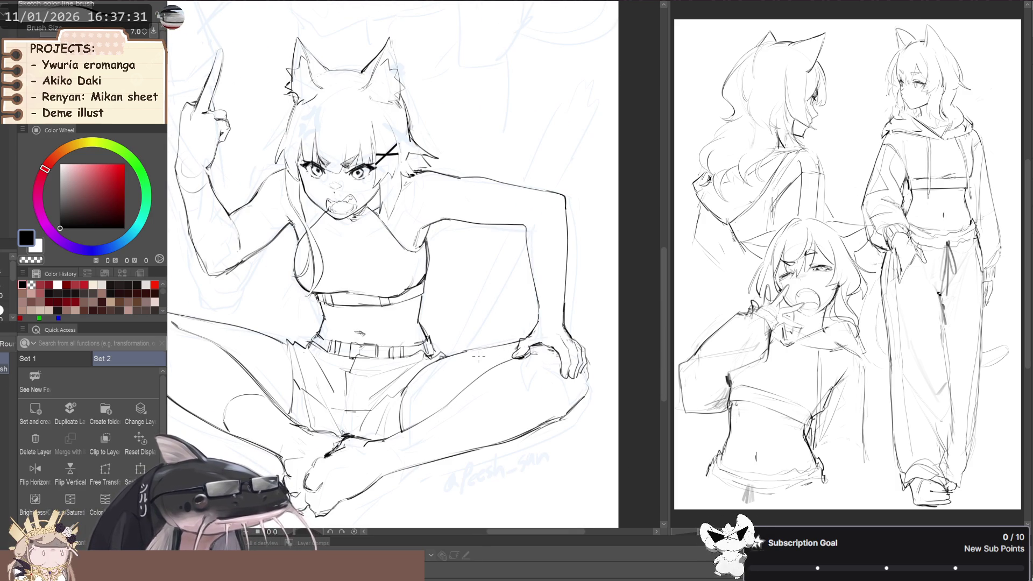
scroll(480, 356, "down", 2)
scroll(490, 378, "up", 2)
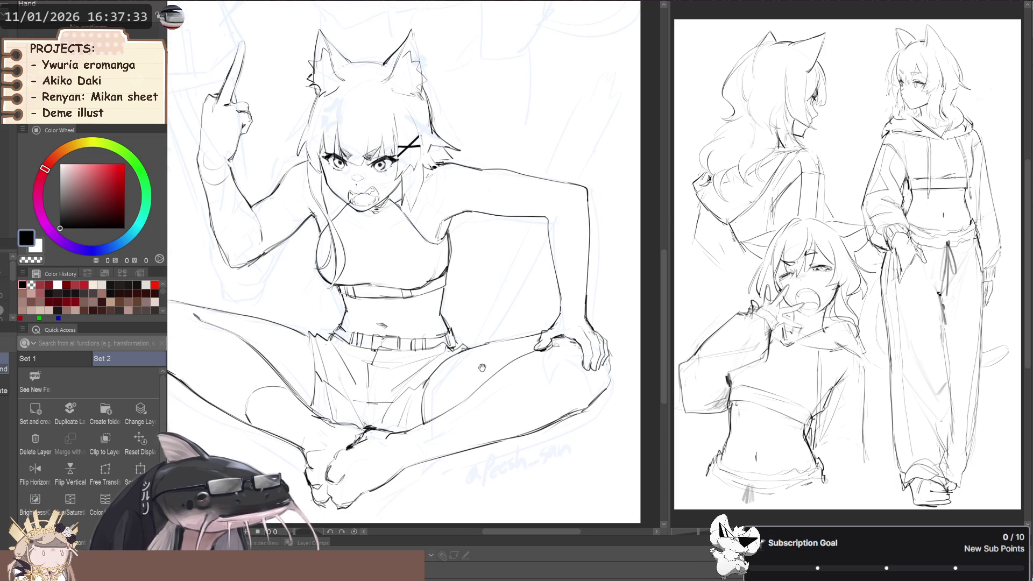
key("space")
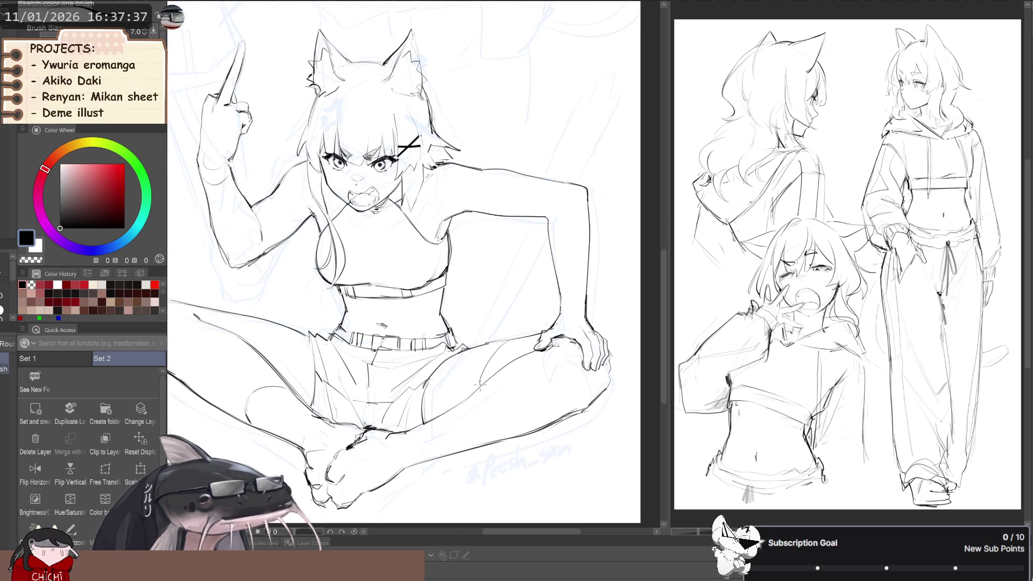
scroll(442, 369, "up", 2)
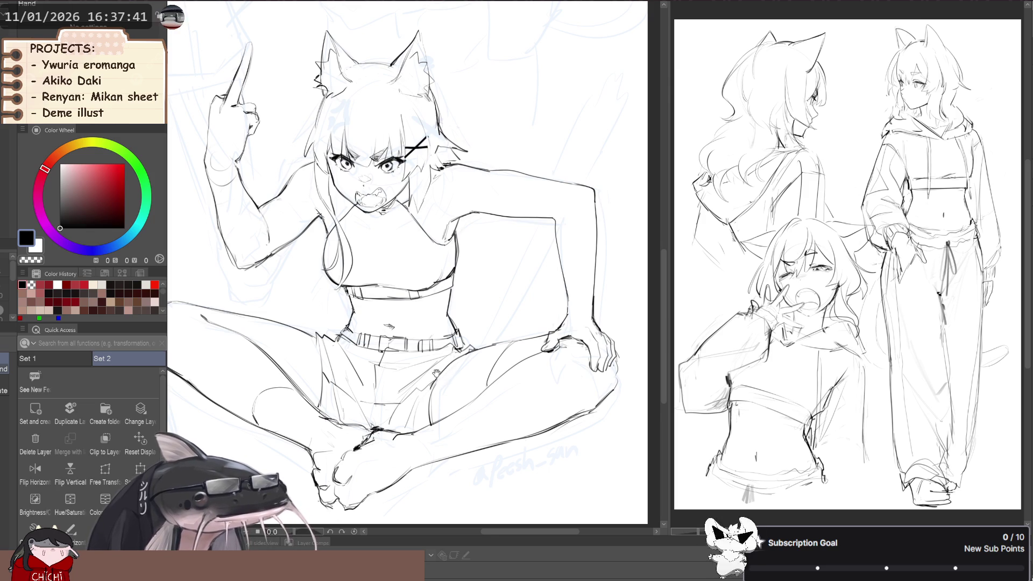
key("space")
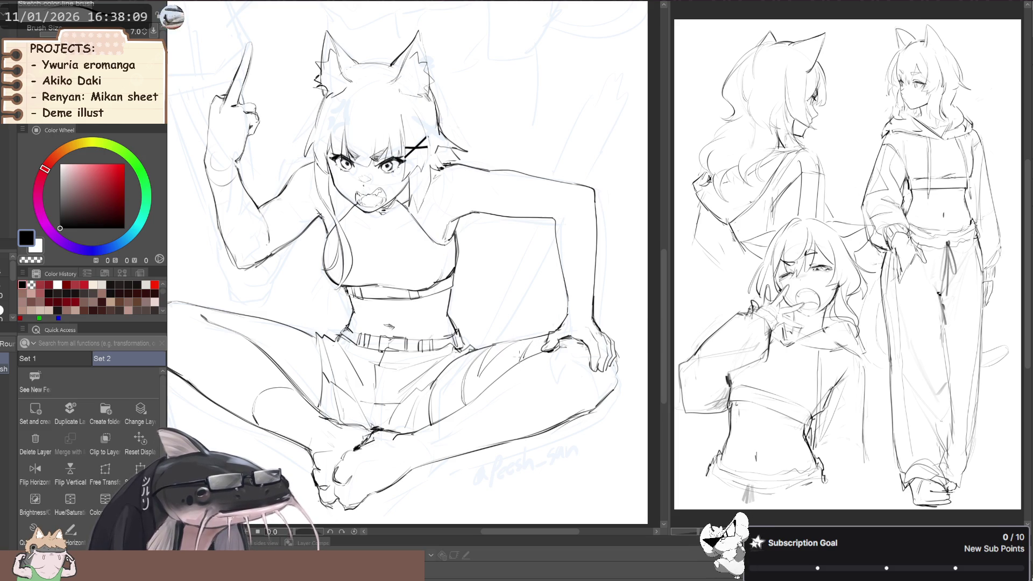
scroll(524, 350, "down", 2)
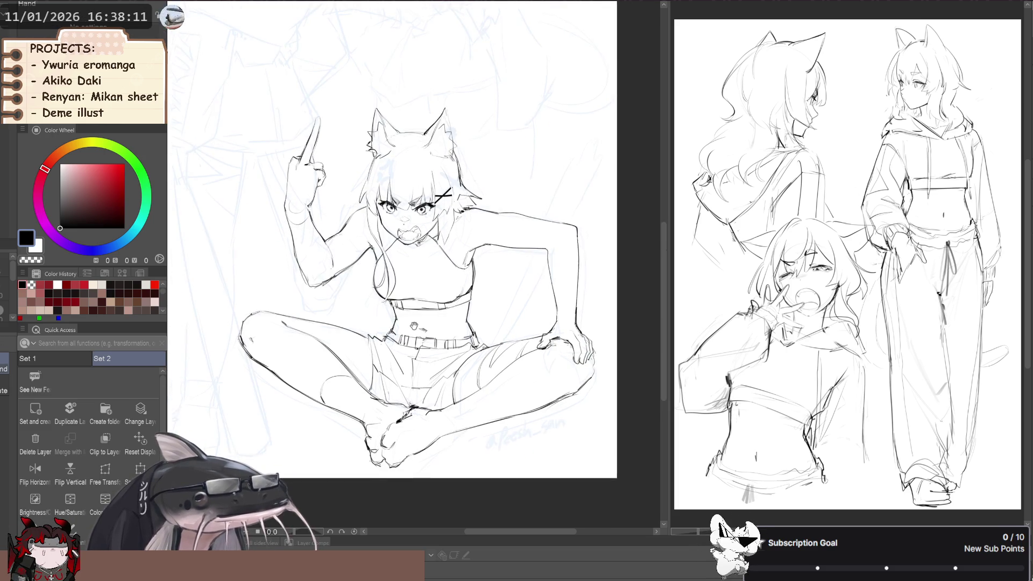
scroll(372, 326, "down", 2)
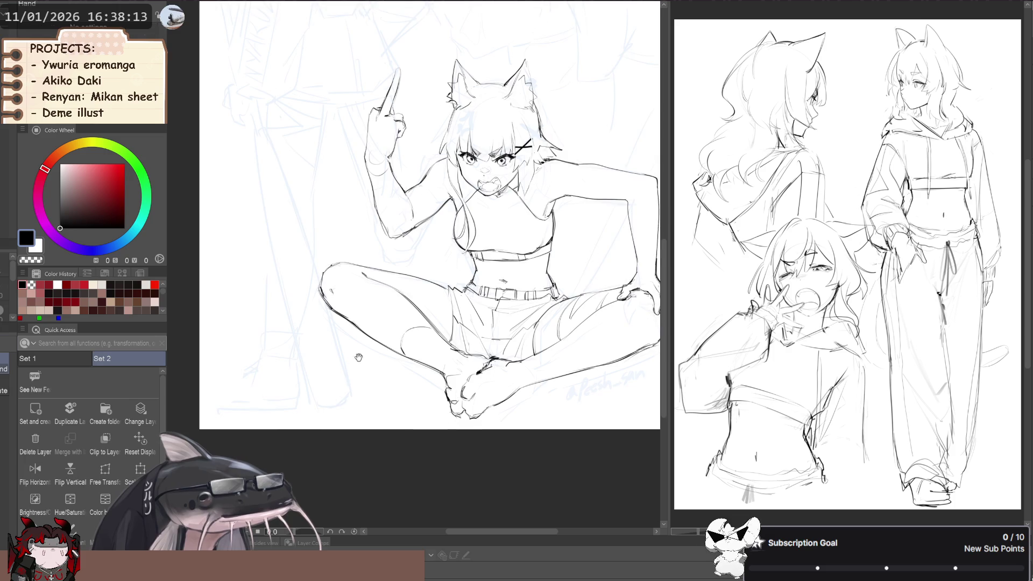
Mirror and straighten the view, then liquify the knee and hand lines slightly downward.
key("space")
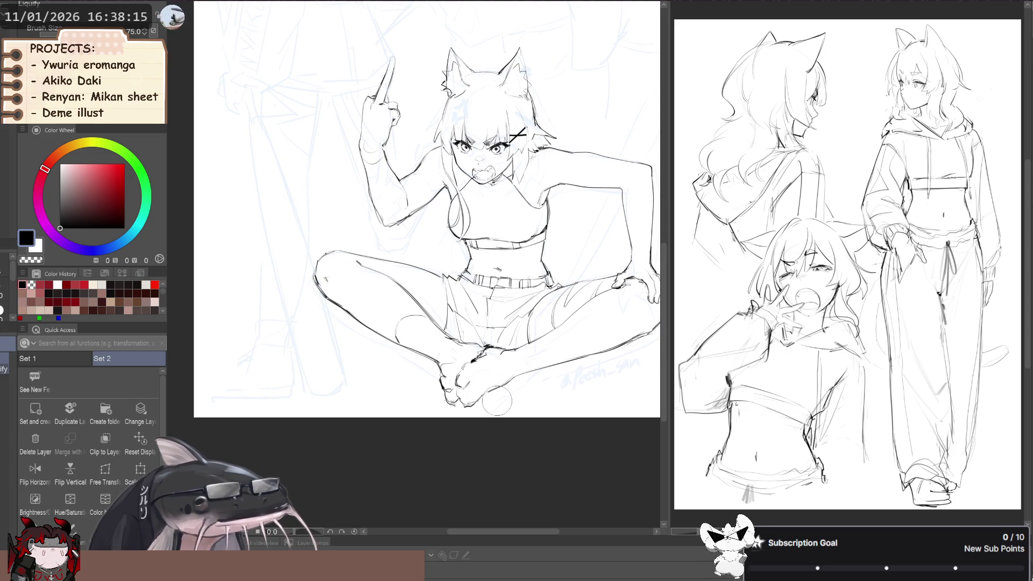
key("bracketleft")
left_click_drag(498, 404, 415, 422)
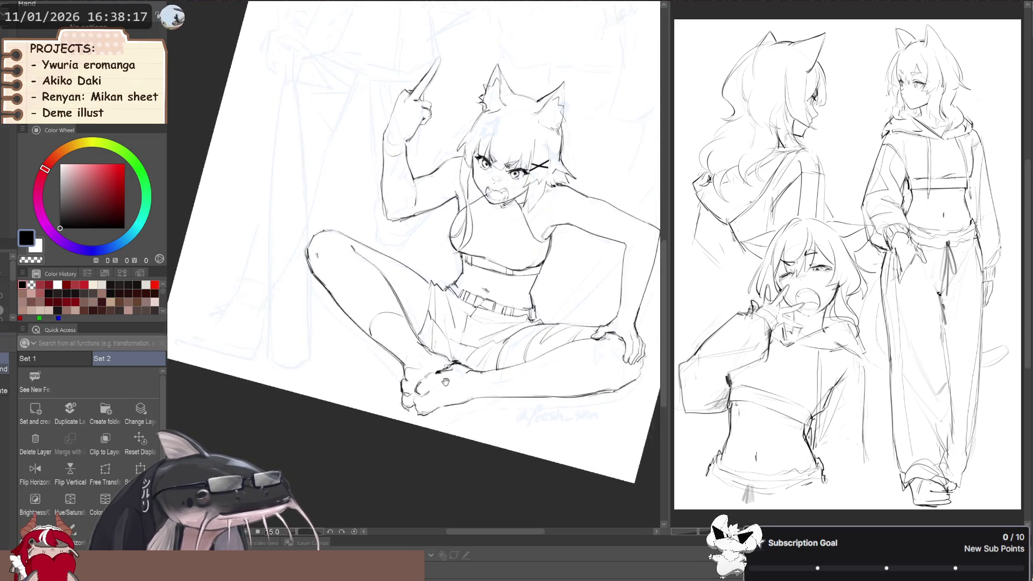
scroll(309, 323, "down", 2)
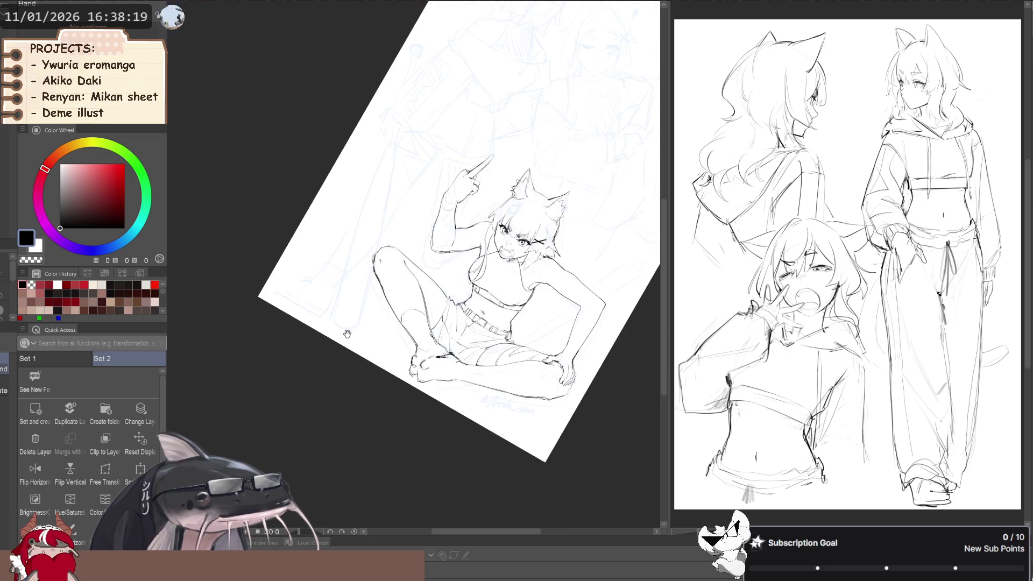
mouse_move(308, 324)
left_mouse_down()
mouse_move(248, 339)
mouse_move(295, 356)
left_mouse_up()
key("h")
key("h")
key("h")
key("h")
key("h")
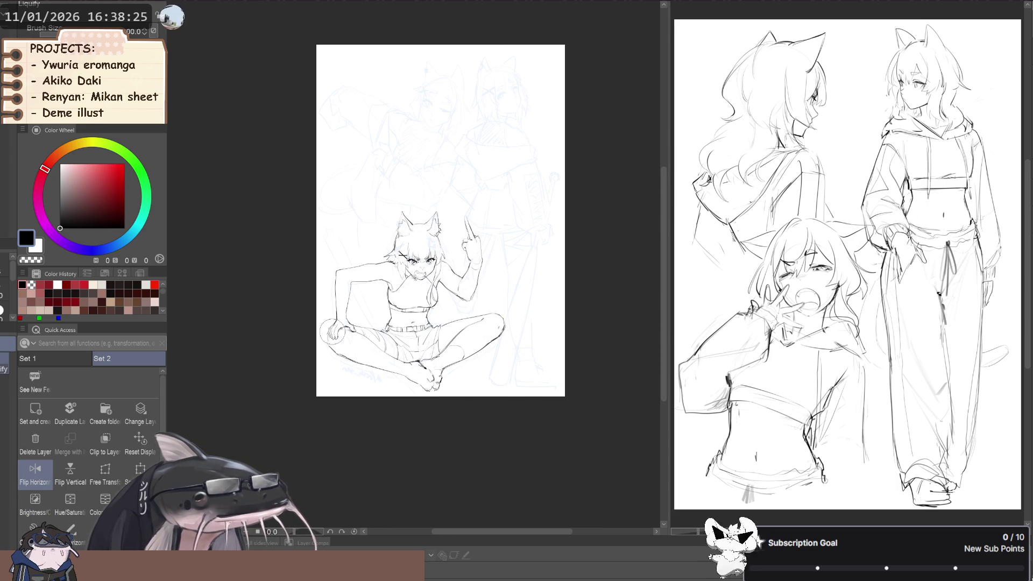
left_click_drag(332, 332, 335, 342)
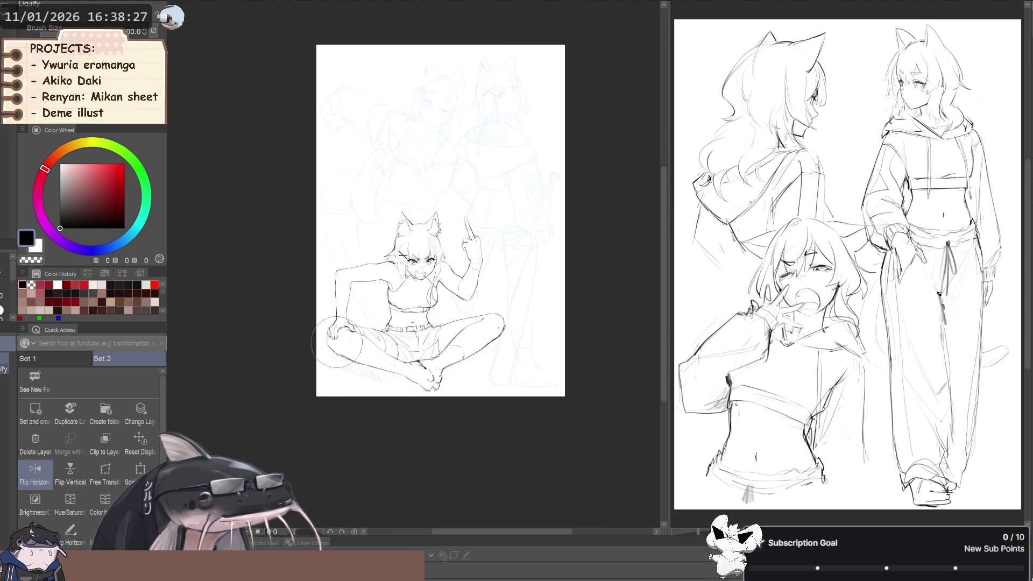
Check the pose mirrored, flip back to the unmirrored view and reframe the zoomed-in page.
key("p")
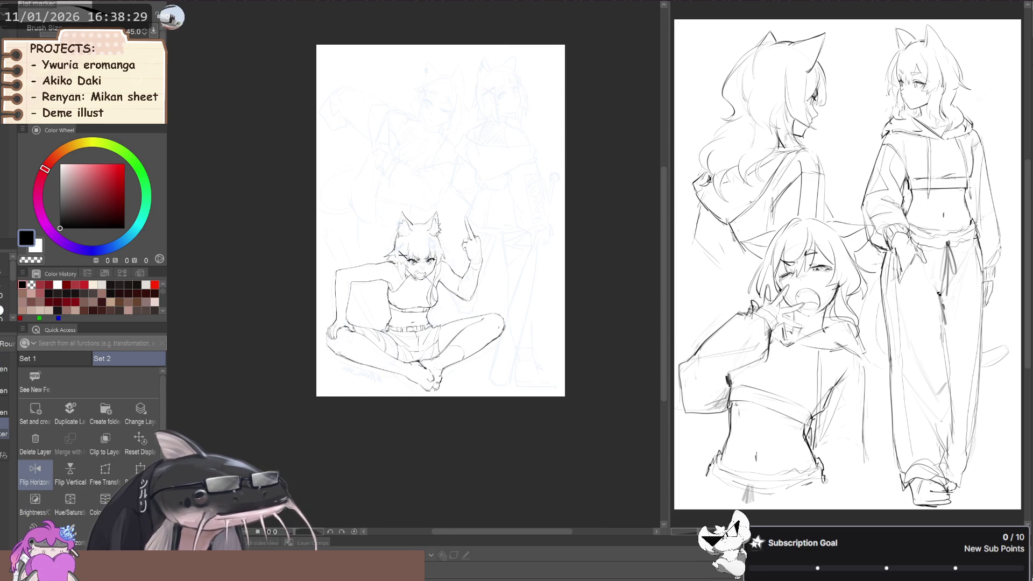
scroll(315, 331, "down", 3)
key("h")
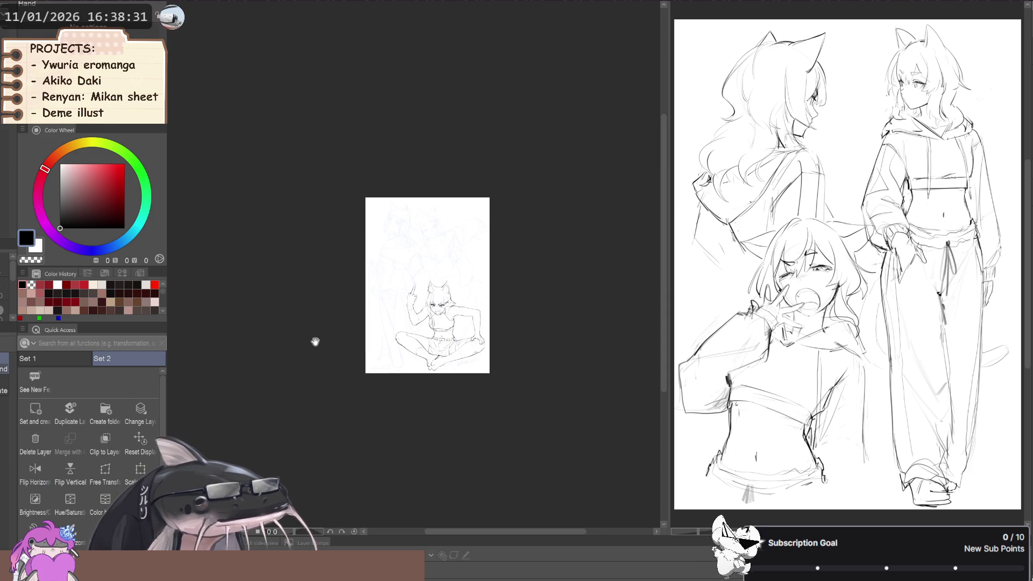
left_click_drag(315, 341, 300, 360)
key("h")
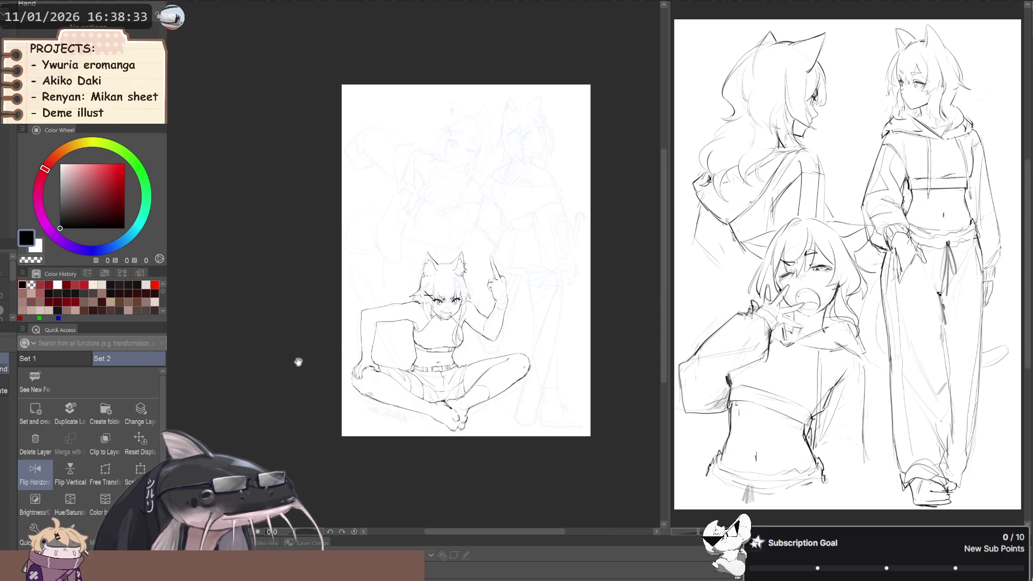
key("h")
left_click_drag(287, 331, 287, 323)
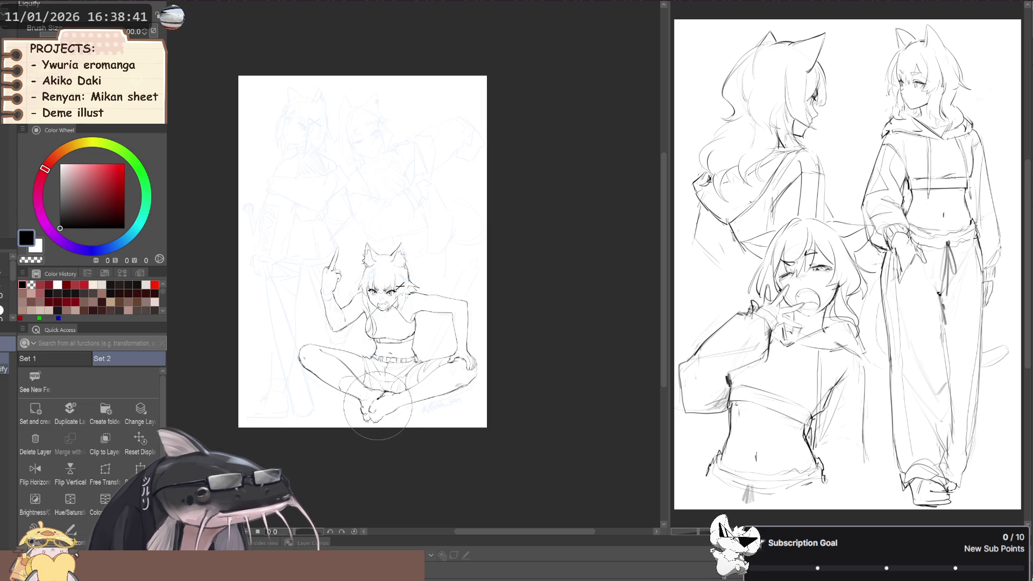
left_click_drag(256, 363, 268, 359)
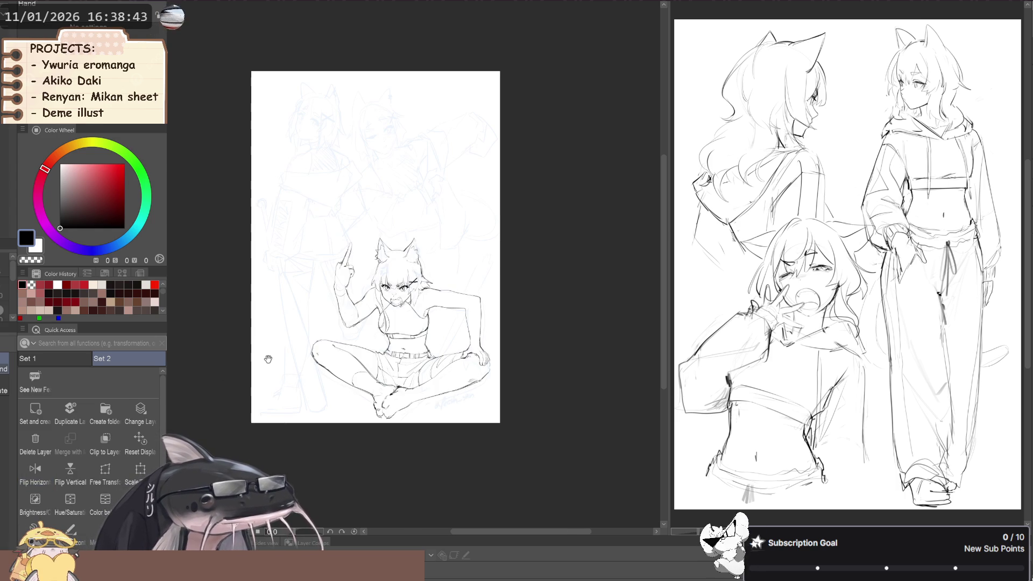
scroll(428, 400, "up", 3)
Draw a short thin Sketch color line stroke beside the seated girl's knee.
key("p")
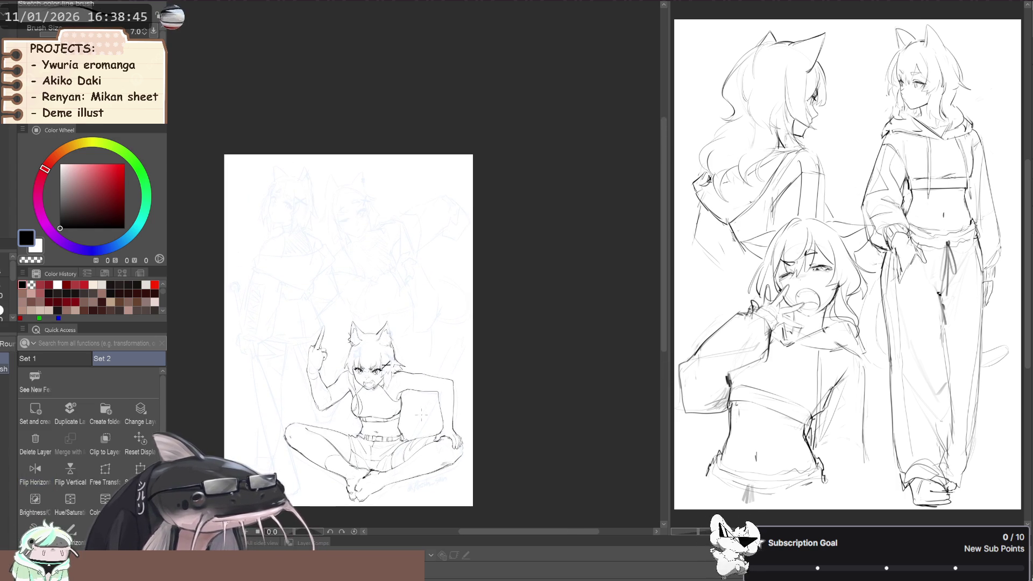
key("b")
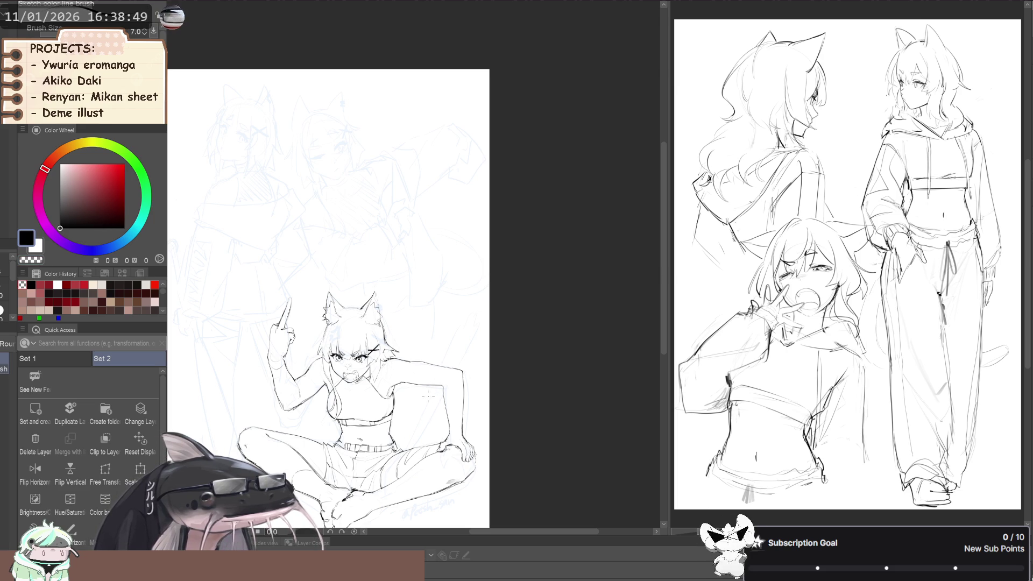
left_click_drag(421, 414, 406, 452)
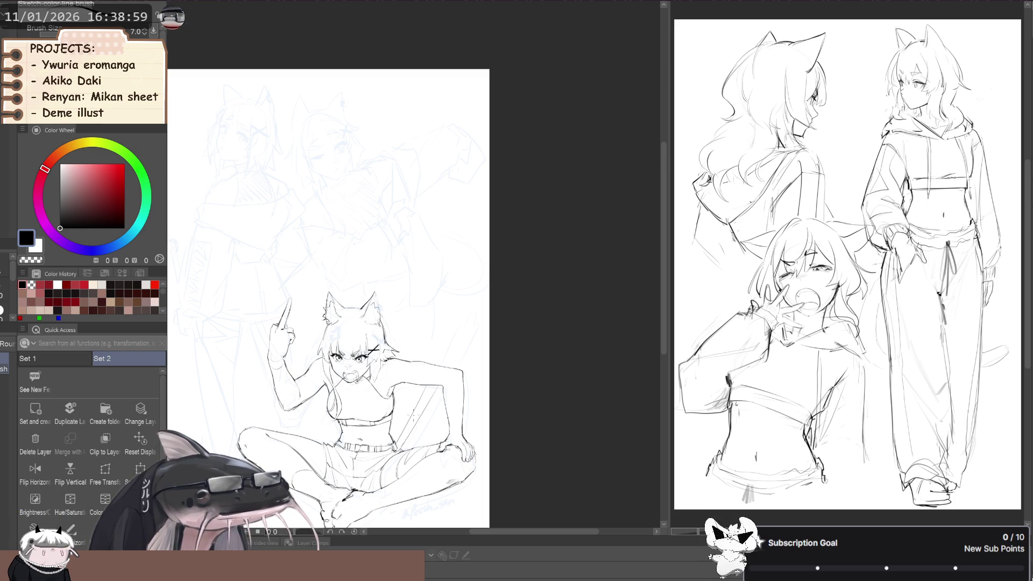
scroll(409, 425, "up", 2)
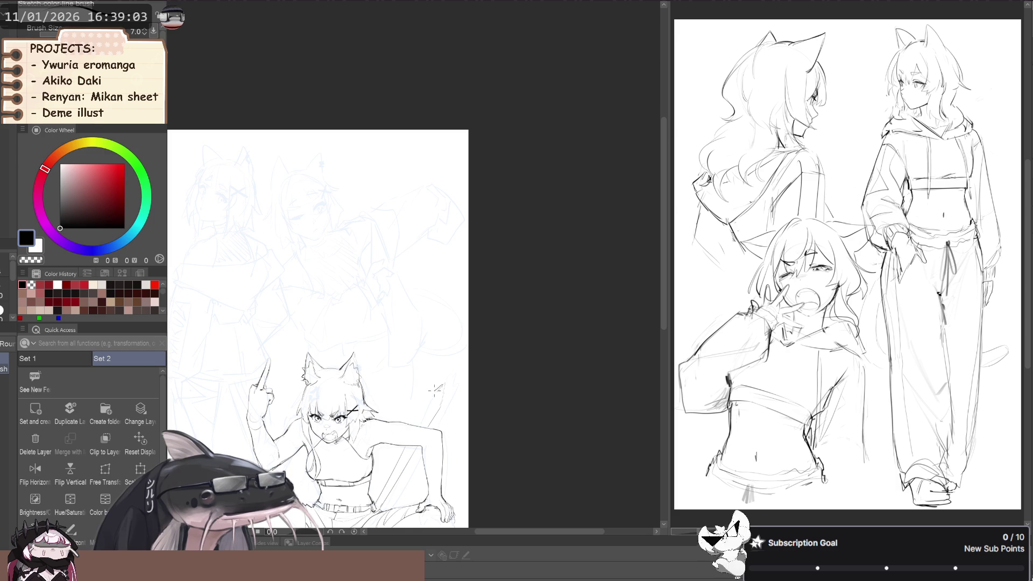
scroll(288, 306, "down", 1)
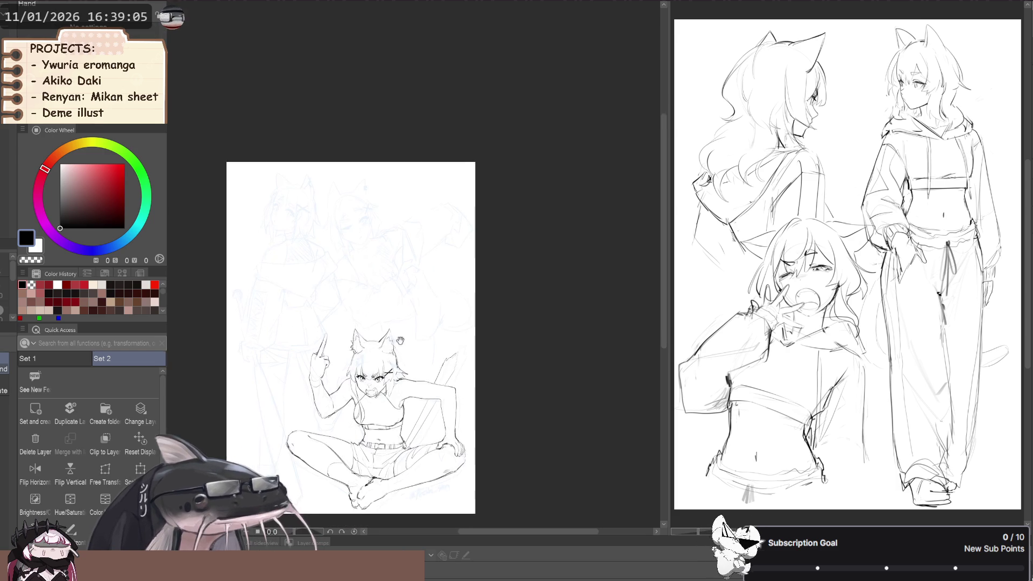
Compare the drawing mirrored, flip back and enlarge the view onto the seated figure.
key("h")
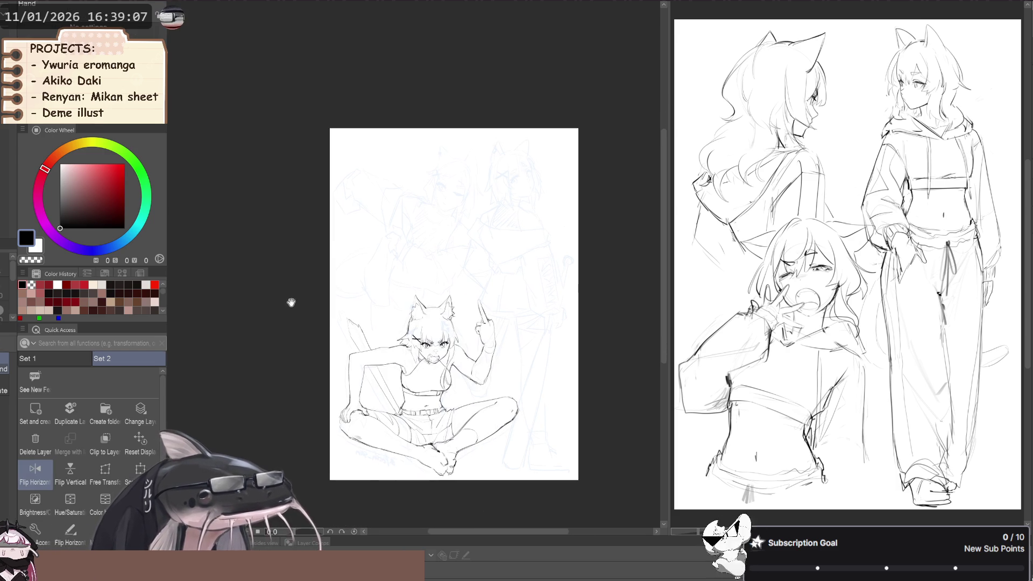
key("h")
key("h")
key("h")
key("h")
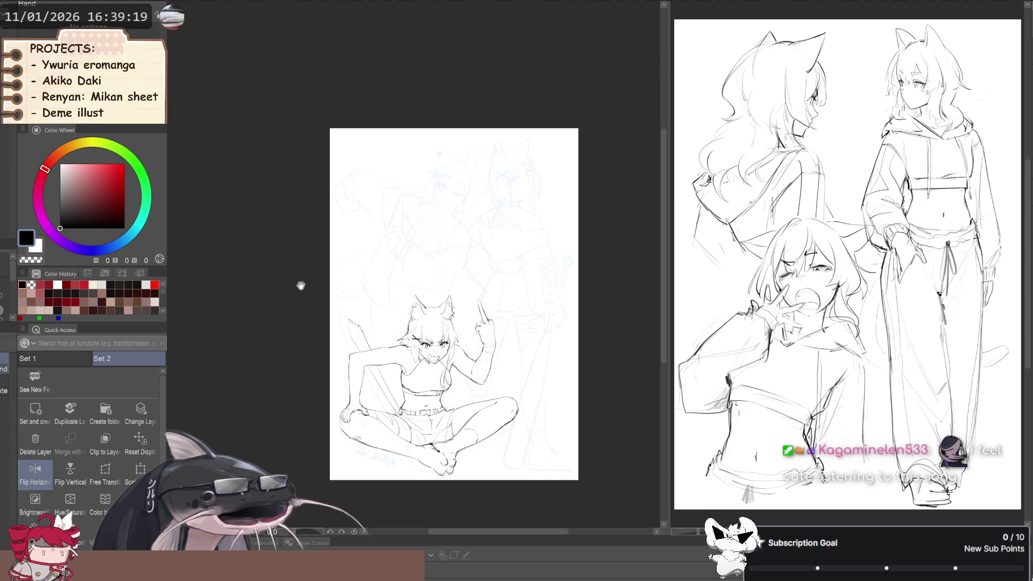
scroll(300, 285, "down", 3)
key("h")
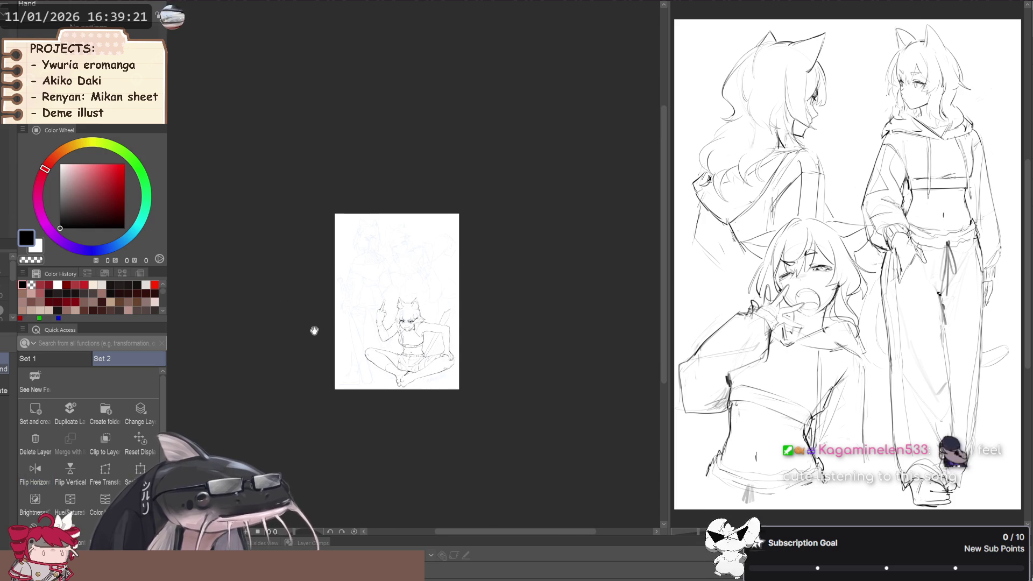
scroll(315, 328, "up", 4)
left_click_drag(301, 345, 276, 353)
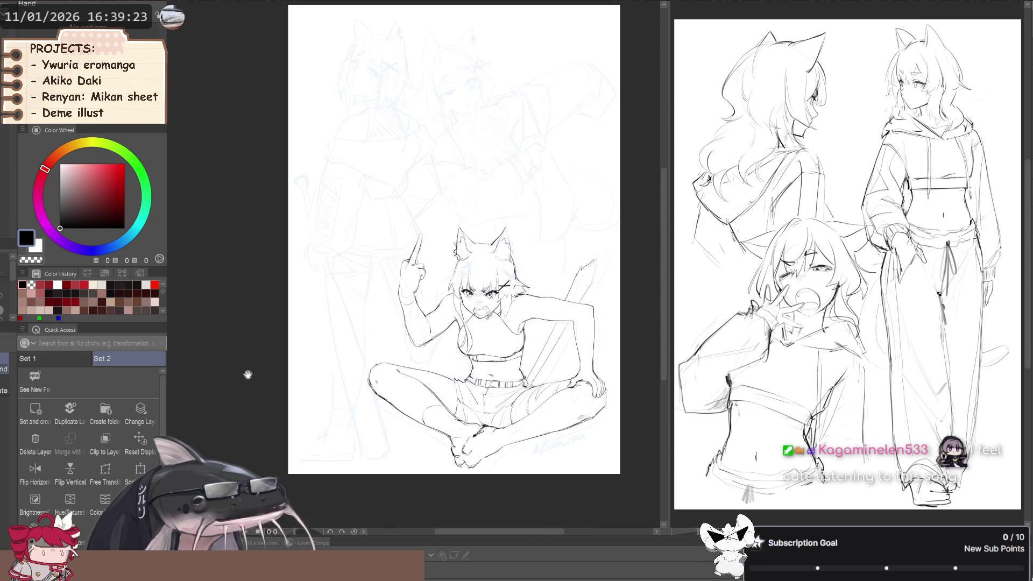
Compare the pose mirrored, then reframe and rotate the canvas about 45° around the figure.
scroll(264, 361, "down", 1)
scroll(295, 339, "up", 3)
key("h")
key("h")
left_click_drag(258, 362, 258, 298)
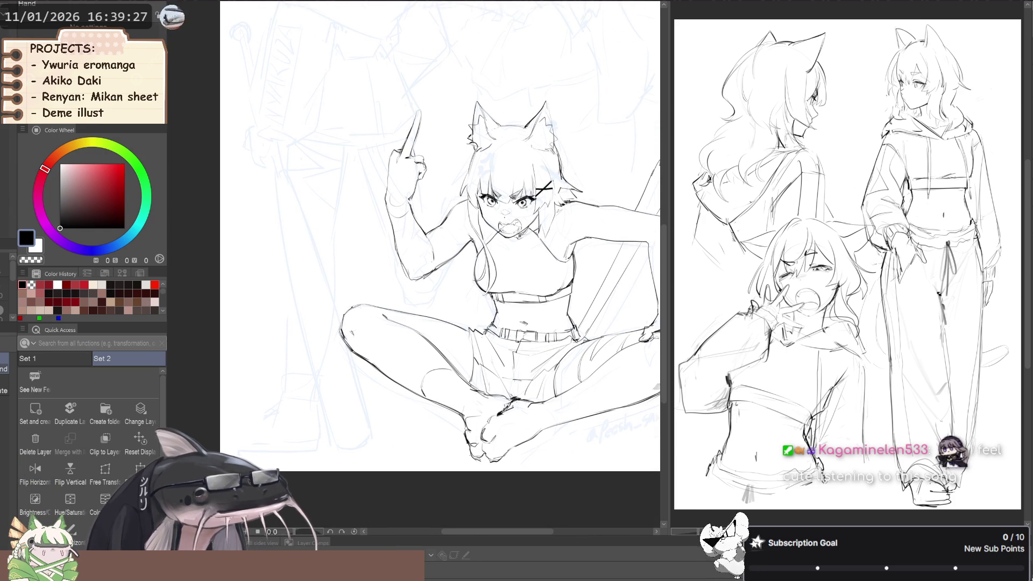
scroll(280, 305, "down", 1)
scroll(280, 304, "down", 1)
scroll(280, 305, "down", 1)
key("h")
key("h")
left_click_drag(280, 304, 260, 295)
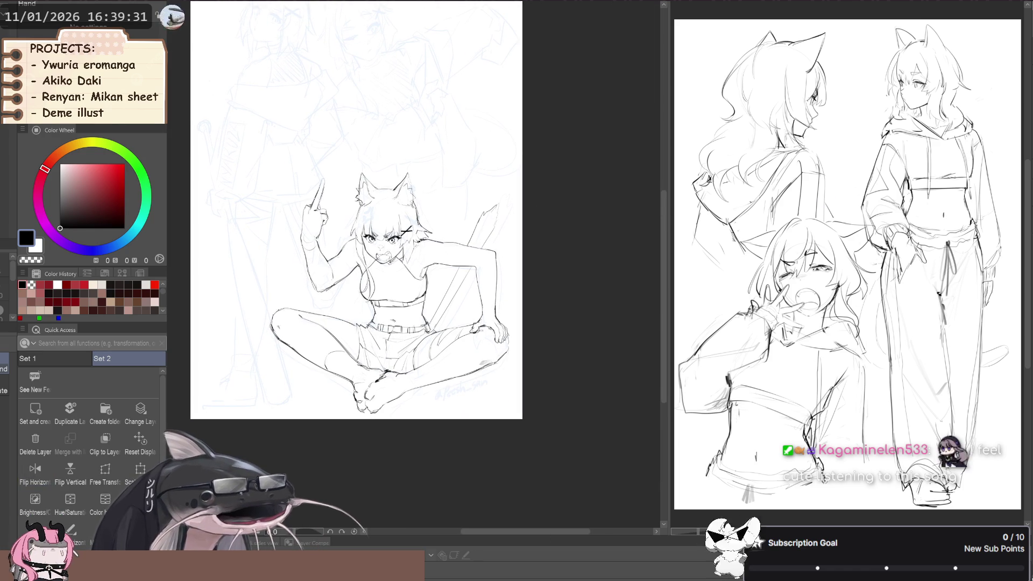
scroll(328, 303, "up", 3)
left_click_drag(369, 272, 327, 303)
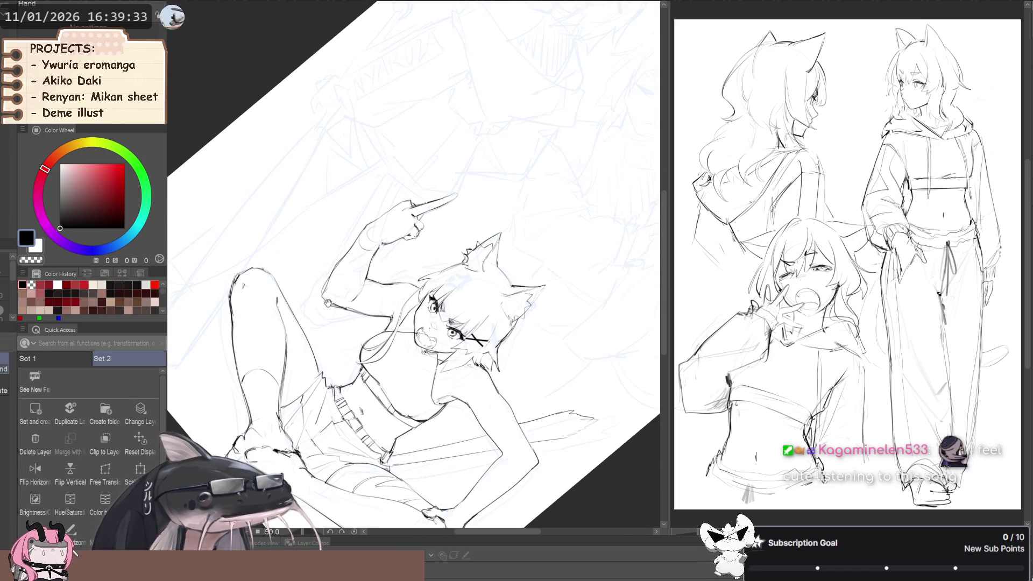
With liquify active, rotate the canvas back through 10° to an upright 0° view.
key("j")
scroll(413, 263, "down", 3)
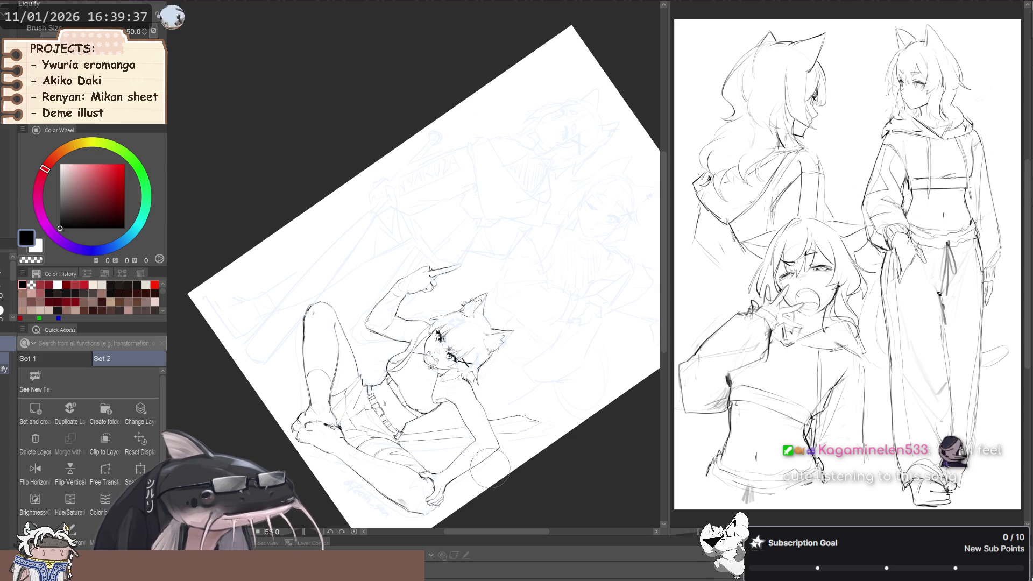
scroll(455, 438, "up", 2)
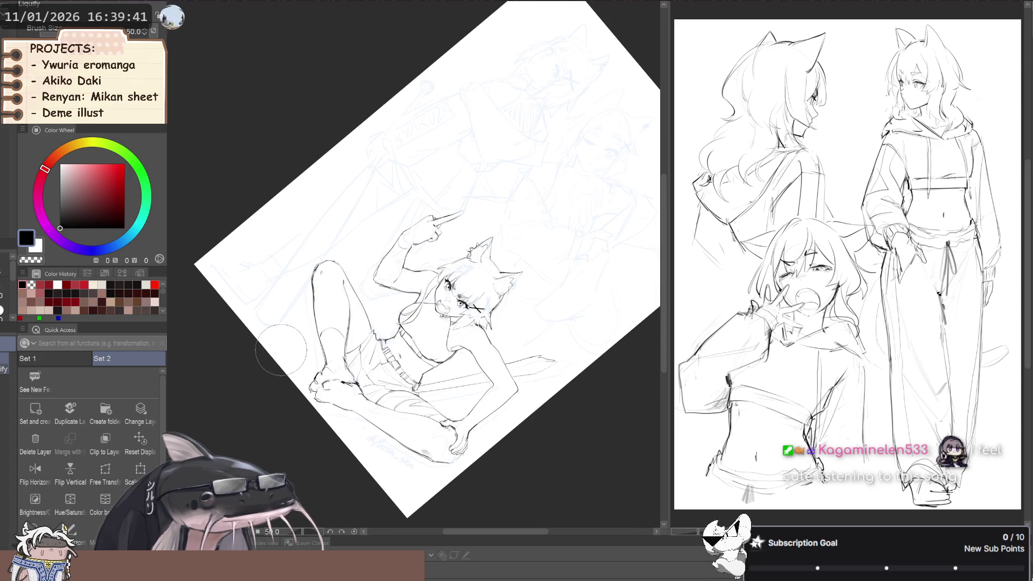
scroll(281, 355, "down", 1)
left_click_drag(281, 355, 272, 362)
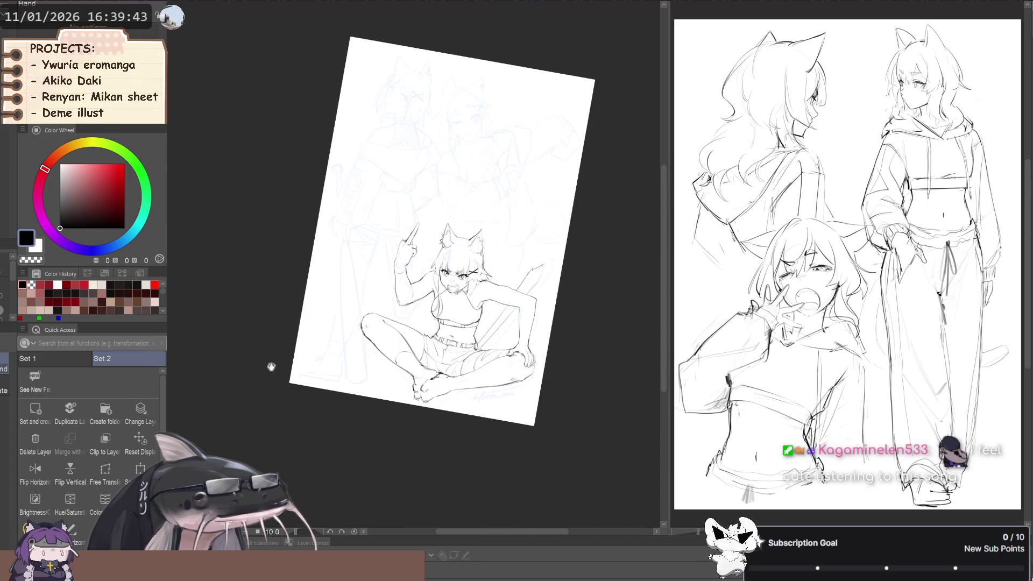
key("space")
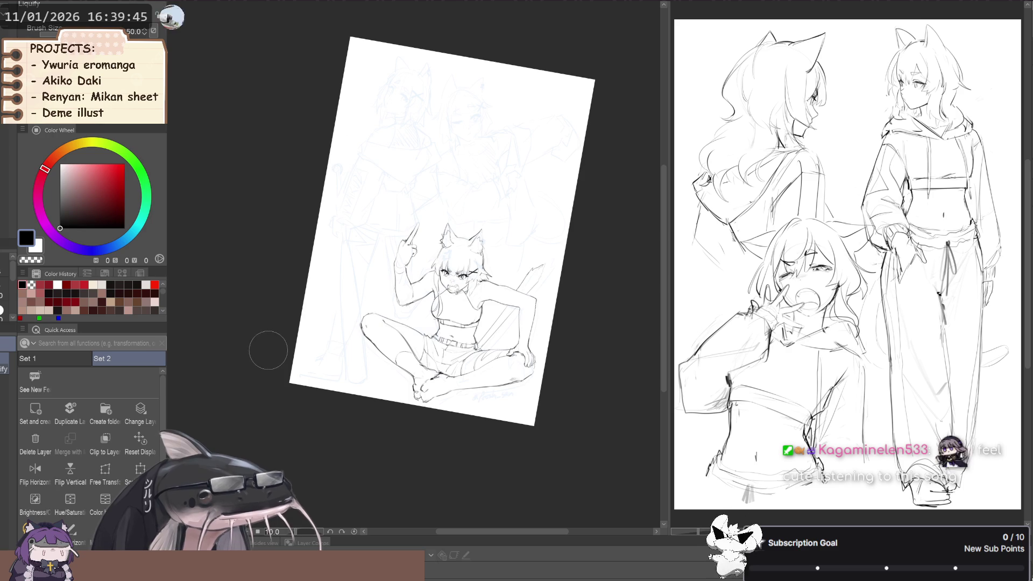
key("minus")
key("minus")
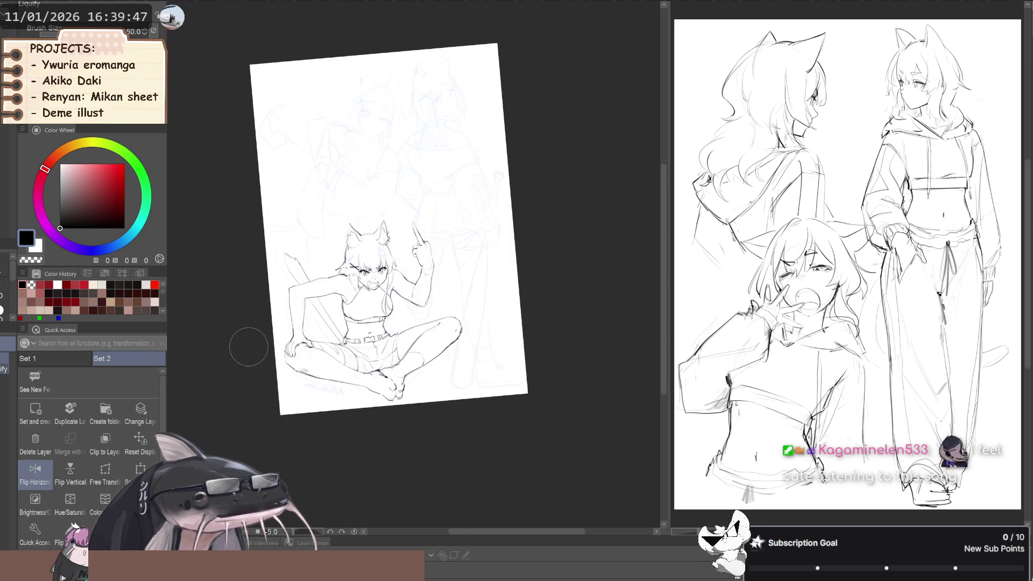
left_click_drag(249, 346, 274, 355)
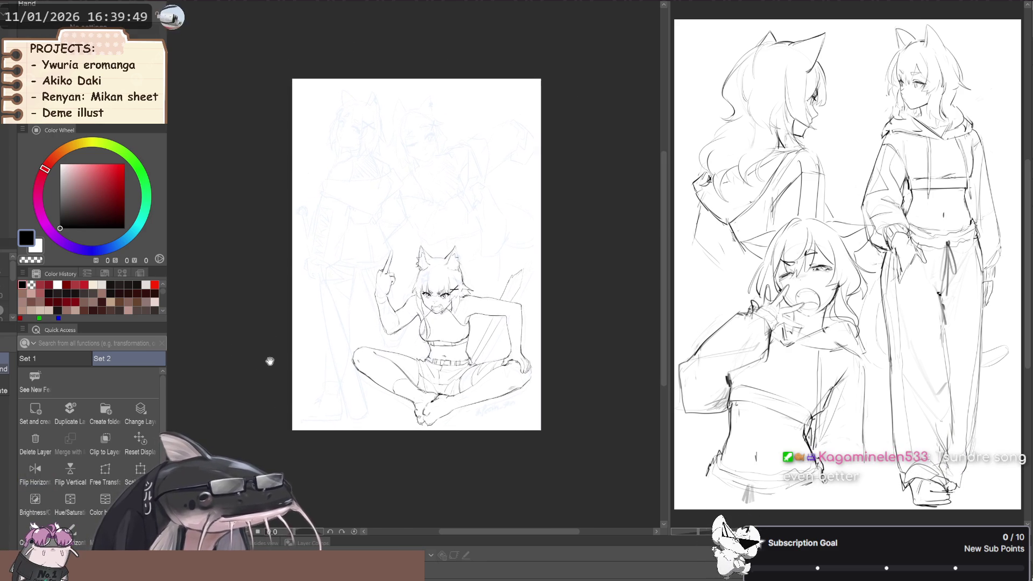
Zoom in on the girl's face and torso and check them in a mirrored view.
scroll(264, 331, "up", 2)
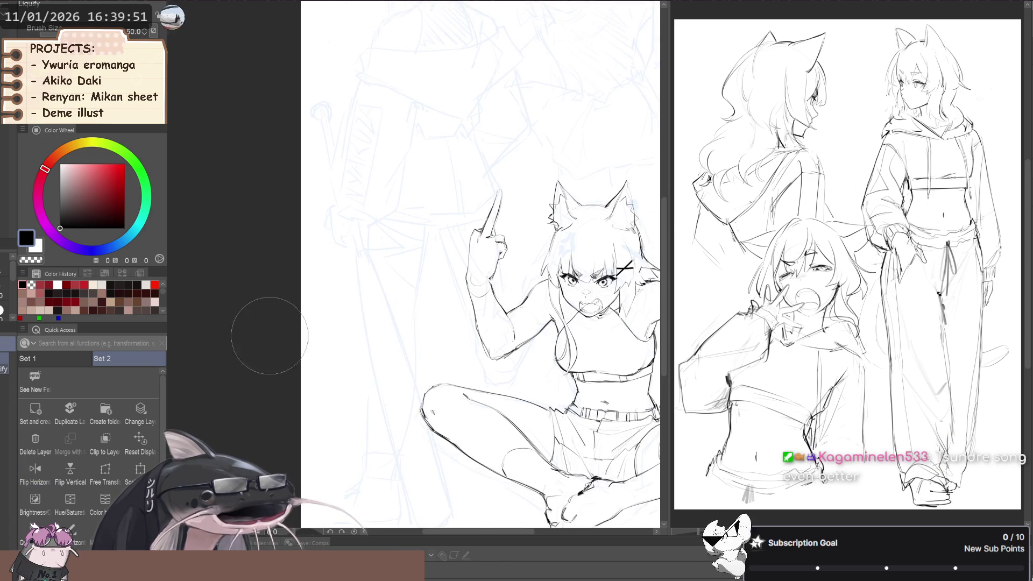
mouse_move(263, 331)
left_mouse_down()
mouse_move(293, 333)
mouse_move(253, 369)
mouse_move(264, 344)
left_mouse_up()
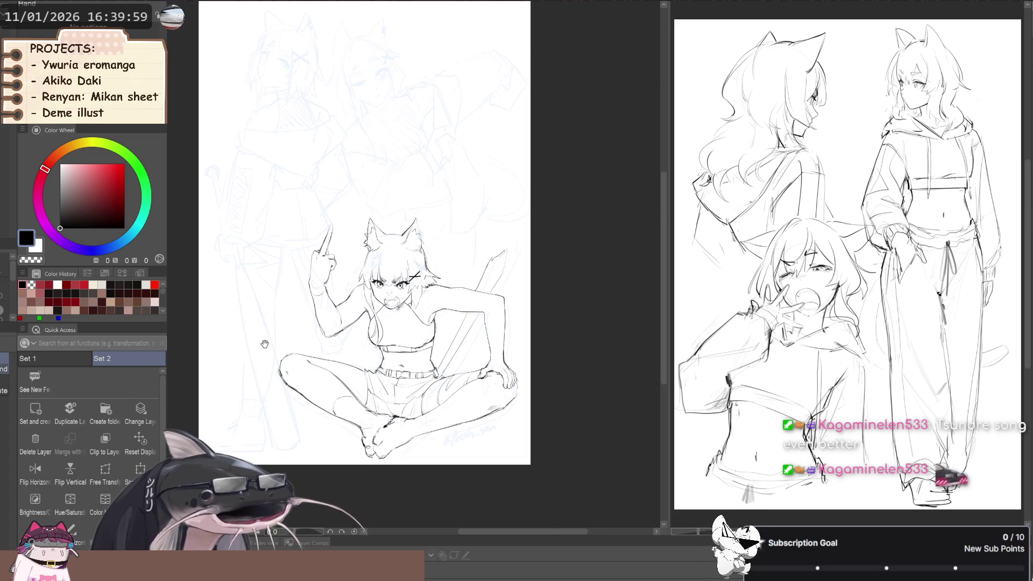
left_click_drag(264, 345, 285, 346)
key("h")
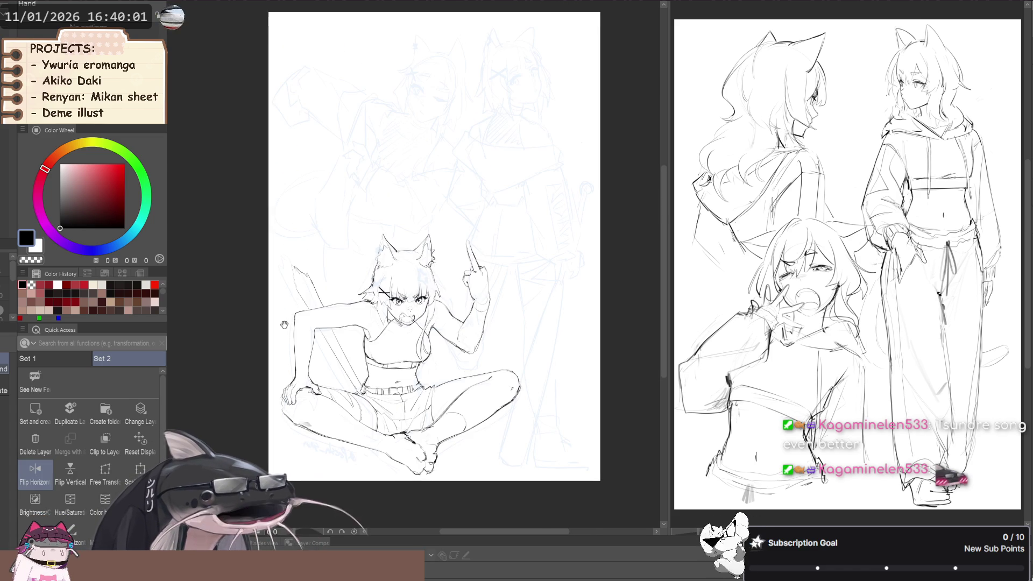
key("h")
key("h")
scroll(284, 324, "down", 2)
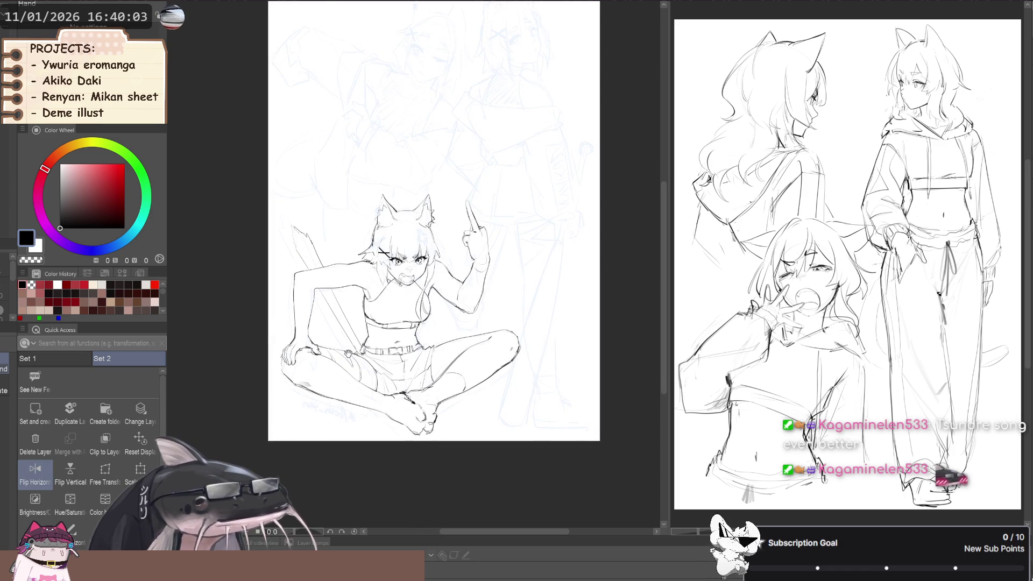
Draw a freehand lasso selection around the girl's shorts and thigh.
key("m")
key("j")
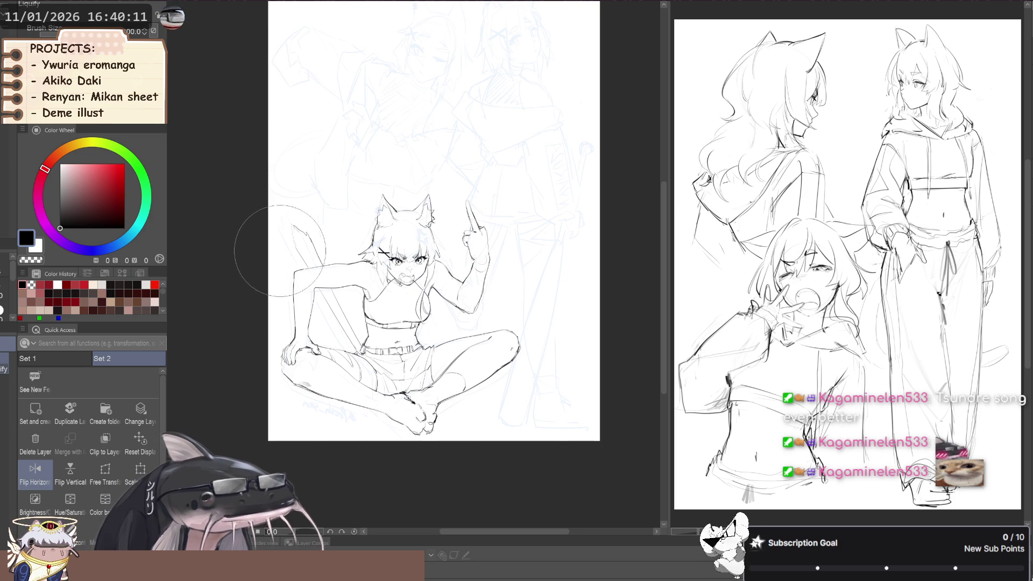
left_click_drag(310, 304, 307, 290)
scroll(307, 291, "down", 1)
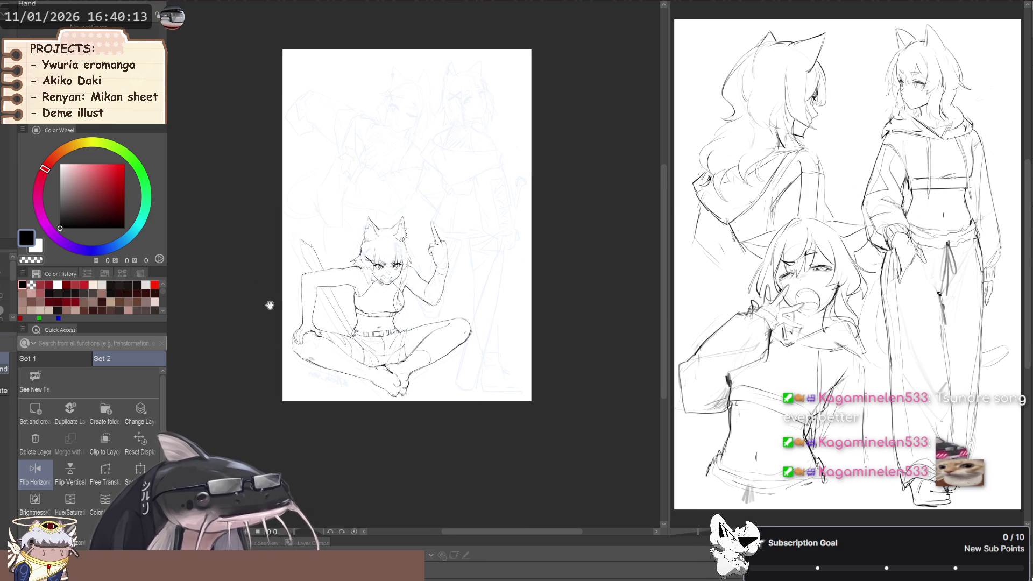
key("h")
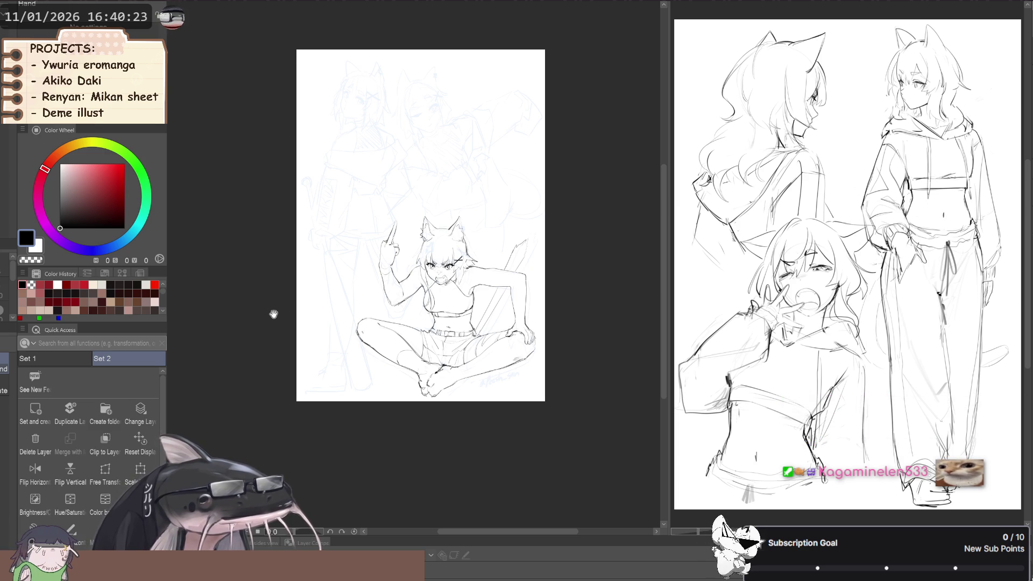
scroll(377, 364, "up", 4)
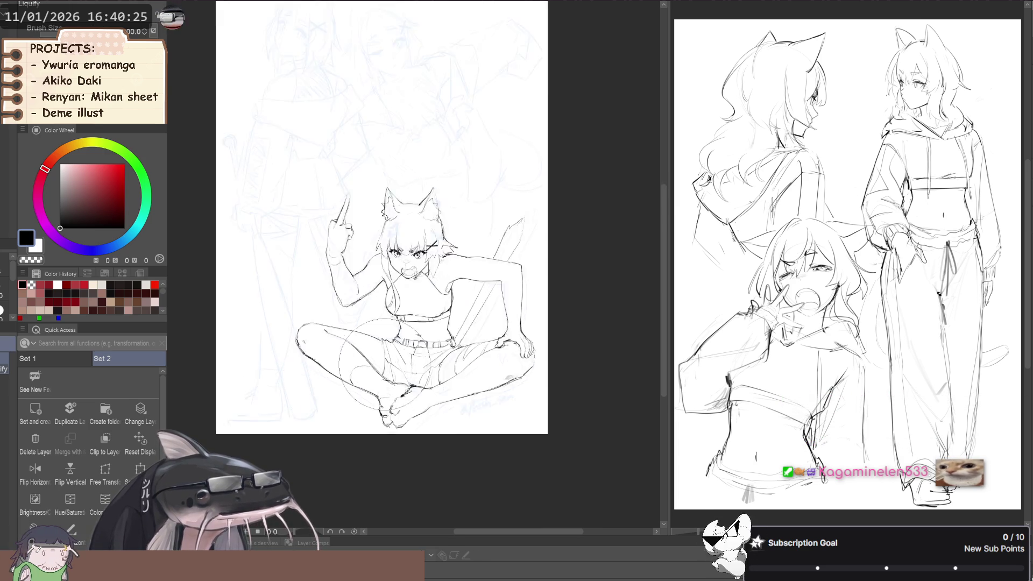
key("m")
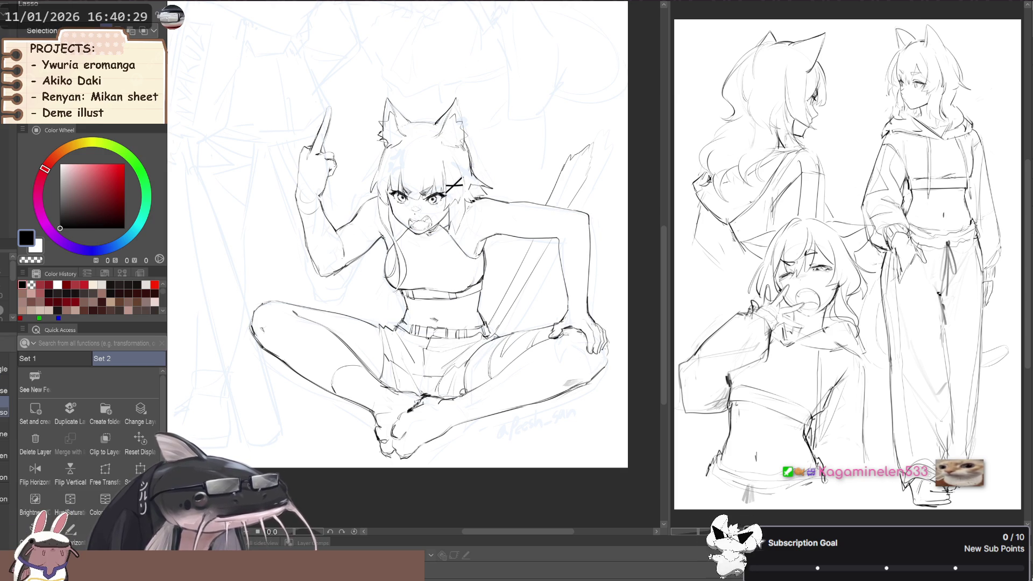
Free-transform the selected shorts area slightly wider, confirm, and deselect.
left_click(105, 474)
left_click_drag(490, 398, 503, 391)
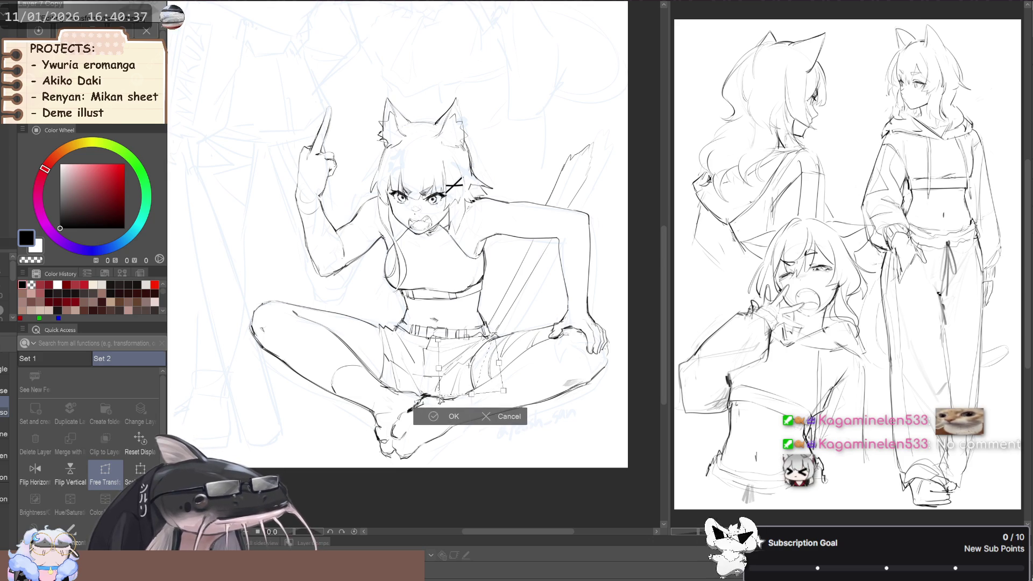
left_click(440, 416)
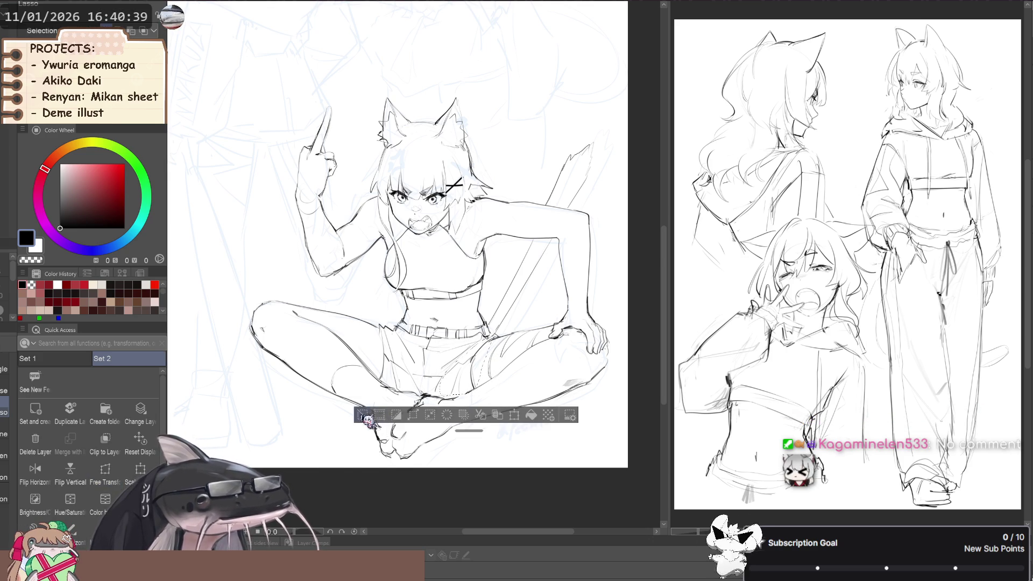
key("ctrl+d")
Add a small Sketch color line stroke along the shorts, then return the view upright.
key("b")
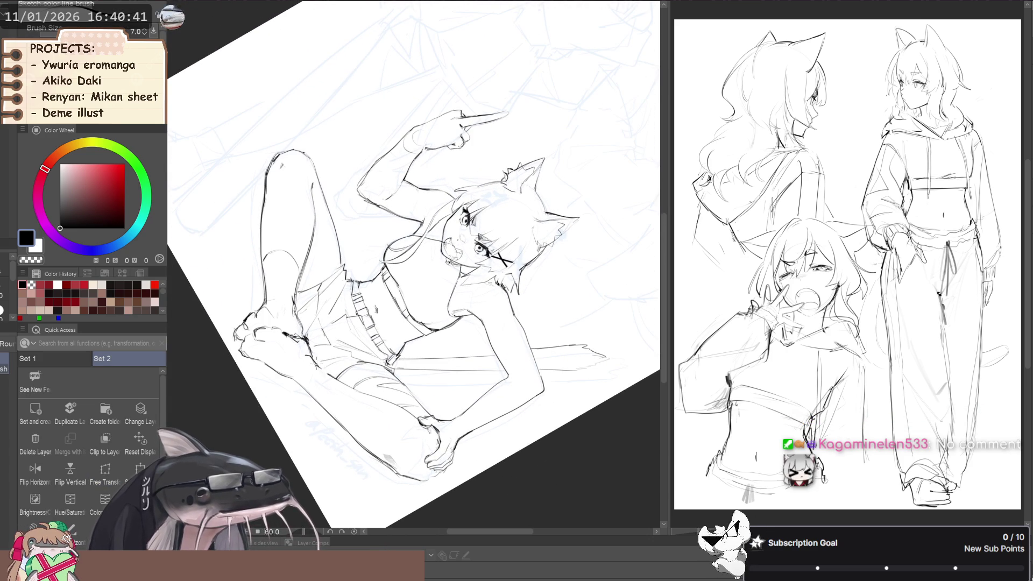
left_click_drag(318, 365, 339, 382)
mouse_move(301, 279)
left_mouse_down()
mouse_move(206, 350)
mouse_move(251, 397)
mouse_move(236, 344)
left_mouse_up()
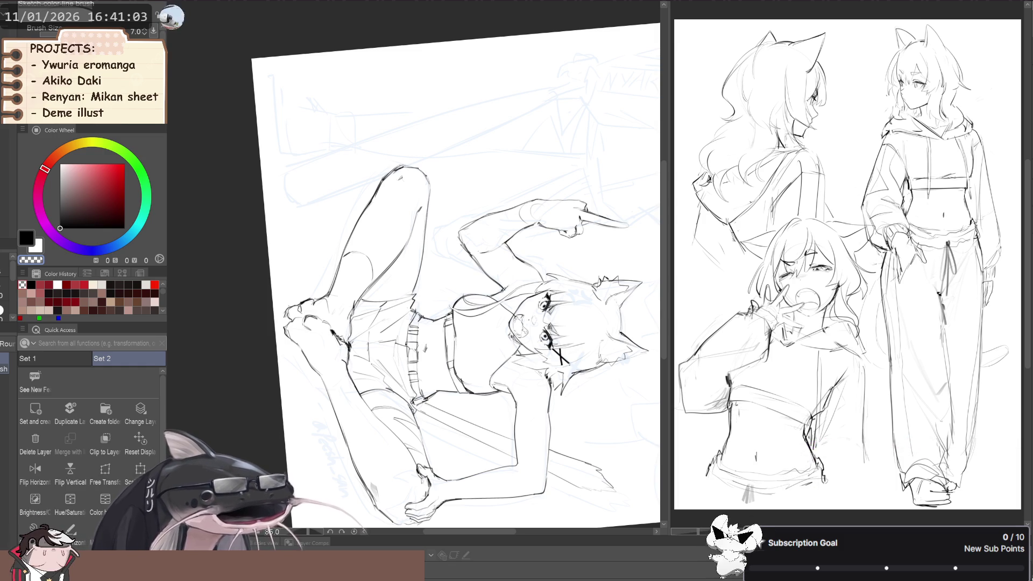
key("j")
mouse_move(293, 290)
left_mouse_down()
mouse_move(342, 321)
mouse_move(332, 322)
left_mouse_up()
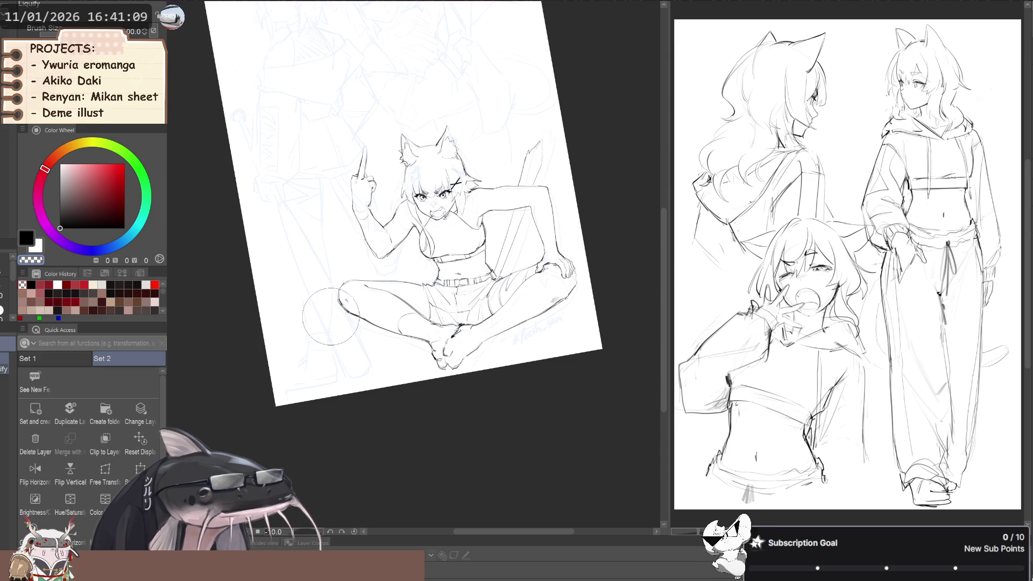
scroll(330, 317, "down", 2)
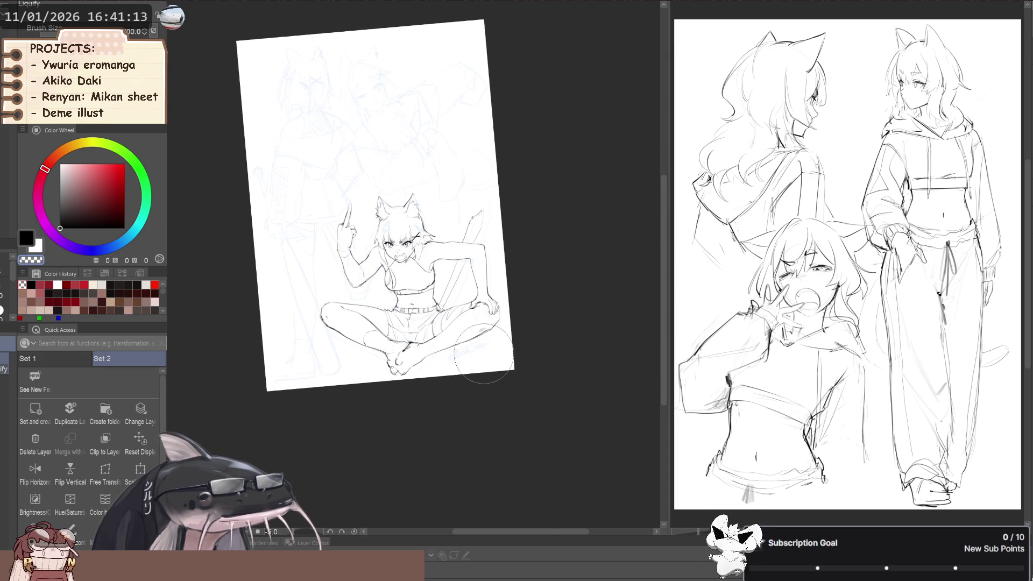
scroll(398, 377, "up", 3)
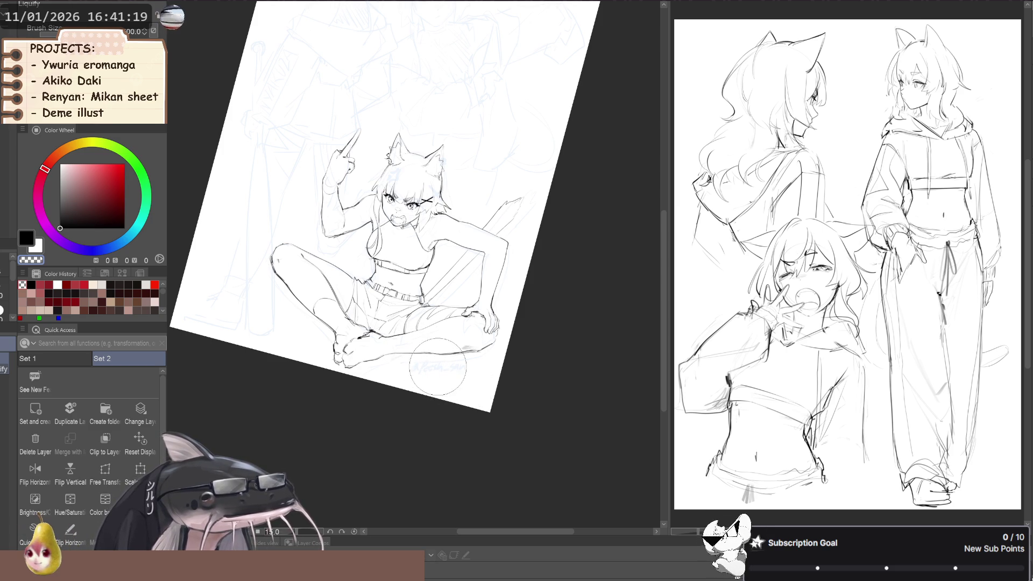
Set the Sketch color line brush to black and frame the girl nearly upright, zoomed in.
key("p")
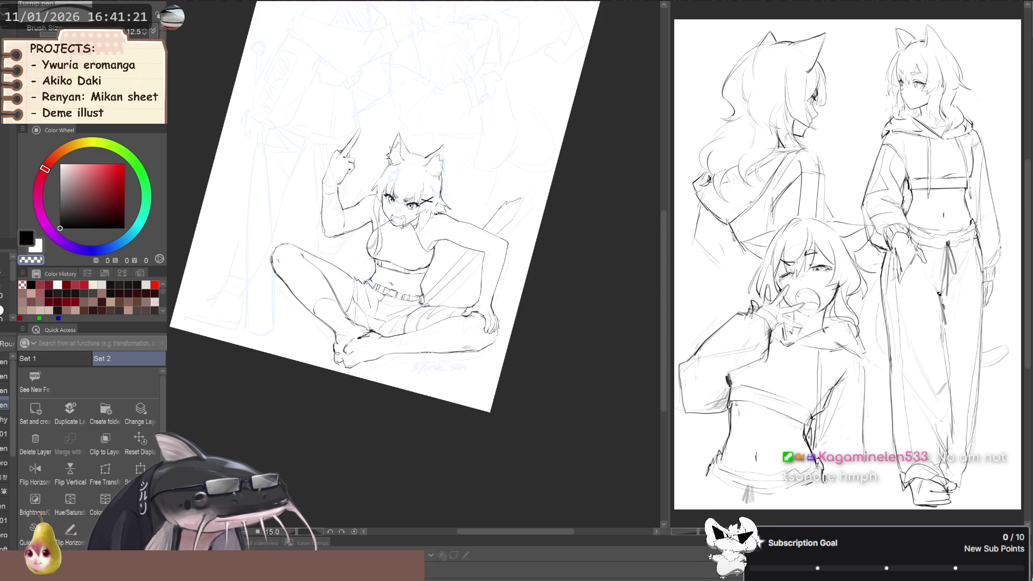
key("c")
key("p")
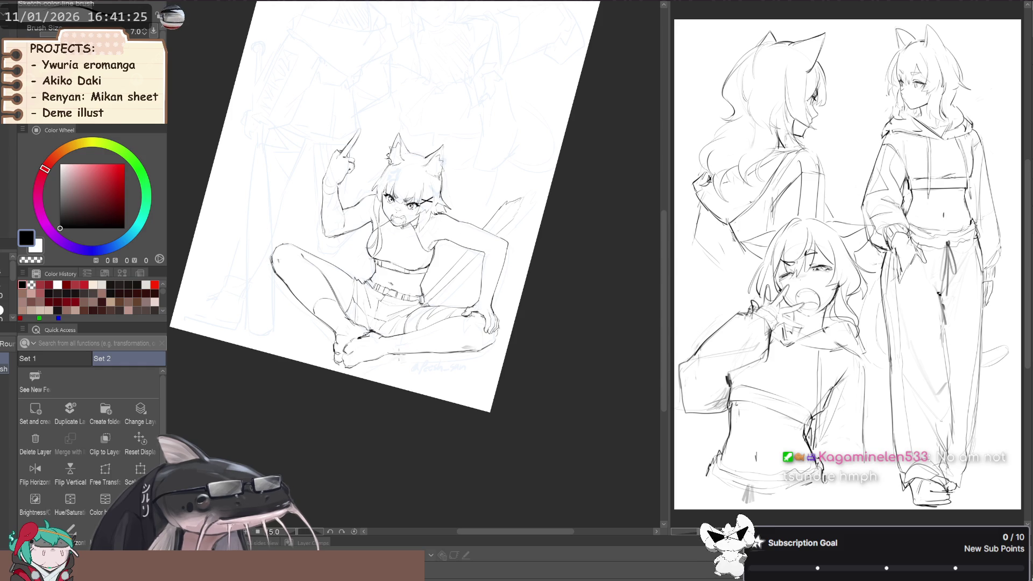
key("ctrl+0")
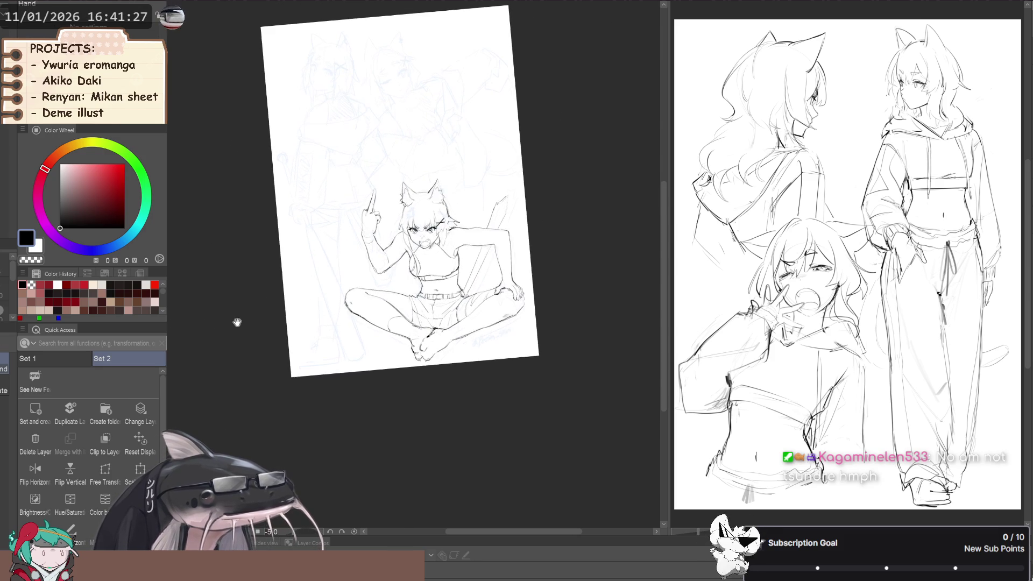
left_click_drag(232, 325, 194, 242)
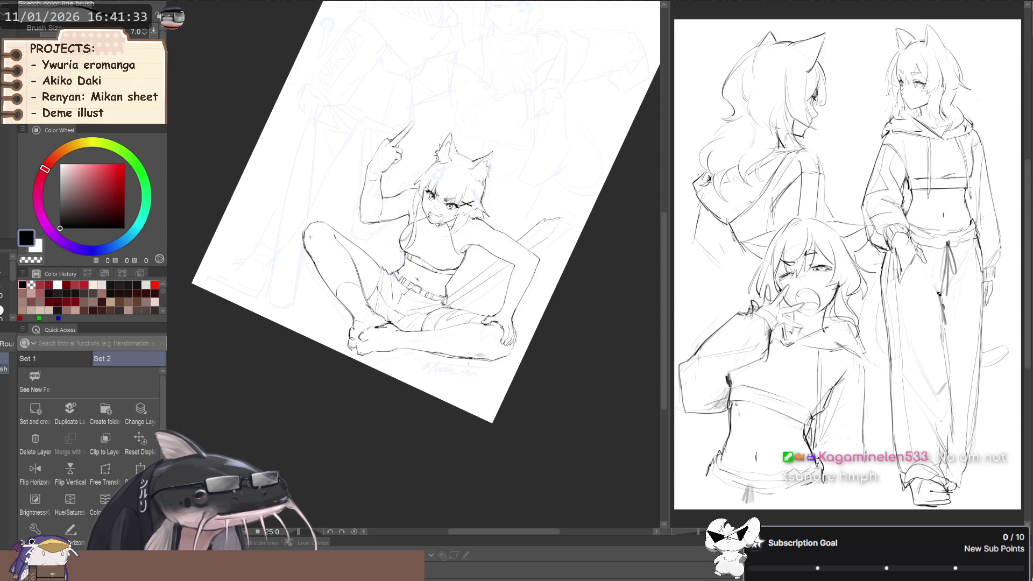
scroll(452, 348, "up", 3)
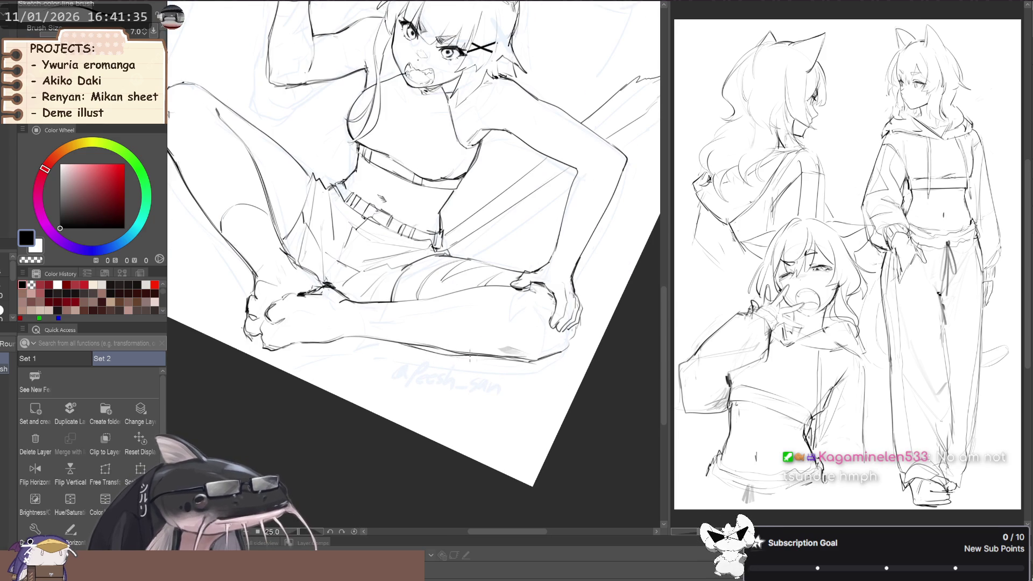
scroll(477, 353, "down", 3)
scroll(463, 353, "up", 4)
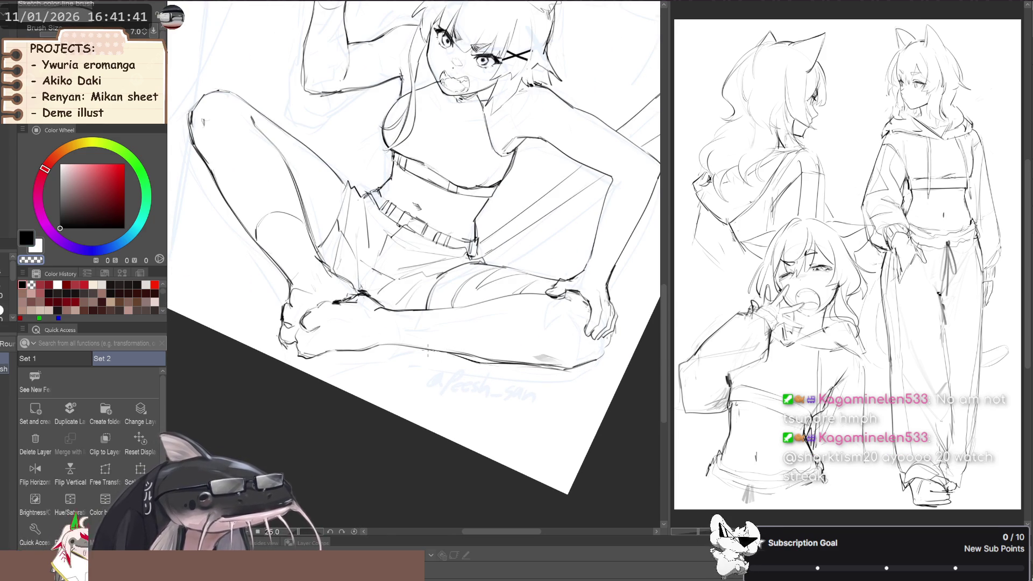
scroll(431, 350, "up", 2)
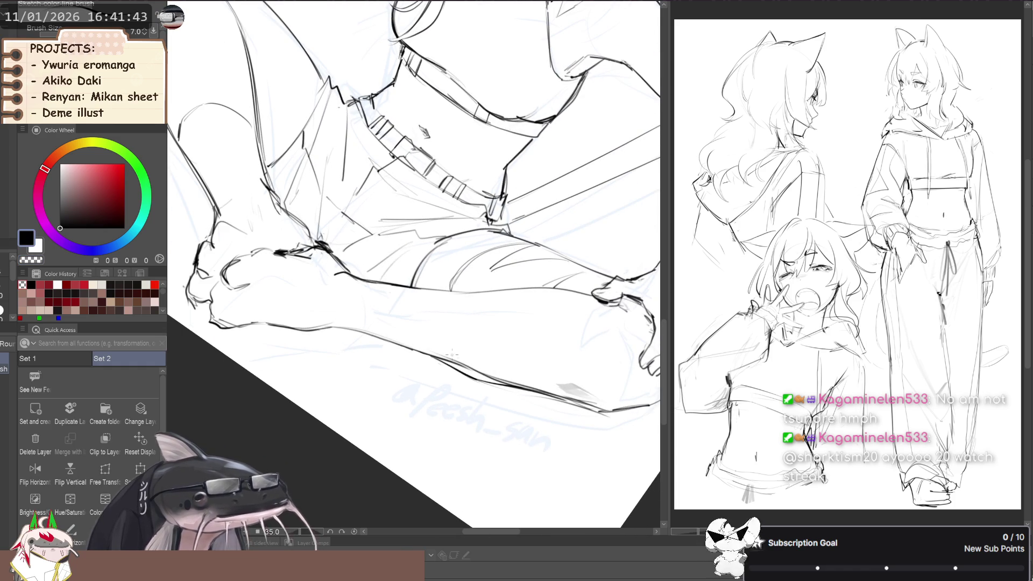
scroll(449, 354, "up", 1)
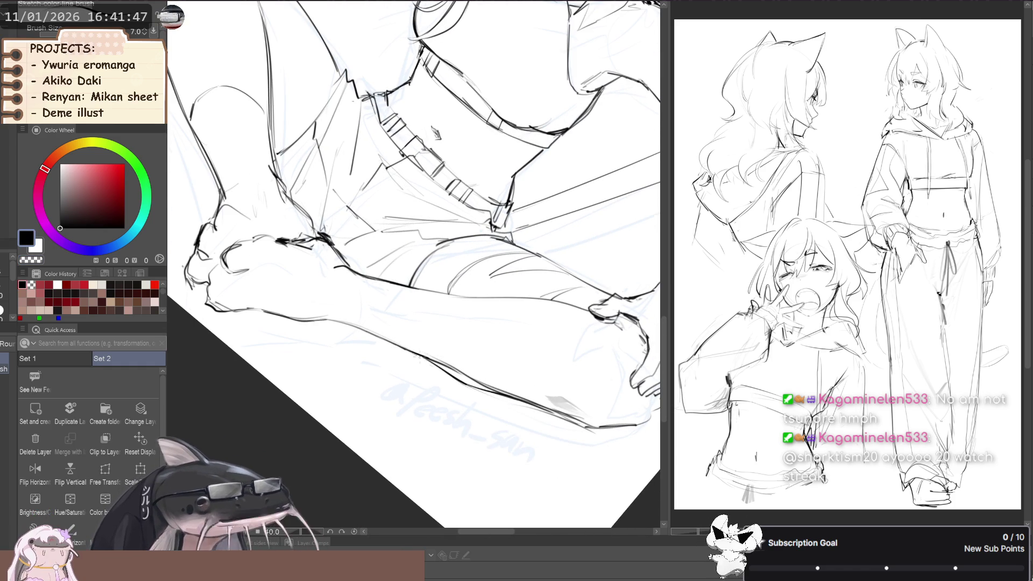
scroll(401, 341, "down", 1)
left_click_drag(273, 303, 371, 393)
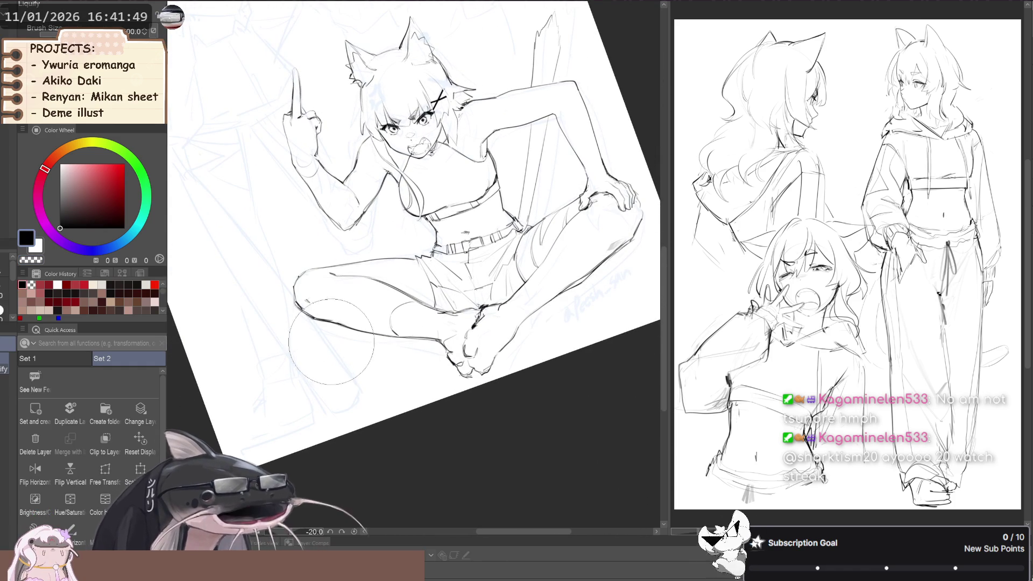
Zoom in upright and darken the midsection, thigh and shorts outlines with the Sketch color line brush.
key("bracketleft")
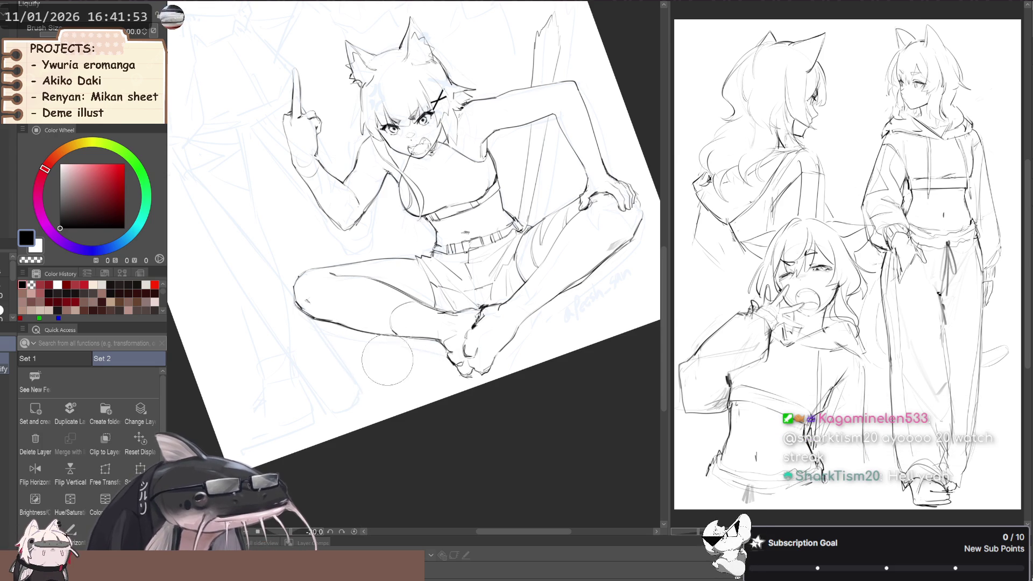
left_click_drag(397, 363, 308, 316)
scroll(323, 311, "up", 1)
scroll(339, 306, "up", 1)
scroll(355, 302, "up", 1)
scroll(368, 298, "up", 1)
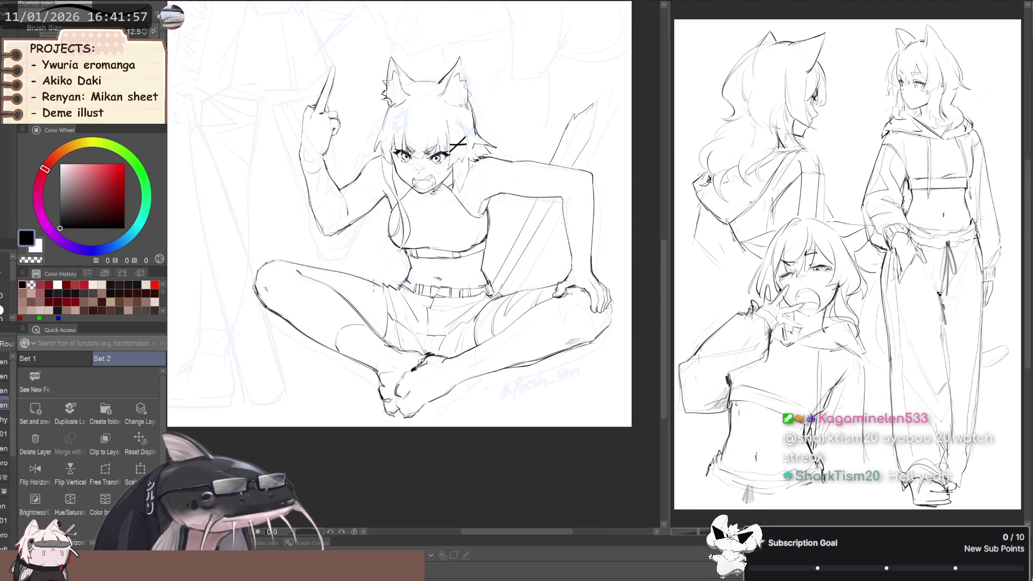
key("b")
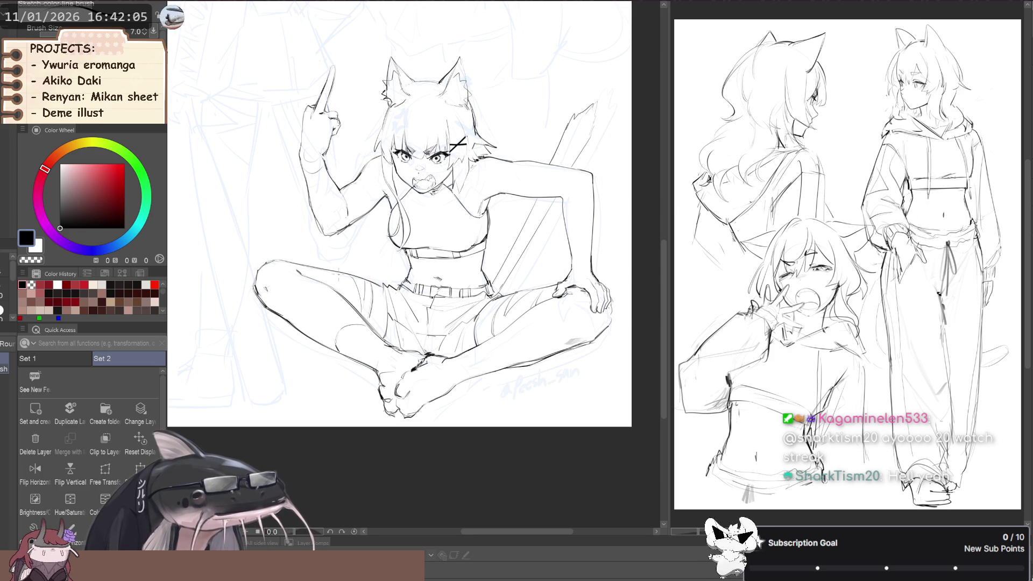
scroll(366, 288, "up", 2)
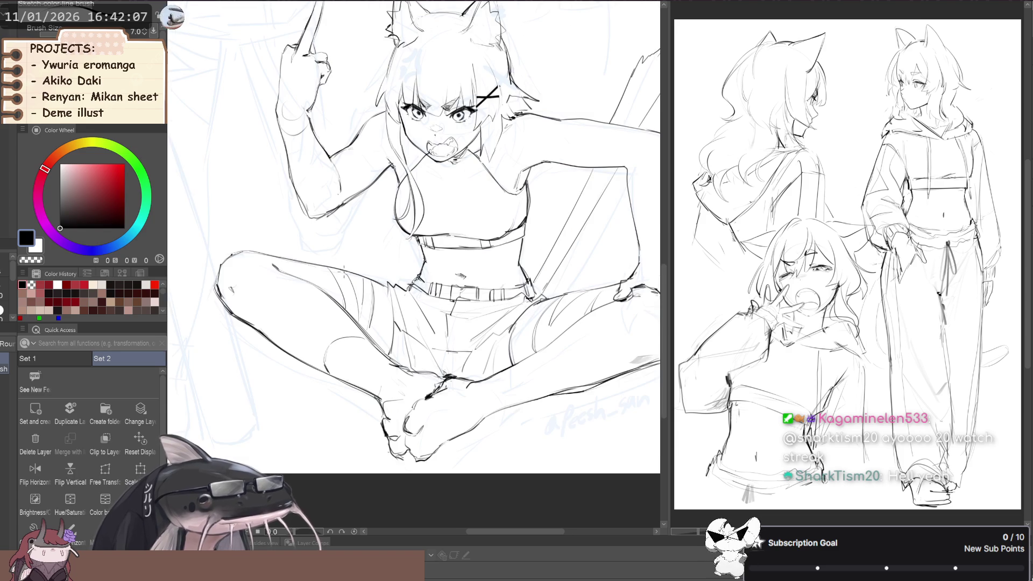
scroll(366, 288, "up", 2)
scroll(366, 288, "up", 1)
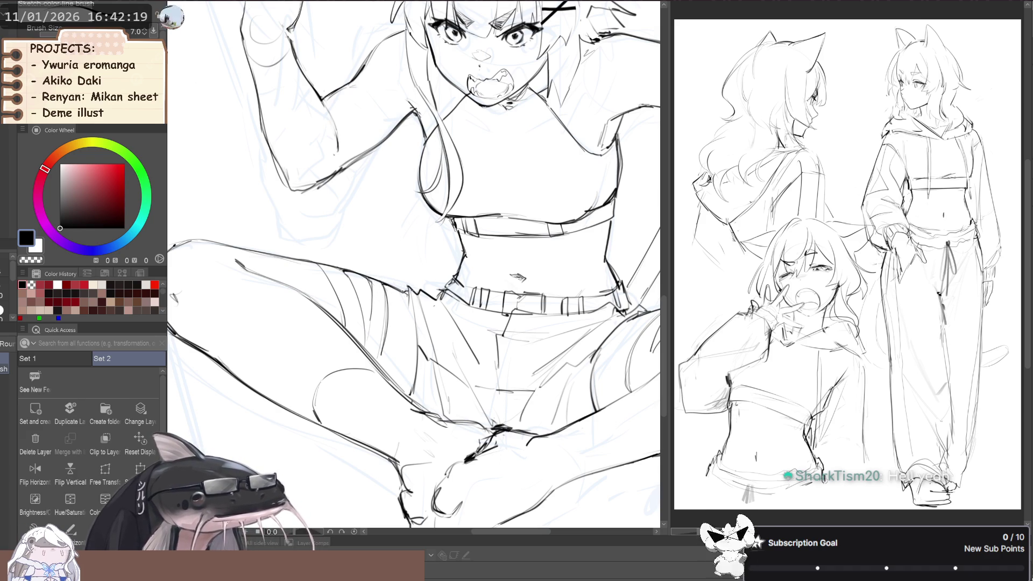
key("ctrl+minus")
key("ctrl+minus")
Restore the hidden standing figure with the bat and bring it fully into view.
key("h")
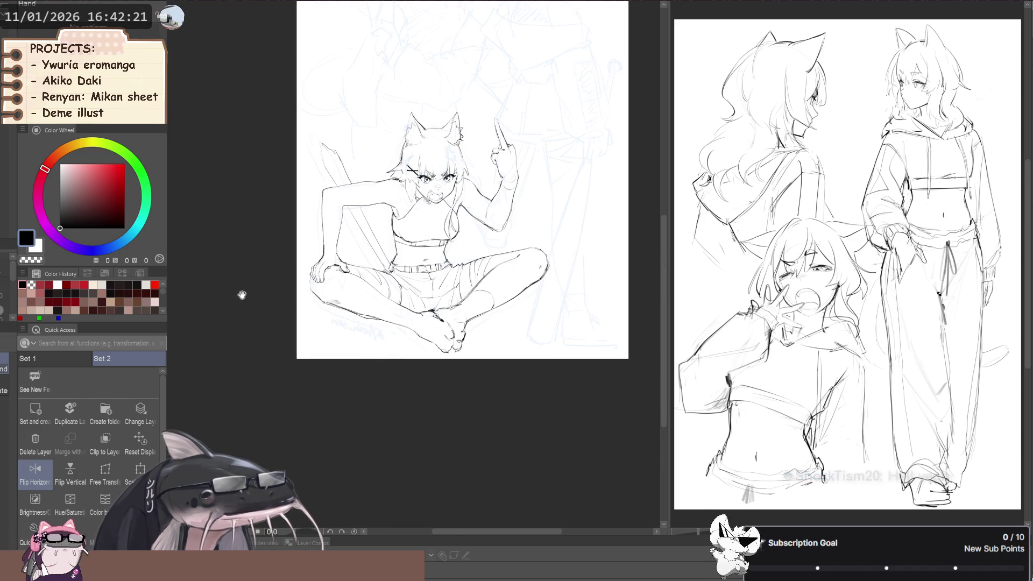
key("h")
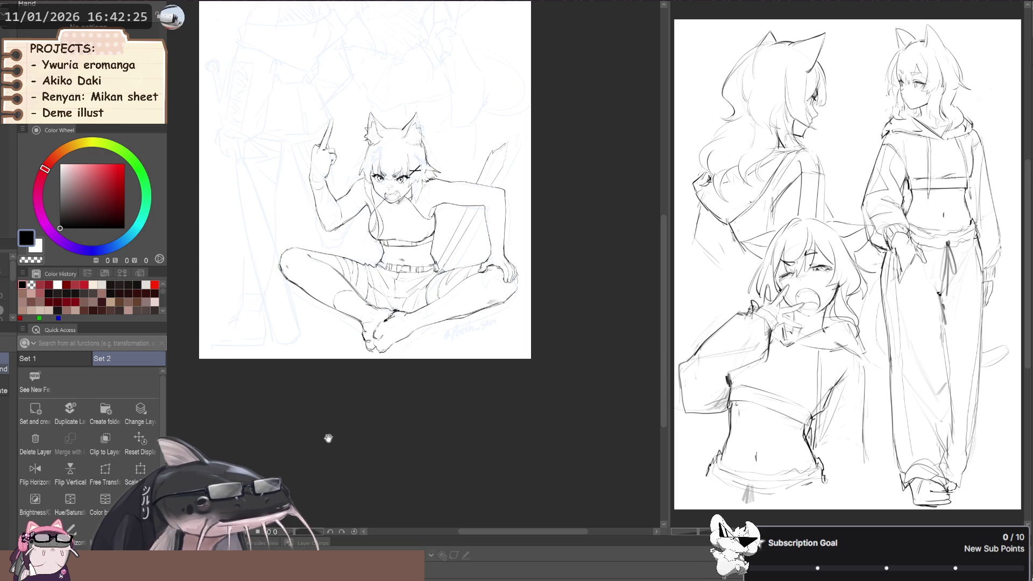
scroll(316, 408, "up", 3)
left_click_drag(254, 331, 251, 315)
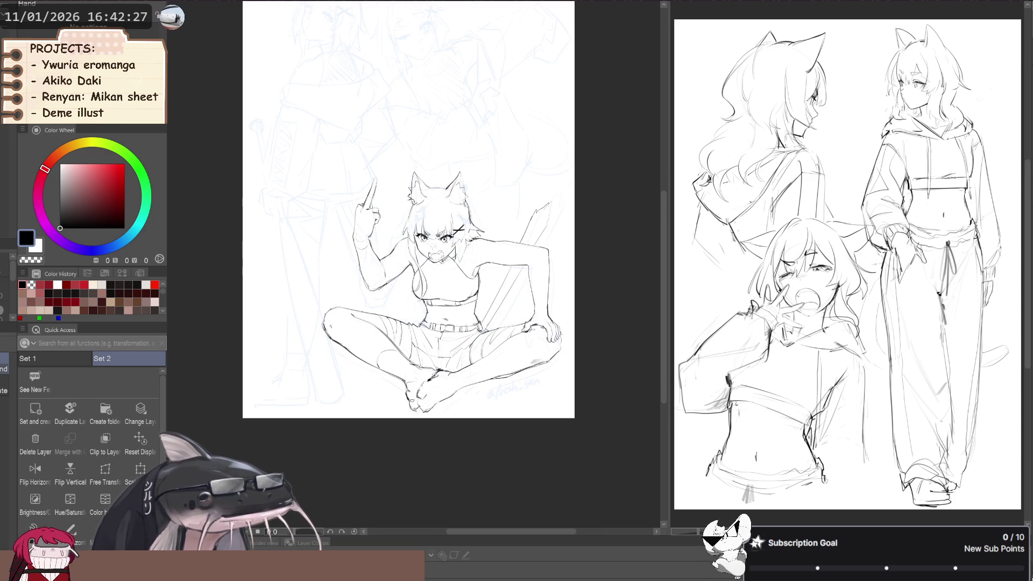
key("ctrl+z")
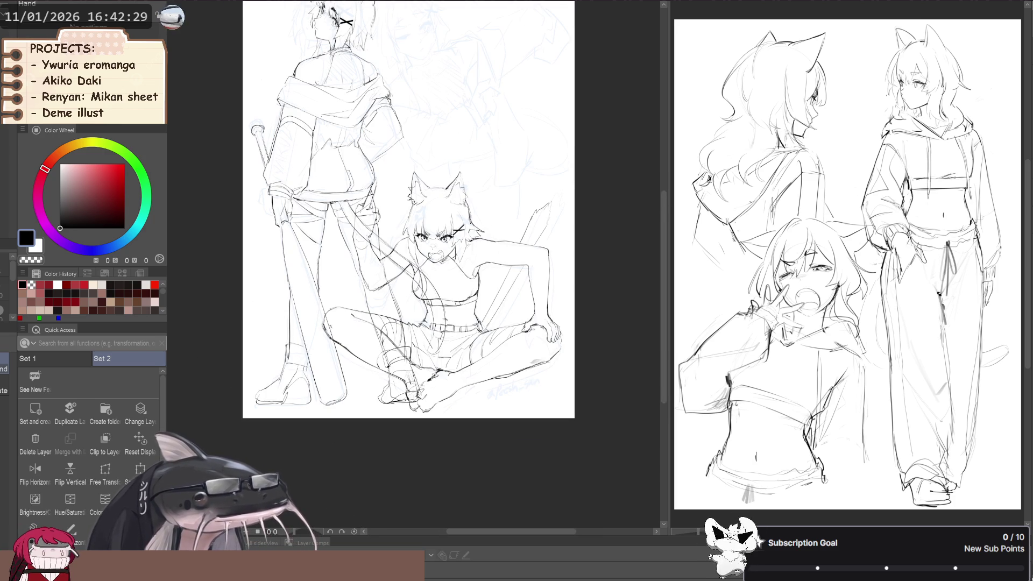
left_click_drag(292, 464, 353, 501)
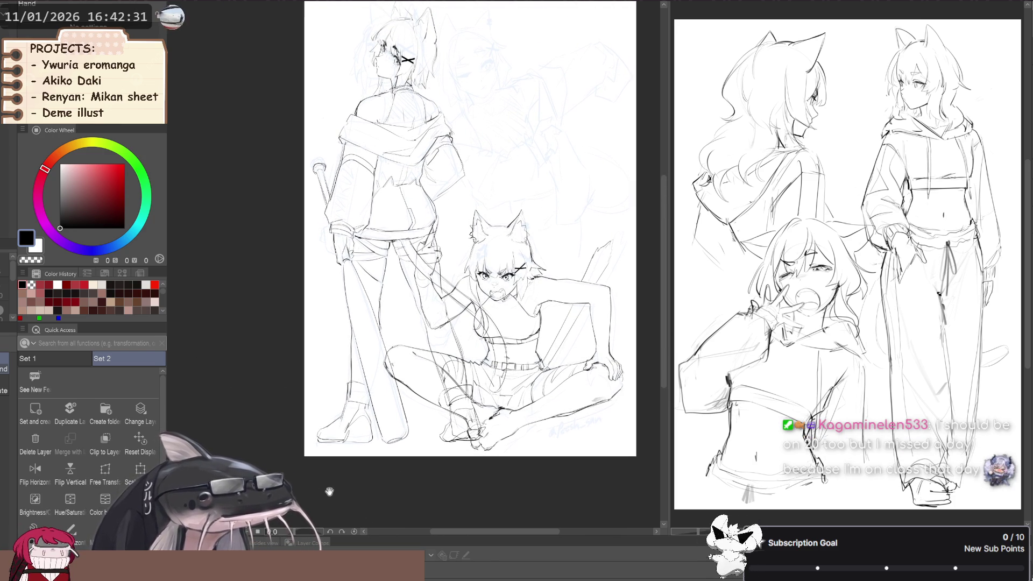
left_click_drag(308, 477, 298, 487)
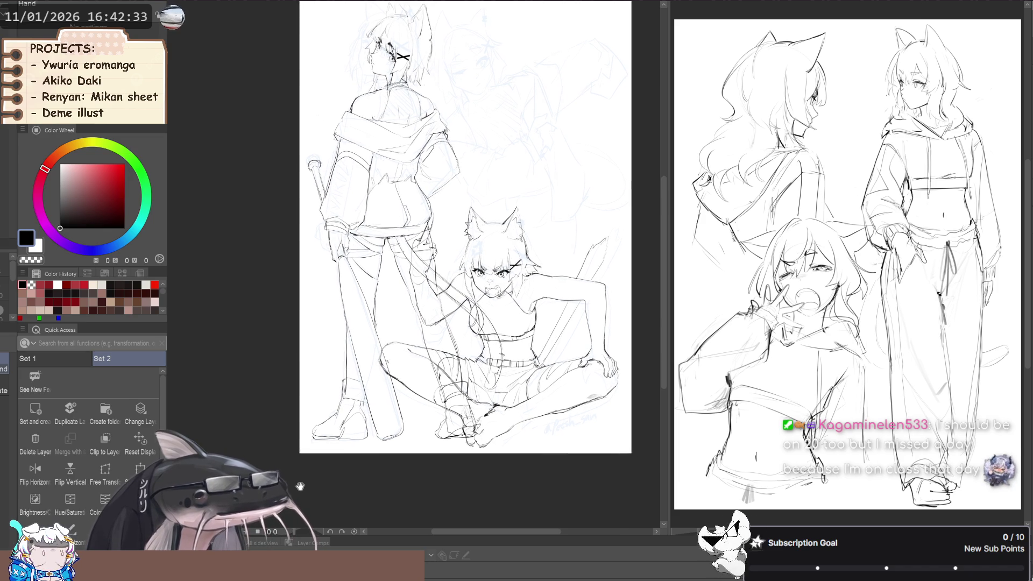
scroll(299, 487, "down", 1)
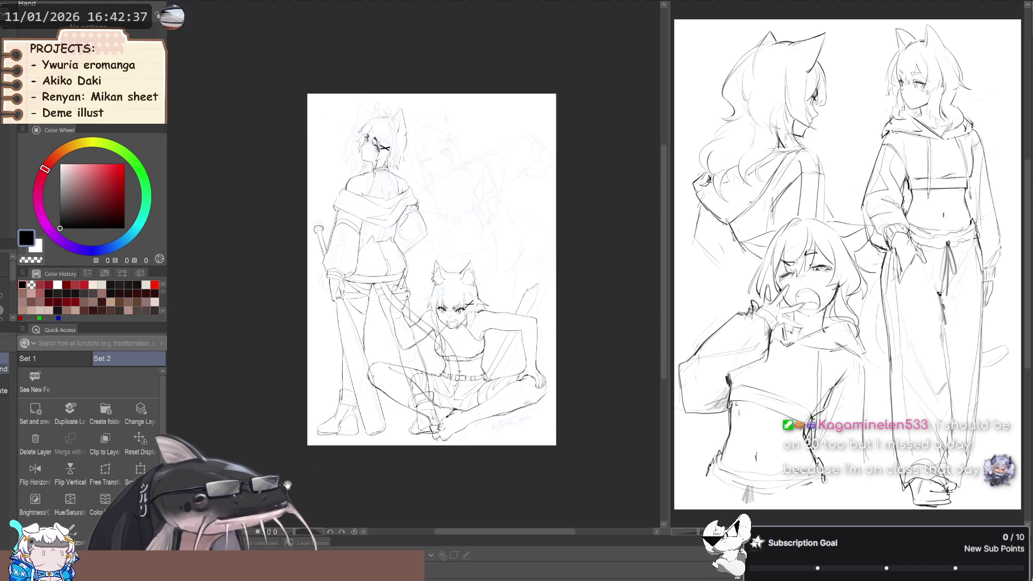
left_click_drag(287, 484, 290, 473)
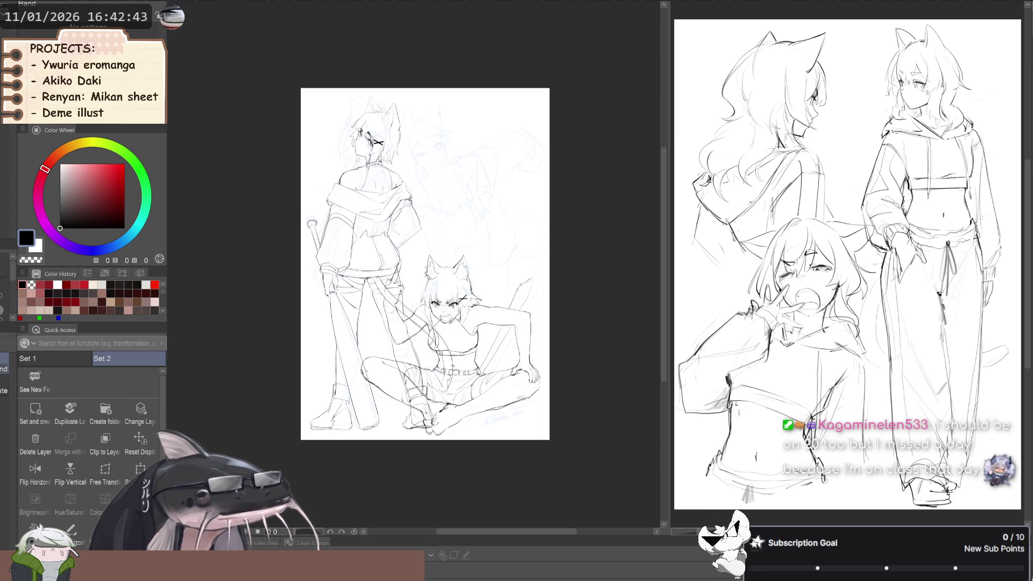
Check the standing figure's proportions mirrored with liquify active, then flip back.
key("j")
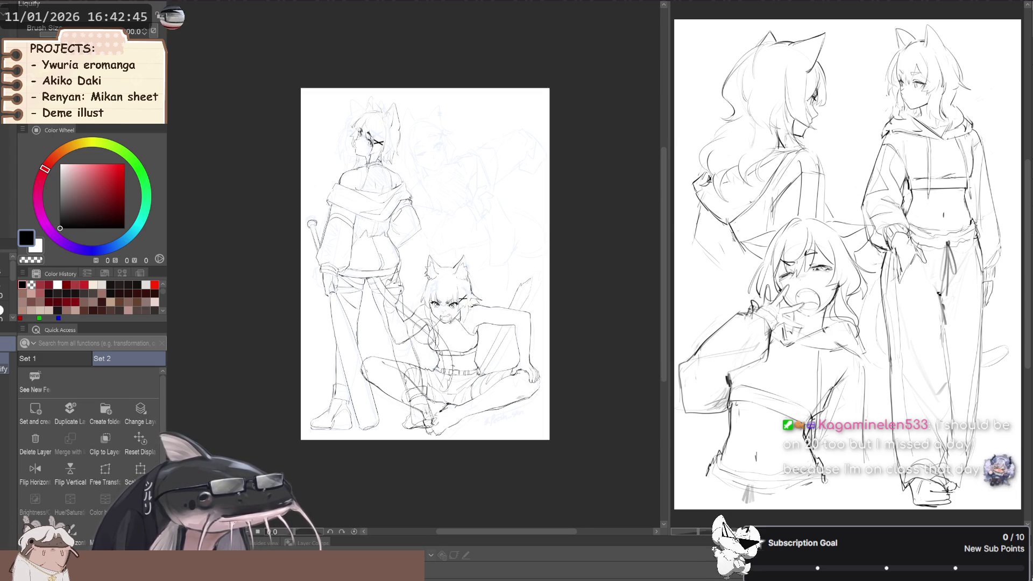
key("h")
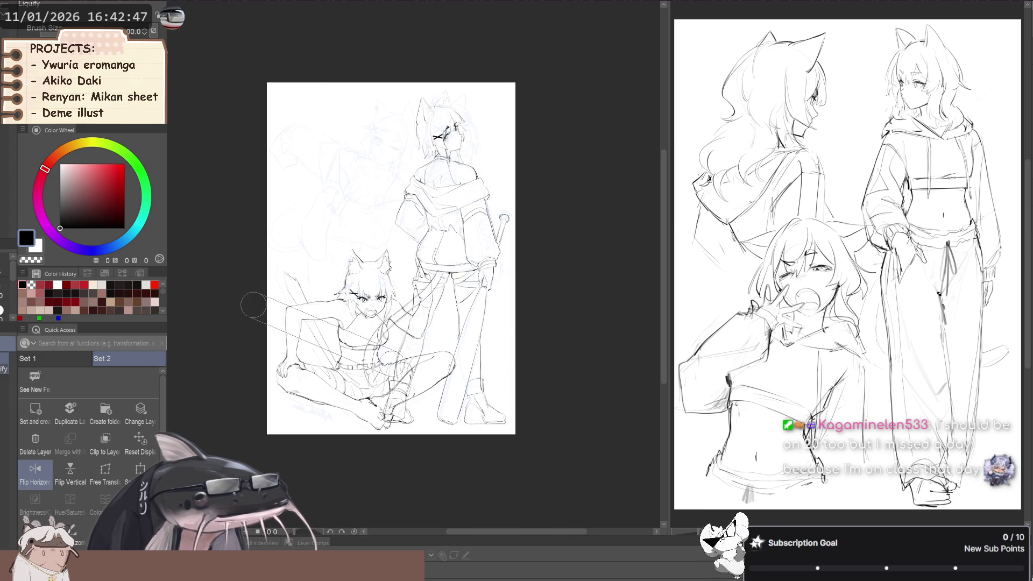
key("h")
mouse_move(242, 307)
left_mouse_down()
mouse_move(287, 299)
mouse_move(234, 287)
left_mouse_up()
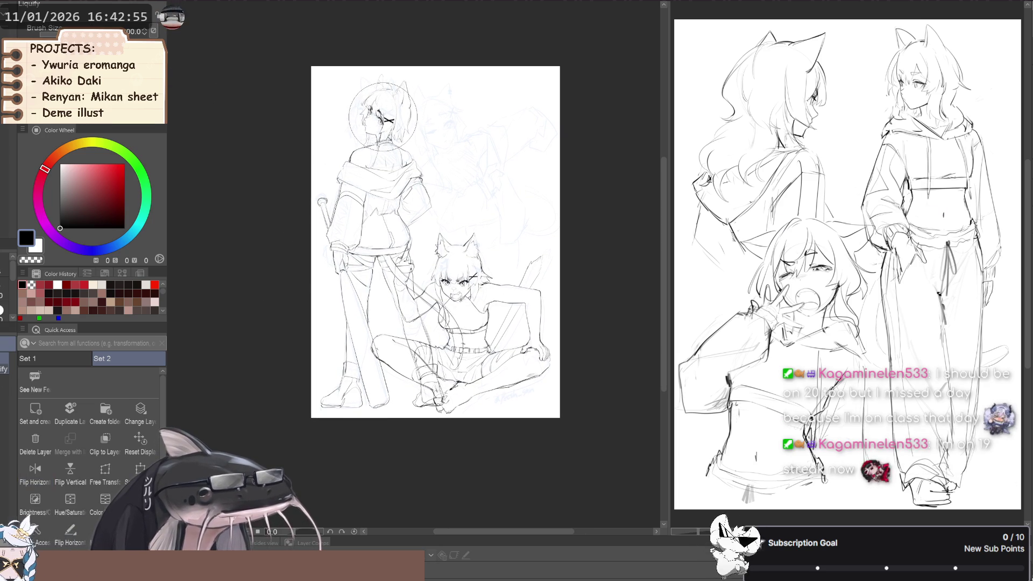
Reposition the view and compare the standing figure in mirrored and normal orientation.
left_click_drag(245, 308, 257, 329)
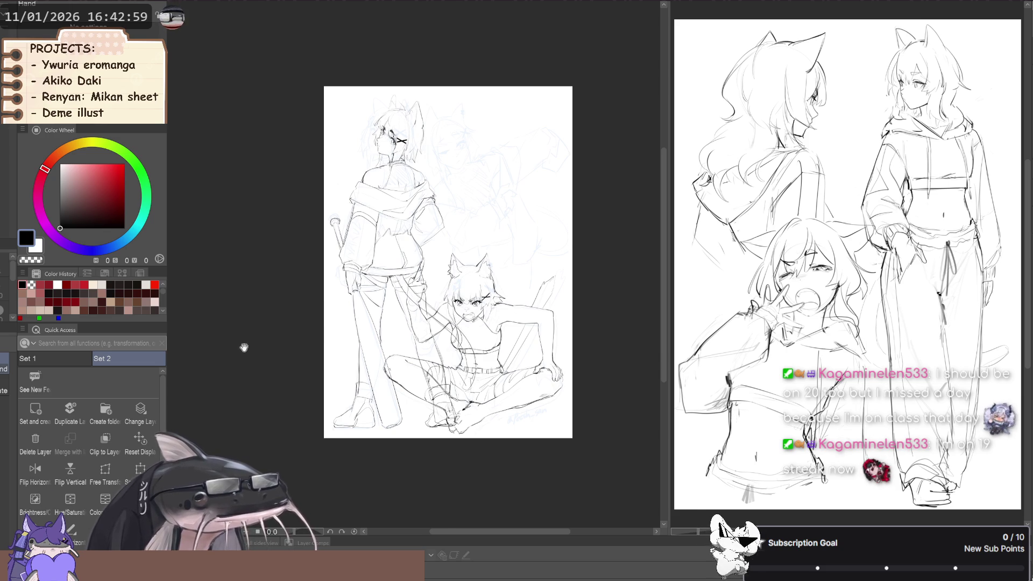
key("h")
key("h")
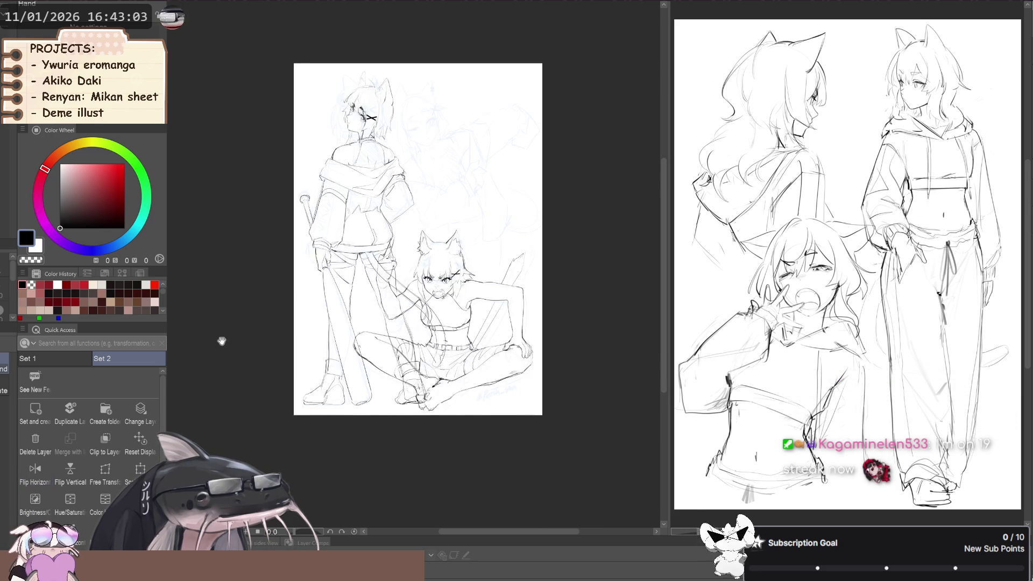
left_click_drag(223, 339, 216, 353)
scroll(217, 352, "up", 2)
key("h")
key("h")
key("h")
key("h")
key("h")
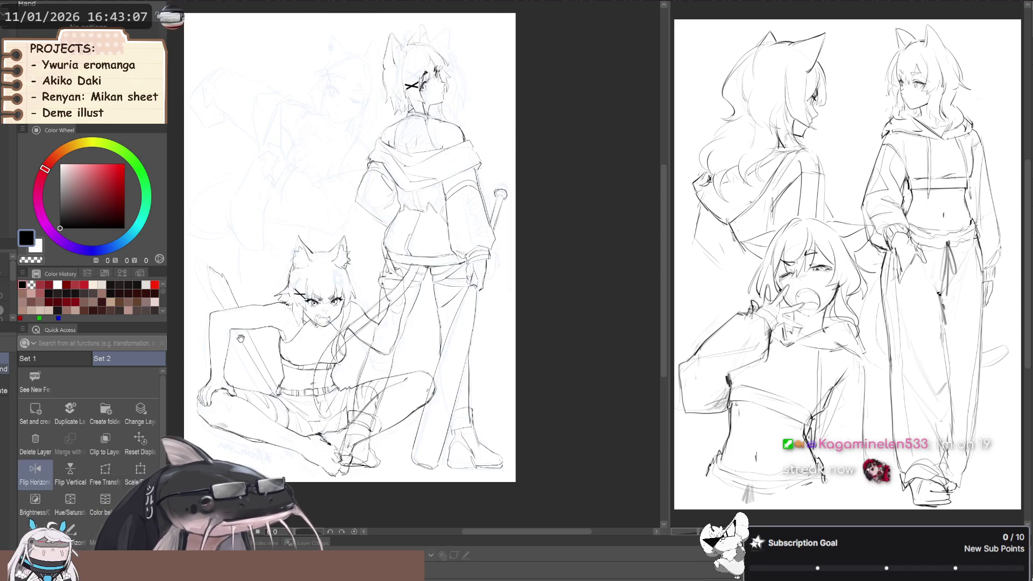
key("h")
key("h")
key("h")
key("r")
Lasso the standing figure's hand and bat hilt, transform them, and clear the selection.
key("m")
mouse_move(334, 271)
left_mouse_down()
mouse_move(323, 329)
mouse_move(341, 325)
left_mouse_up()
key("ctrl+t")
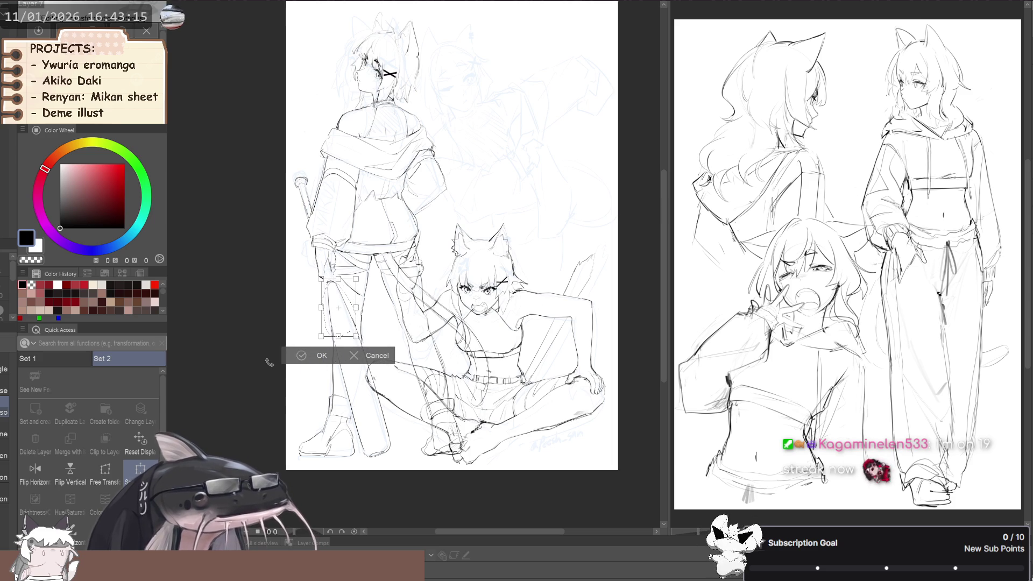
left_click(309, 356)
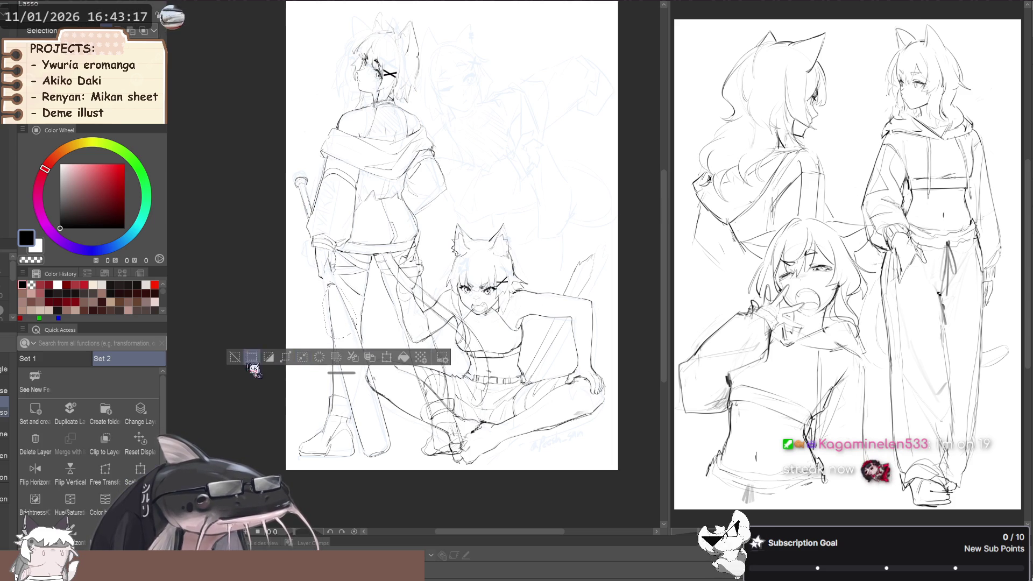
key("ctrl+d")
key("b")
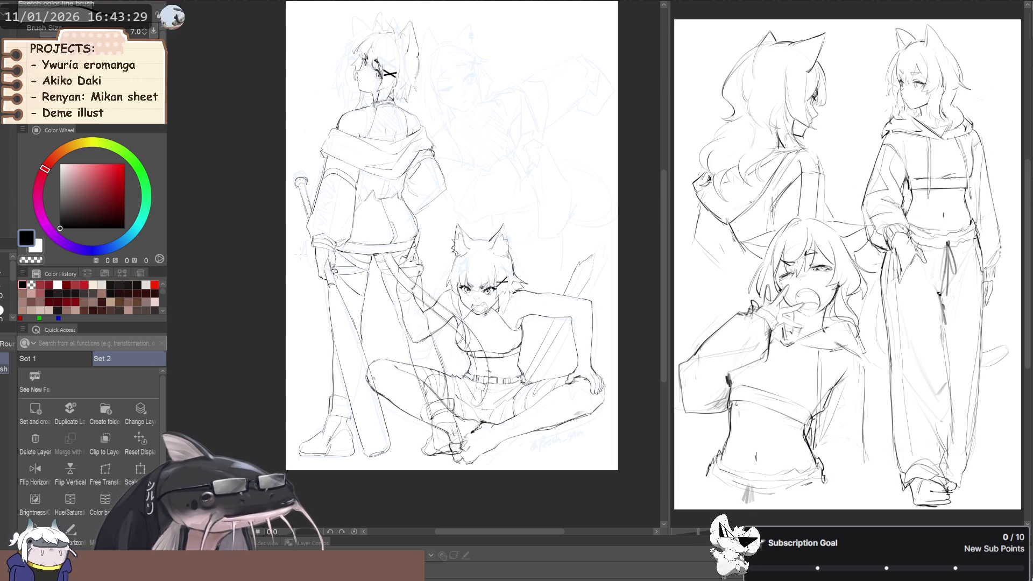
Flip the two-figure line art to mirrored view and back while panning to frame both figures.
scroll(258, 258, "down", 2)
key("h")
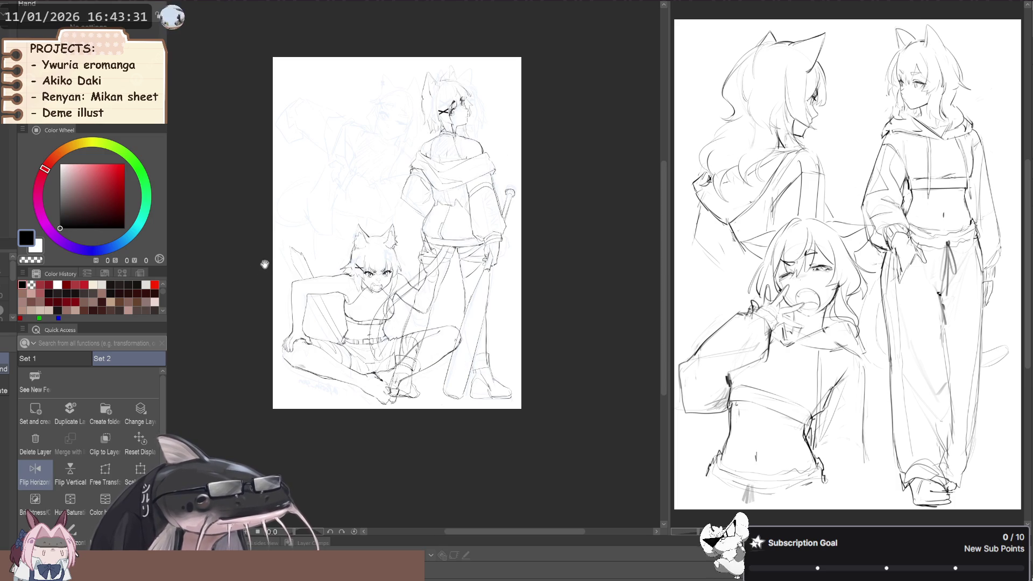
key("h")
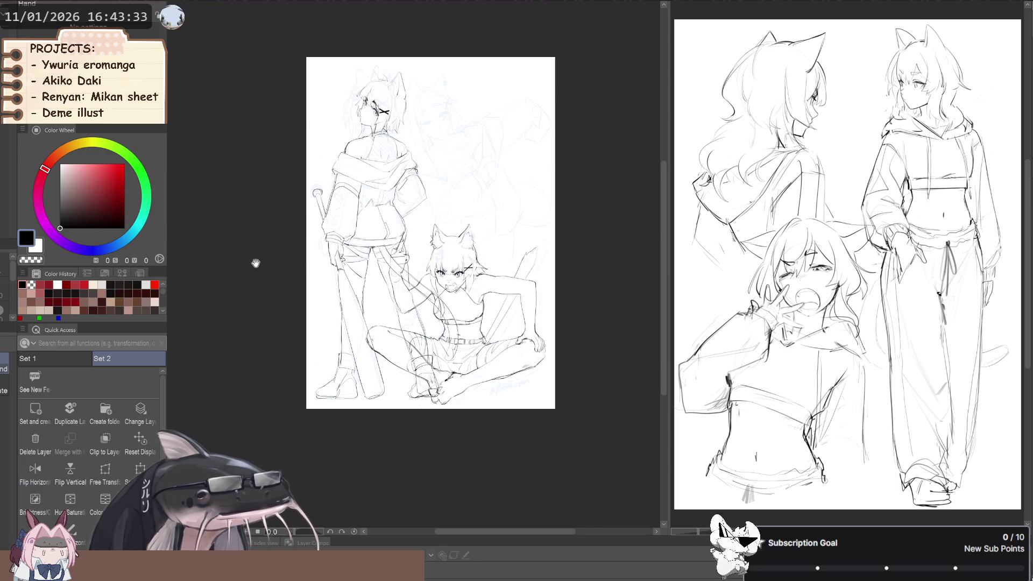
left_click_drag(268, 276, 237, 370)
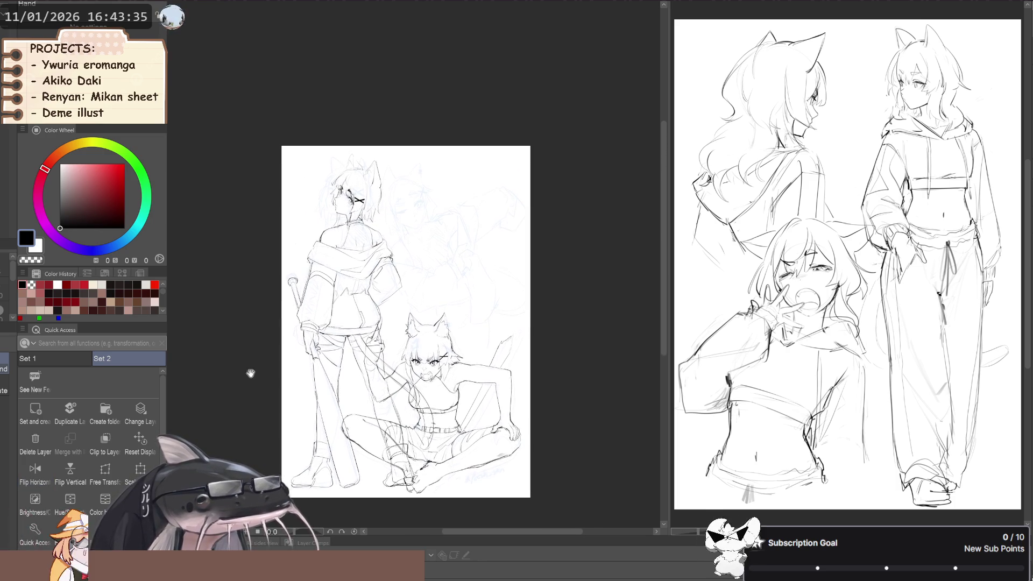
scroll(373, 326, "up", 1)
left_click_drag(266, 284, 279, 237)
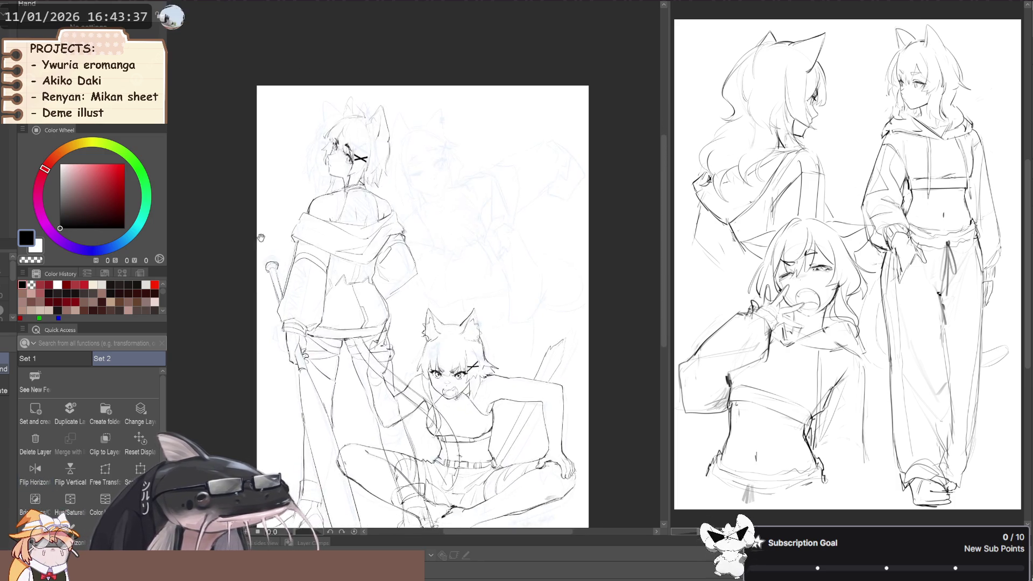
key("h")
key("h")
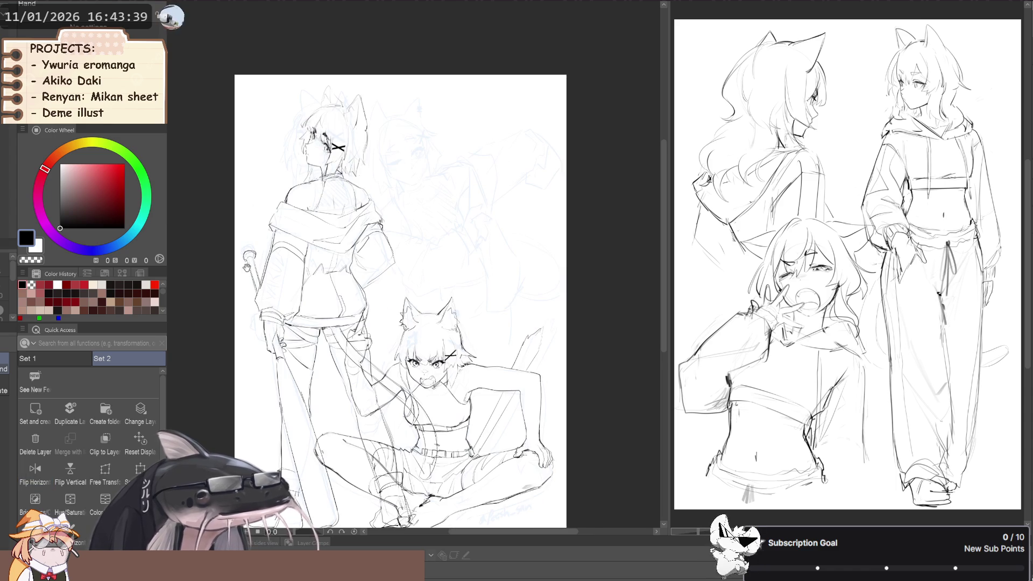
scroll(265, 270, "down", 1)
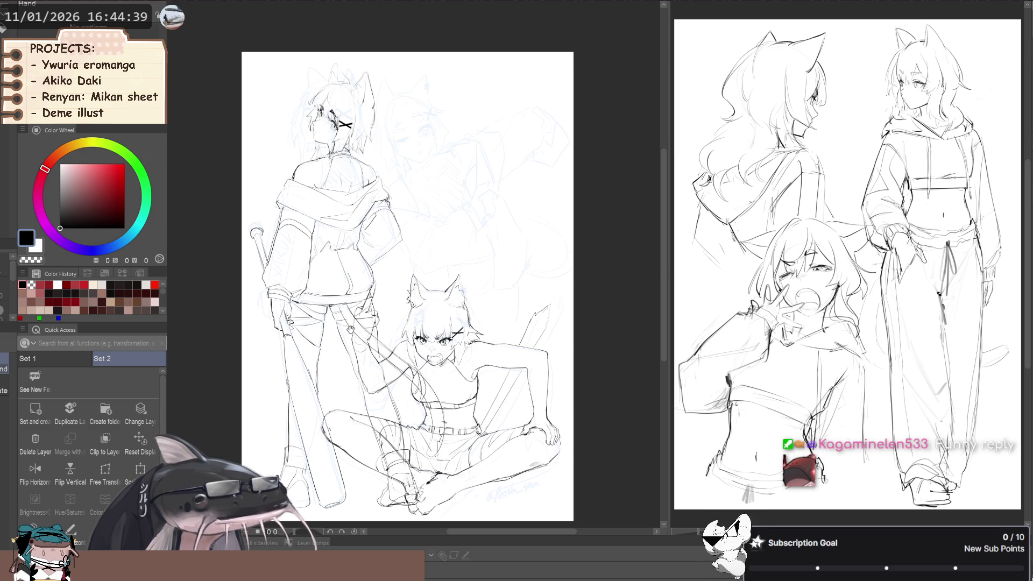
Toggle the mirrored view repeatedly to check the seated girl's pose, recentring the drawing.
key("h")
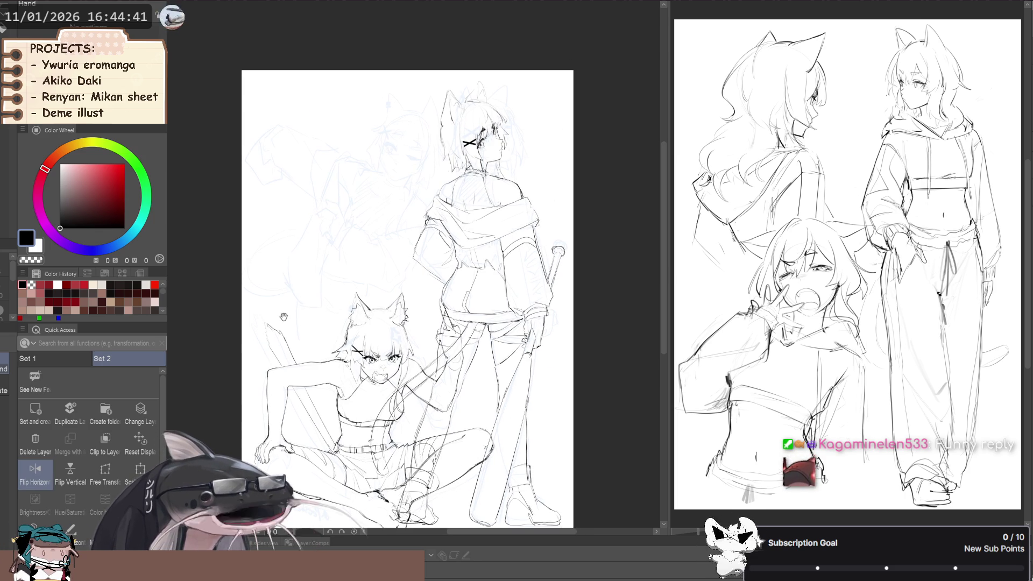
key("h")
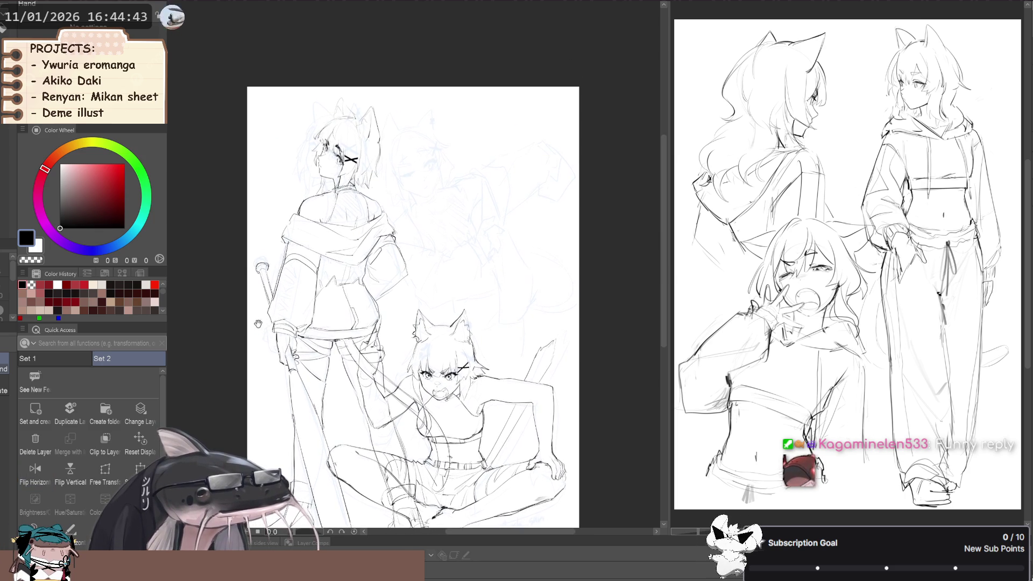
left_click_drag(258, 325, 258, 293)
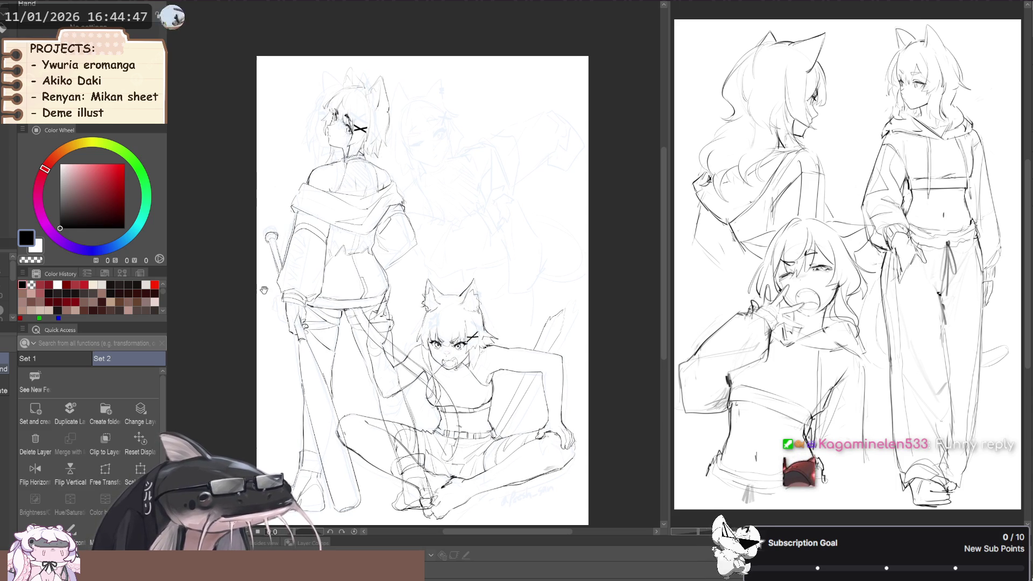
left_click_drag(258, 293, 246, 296)
key("h")
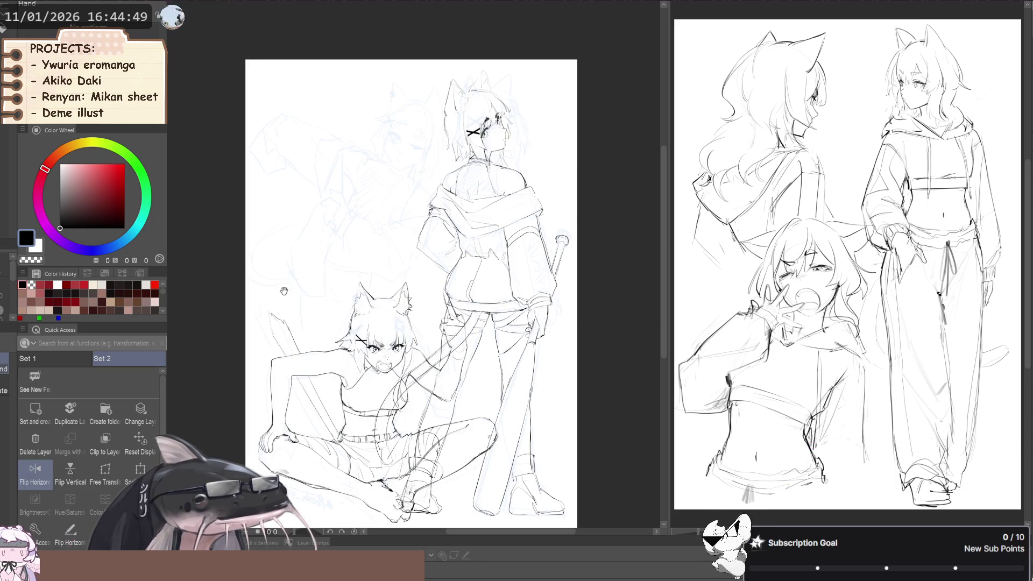
key("h")
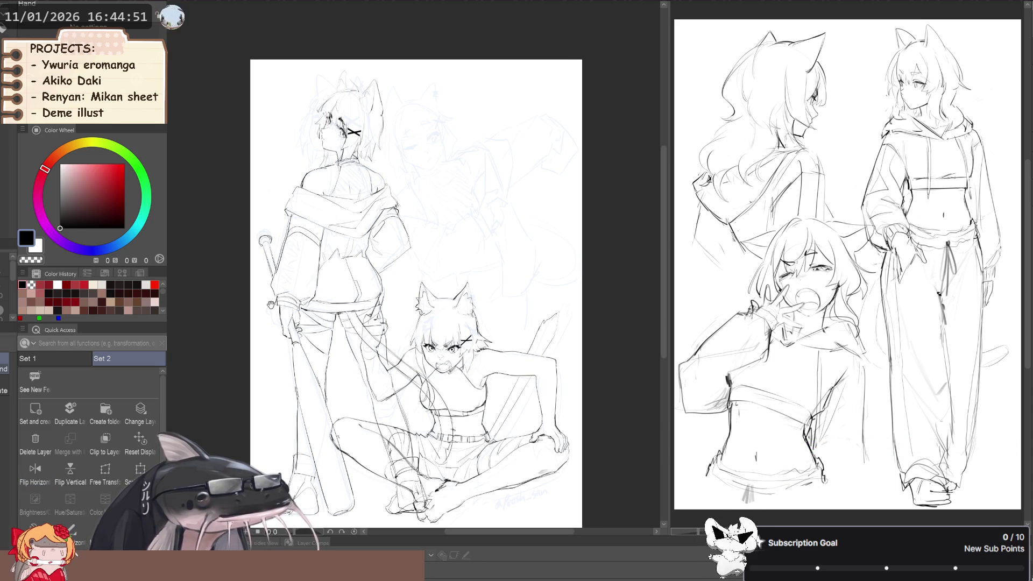
key("h")
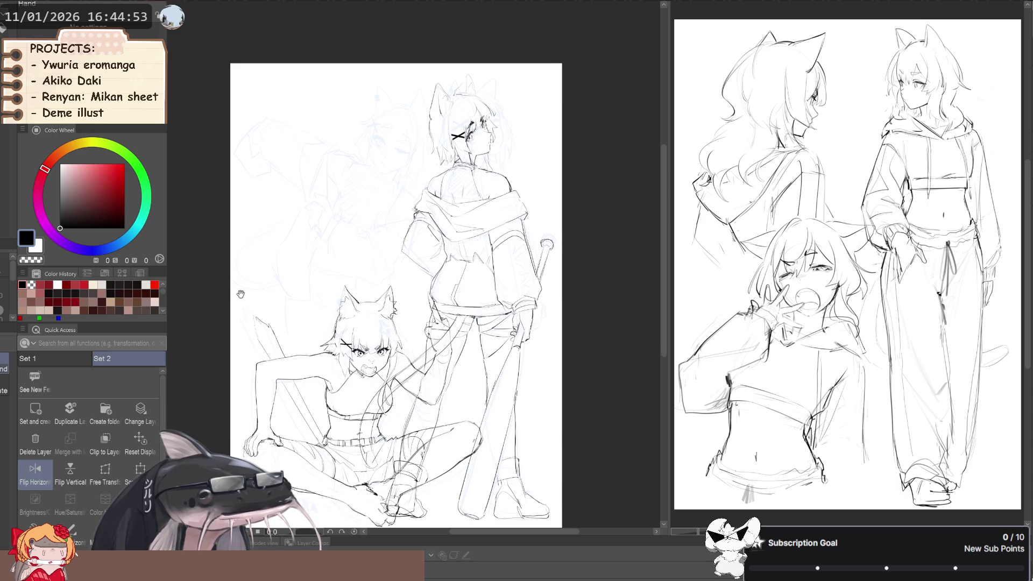
key("h")
key("h")
left_click_drag(247, 293, 240, 285)
key("h")
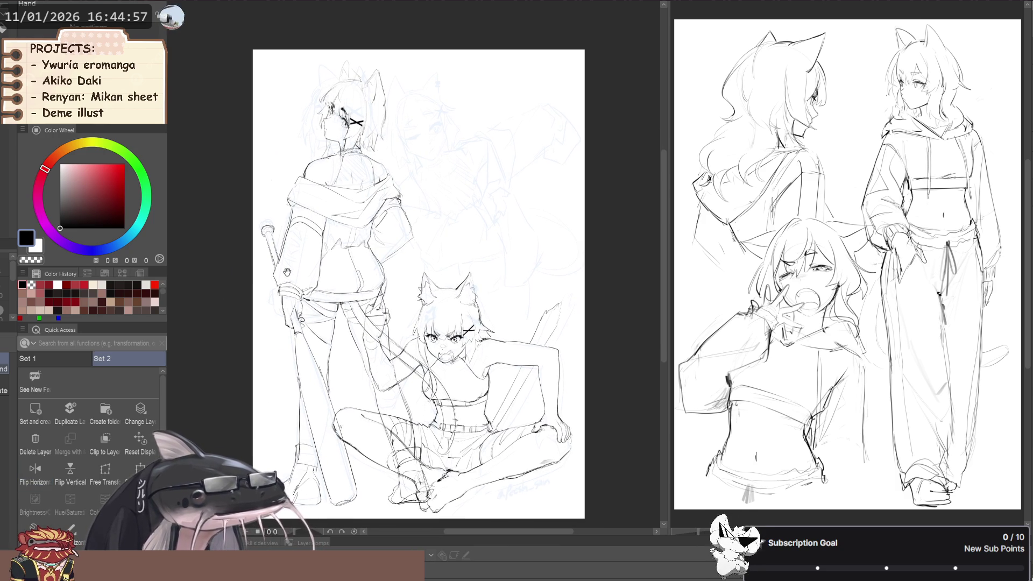
Reposition the drawing and compare the mirrored and normal composition twice more.
left_click_drag(355, 405, 349, 394)
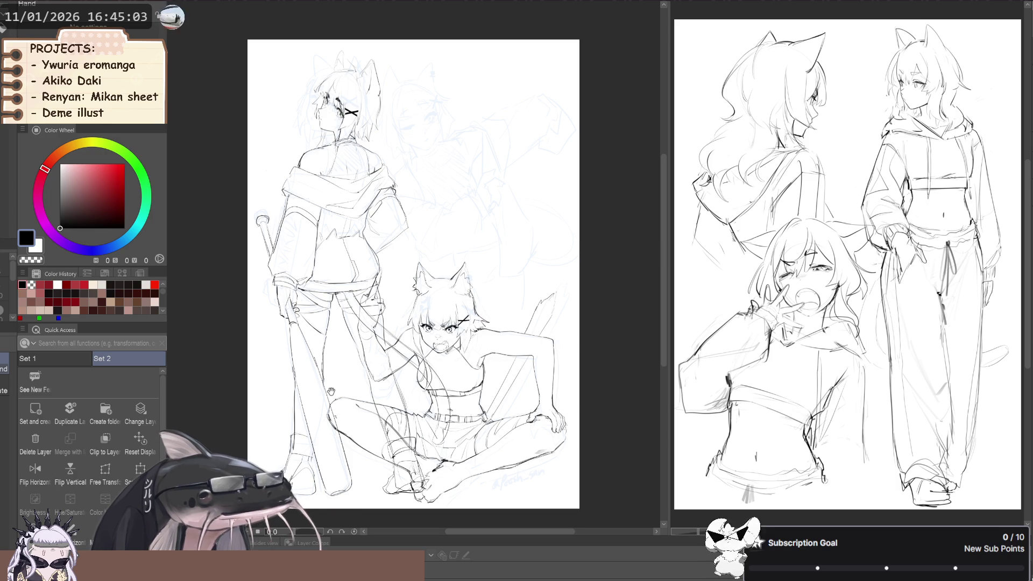
left_click_drag(263, 280, 286, 294)
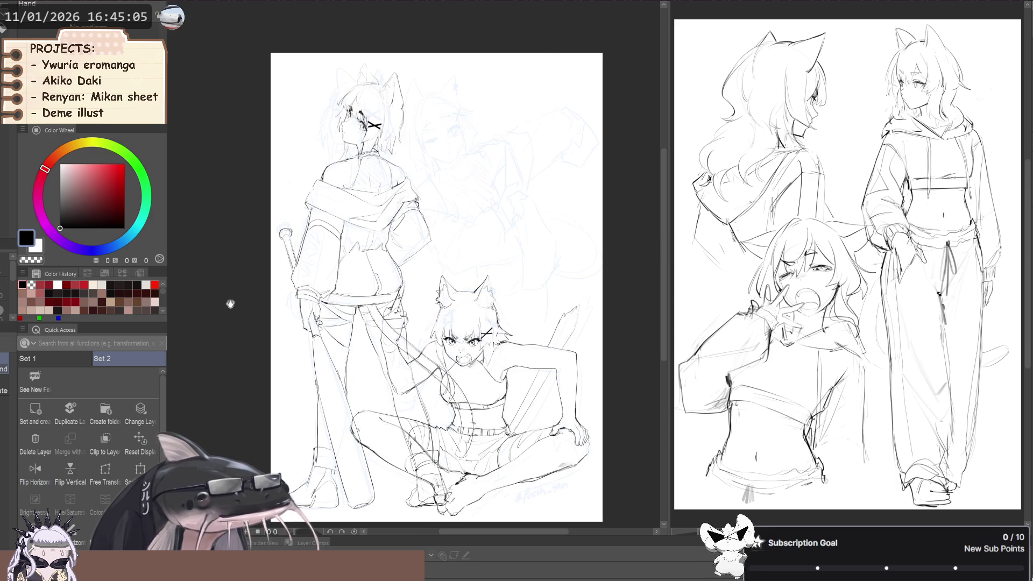
key("h")
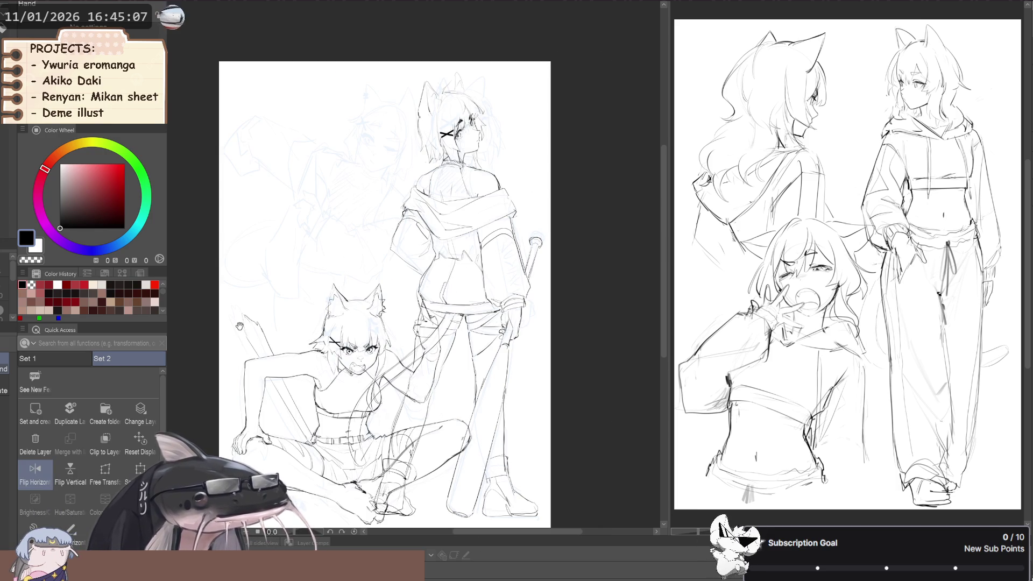
key("h")
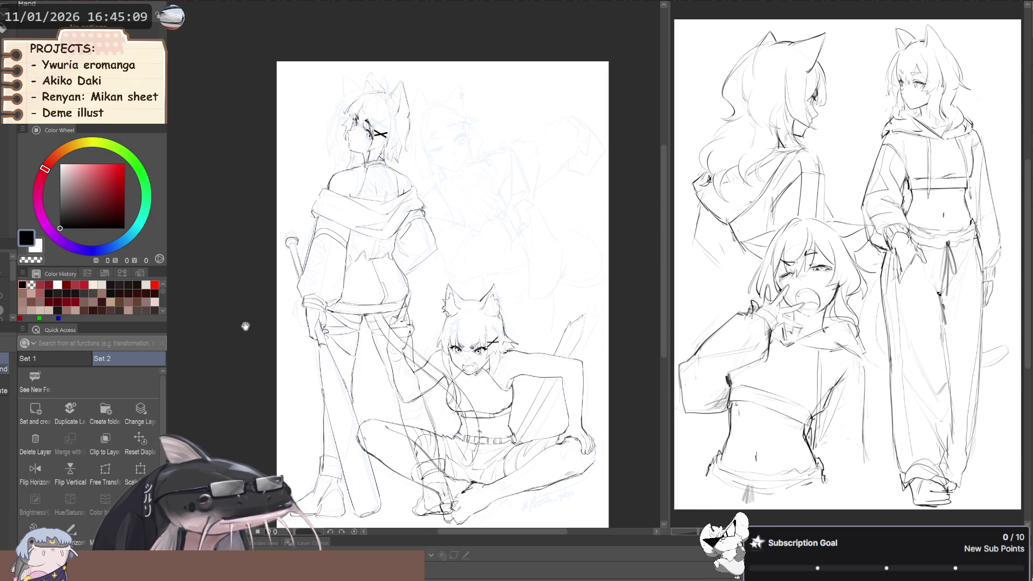
key("h")
key("h")
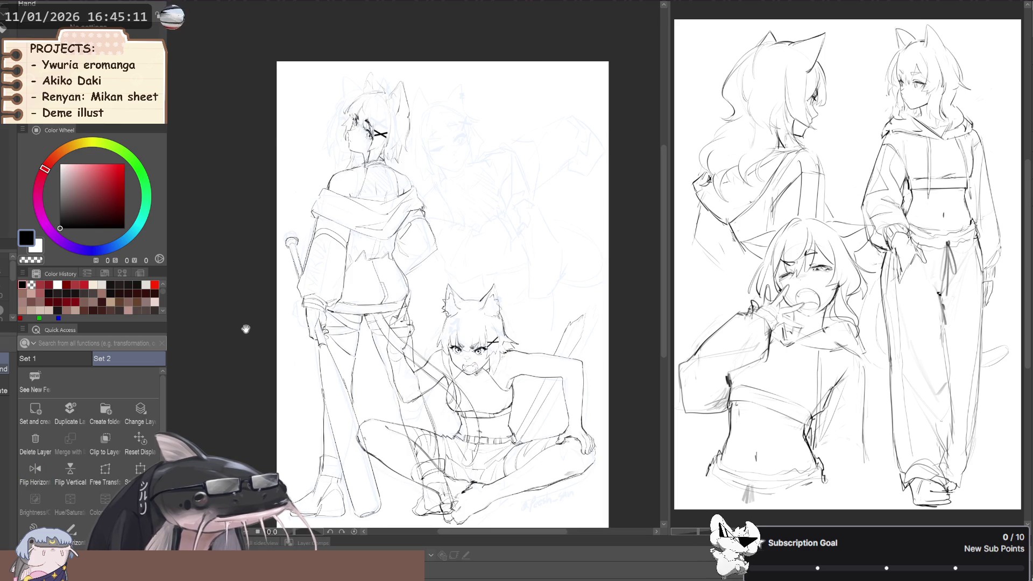
key("h")
scroll(424, 267, "up", 2)
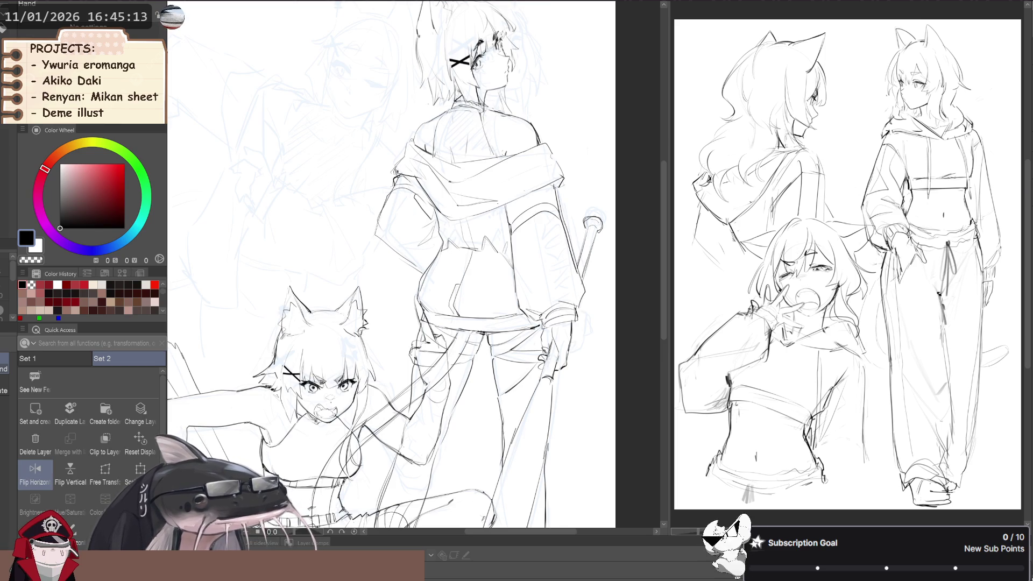
Switch to liquify, check the standing figure mirrored, then pick a slightly smaller flat marker brush.
key("space")
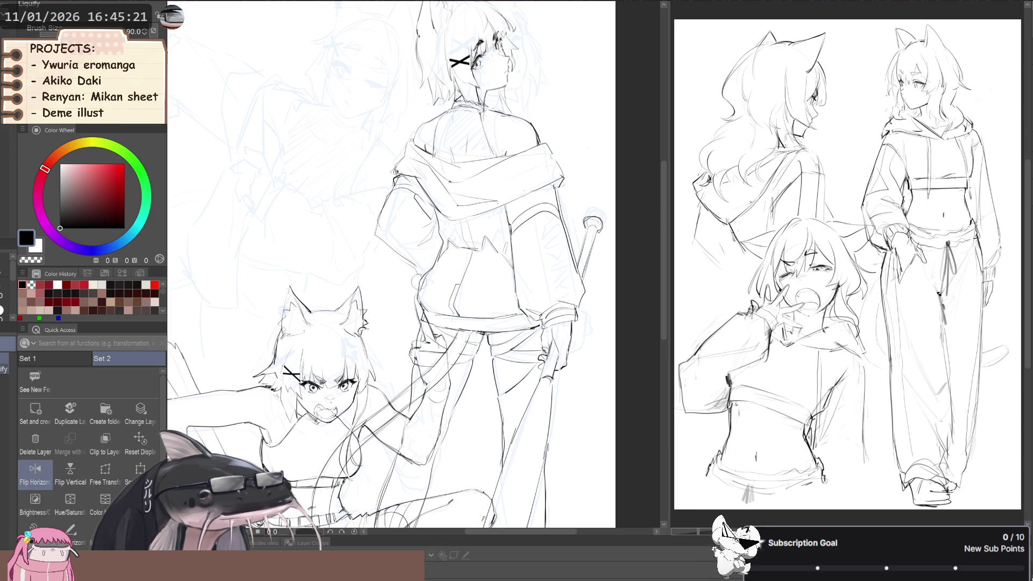
scroll(293, 289, "down", 5)
key("h")
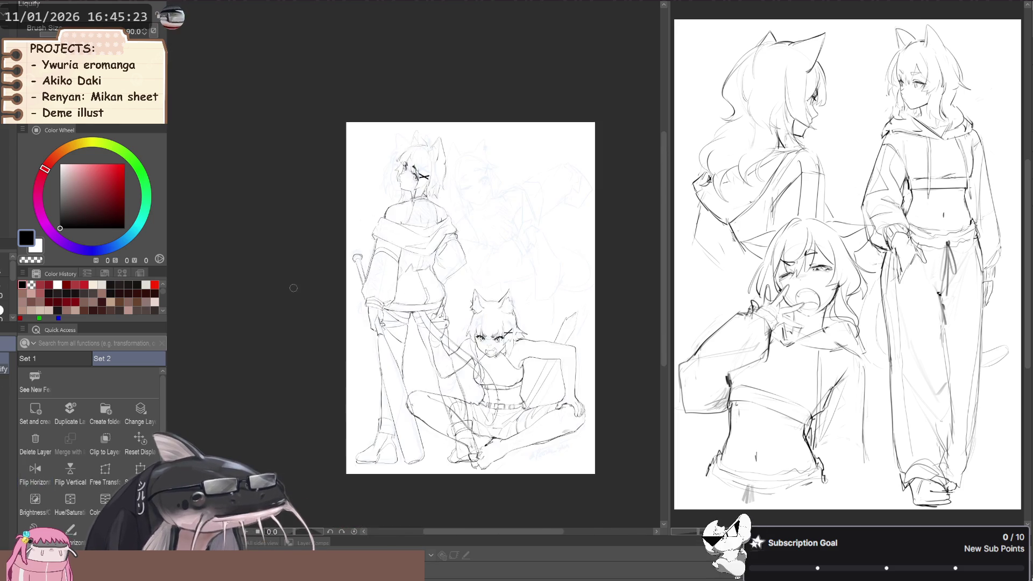
key("h")
scroll(385, 329, "up", 3)
scroll(386, 329, "up", 2)
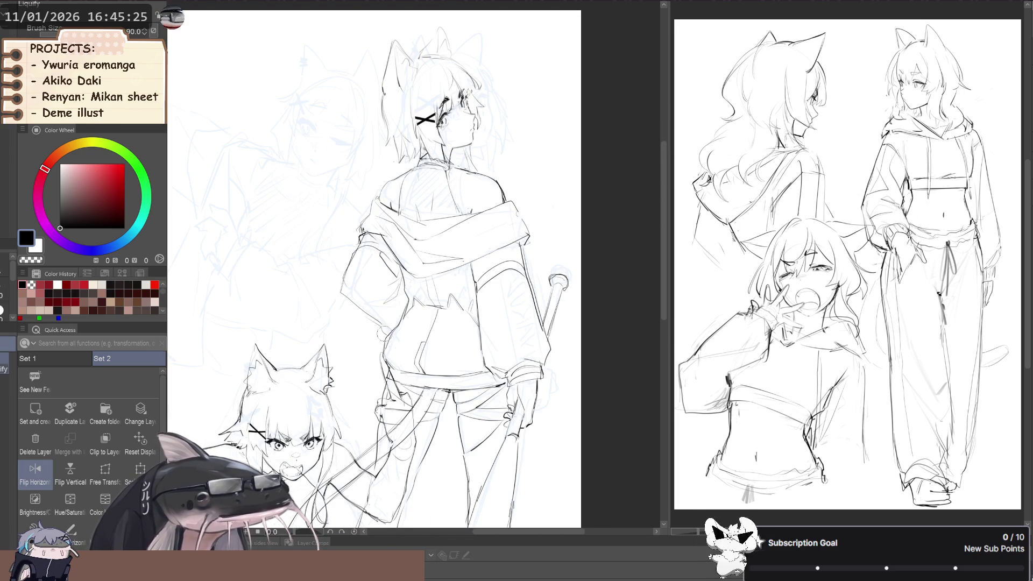
key("p")
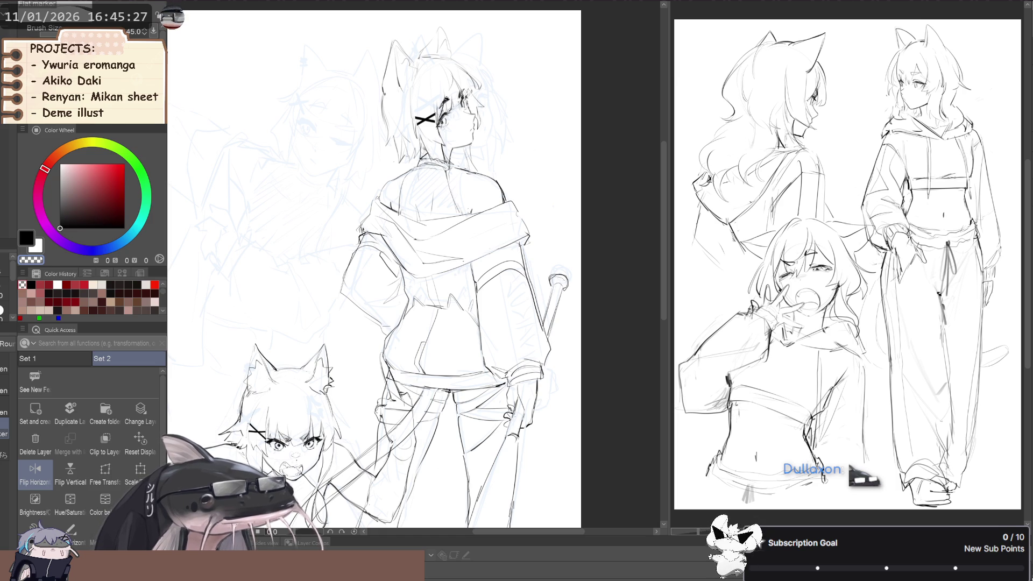
key("bracketleft")
key("bracketleft")
Zoom out and compare both figures in normal and mirrored views, centring them on screen.
key("ctrl+minus")
left_click_drag(348, 280, 355, 304)
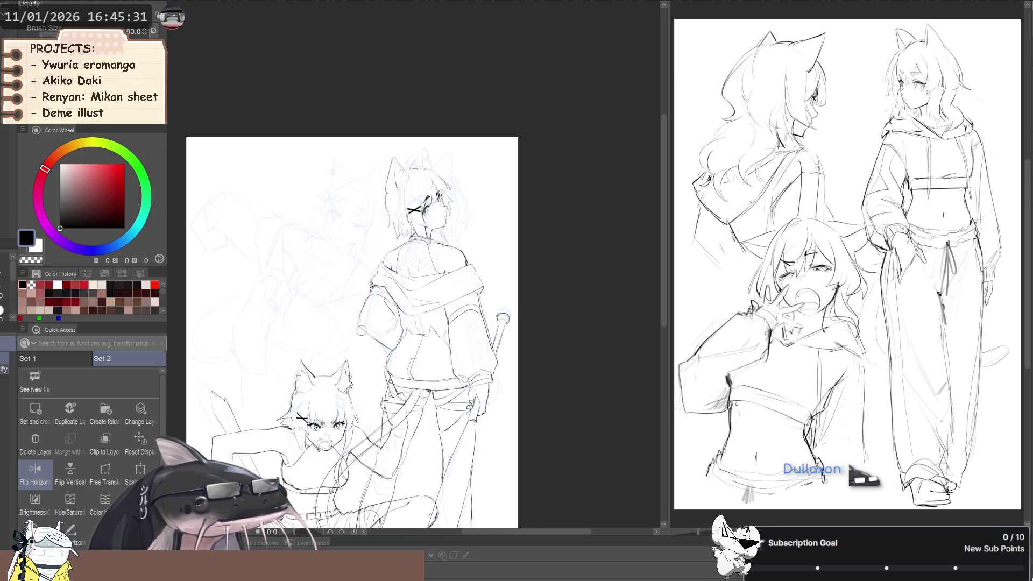
key("h")
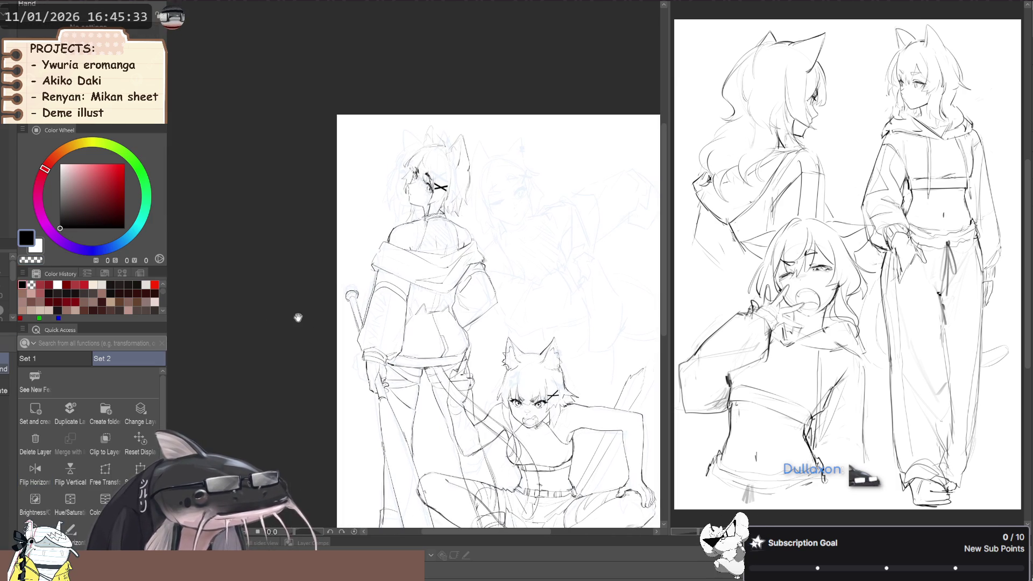
key("h")
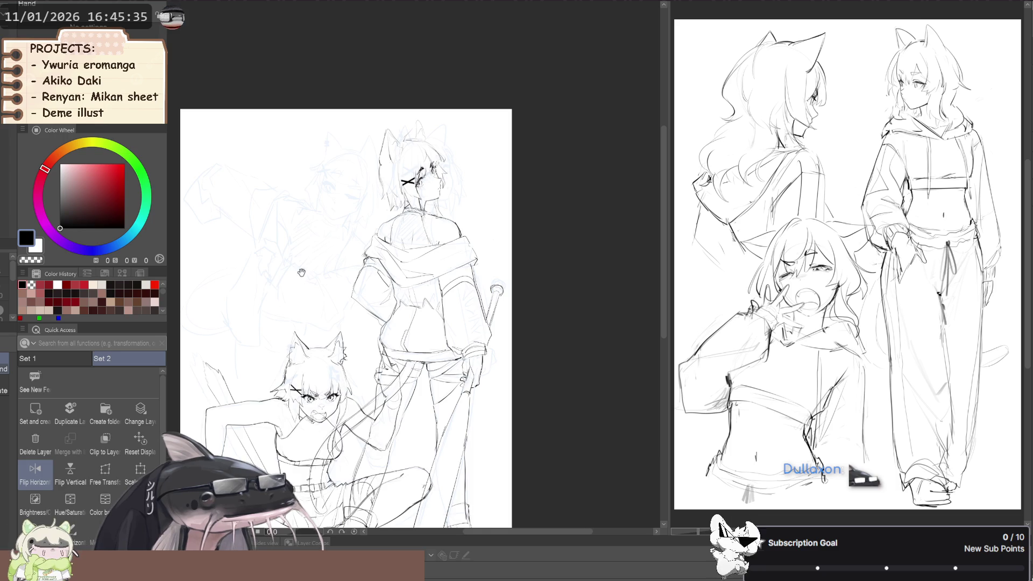
key("h")
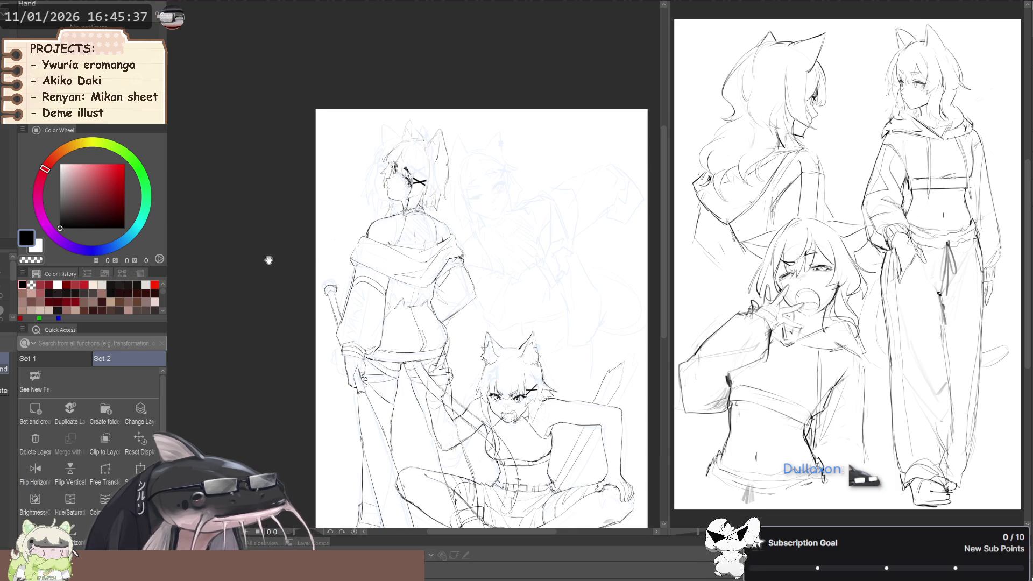
key("h")
left_click_drag(261, 272, 286, 271)
key("h")
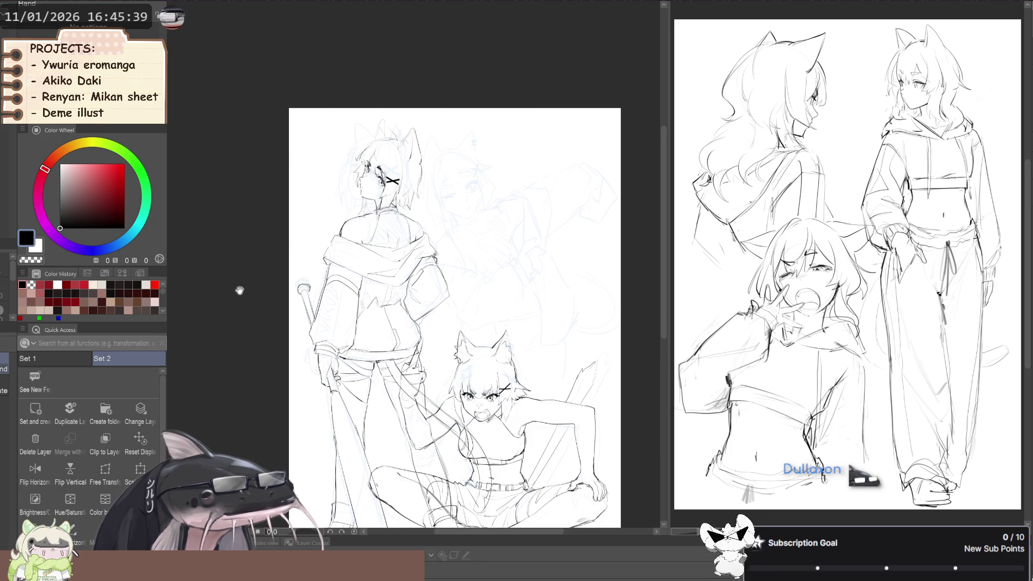
key("h")
key("h")
key("h")
mouse_move(246, 289)
left_mouse_down()
mouse_move(295, 264)
mouse_move(311, 283)
left_mouse_up()
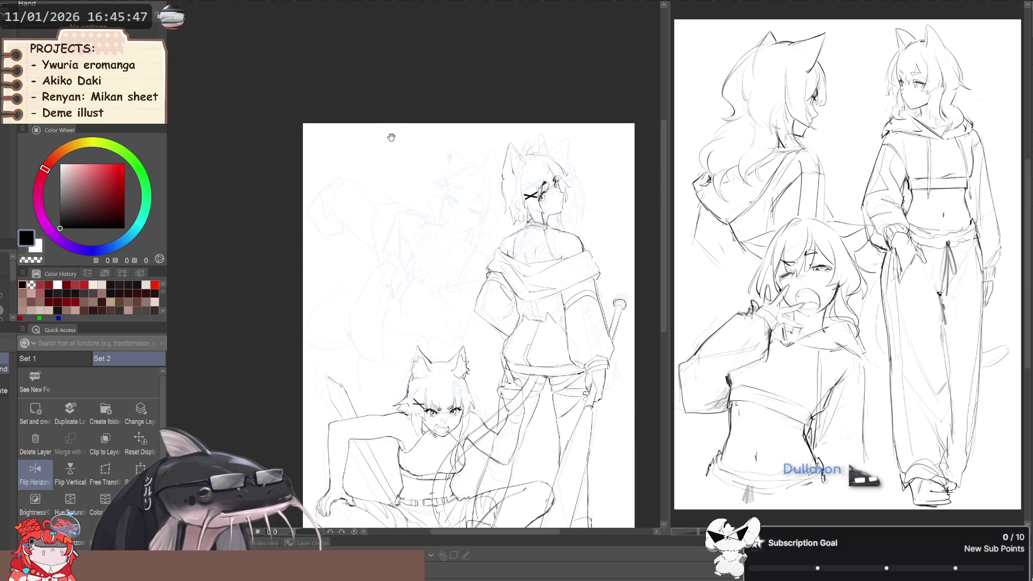
left_click_drag(338, 320, 368, 289)
key("h")
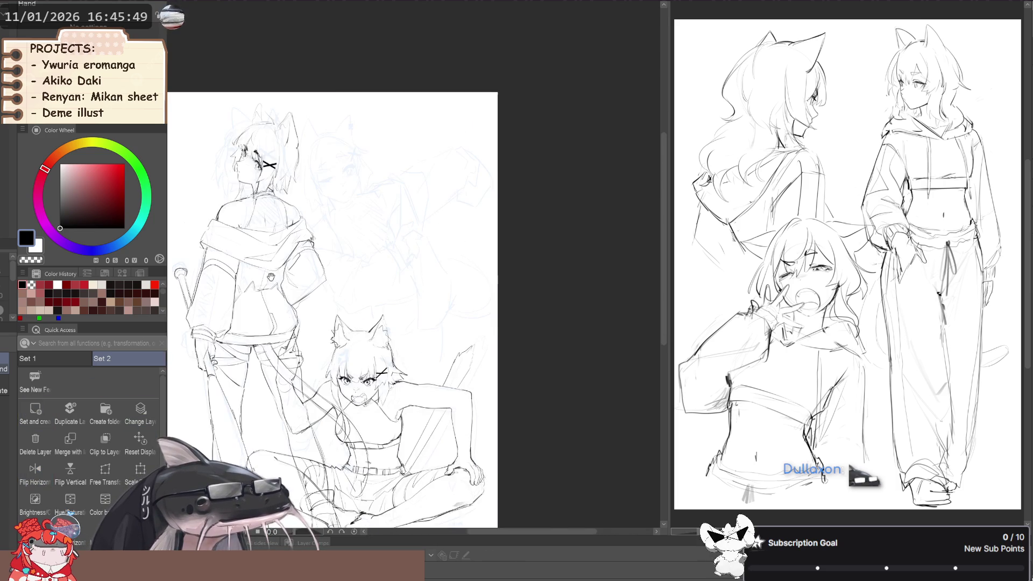
mouse_move(268, 261)
left_mouse_down()
mouse_move(303, 321)
mouse_move(340, 320)
left_mouse_up()
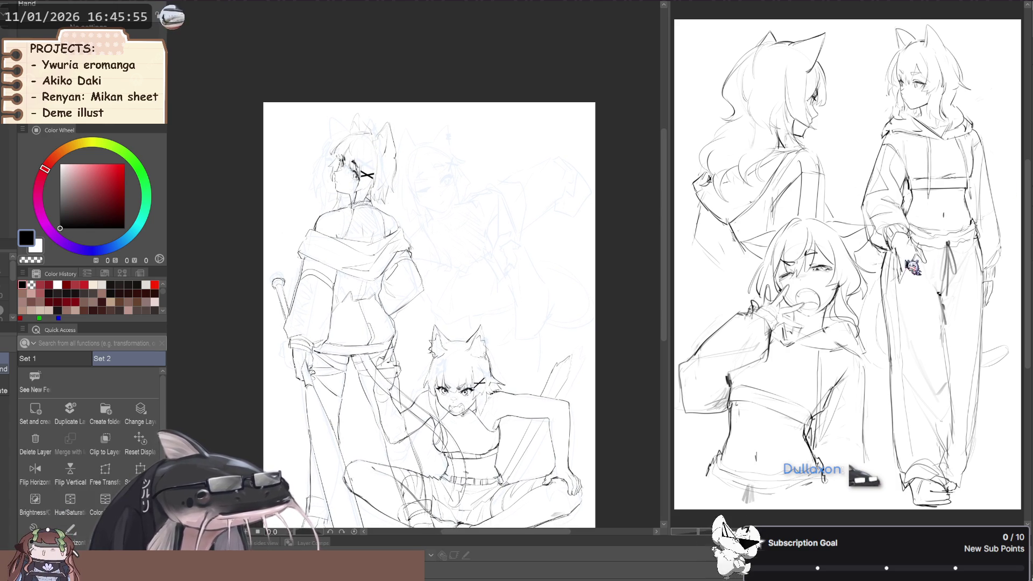
Hide and restore the crouching cat-girl to compare, then enlarge the brush.
key("ctrl+z")
key("ctrl+y")
scroll(429, 385, "up", 4)
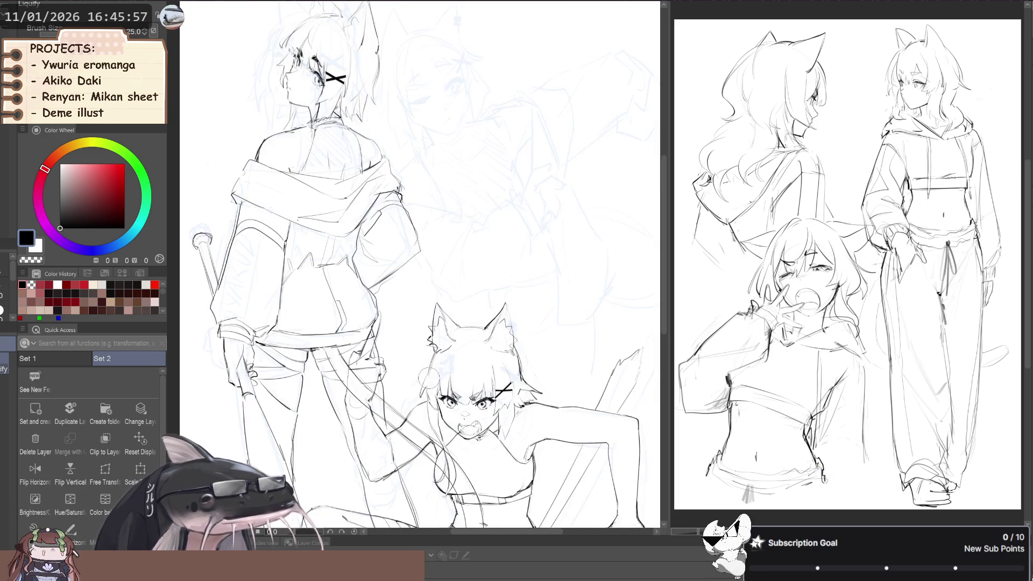
key("bracketright")
key("bracketright")
key("bracketright")
key("m")
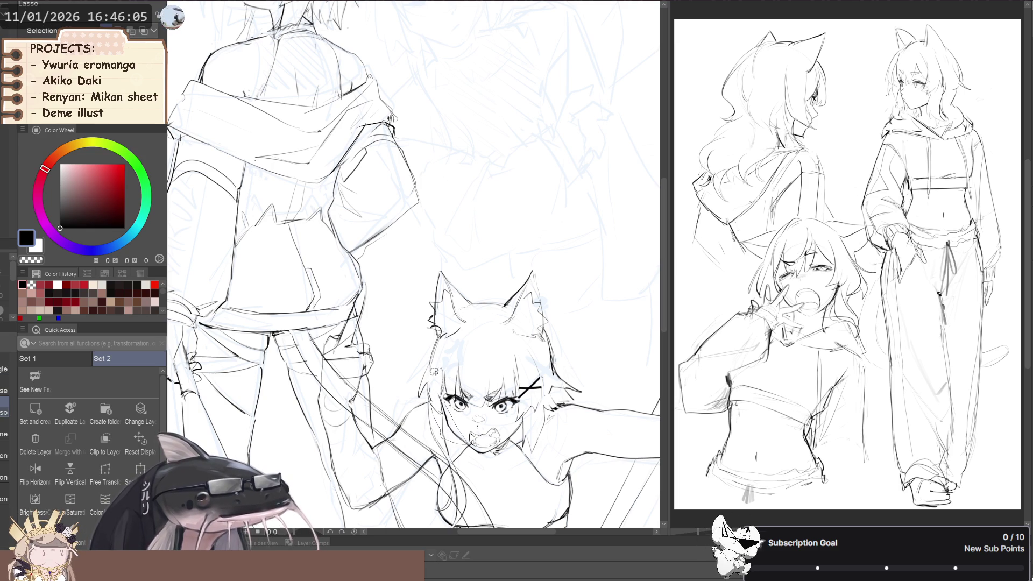
Lasso the crouching girl's face, free-transform it narrower and taller, confirm, and deselect.
left_click_drag(437, 368, 433, 370)
left_click(105, 470)
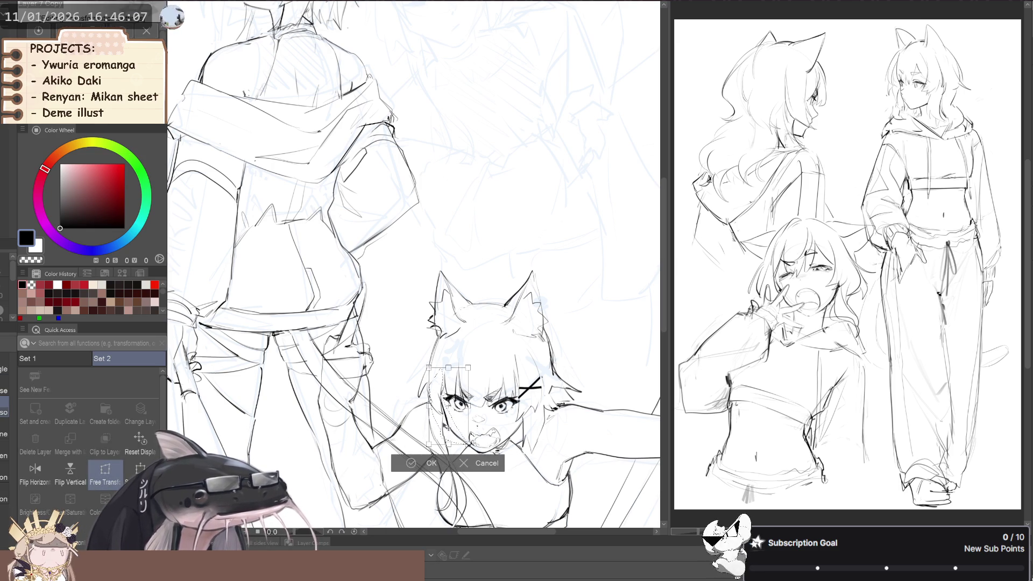
left_click_drag(451, 432, 446, 401)
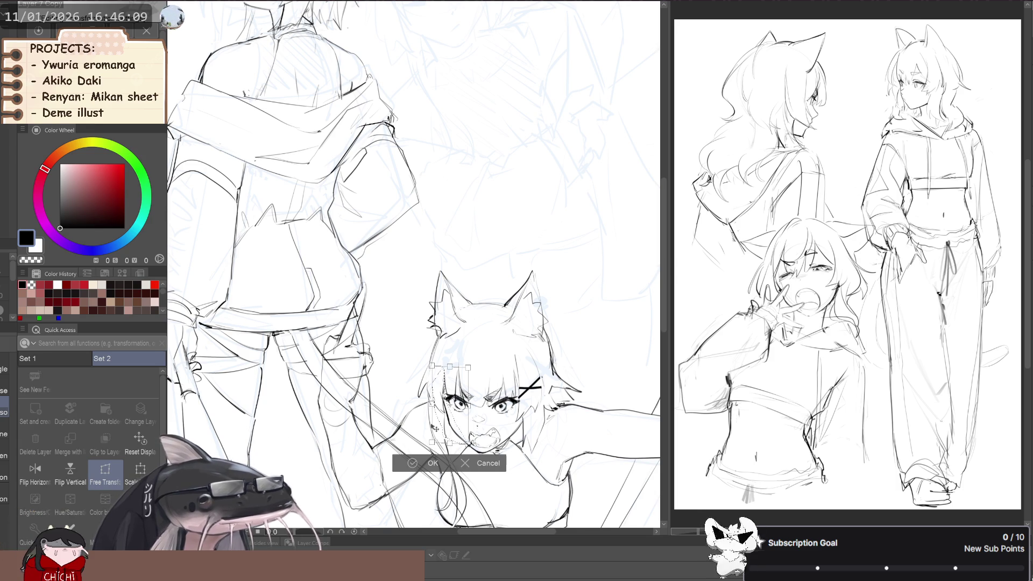
left_click(431, 464)
left_click(349, 466)
scroll(383, 439, "up", 5)
With the Turnip pen and Sketch color line brush, erase and redraw facial lines in black.
key("p")
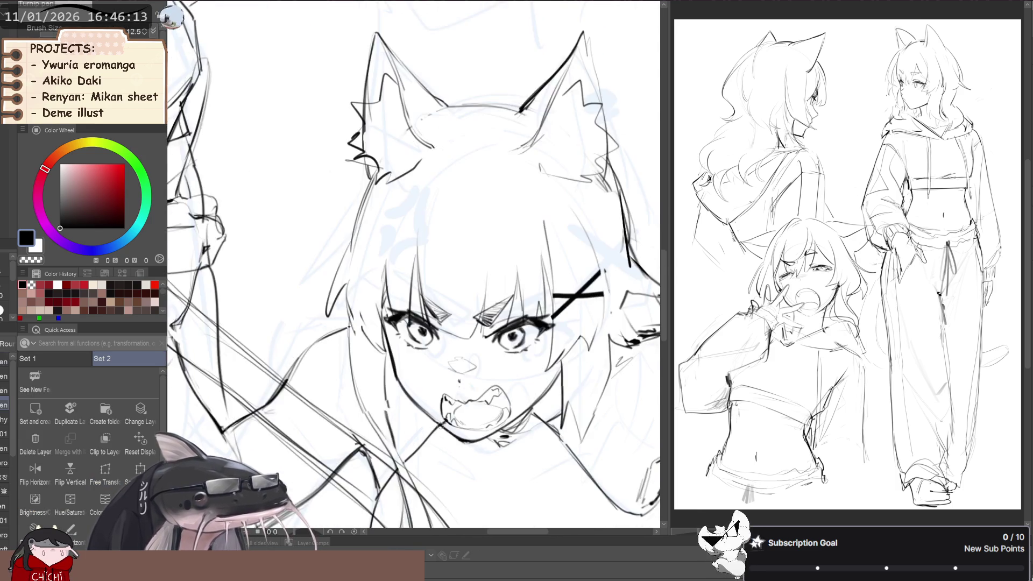
key("b")
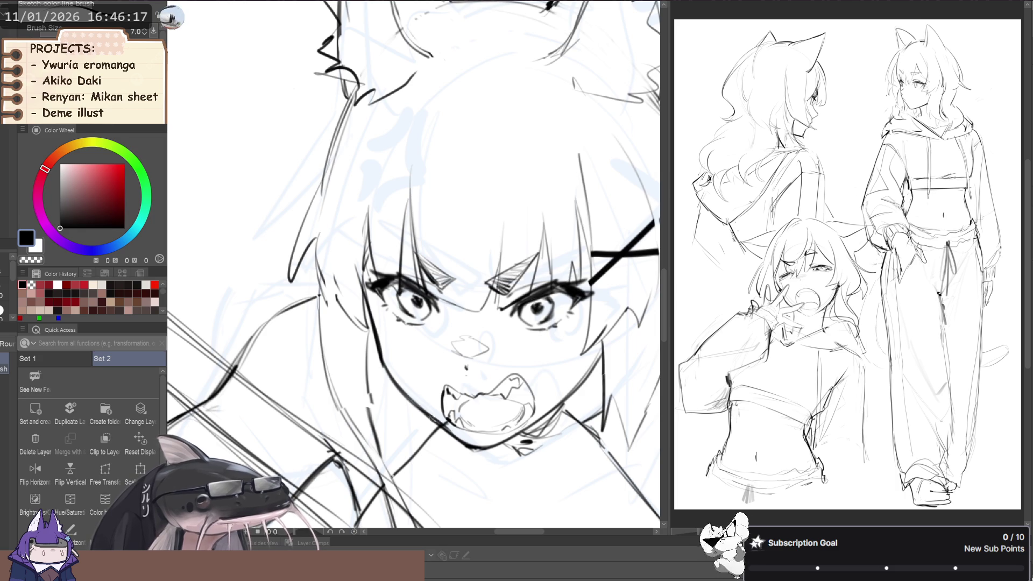
key("c")
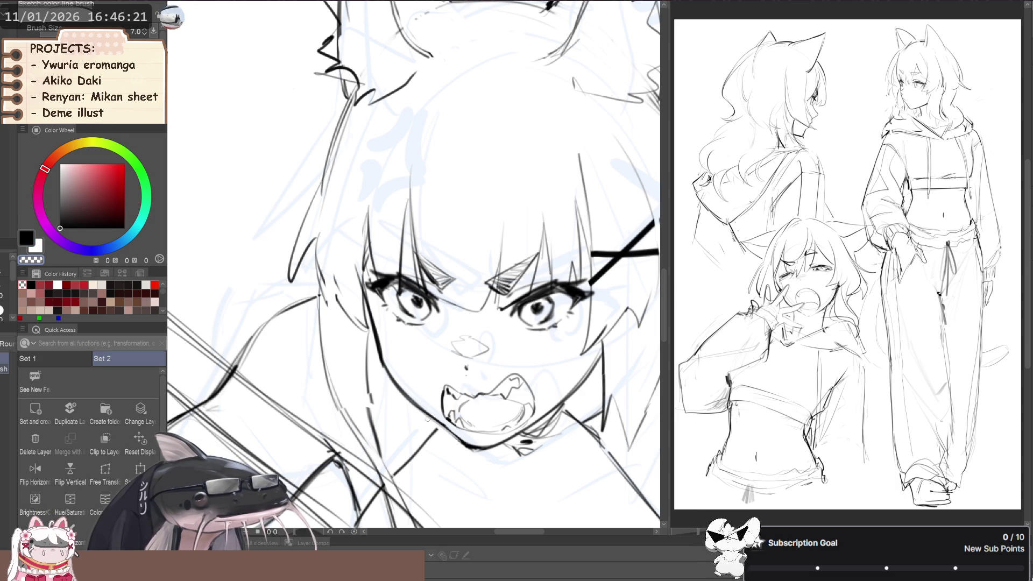
scroll(468, 448, "down", 5)
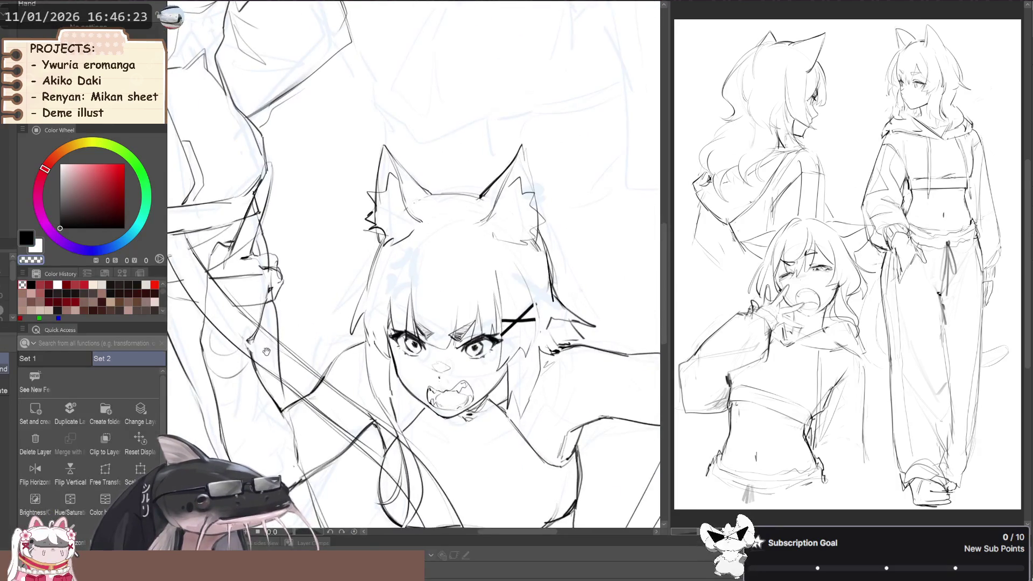
scroll(387, 394, "up", 5)
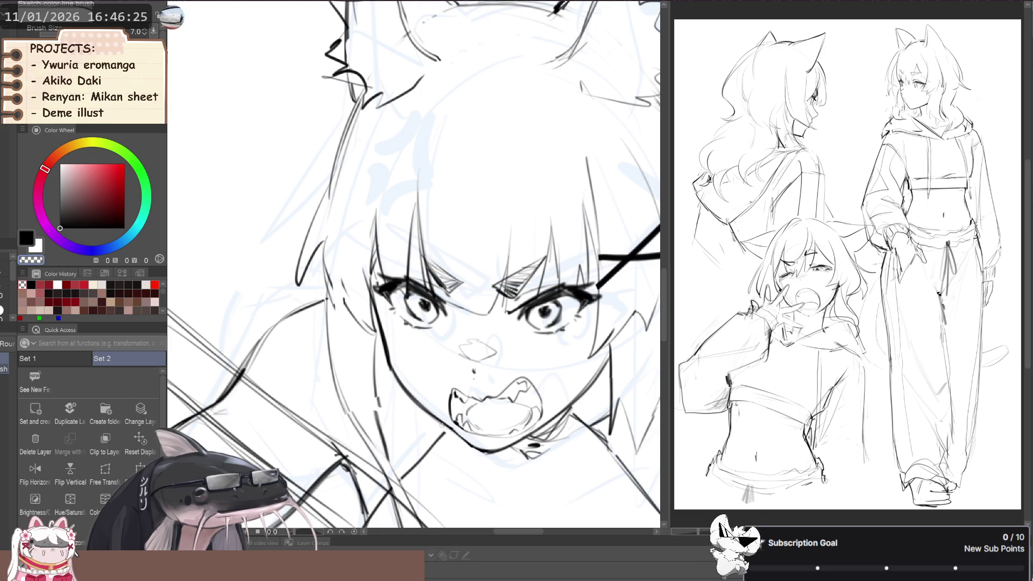
key("c")
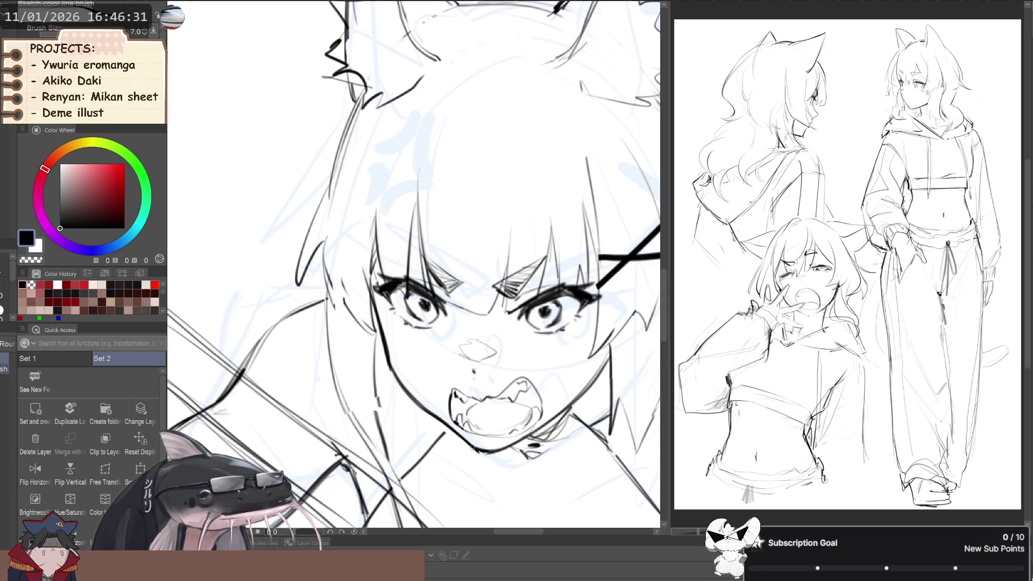
scroll(337, 325, "down", 3)
scroll(337, 325, "down", 2)
left_click_drag(337, 325, 359, 335)
Mirror the canvas back and forth to check the redrawn face.
key("h")
key("h")
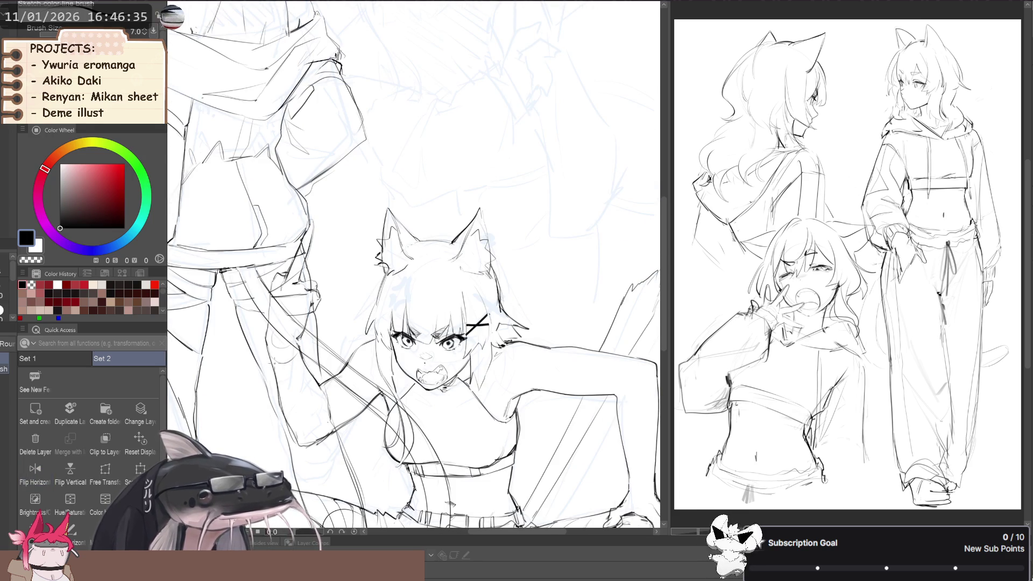
scroll(433, 349, "down", 1)
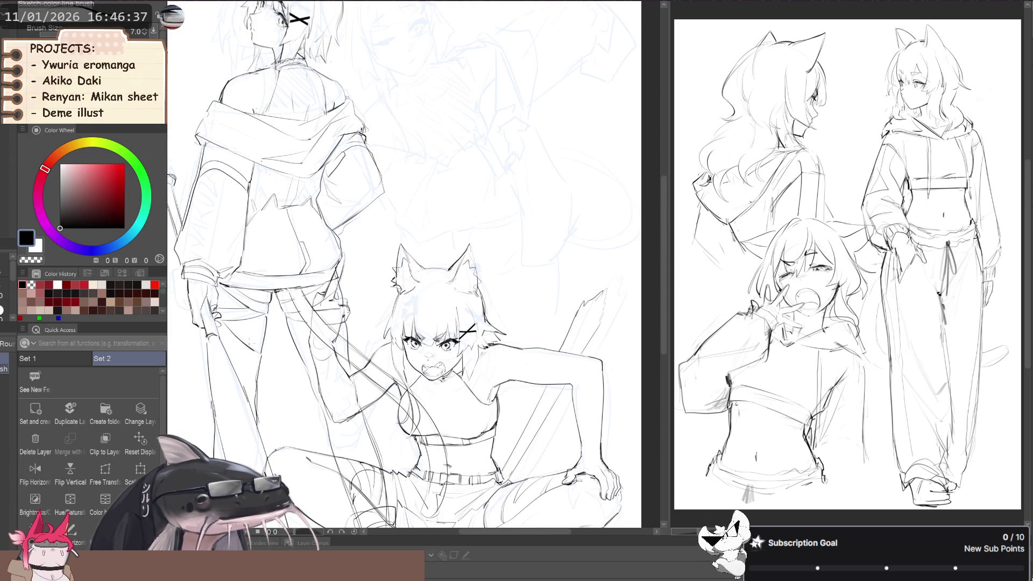
key("h")
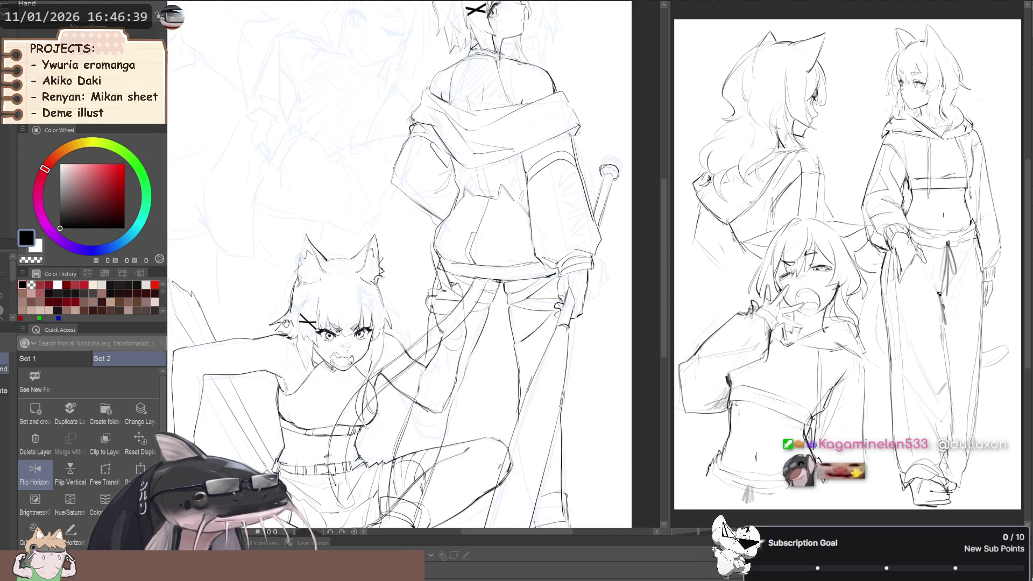
key("h")
scroll(462, 360, "up", 3)
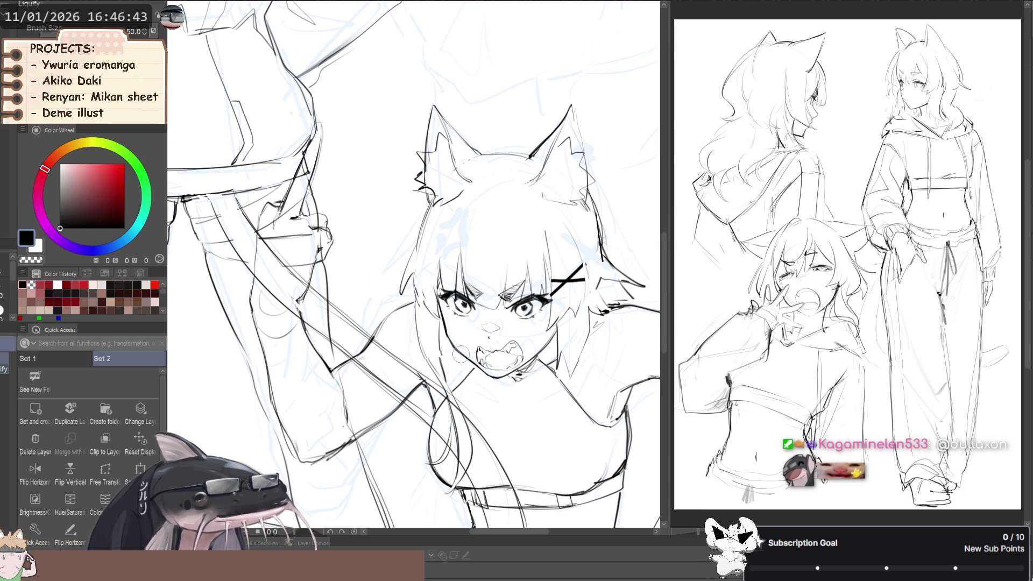
Erase the lines at the left mouth corner with transparent colour and redraw them in black.
key("p")
scroll(462, 356, "up", 5)
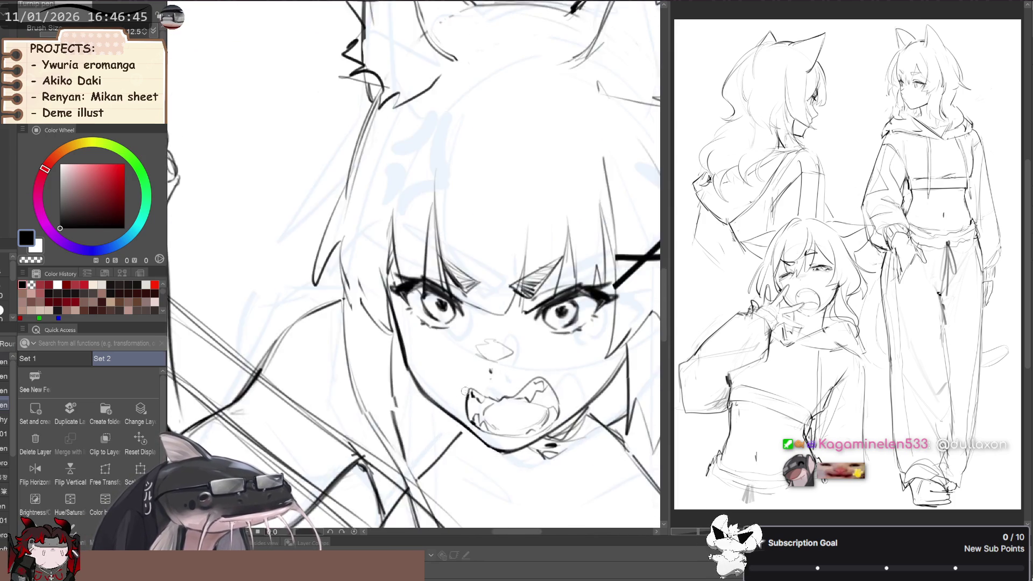
scroll(463, 394, "up", 3)
key("c")
mouse_move(463, 398)
left_mouse_down()
mouse_move(462, 428)
mouse_move(473, 392)
left_mouse_up()
key("c")
key("b")
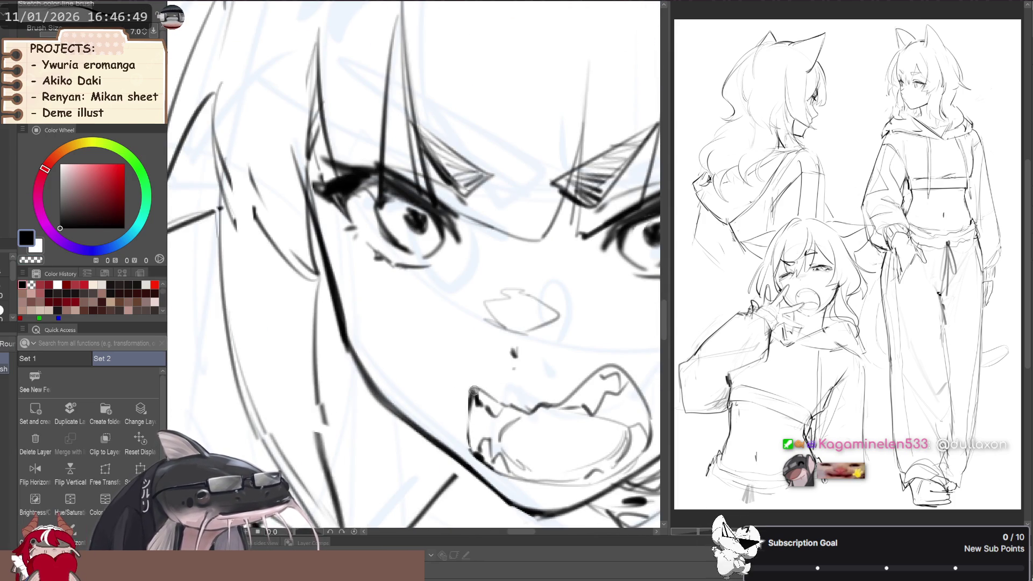
Rotate the canvas to erase and redraw lines along the jaw, then mirror-check the face.
scroll(473, 393, "down", 3)
left_click_drag(409, 401, 366, 405)
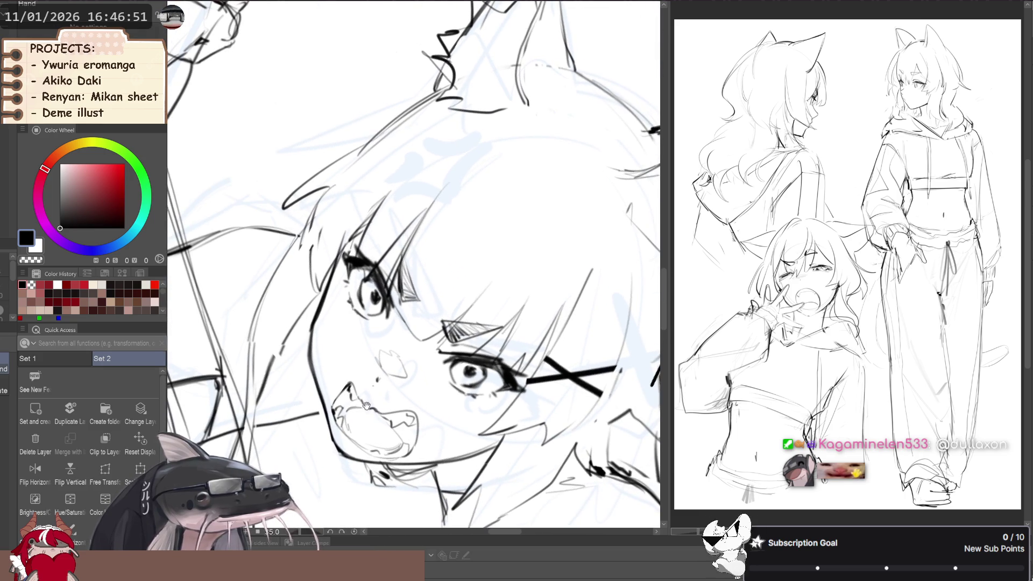
key("c")
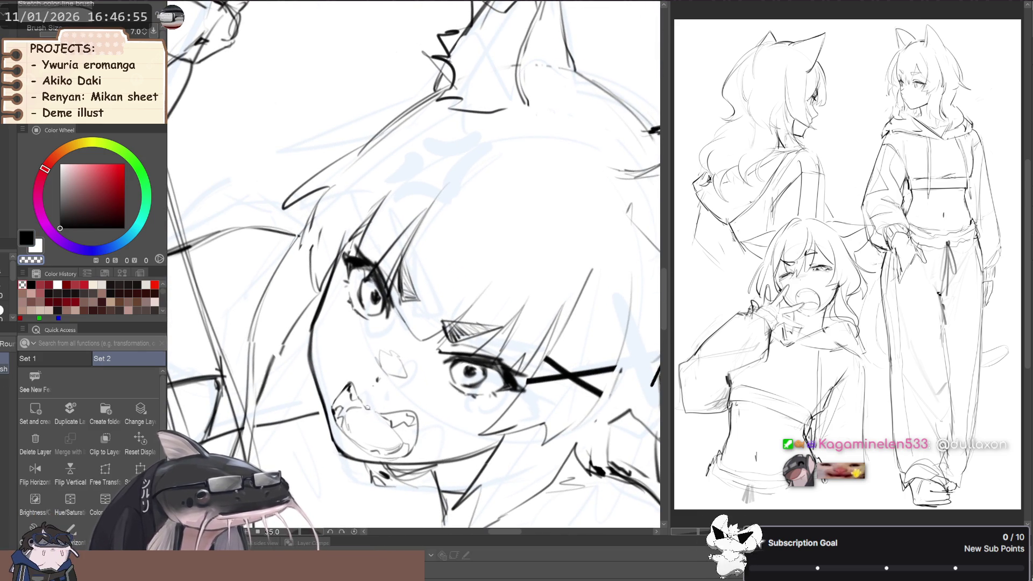
key("c")
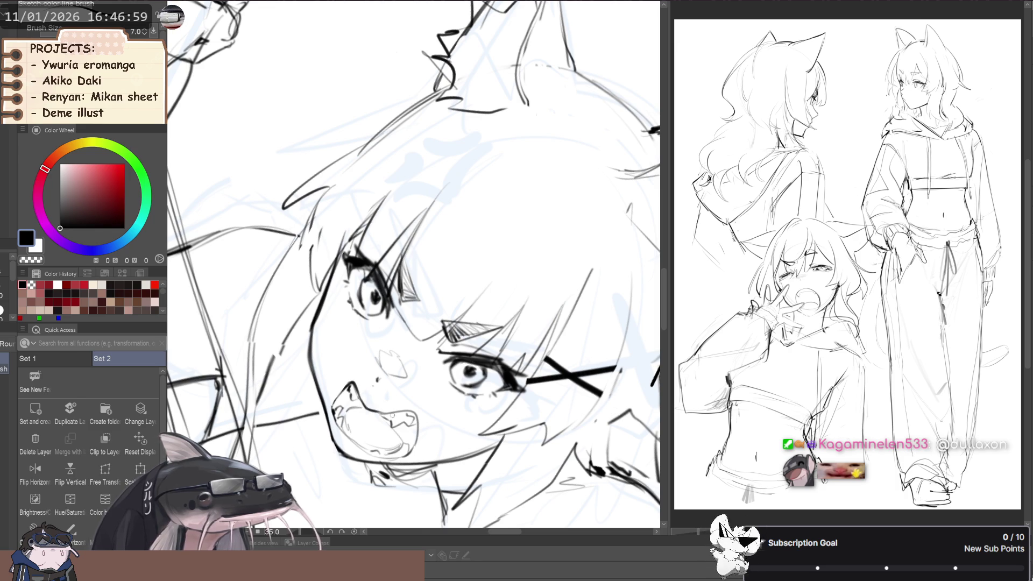
scroll(379, 412, "up", 5)
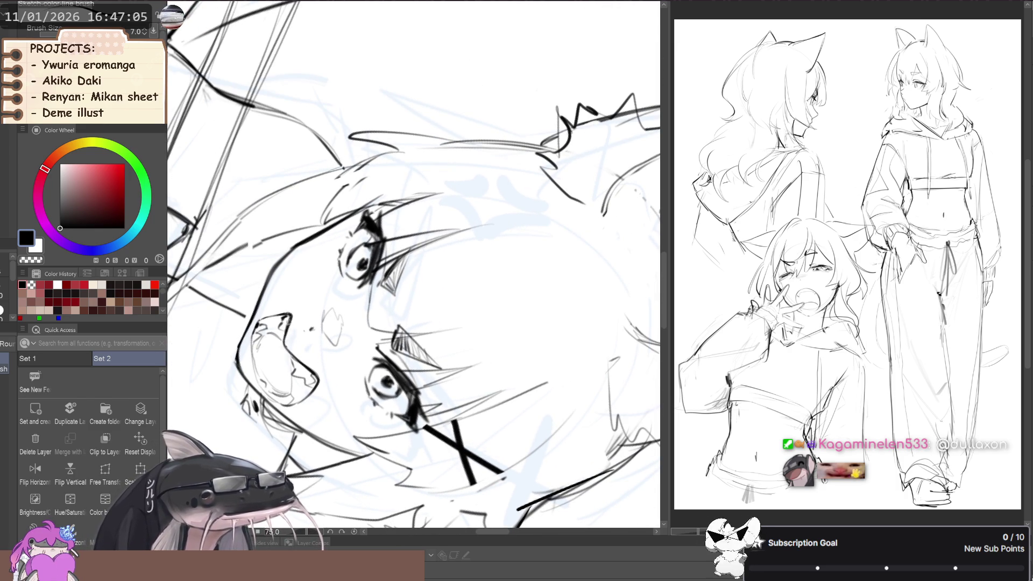
scroll(254, 340, "down", 4)
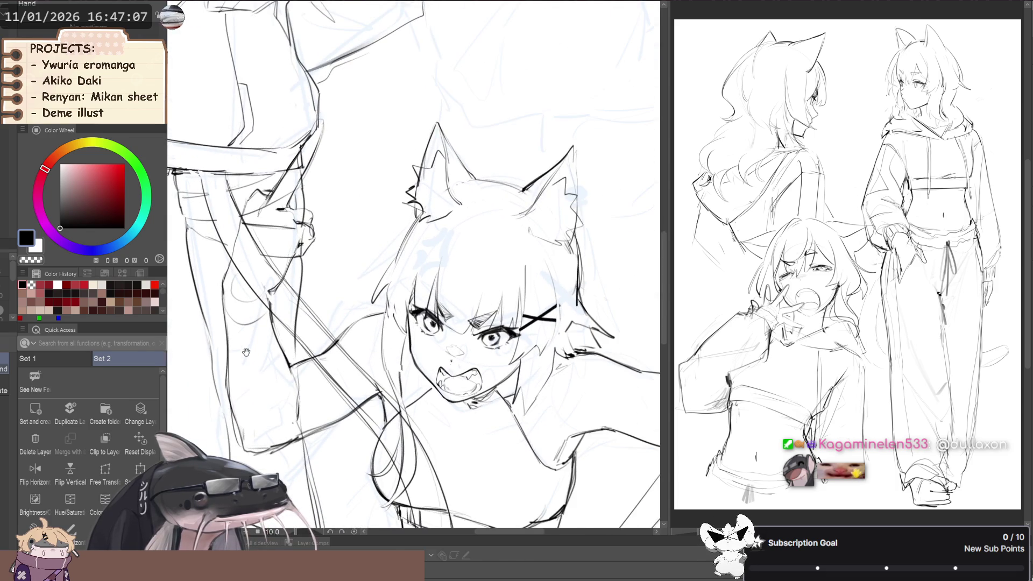
scroll(246, 351, "down", 3)
key("h")
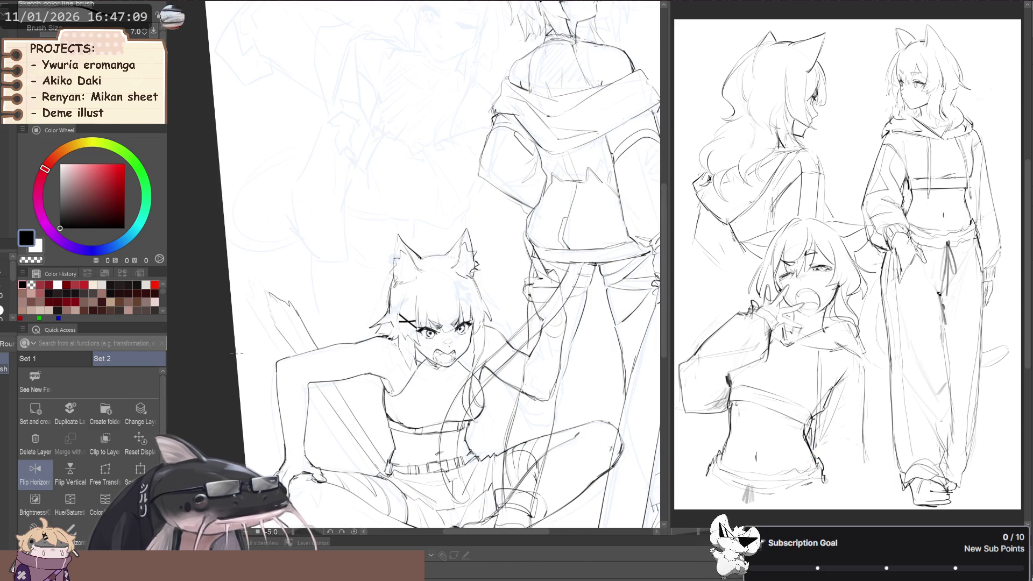